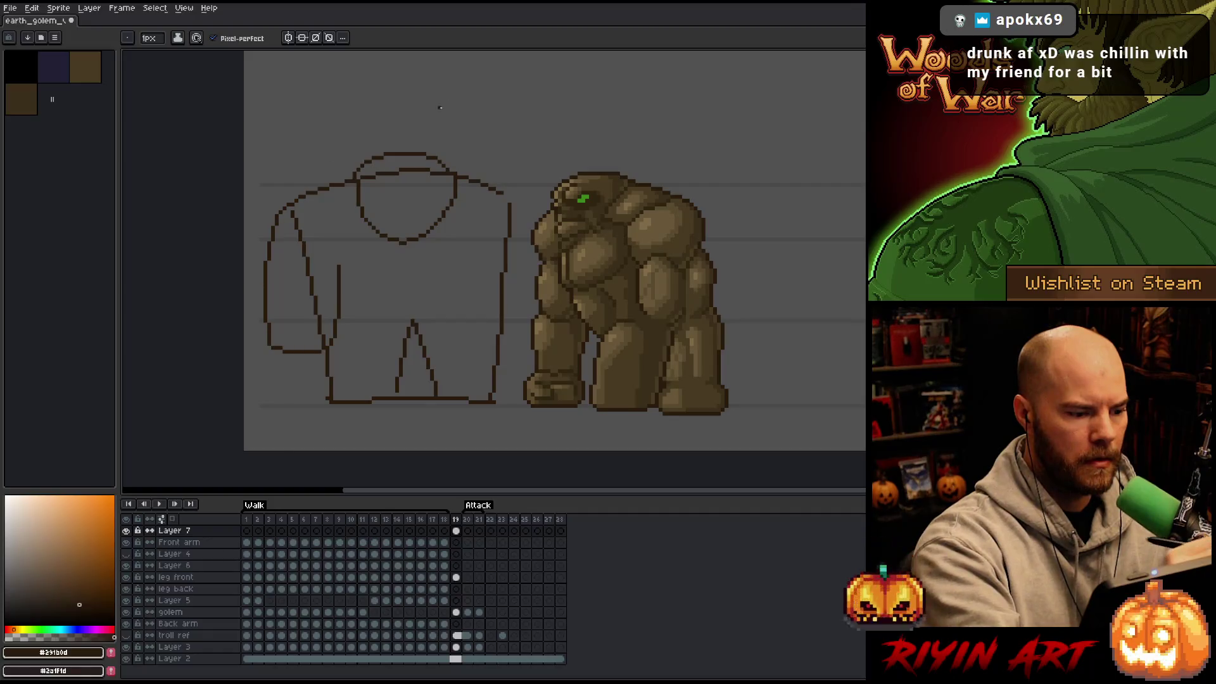
Step: Redraw the sketch's left arm outline as a loop, discarding the old arm and torso strokes
key("ctrl+z")
mouse_move(311, 294)
left_mouse_down()
mouse_move(311, 310)
mouse_move(266, 352)
mouse_move(261, 222)
mouse_move(291, 201)
mouse_move(273, 315)
mouse_move(312, 220)
left_mouse_up()
key("ctrl+z")
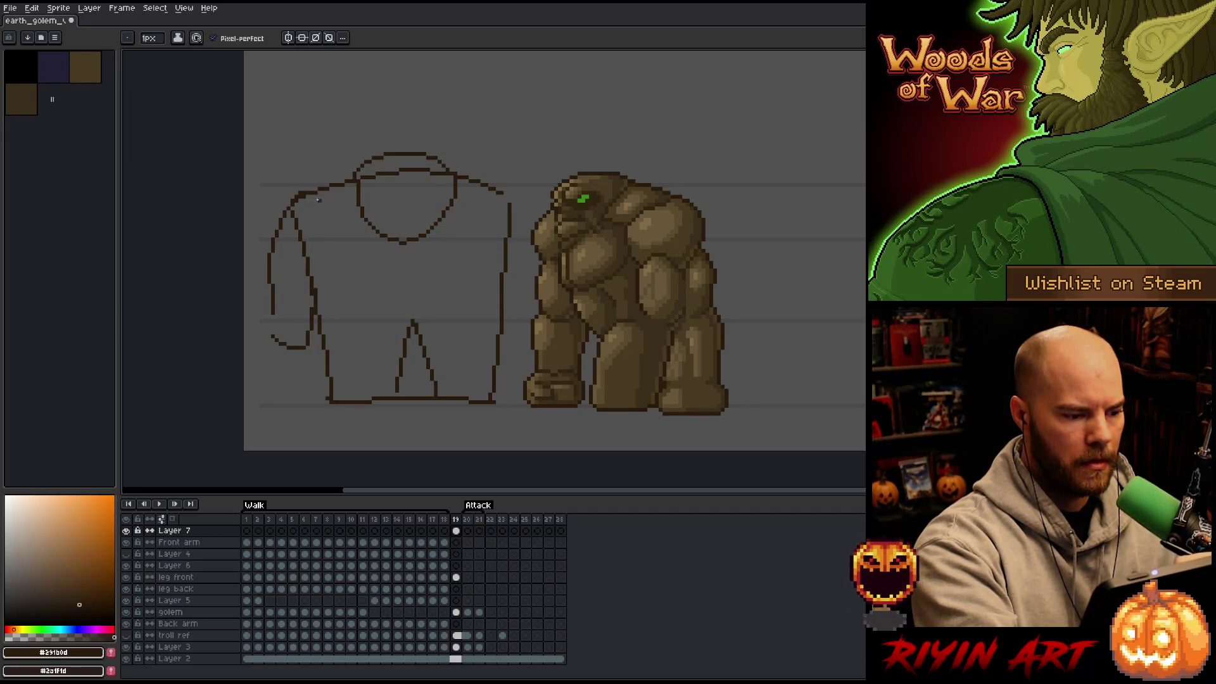
mouse_move(511, 195)
left_mouse_down()
mouse_move(542, 234)
mouse_move(532, 338)
left_mouse_up()
key("ctrl+z")
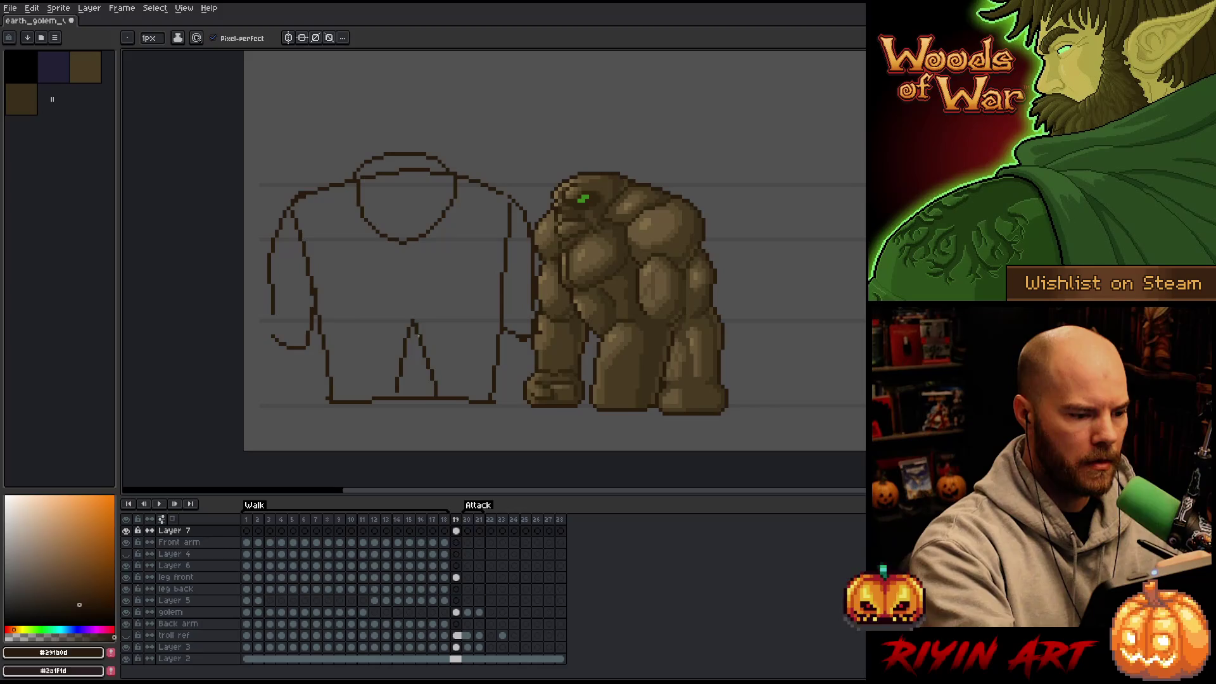
Step: Add left and right chest muscle lines to the sketch after dropping a leg crossbar
mouse_move(393, 332)
left_mouse_down()
mouse_move(437, 329)
mouse_move(420, 332)
left_mouse_up()
key("ctrl+z")
key("e")
key("b")
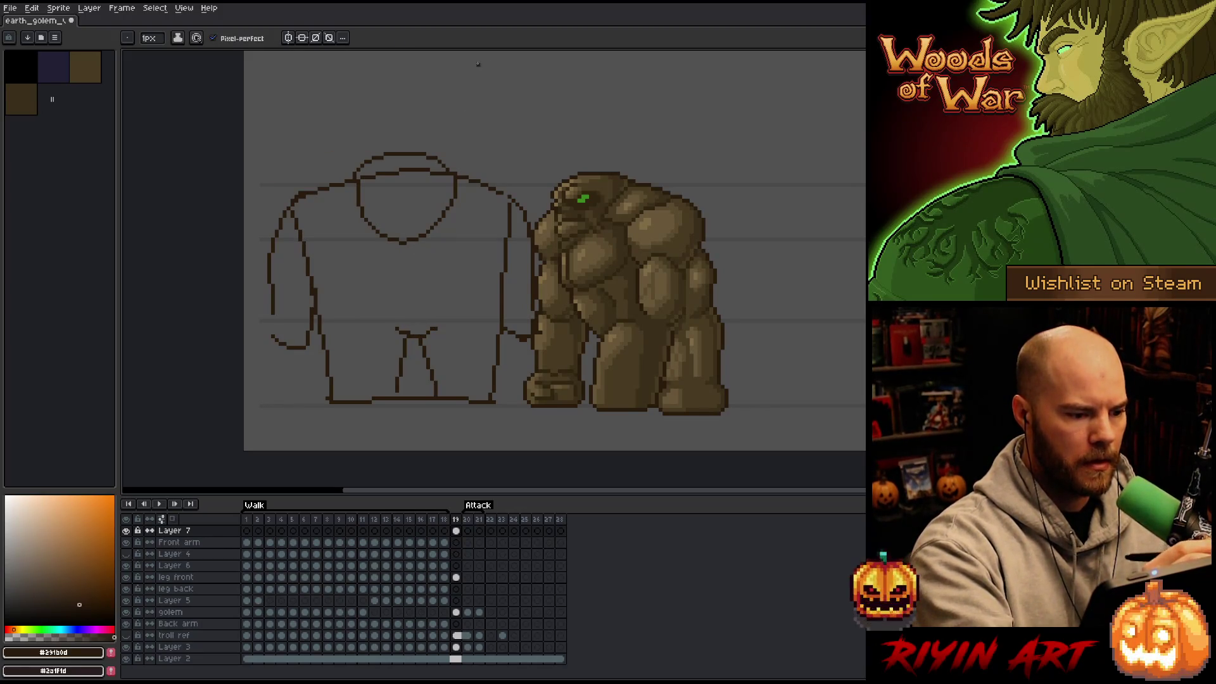
left_click_drag(304, 260, 361, 281)
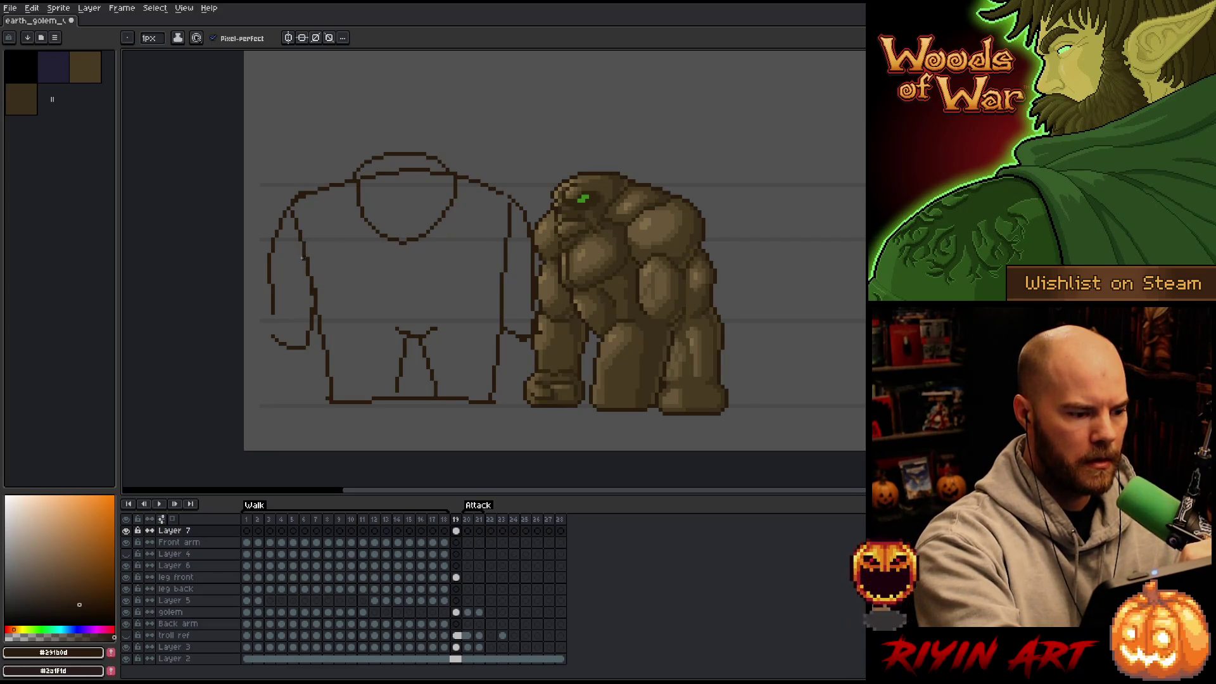
left_click_drag(434, 279, 505, 264)
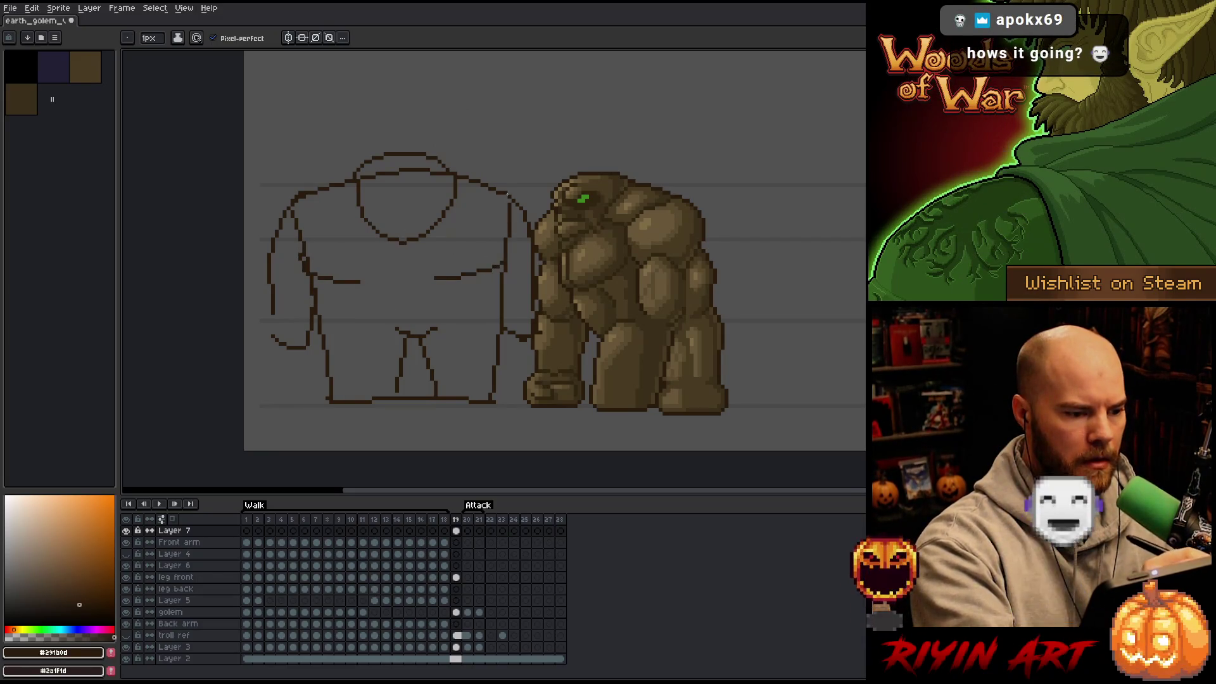
Step: Erase stray pixels and close the gap in the left arm outline
key("e")
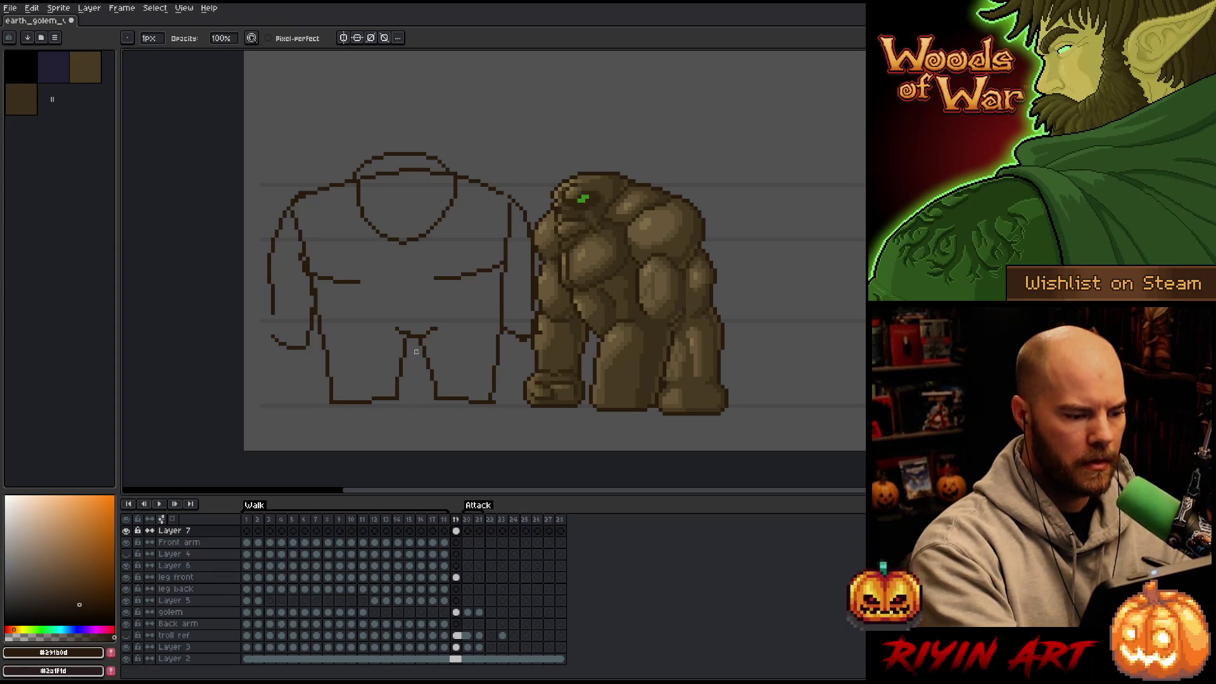
key("b")
left_click_drag(272, 314, 273, 331)
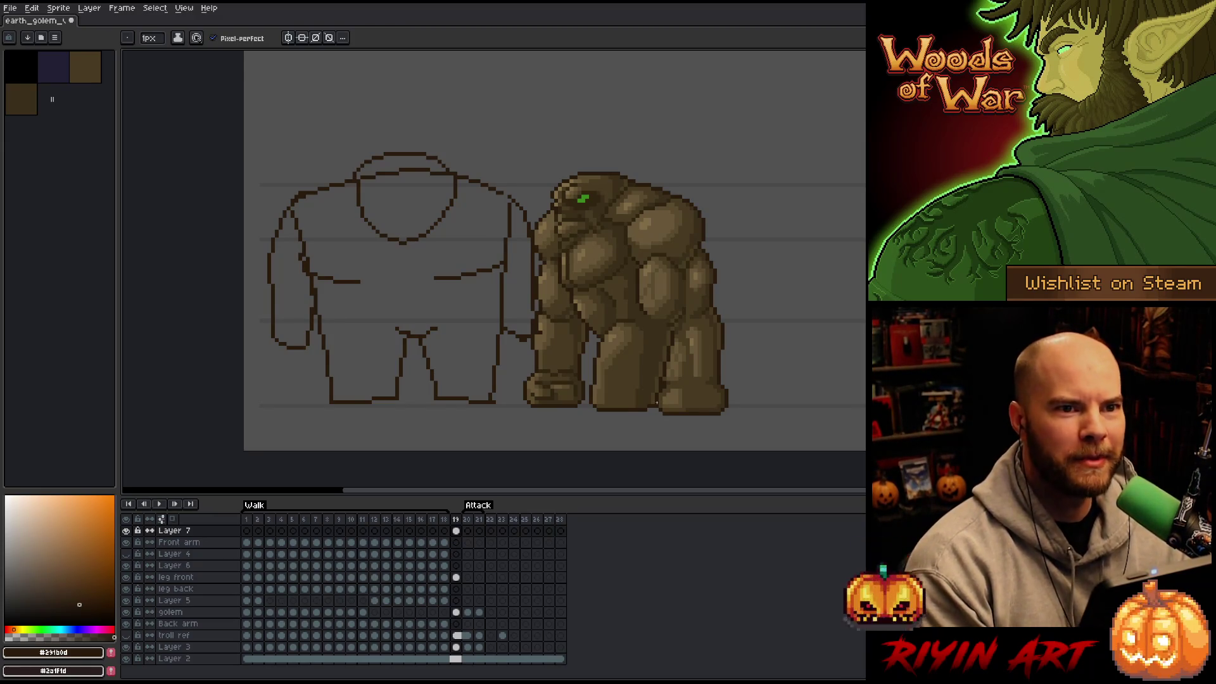
key("End")
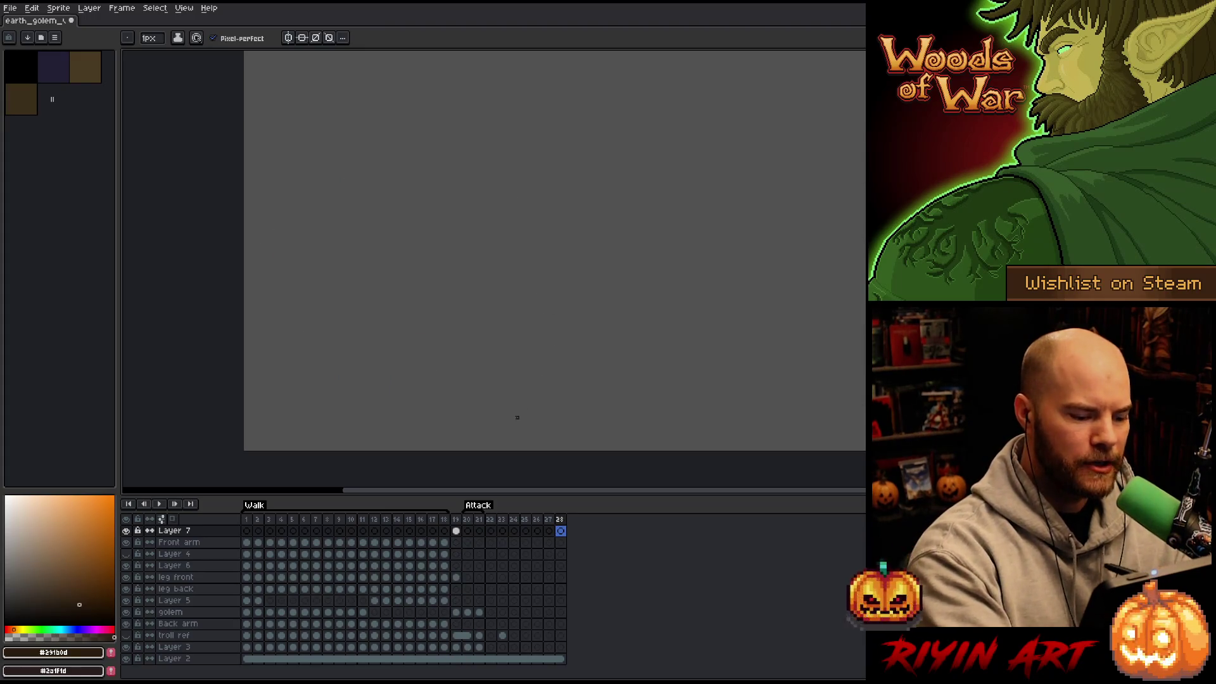
Step: Select Layer 7's cel in frame 19 and delete the brown outline sketch
left_click(457, 531)
left_click(533, 336)
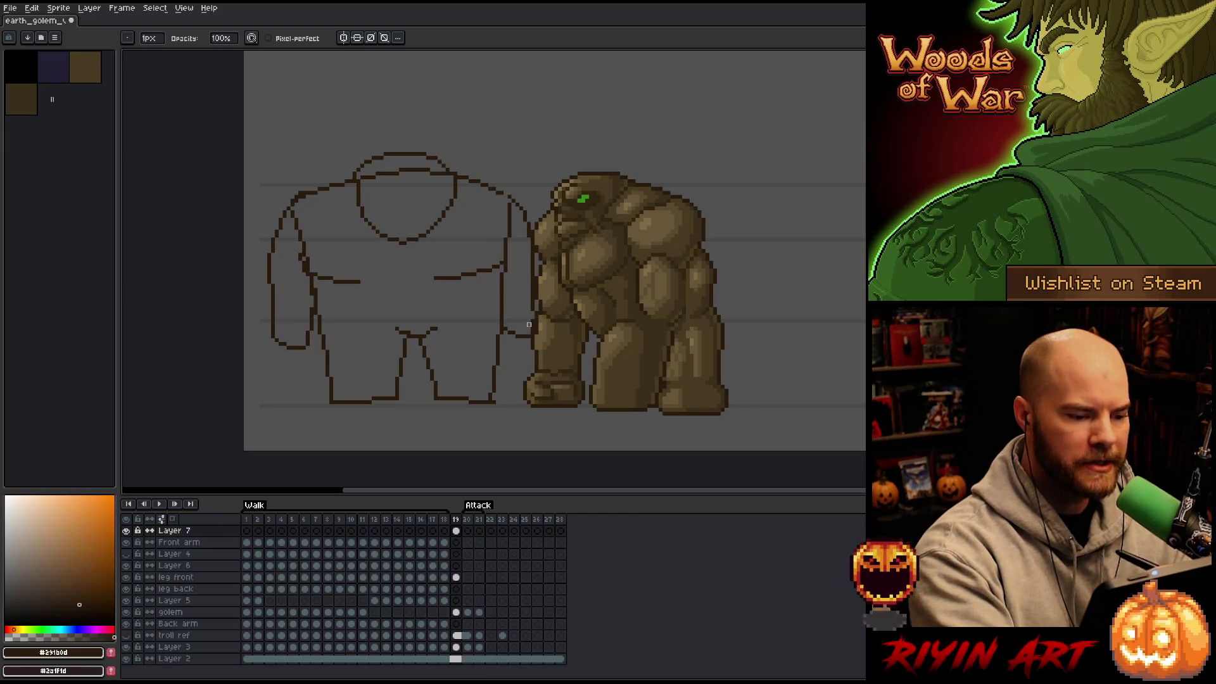
key("e")
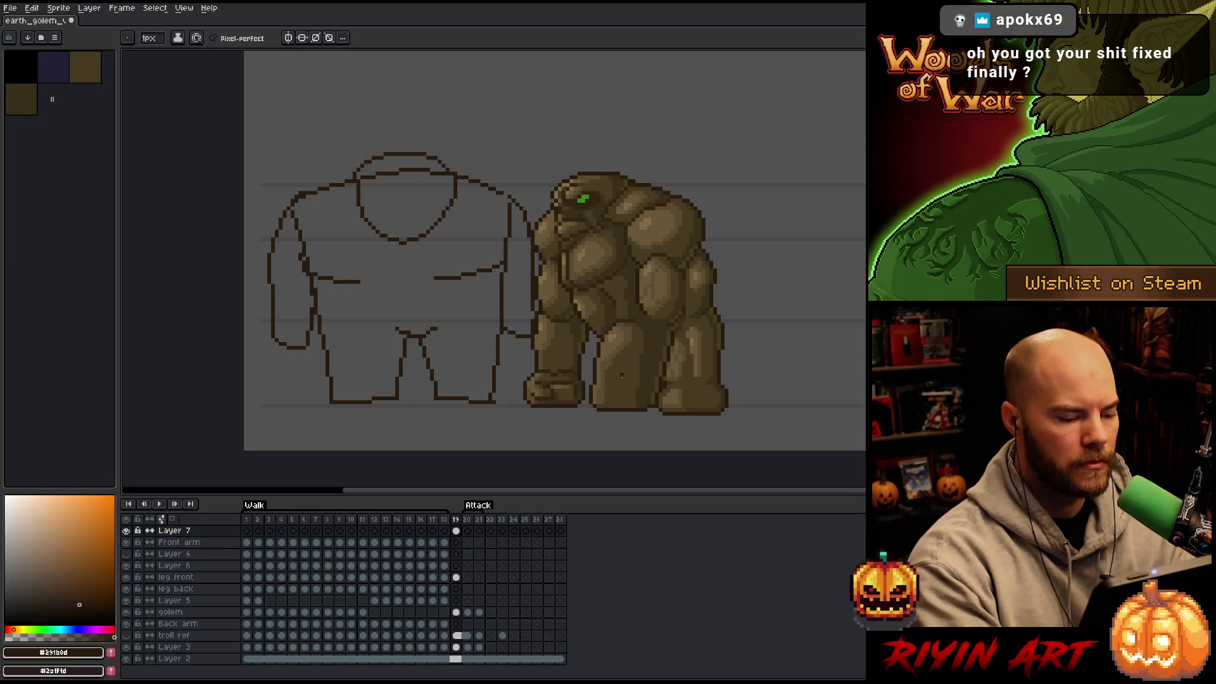
key("Delete")
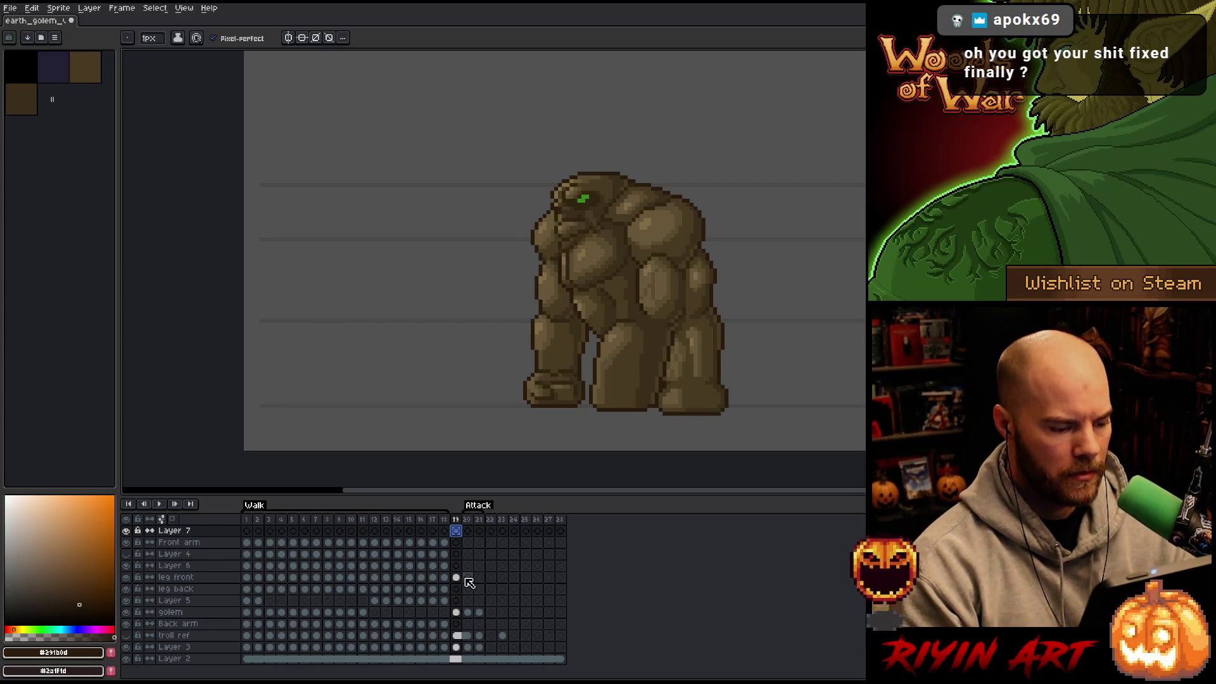
Step: Try pasting a golem copy onto Layer 7 in frame 19, then cancel it
left_click(456, 577)
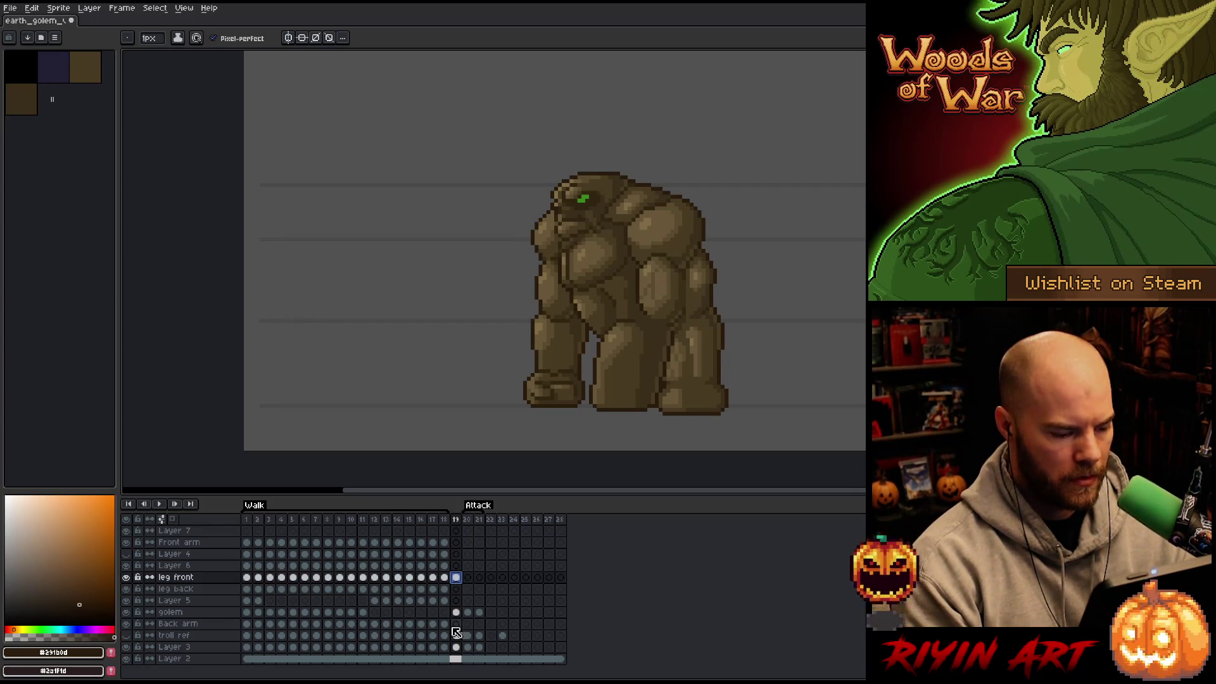
left_click(600, 300, "ctrl")
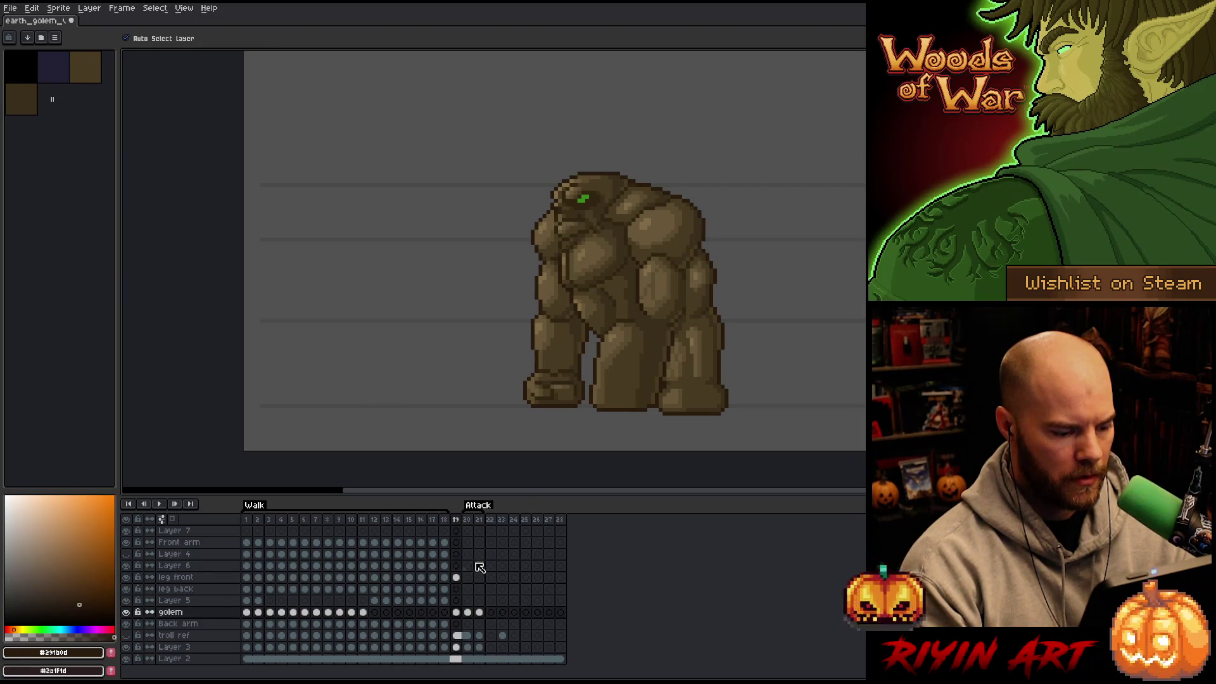
left_click(129, 659)
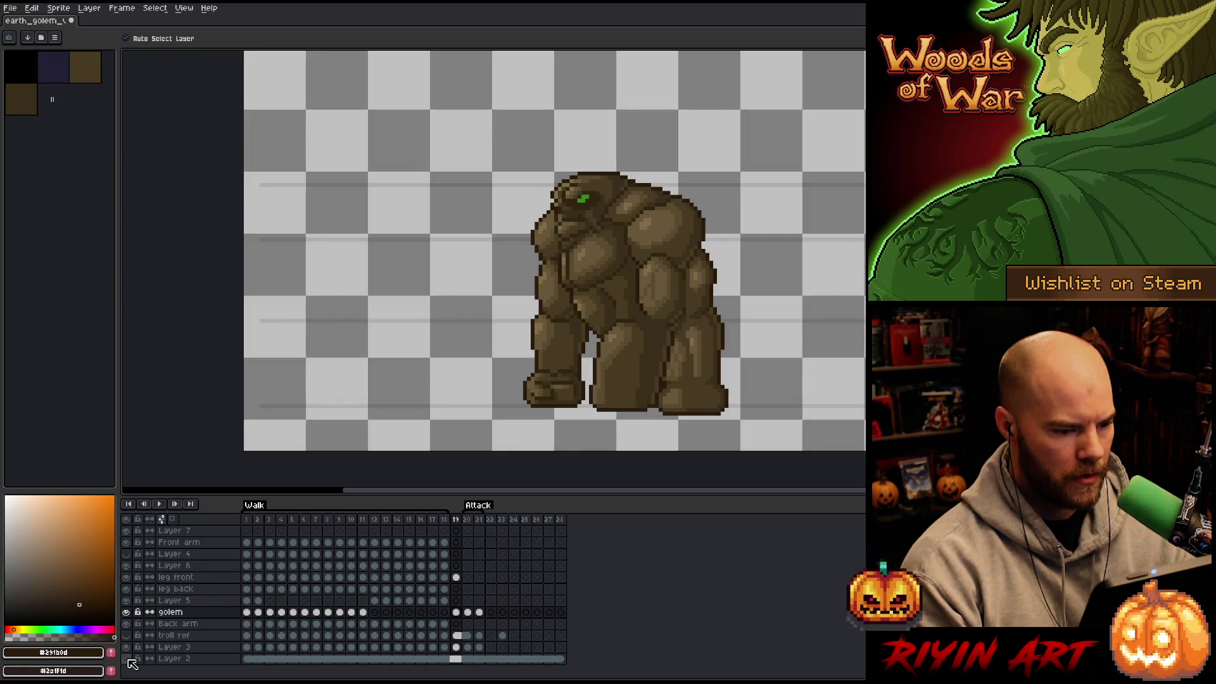
key("ctrl")
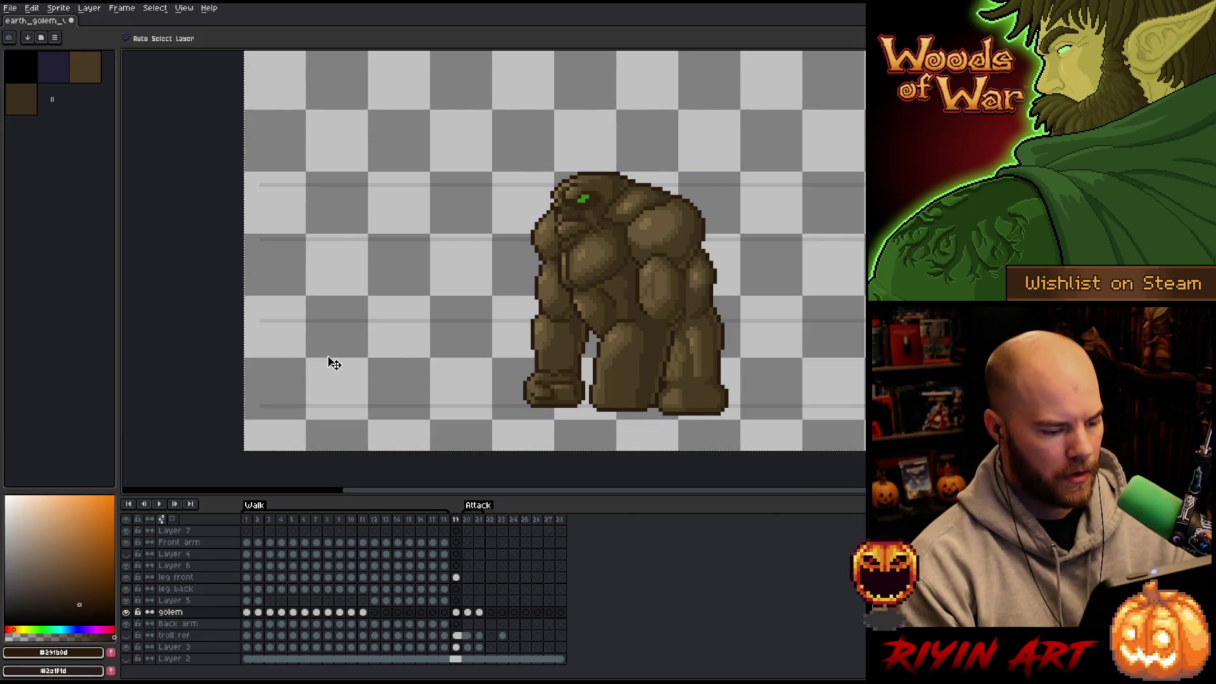
left_click(127, 659)
left_click(456, 532)
key("ctrl+v")
mouse_move(602, 293)
left_mouse_down()
mouse_move(434, 250)
mouse_move(365, 209)
left_mouse_up()
key("ctrl+z")
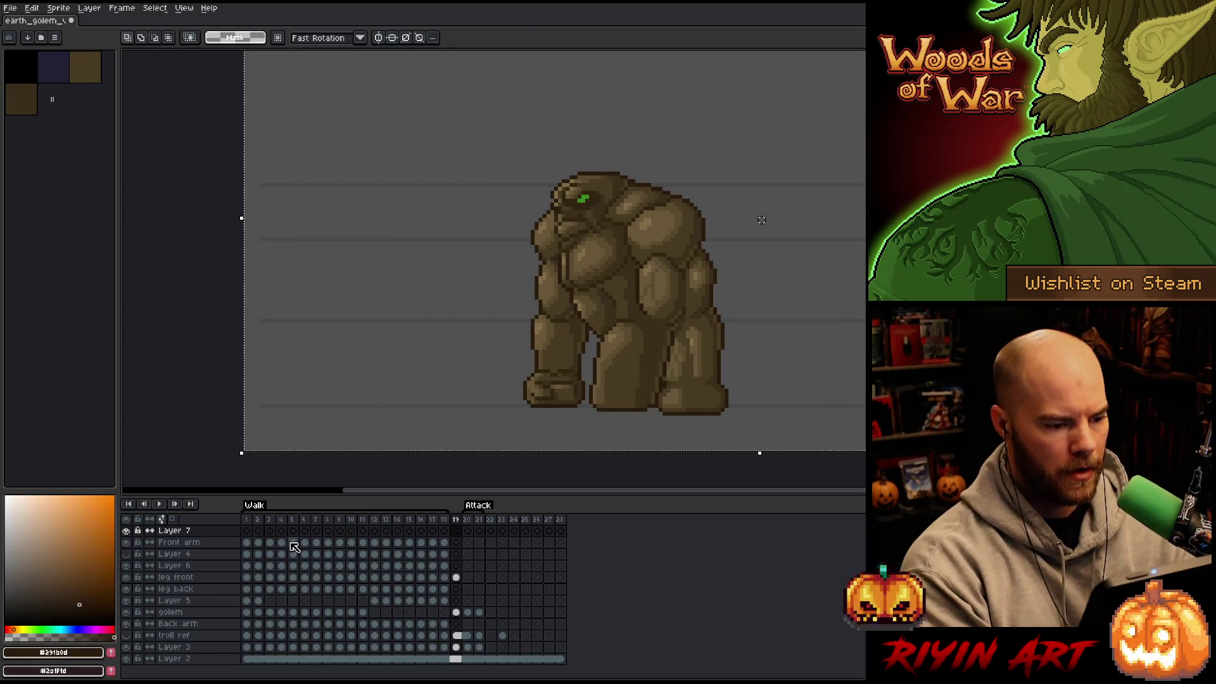
Step: Select the area around the golem with the grey background temporarily hidden
left_click(126, 658)
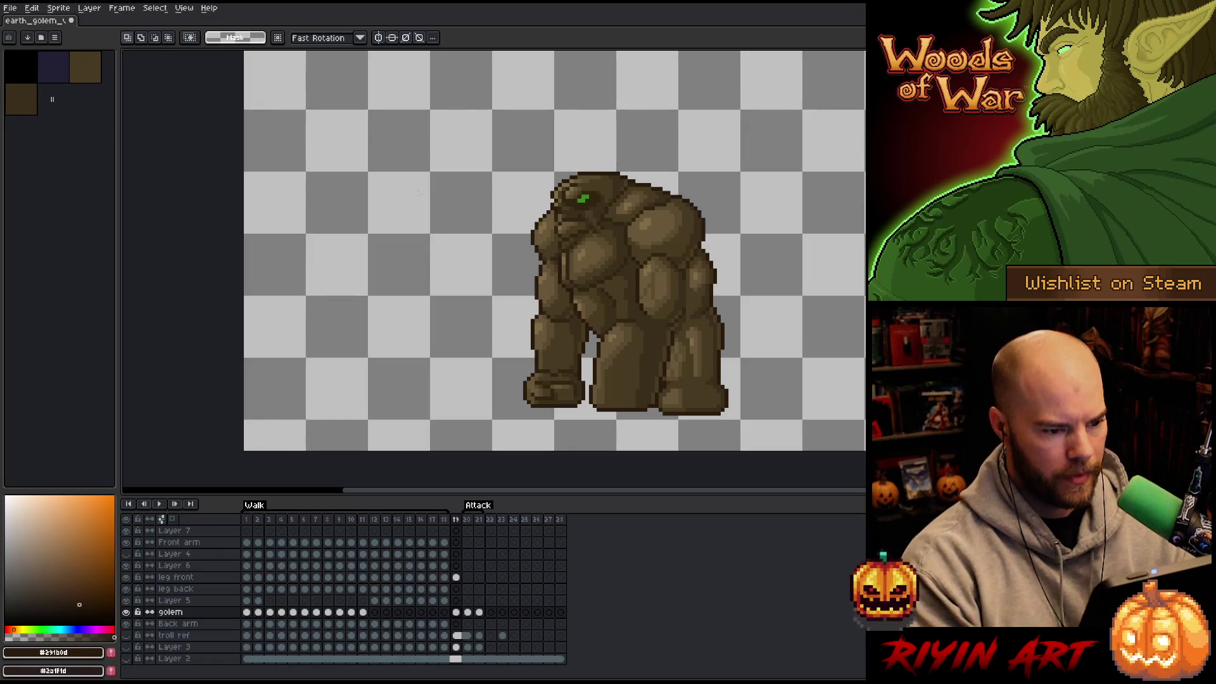
left_click_drag(425, 108, 804, 444)
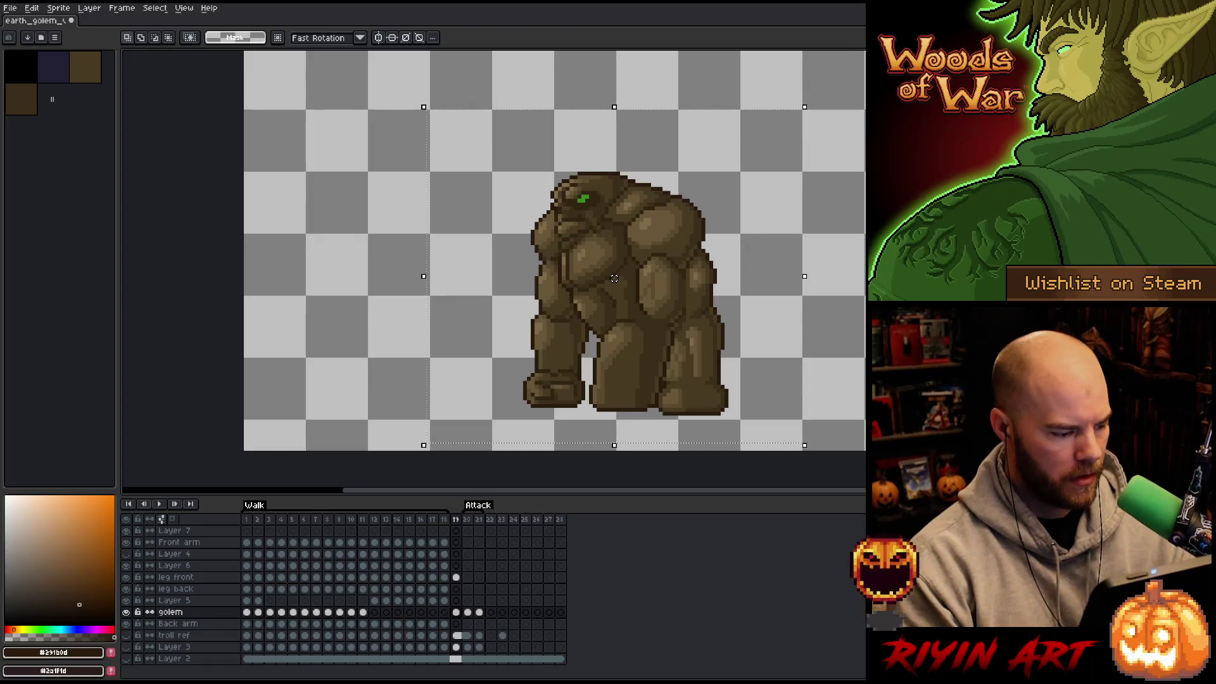
left_click(128, 654)
left_click(456, 532)
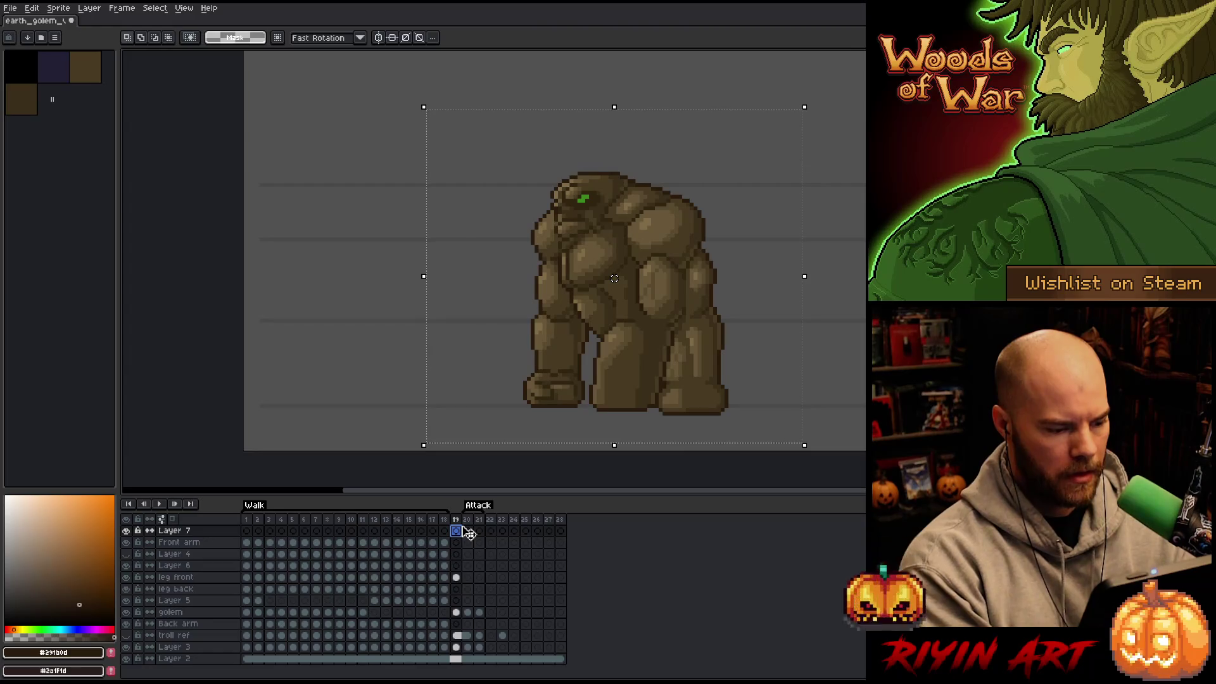
Step: Duplicate frame 19 as frame 20 and clear its cels from leg front to troll ref
key("alt+n")
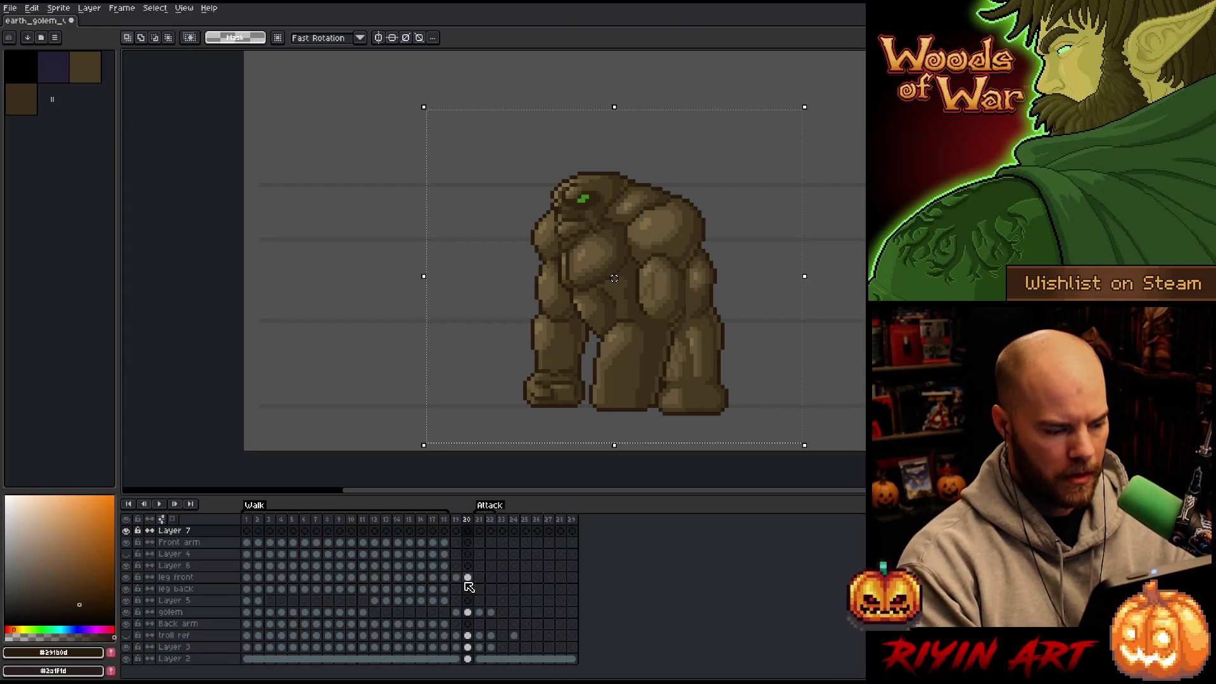
left_click_drag(467, 577, 476, 655)
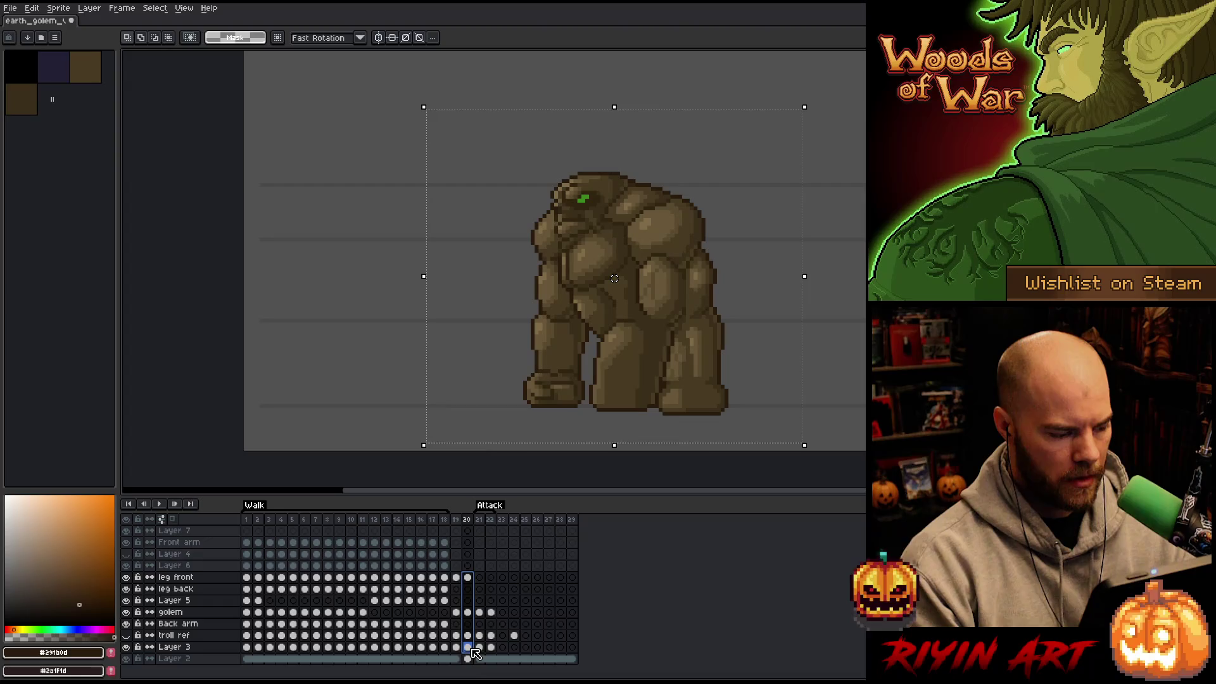
key("Delete")
left_click(469, 530)
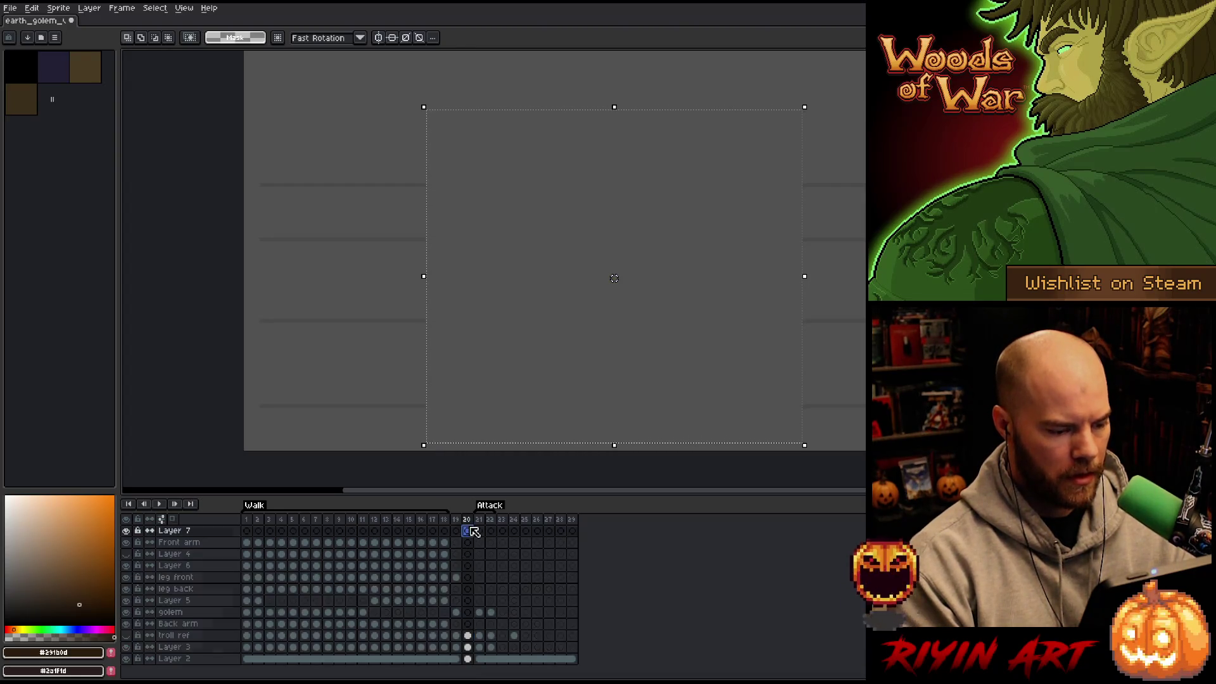
key("ctrl+z")
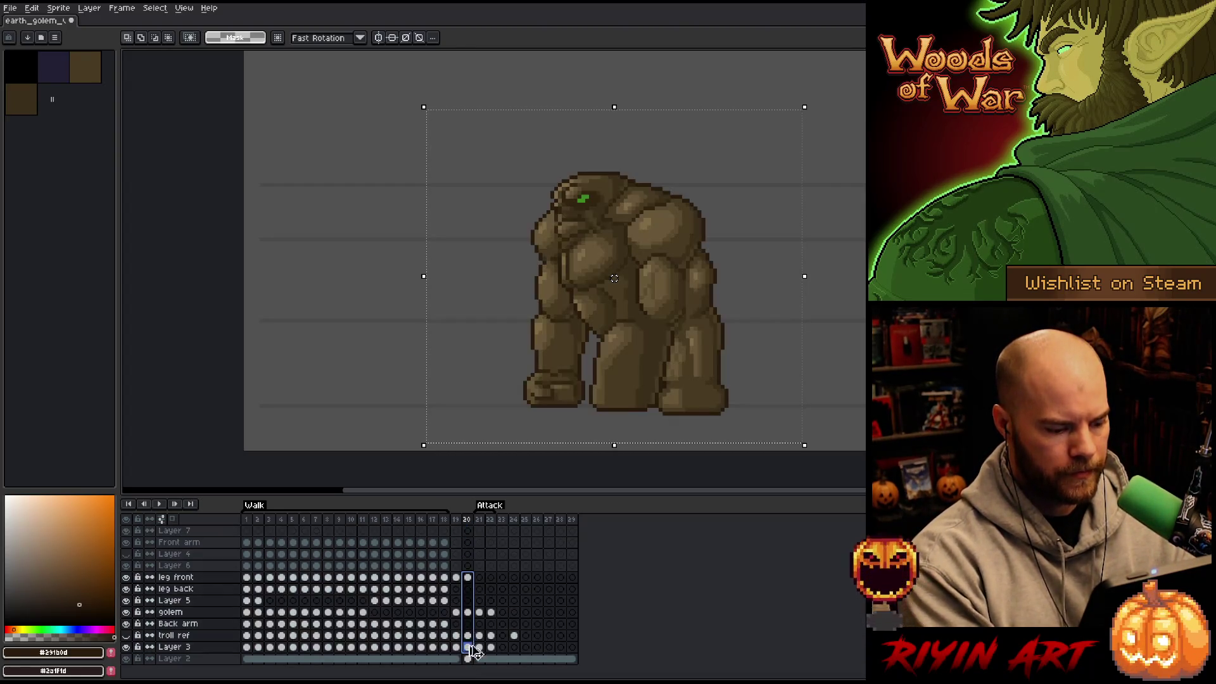
left_click(469, 636)
left_click_drag(470, 637, 471, 578)
key("Delete")
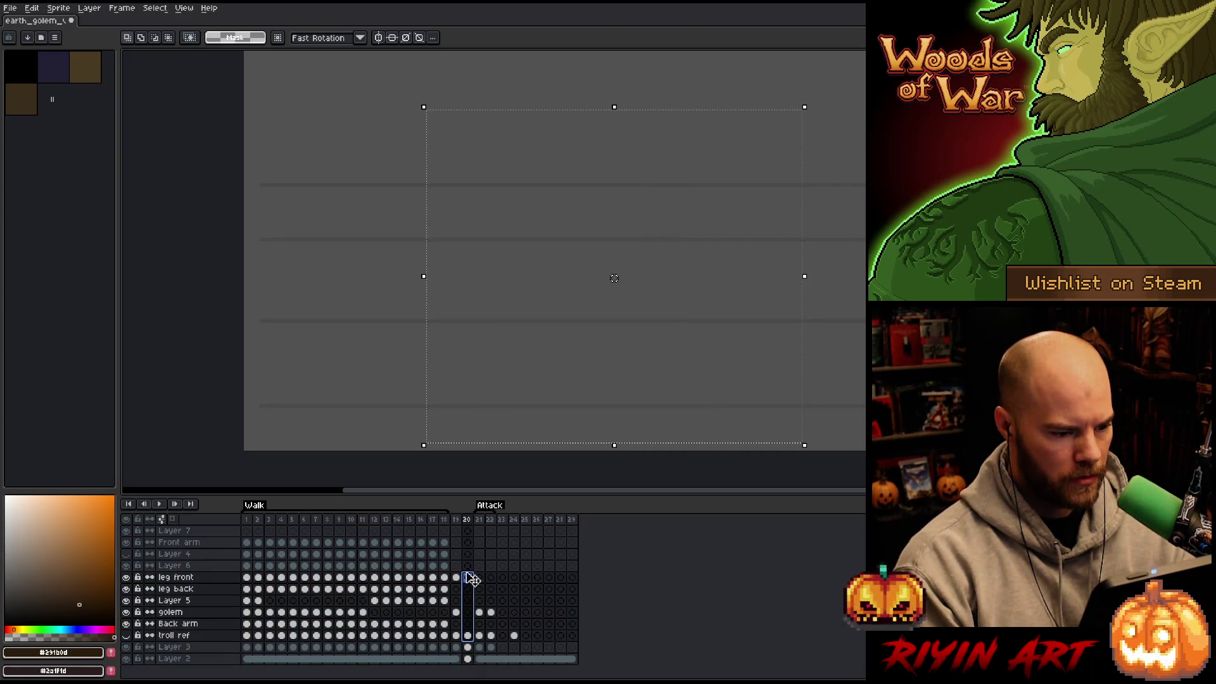
Step: Paste the golem onto Layer 7 in frame 20 and move it up and left
left_click(468, 531)
key("ctrl+v")
left_click_drag(612, 306, 582, 226)
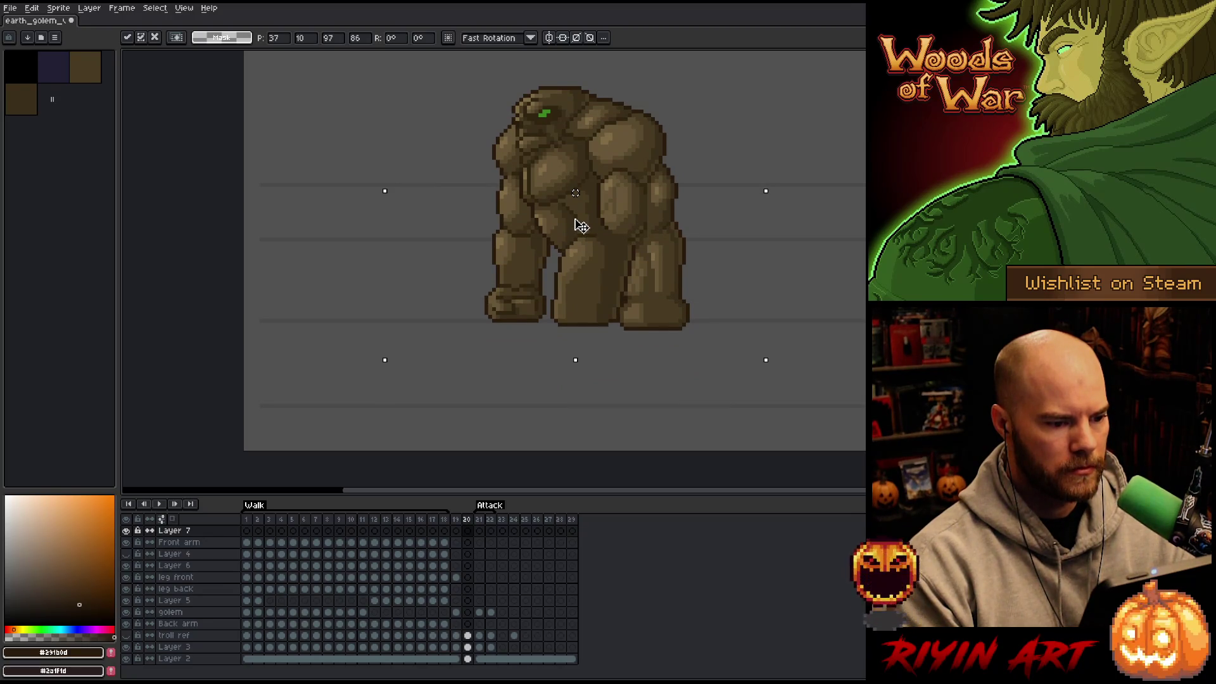
Step: Commit the pasted golem and sketch two leg lines down from its body
key("Return")
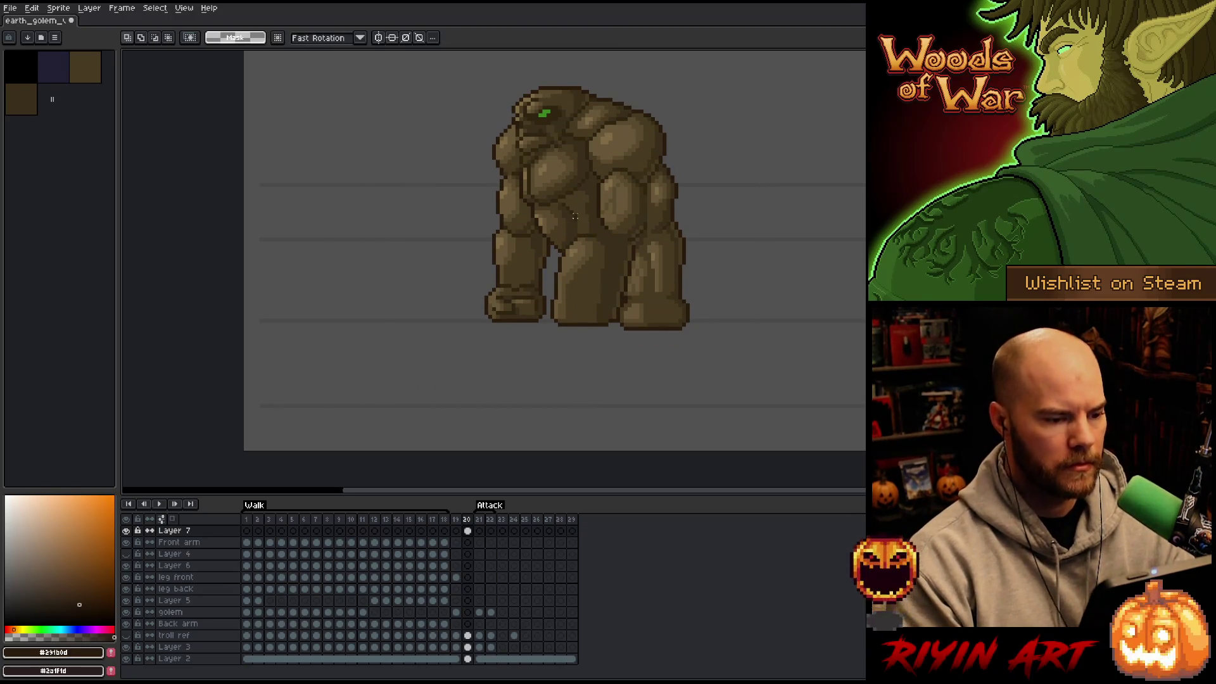
key("b")
left_click_drag(553, 317, 572, 403)
key("ctrl+z")
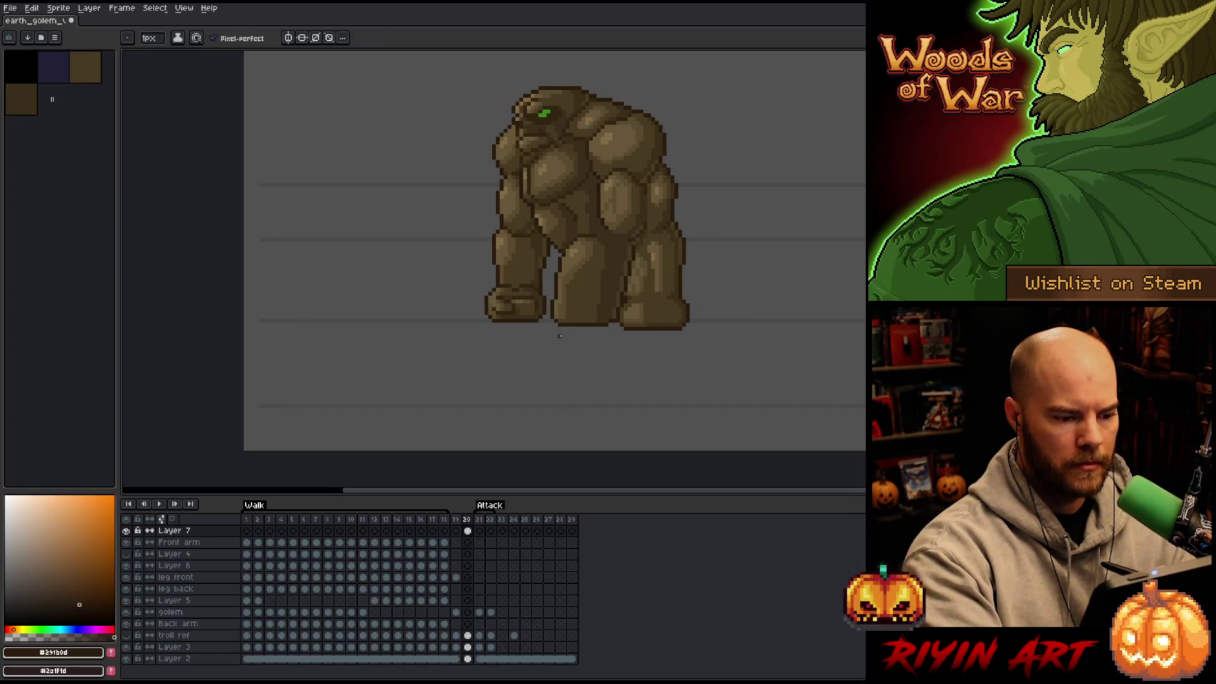
left_click_drag(556, 317, 568, 380)
mouse_move(622, 322)
left_mouse_down()
mouse_move(620, 371)
mouse_move(558, 397)
mouse_move(647, 385)
left_mouse_up()
key("ctrl+z")
Step: Draw the ground line, extend the right foot and outline the right leg's edge
left_click_drag(564, 398, 636, 397)
key("ctrl+z")
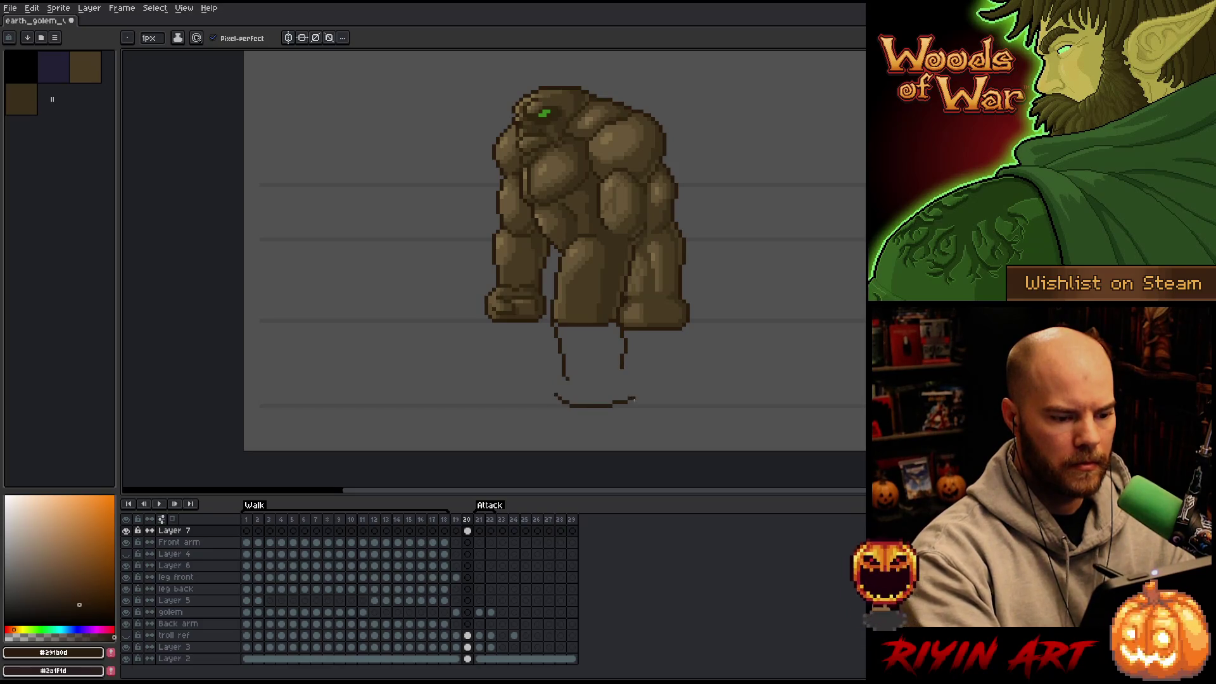
mouse_move(566, 380)
left_mouse_down()
mouse_move(556, 402)
mouse_move(631, 400)
mouse_move(622, 366)
left_mouse_up()
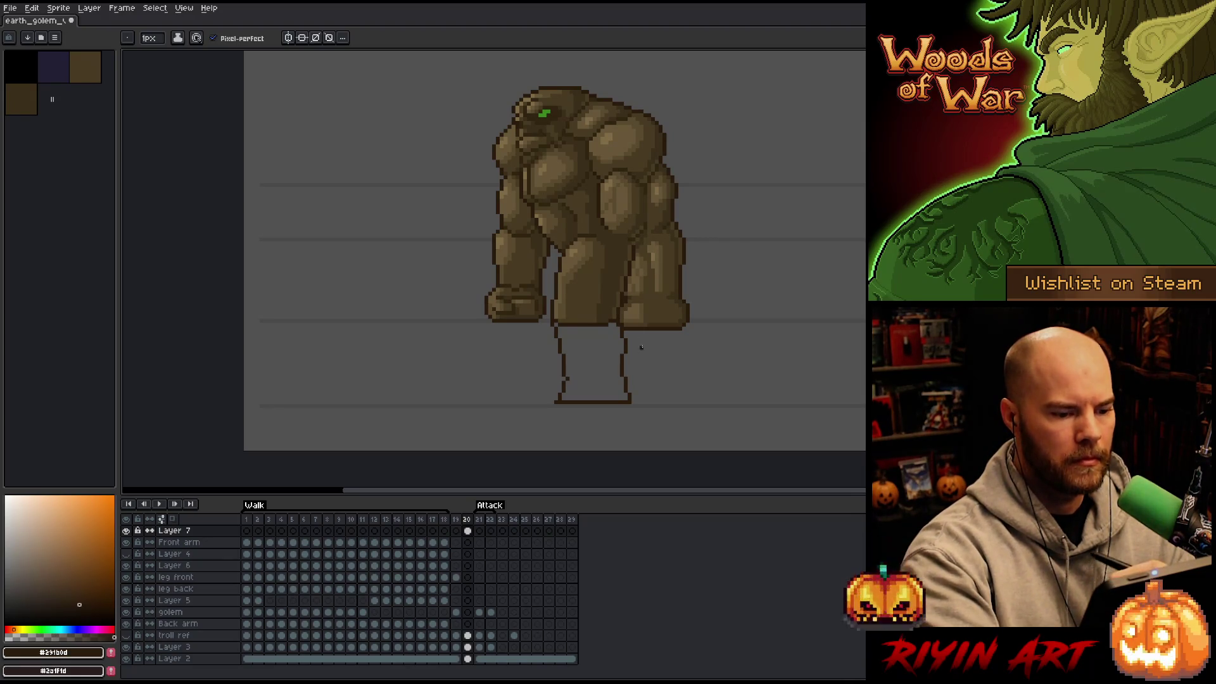
left_click_drag(631, 400, 678, 394)
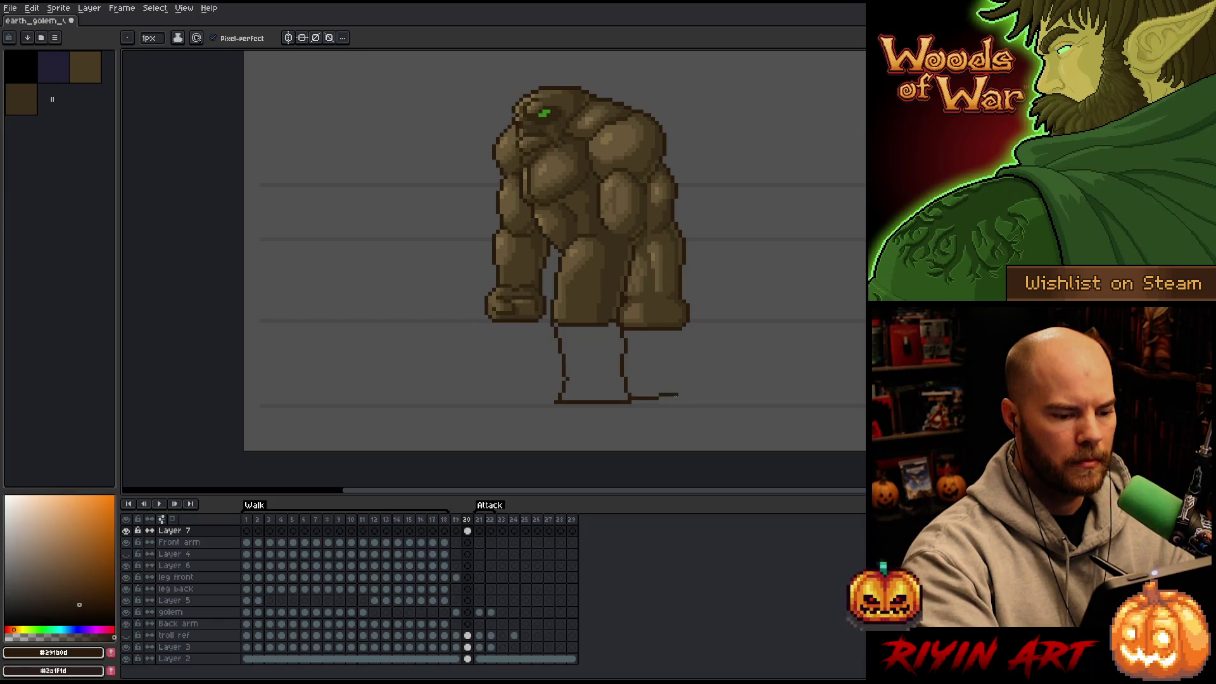
left_click_drag(656, 330, 668, 393)
key("e")
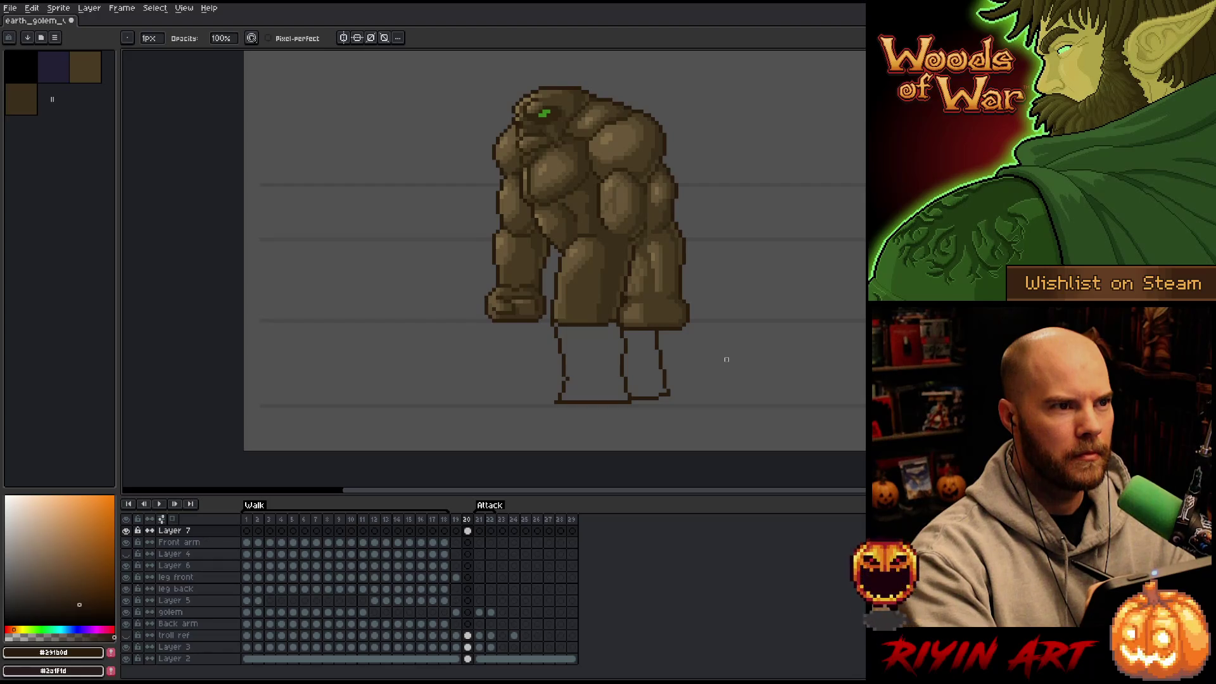
Step: Draw a dark brown line between the legs and fill both legs with mid brown
key("b")
left_click(612, 320, "alt")
mouse_move(612, 323)
left_mouse_down()
mouse_move(610, 371)
mouse_move(599, 320)
left_mouse_up()
key("g")
left_click(586, 293, "alt")
left_click(589, 358)
left_click(643, 361)
Step: Sample darker and lighter browns from the golem for shading the legs
key("b")
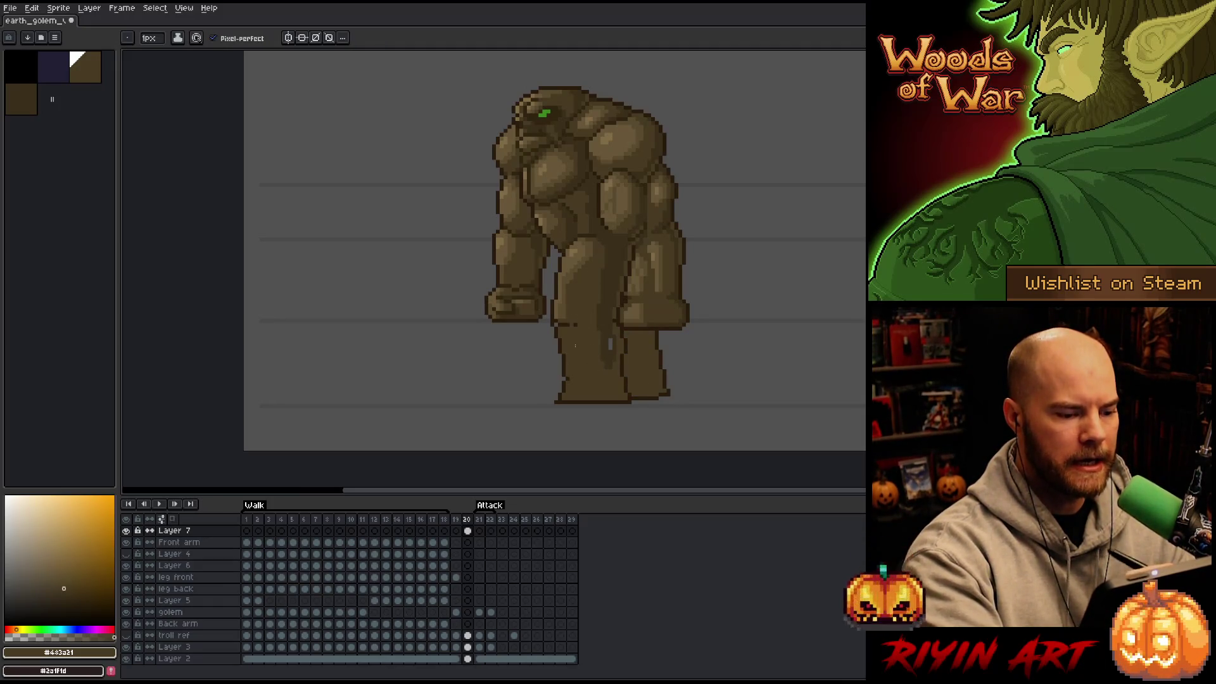
left_click(607, 316, "alt")
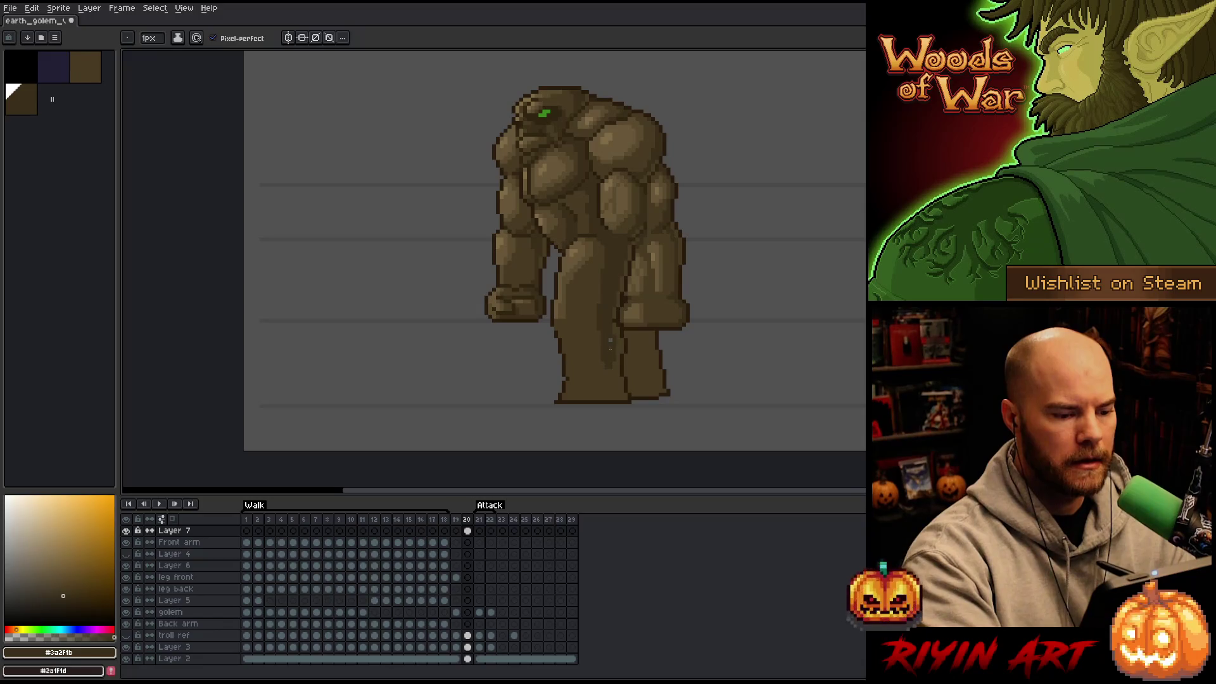
left_click(557, 307, "alt")
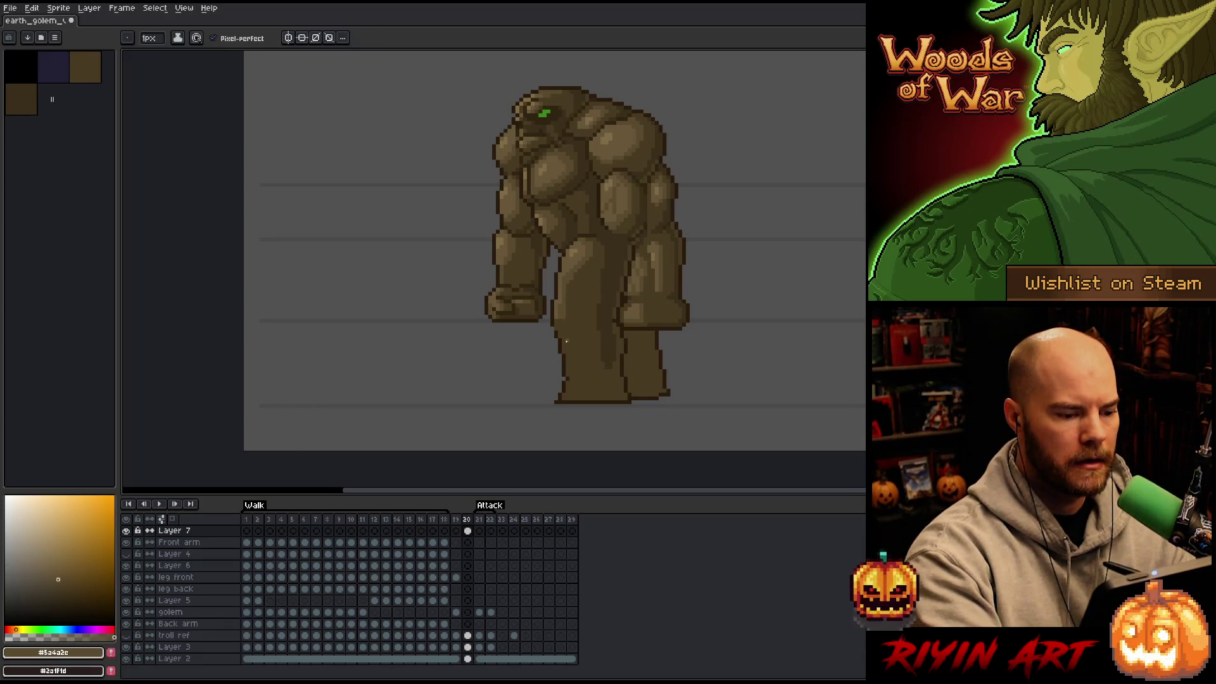
left_click(557, 308, "alt")
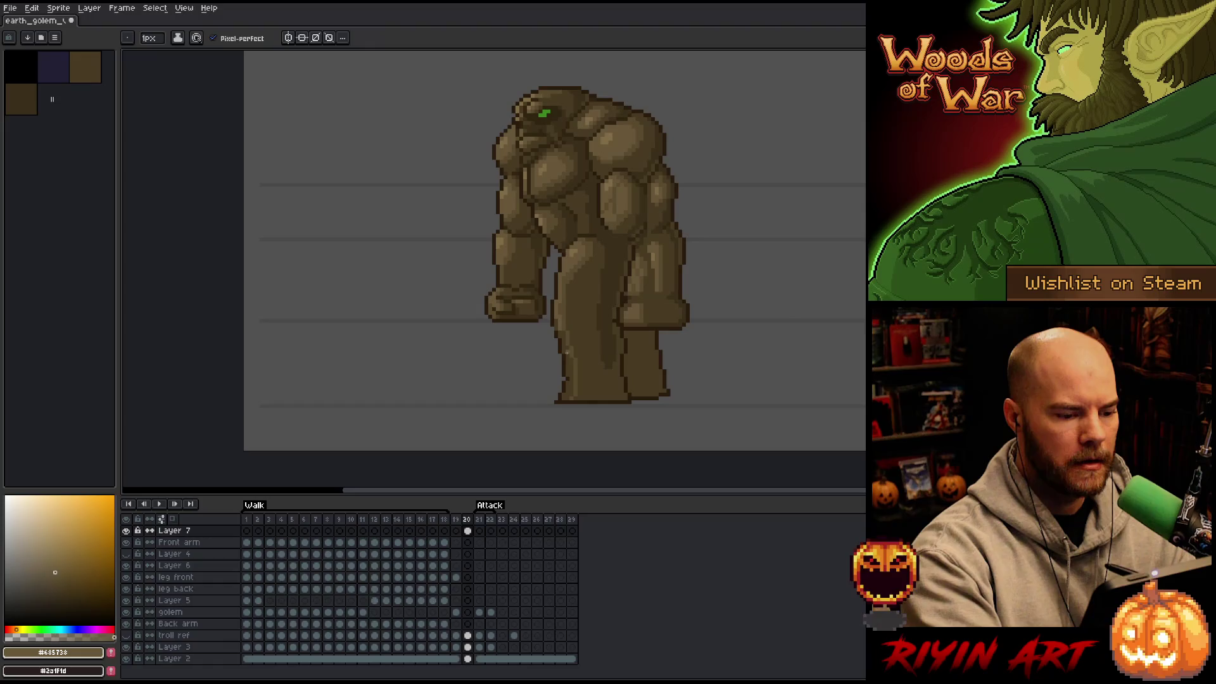
key("g")
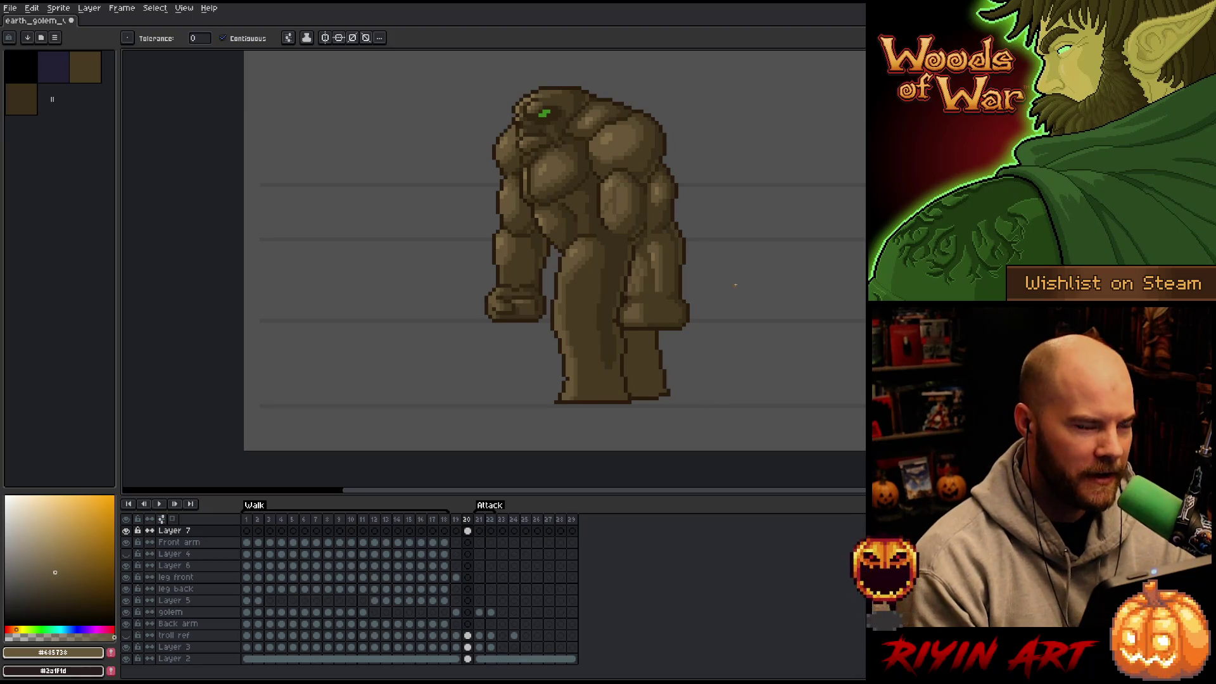
Step: Undo the leg shading, fills and outlines, restoring the golem
key("v")
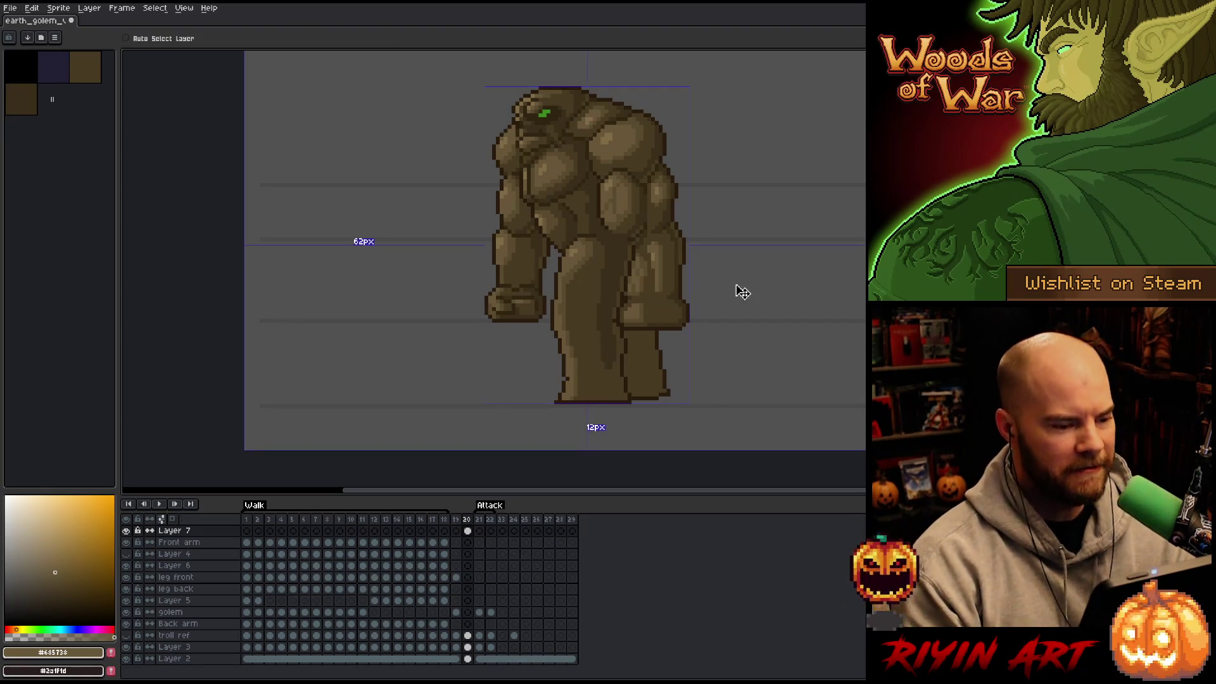
key("Left")
key("Left")
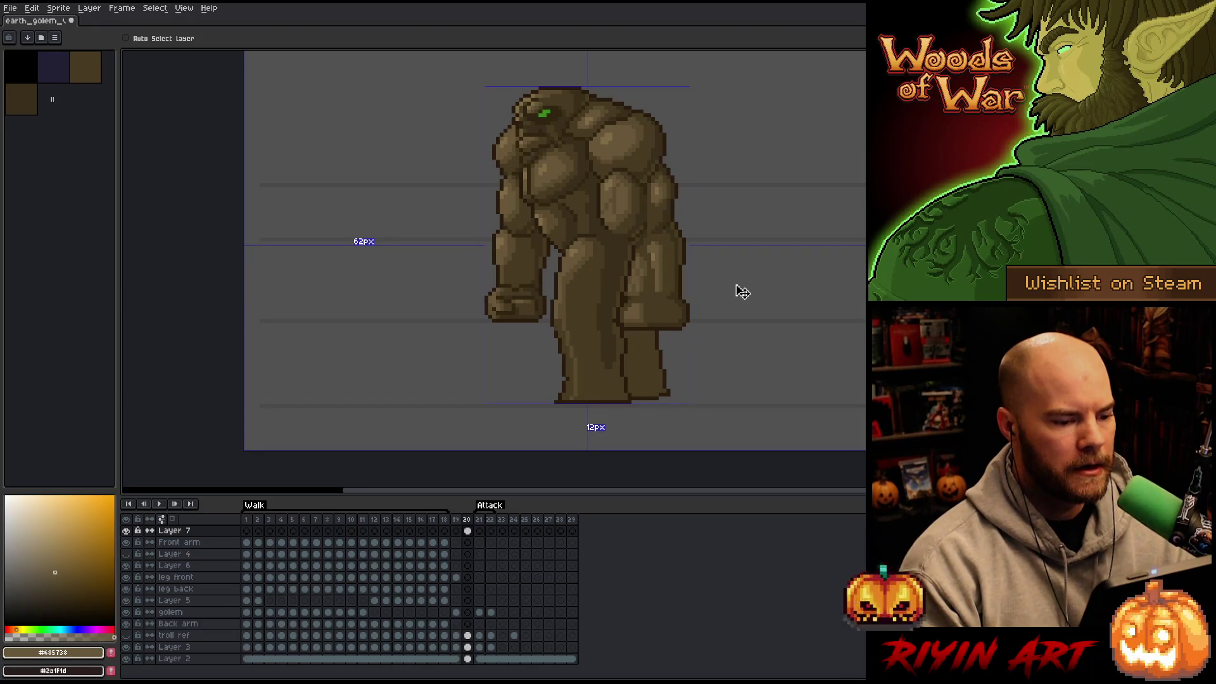
key("Up")
key("Up")
key("Up")
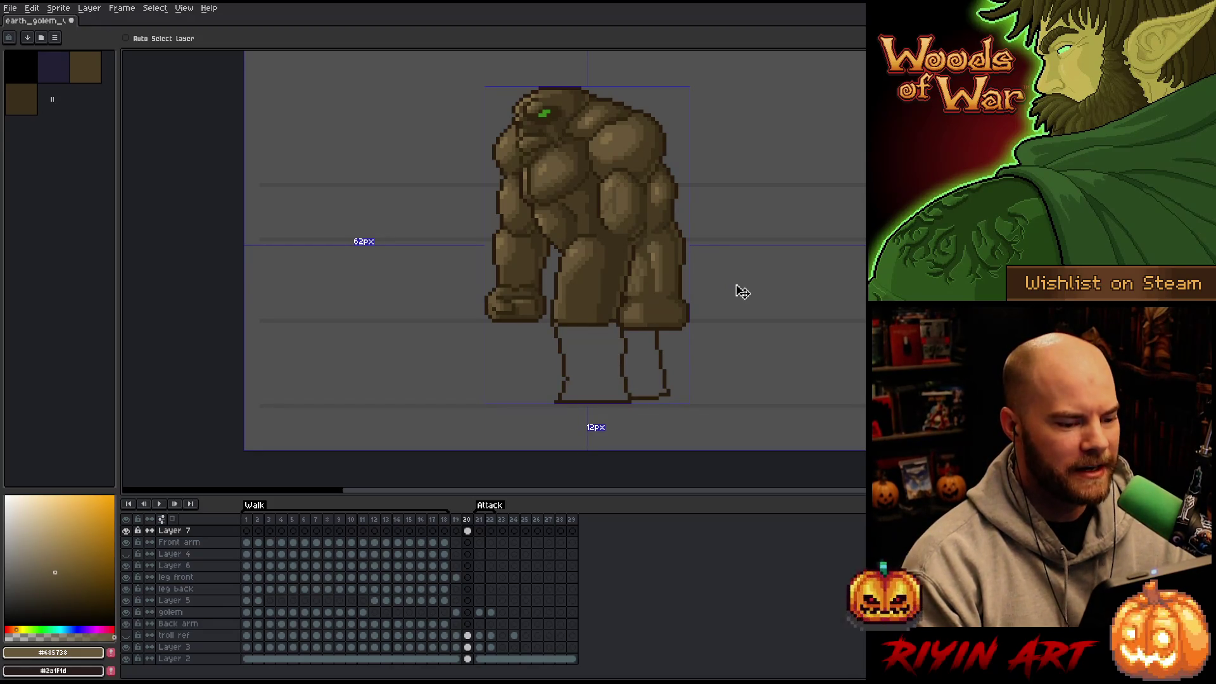
key("ctrl+z")
key("ctrl+z")
key("ctrl+z")
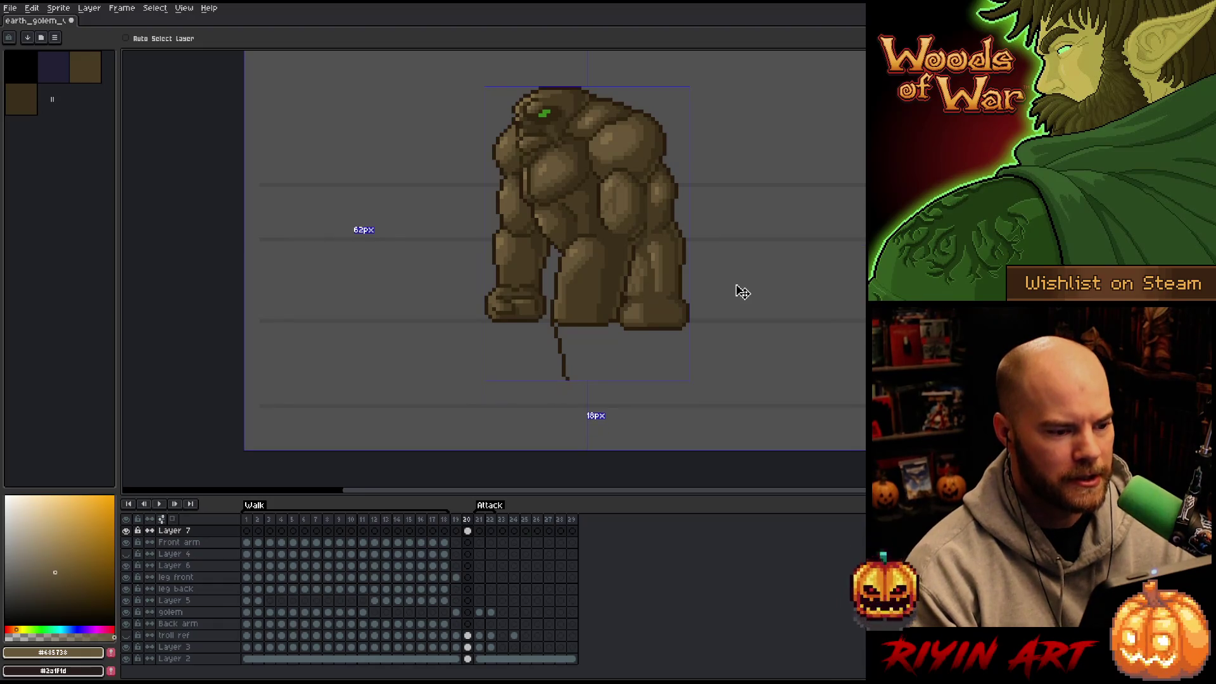
key("ctrl+z")
key("w")
key("ctrl+z")
key("w")
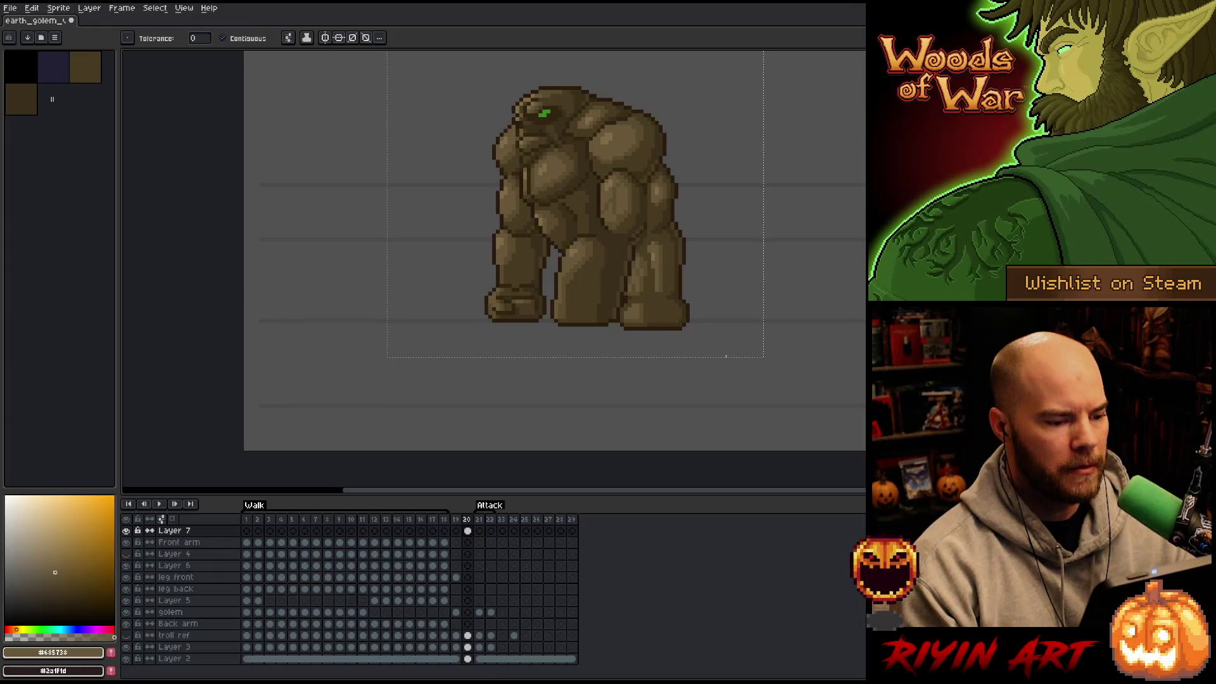
key("v")
Step: Move the golem right and down, then clear the selection
mouse_move(591, 223)
left_mouse_down()
mouse_move(646, 288)
mouse_move(735, 303)
mouse_move(695, 297)
left_mouse_up()
mouse_move(539, 295)
left_mouse_down()
mouse_move(440, 293)
mouse_move(482, 300)
left_mouse_up()
key("ctrl+d")
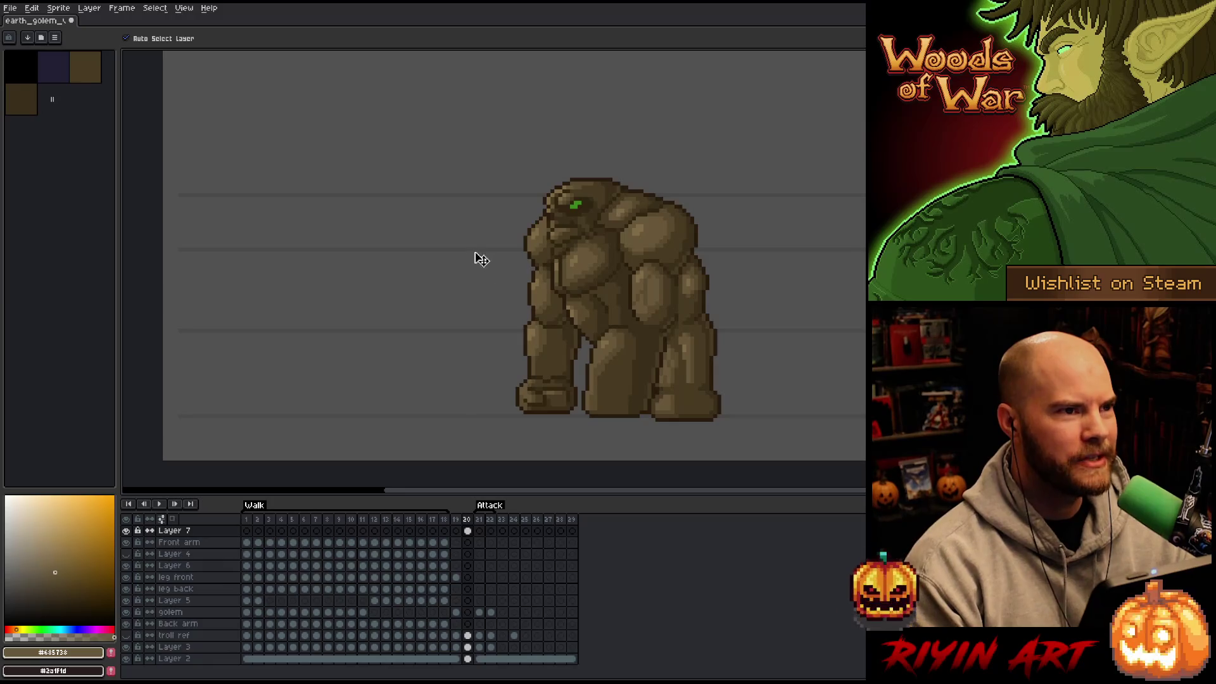
mouse_move(449, 261)
left_mouse_down()
mouse_move(464, 274)
mouse_move(435, 291)
left_mouse_up()
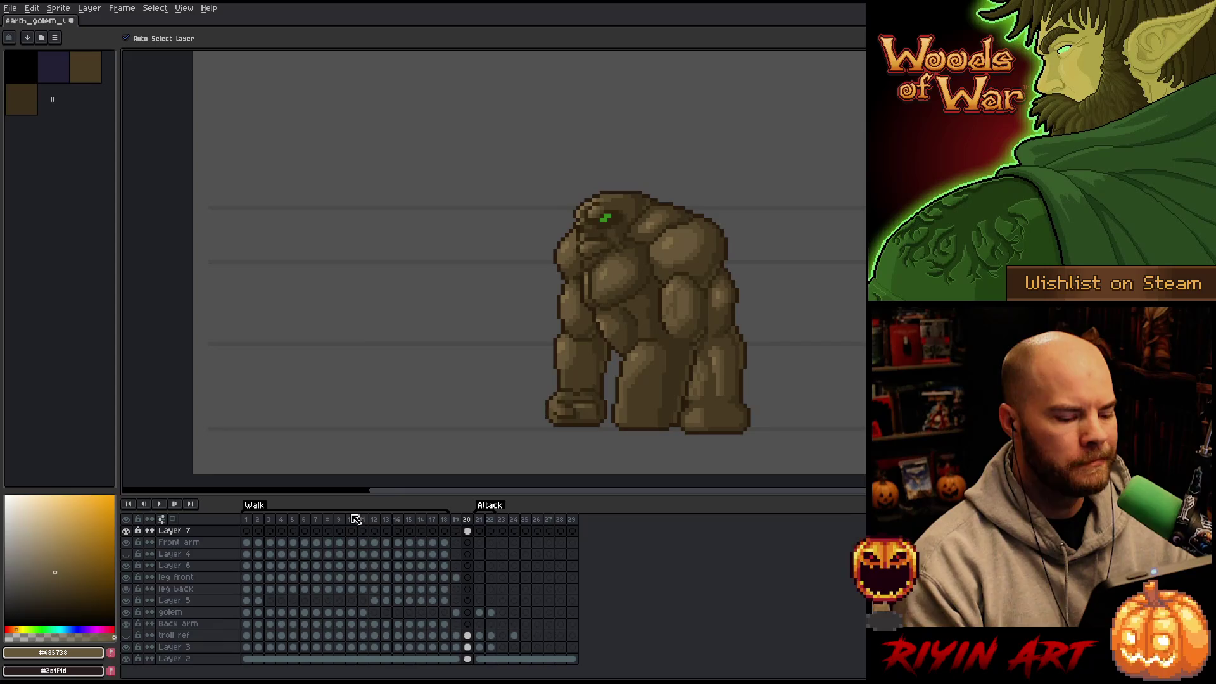
Step: Preview the walk animation from frames 3 and 8, then return to frame 20
left_click(270, 528)
key("Return")
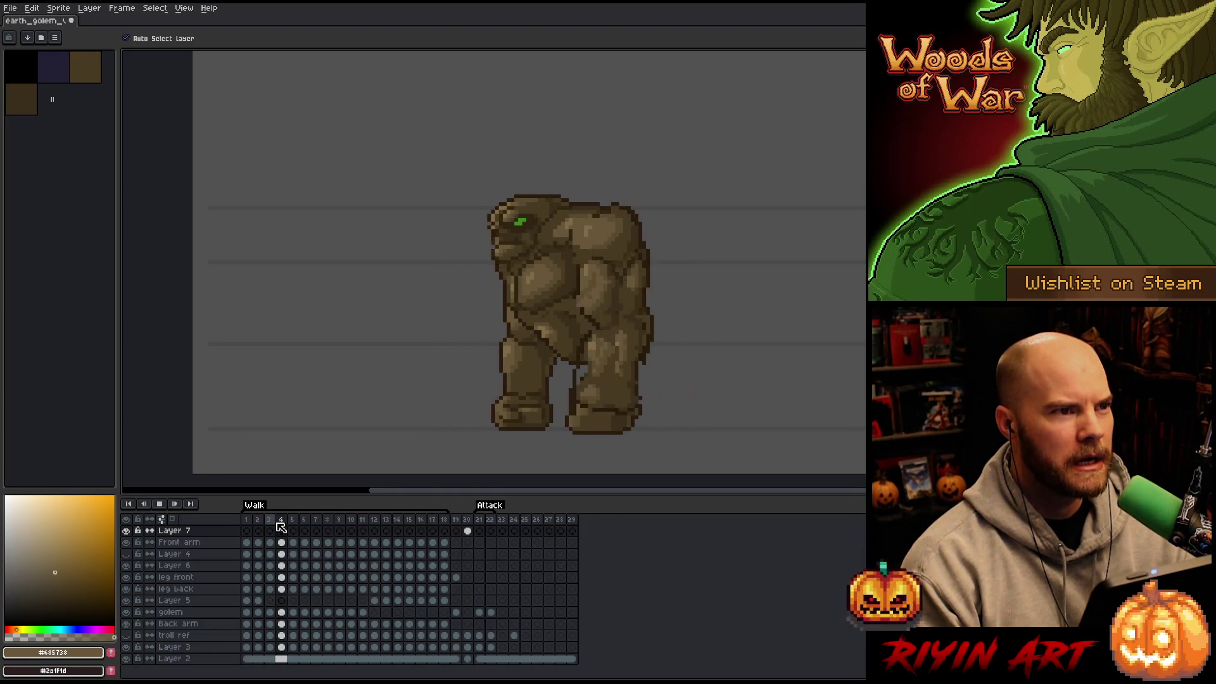
key("Return")
left_click(468, 530)
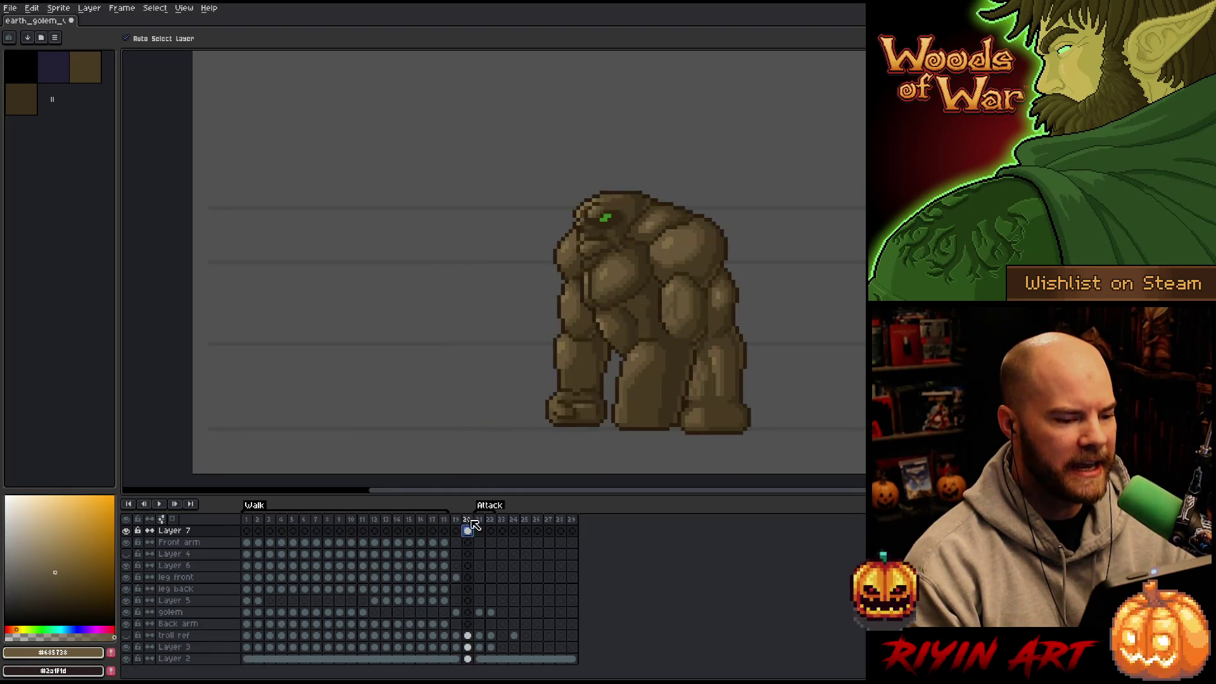
left_click(330, 520)
key("Return")
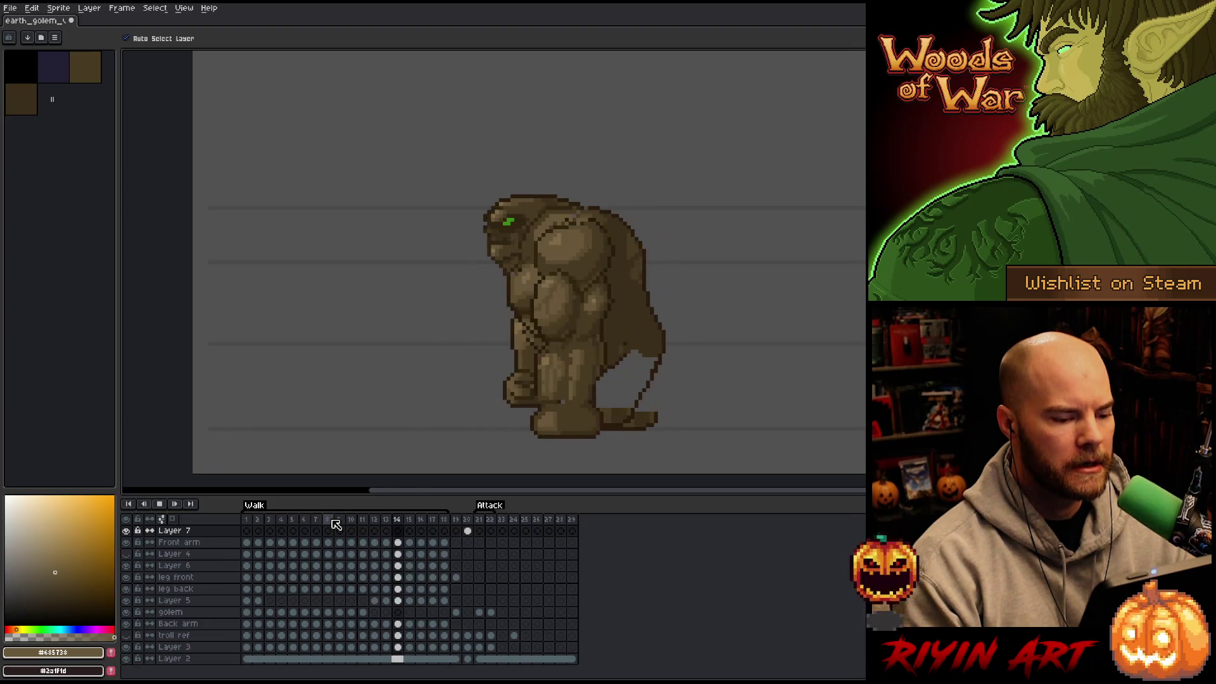
key("Return")
left_click(472, 522)
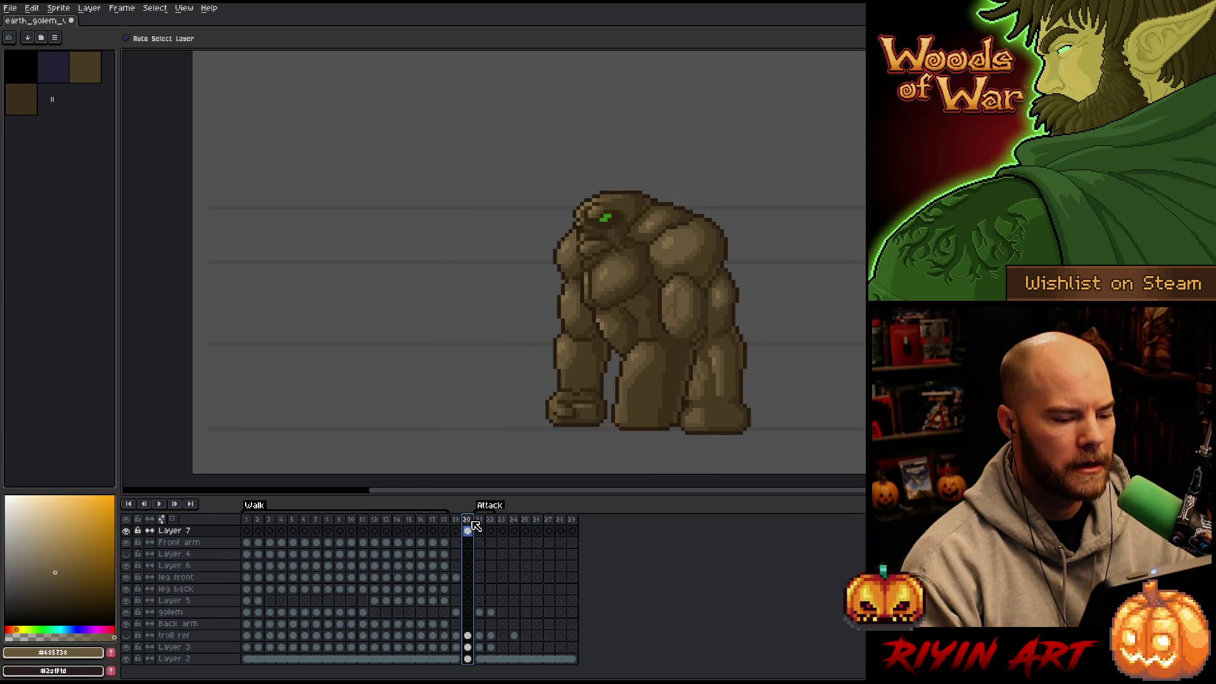
Step: Reposition the golem on Layer 7 in frame 20 and sample its darkest outline brown
left_click(468, 531)
mouse_move(634, 303)
left_mouse_down()
mouse_move(598, 257)
mouse_move(620, 268)
left_mouse_up()
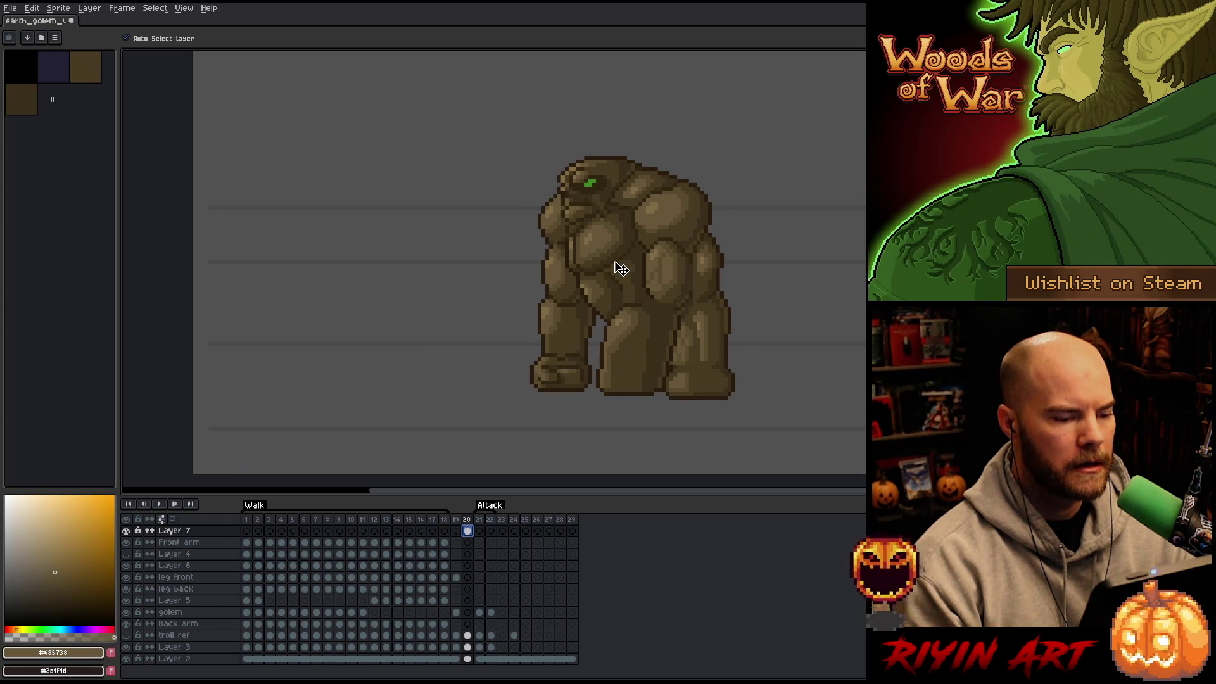
left_click_drag(621, 268, 614, 304)
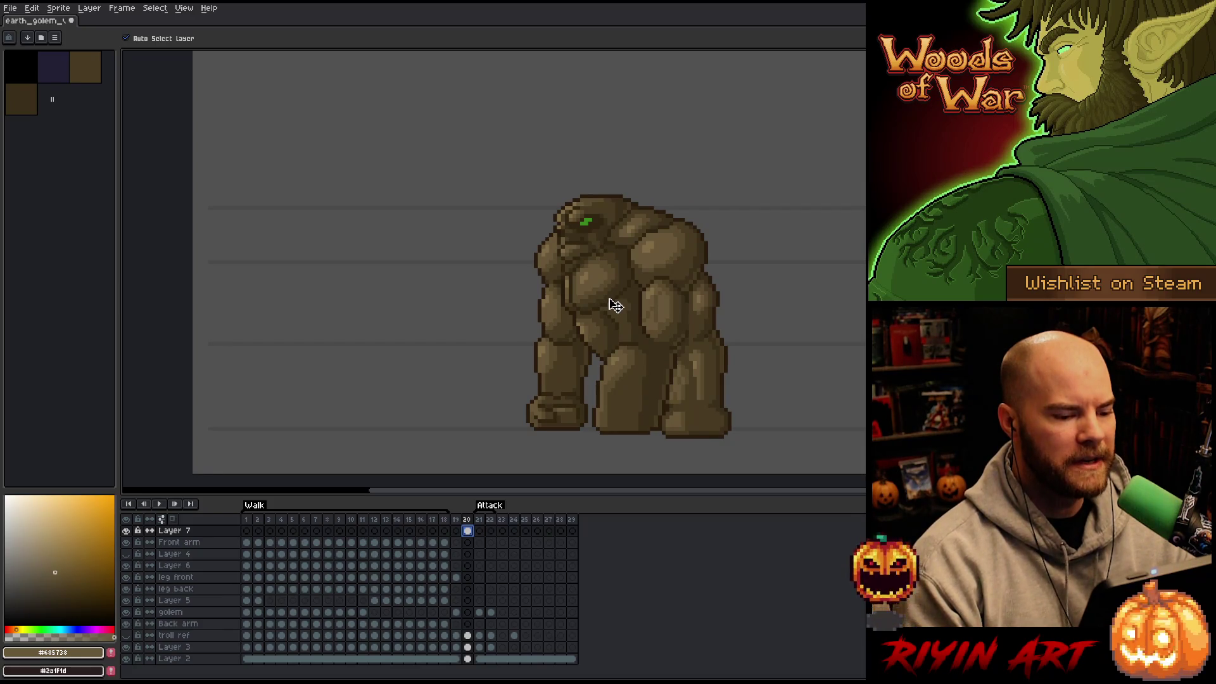
key("i")
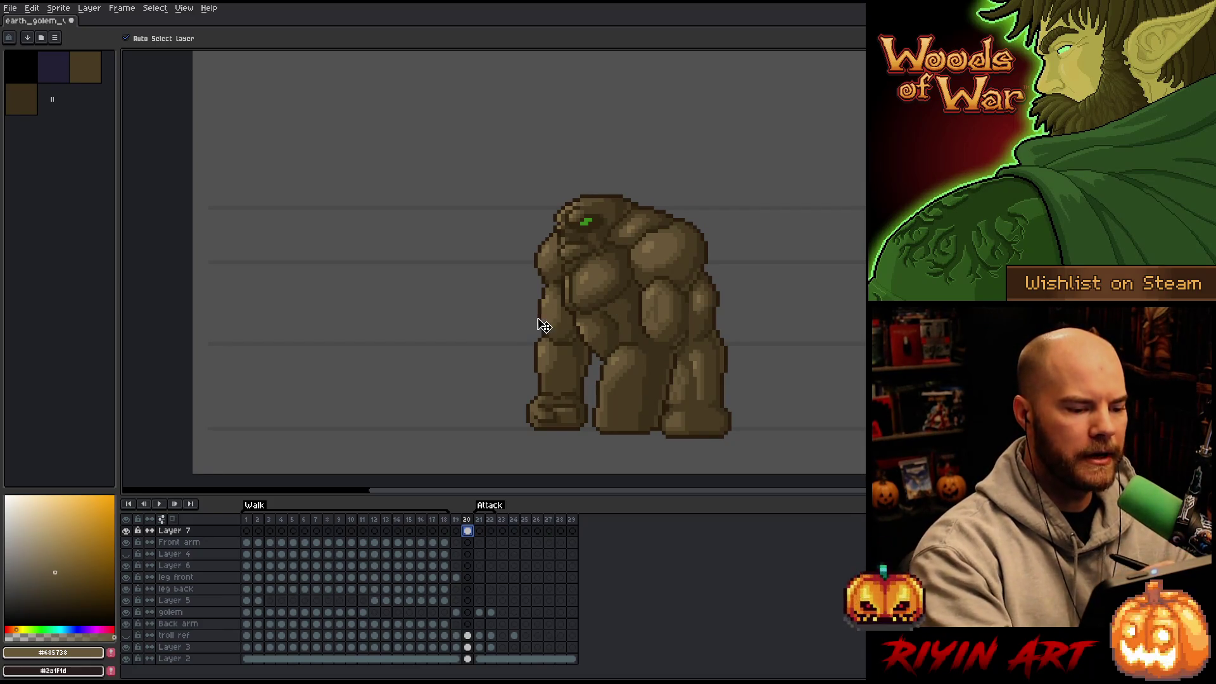
left_click(545, 306)
Step: Move the golem far left, leaving empty space on the right for sketching
key("h")
mouse_move(497, 342)
left_mouse_down()
mouse_move(524, 332)
mouse_move(475, 347)
left_mouse_up()
key("v")
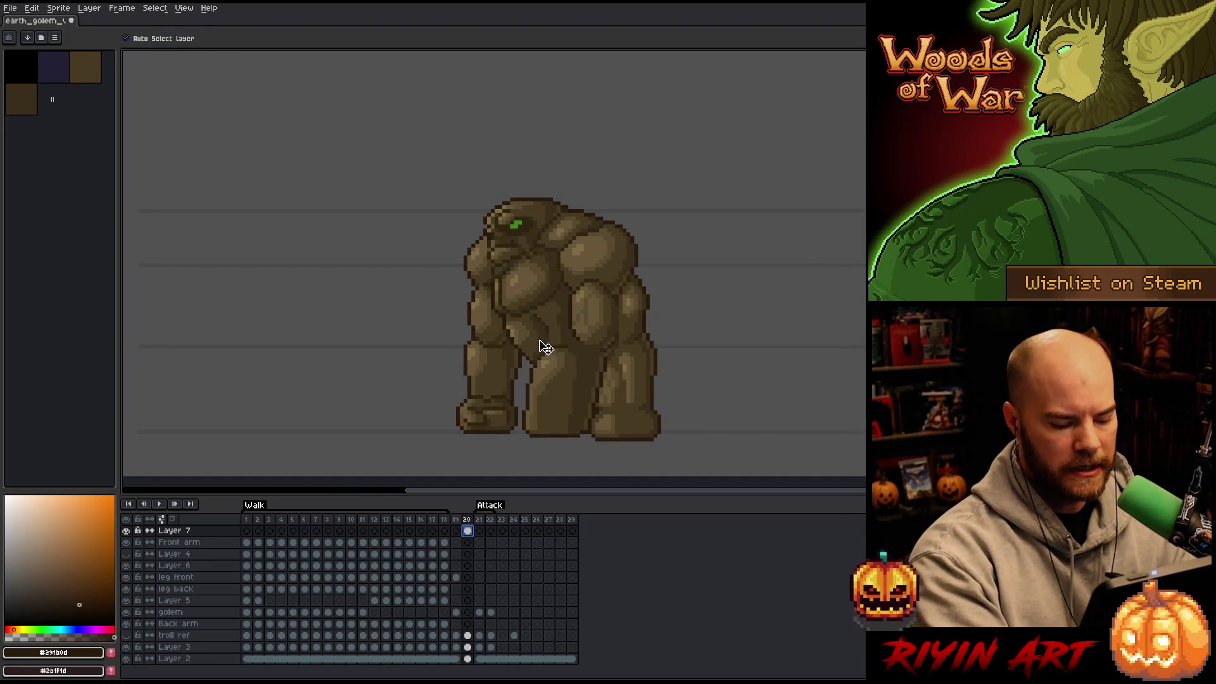
mouse_move(593, 340)
left_mouse_down()
mouse_move(673, 342)
mouse_move(662, 321)
mouse_move(304, 321)
left_mouse_up()
key("b")
key("v")
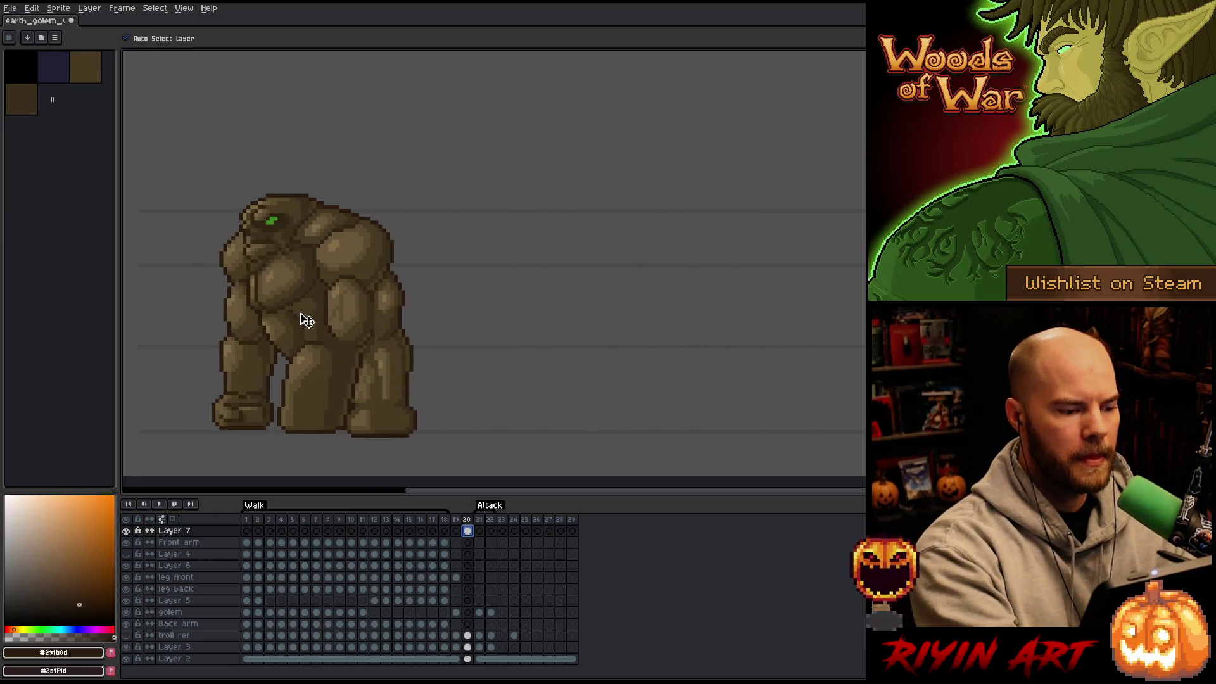
key("b")
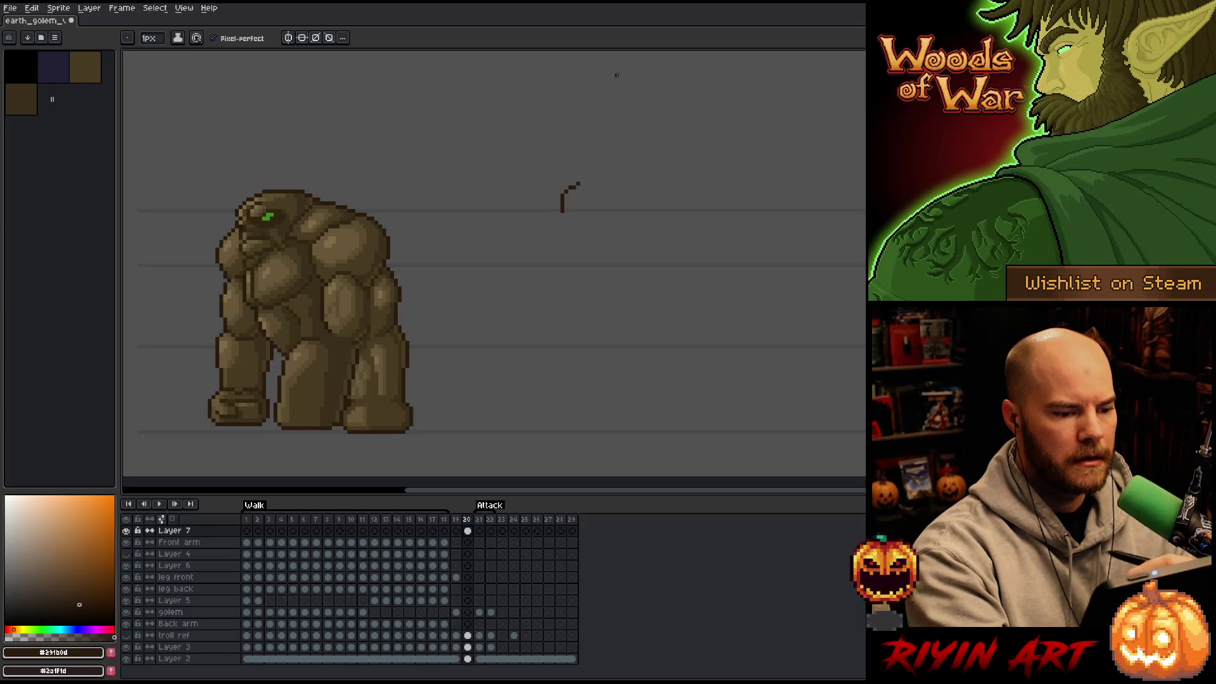
Step: Sketch a rounded figure outline beside the golem: top arc, both sides and bottom
left_click_drag(566, 217, 633, 172)
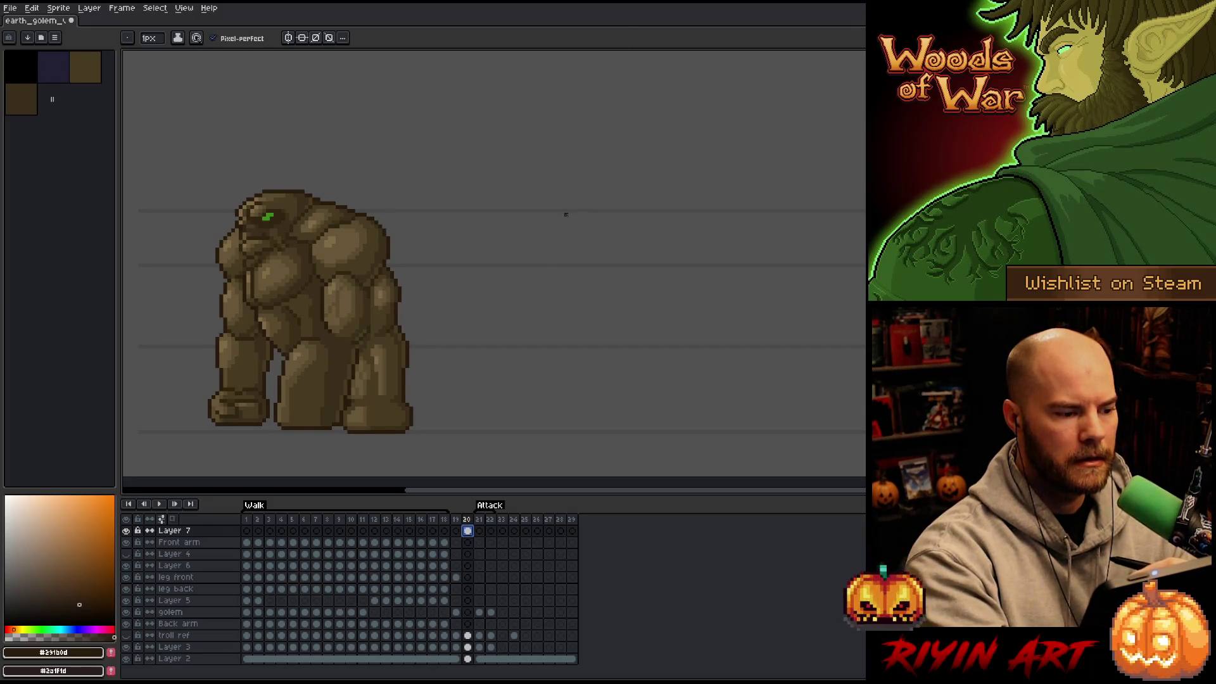
key("ctrl+z")
mouse_move(566, 219)
left_mouse_down()
mouse_move(652, 191)
mouse_move(664, 213)
left_mouse_up()
key("ctrl+z")
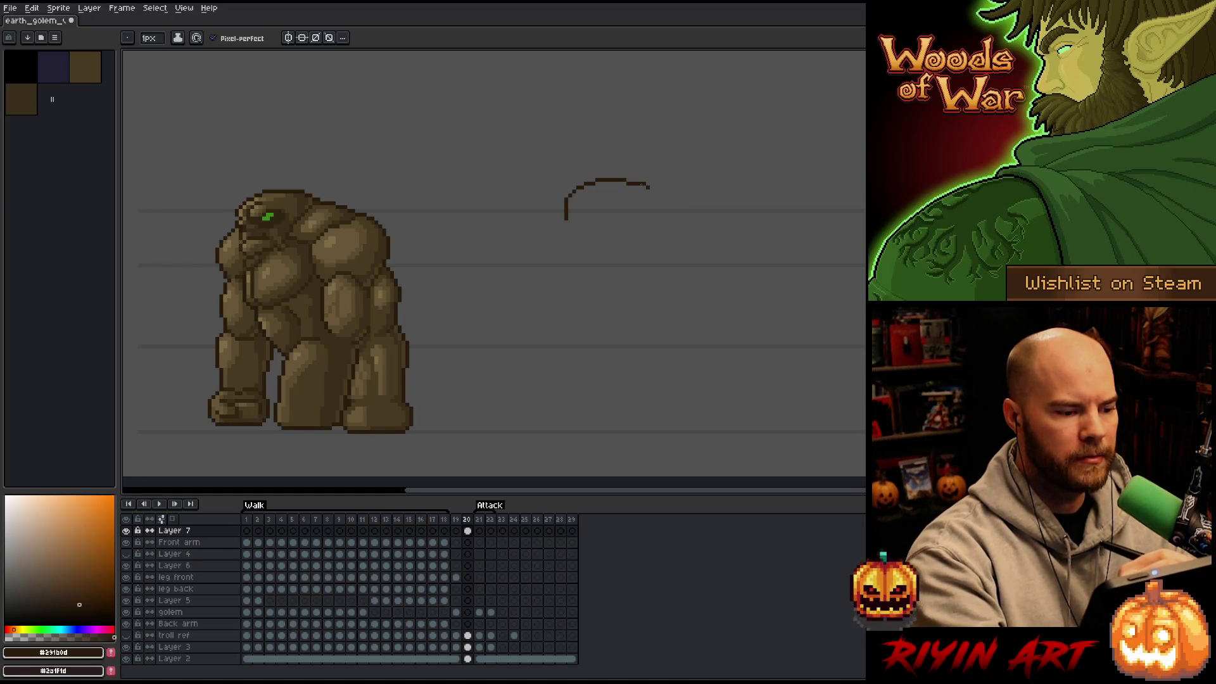
left_click_drag(647, 186, 665, 222)
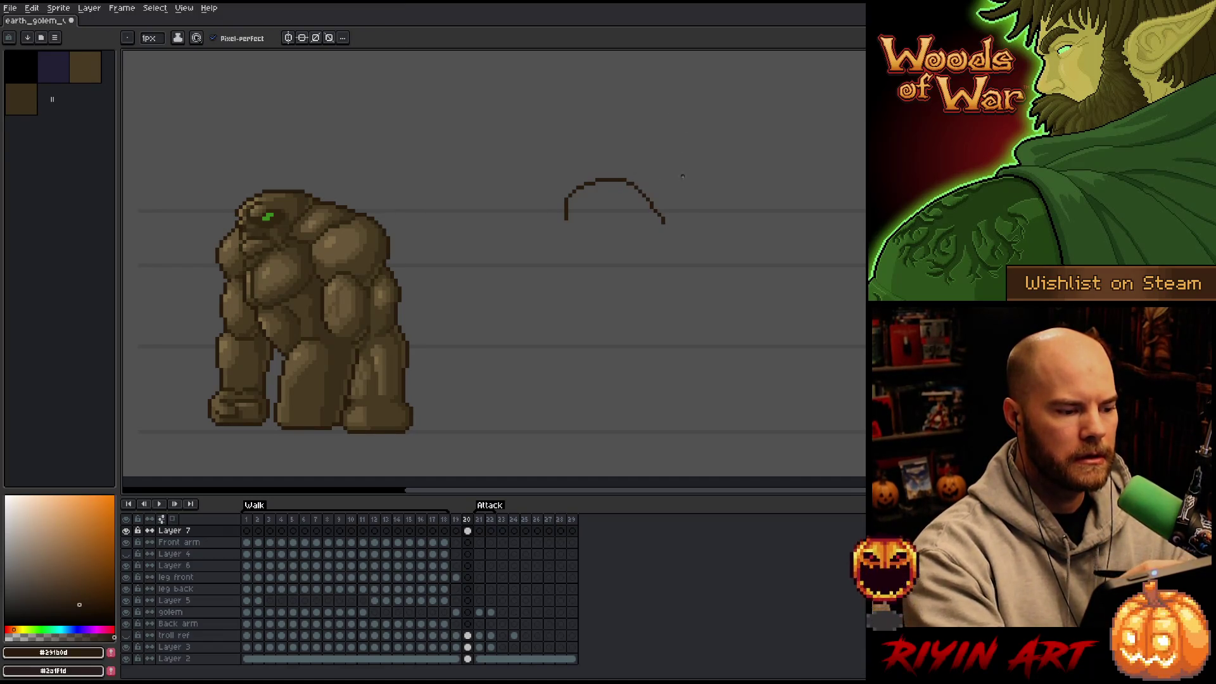
mouse_move(664, 221)
left_mouse_down()
mouse_move(674, 263)
mouse_move(637, 310)
left_mouse_up()
key("ctrl+z")
mouse_move(664, 221)
left_mouse_down()
mouse_move(684, 246)
mouse_move(675, 315)
left_mouse_up()
mouse_move(563, 241)
left_mouse_down()
mouse_move(551, 271)
mouse_move(570, 375)
mouse_move(669, 366)
left_mouse_up()
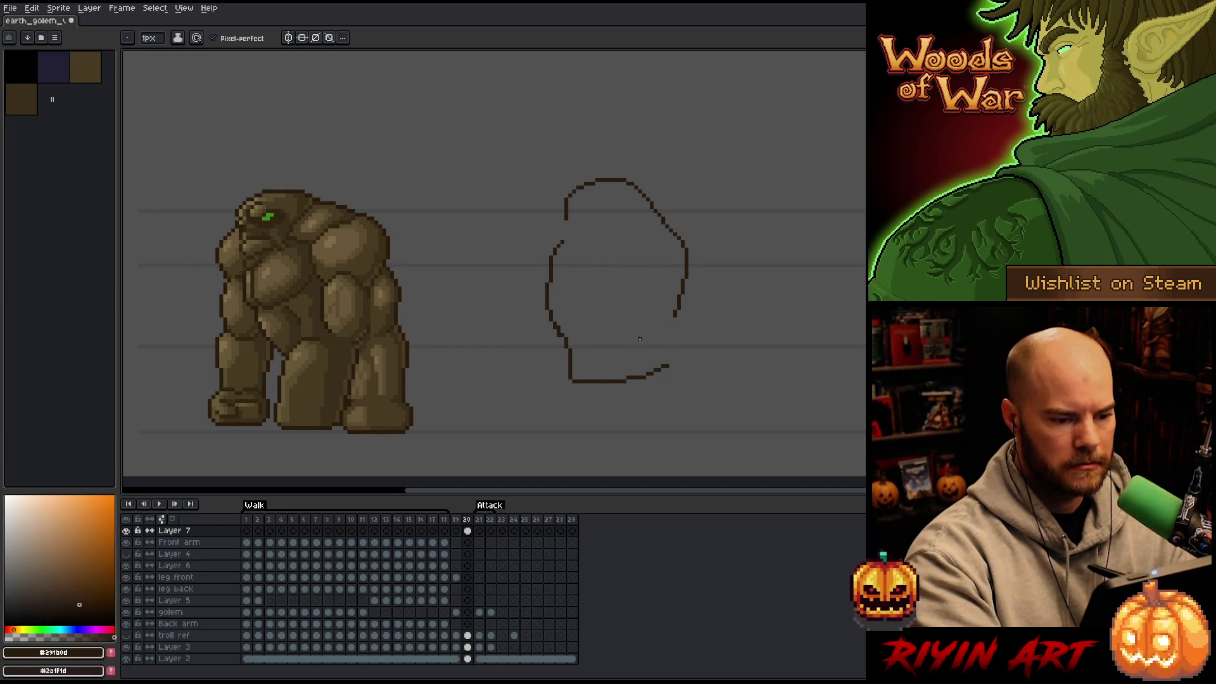
key("ctrl+z")
mouse_move(560, 330)
left_mouse_down()
mouse_move(580, 376)
mouse_move(649, 380)
mouse_move(655, 330)
mouse_move(690, 286)
left_mouse_up()
Step: Clean stray pixels off the lower outline and extend the upper-left edge downward
key("e")
mouse_move(652, 362)
left_mouse_down()
mouse_move(645, 382)
mouse_move(656, 356)
left_mouse_up()
key("b")
key("e")
left_click_drag(567, 378, 577, 389)
key("b")
left_click_drag(563, 206, 574, 245)
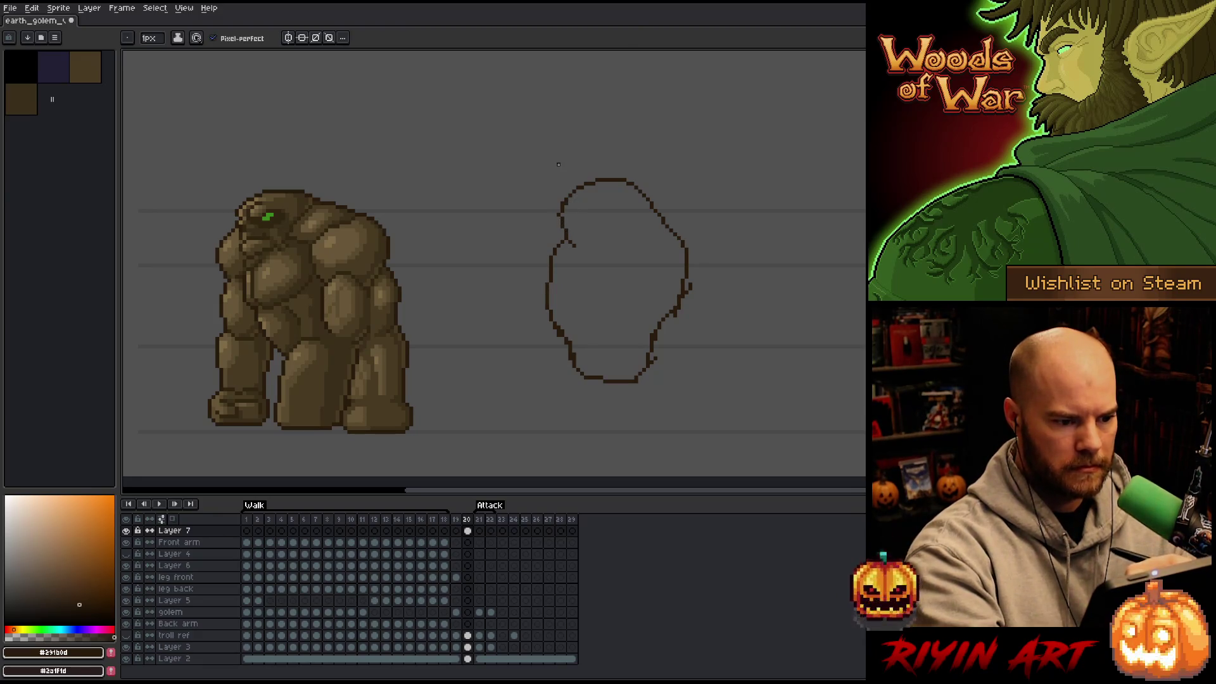
key("e")
key("b")
Step: Draw a short brow line in the head, erase right-edge strays, and shift the drawing up
left_click_drag(563, 242, 592, 238)
key("e")
key("b")
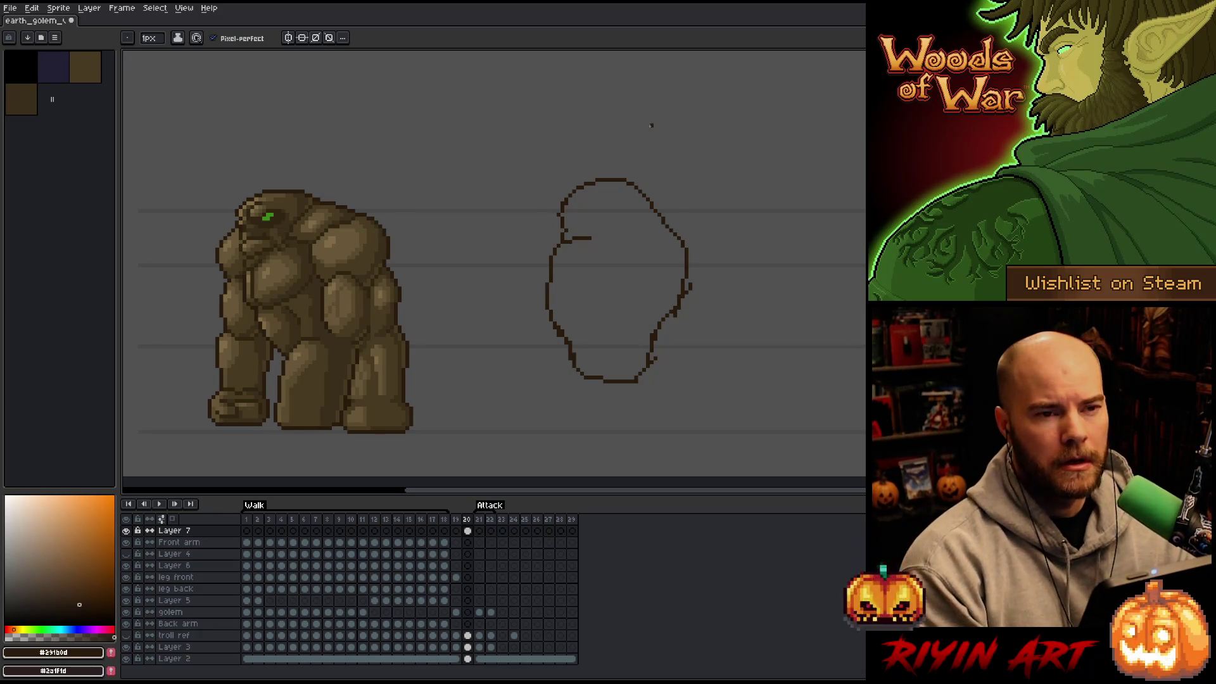
key("e")
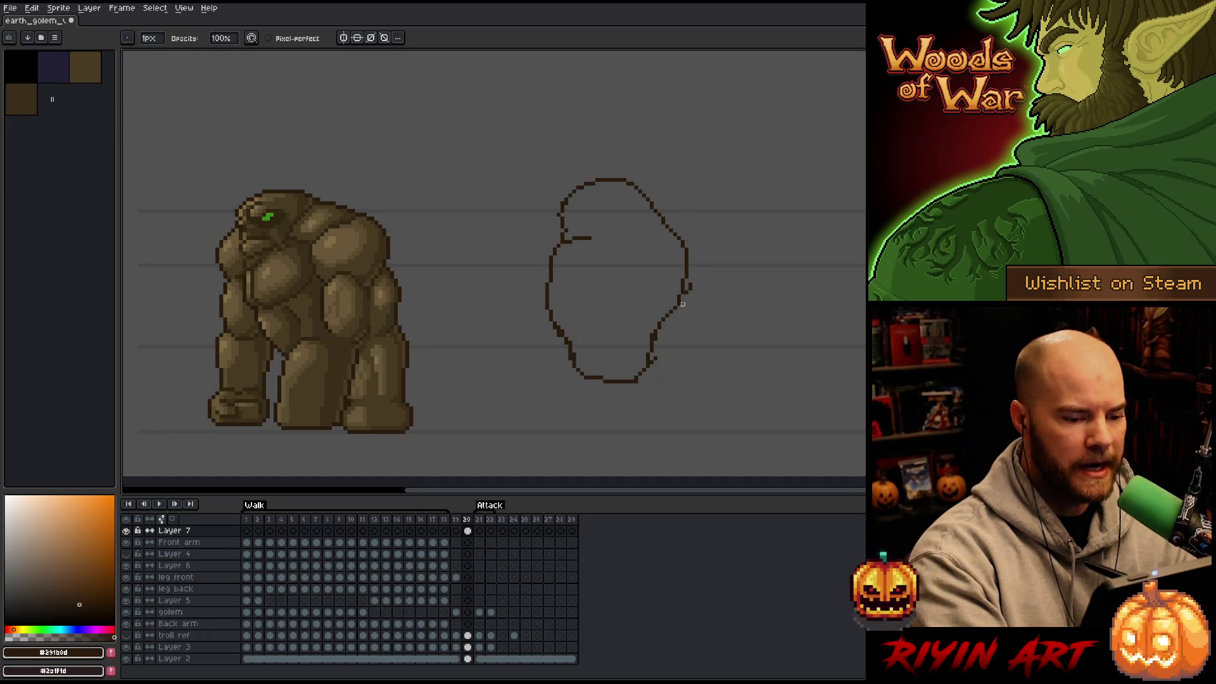
left_click_drag(690, 289, 692, 282)
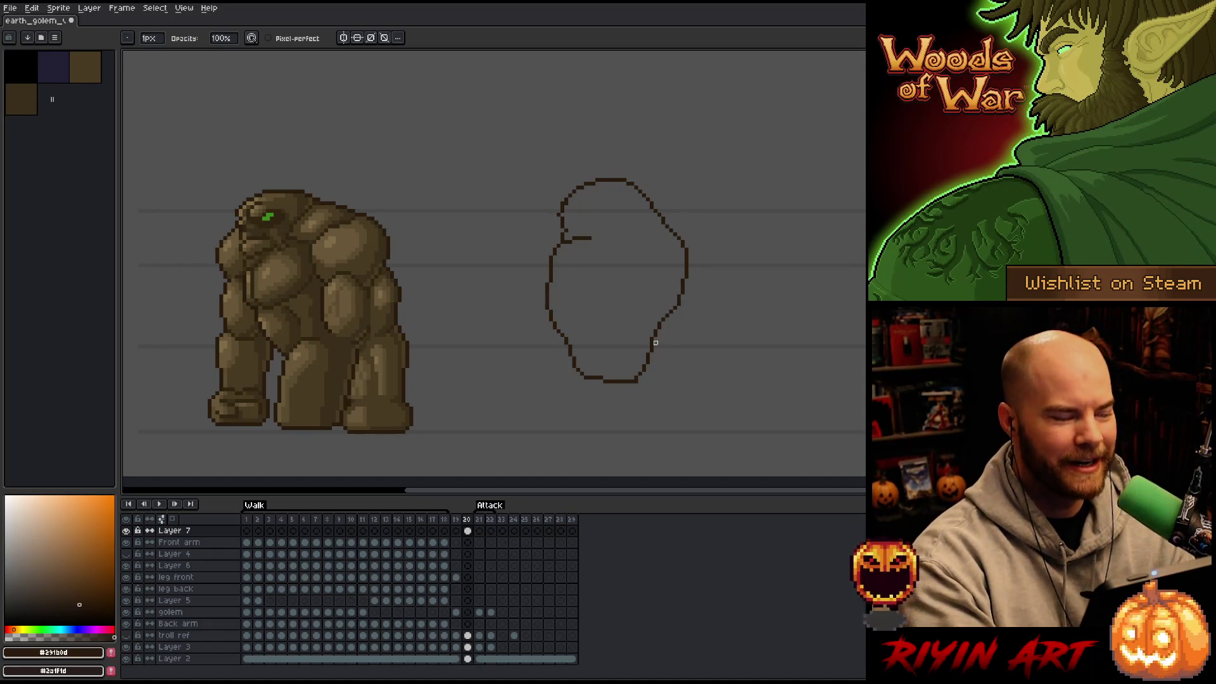
key("e")
key("b")
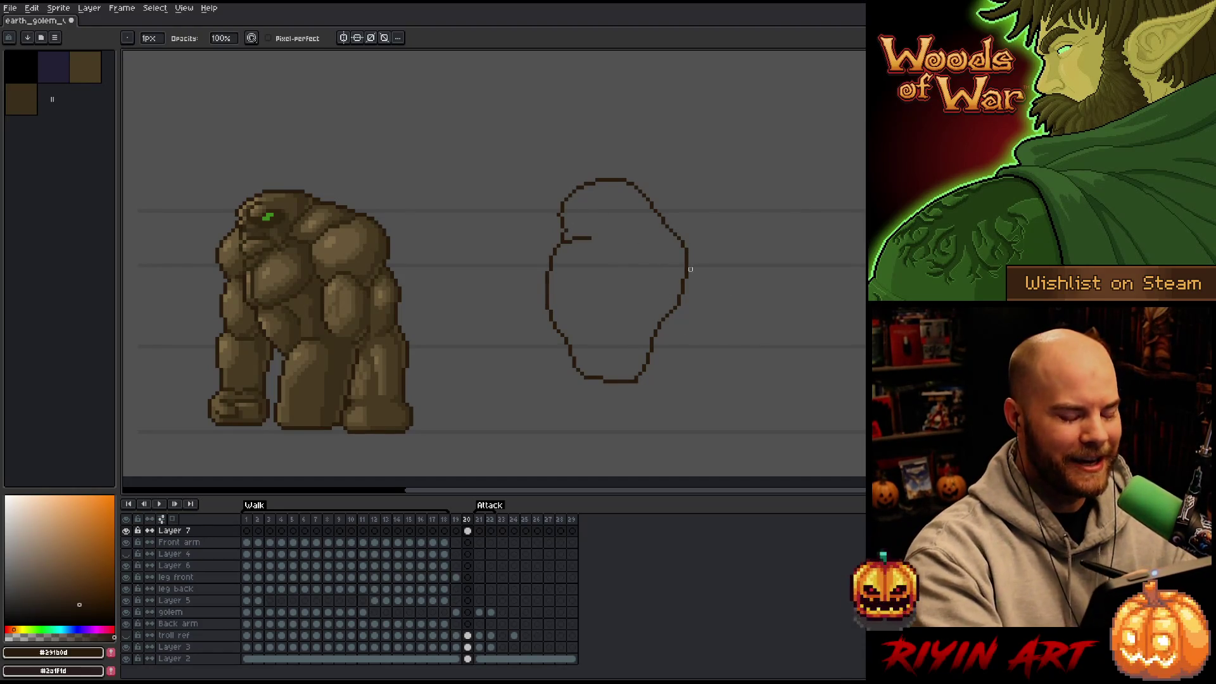
key("v")
left_click_drag(689, 266, 686, 238)
Step: Undo the accidental upward shift and commit the outline sketch's position
key("ctrl+z")
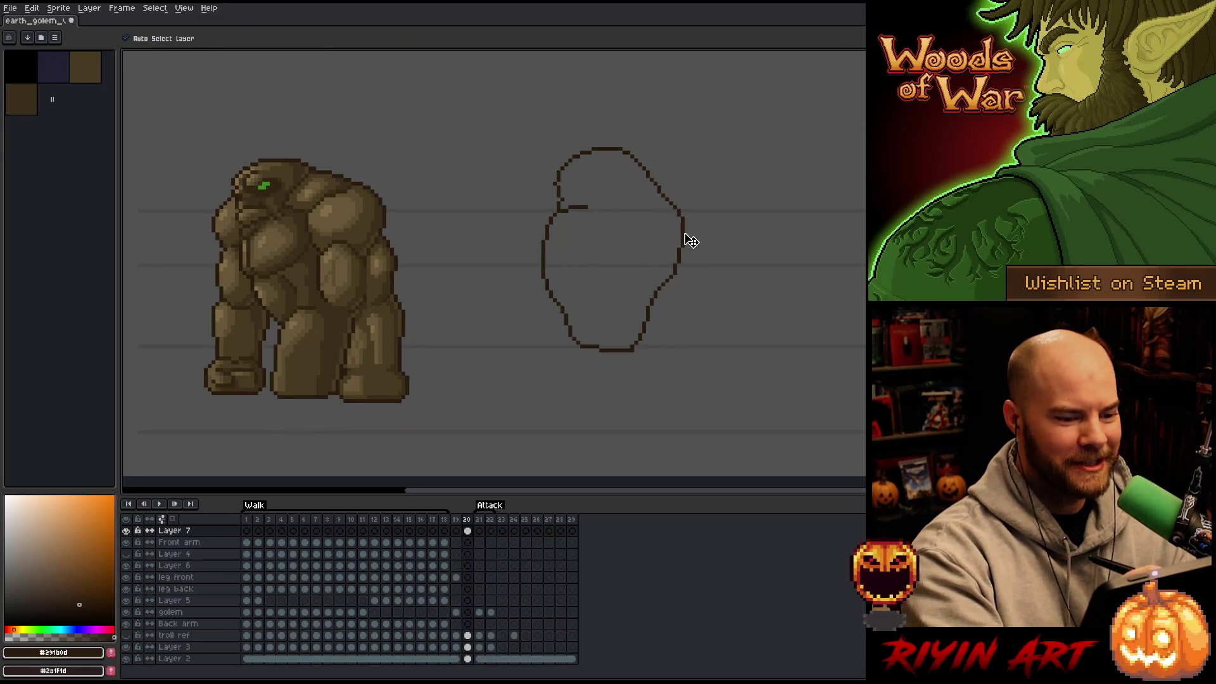
key("q")
mouse_move(729, 332)
left_mouse_down()
mouse_move(598, 149)
mouse_move(729, 298)
mouse_move(689, 242)
left_mouse_up()
key("ctrl+d")
Step: Draw a small hip loop at the bottom of the brown outline body
key("b")
key("e")
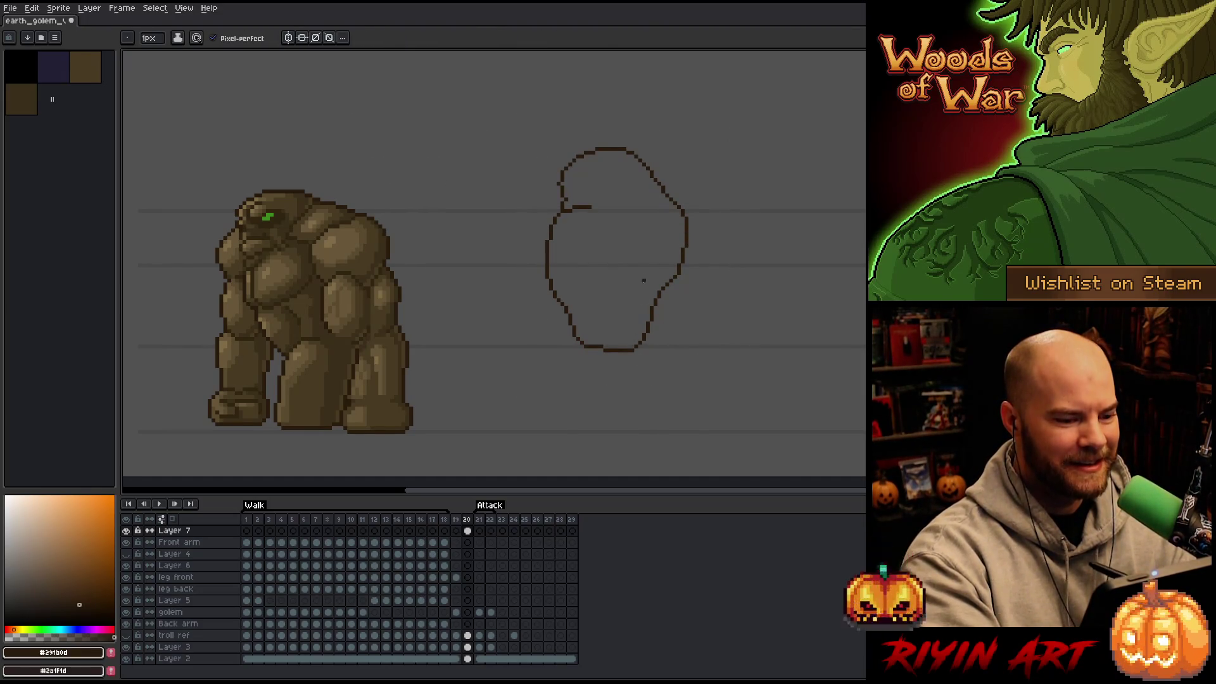
left_click_drag(588, 339, 665, 367)
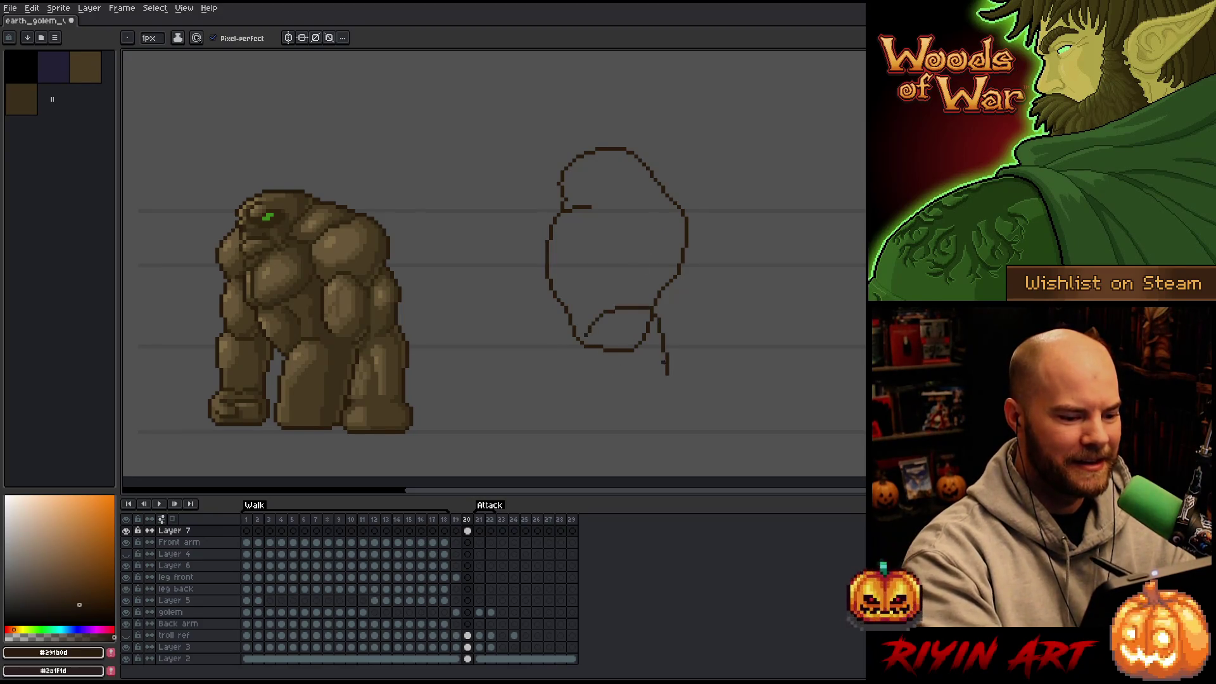
key("ctrl+z")
left_click_drag(589, 342, 664, 412)
key("ctrl+z")
mouse_move(597, 347)
left_mouse_down()
mouse_move(659, 355)
mouse_move(646, 320)
left_mouse_up()
key("ctrl+z")
key("ctrl+z")
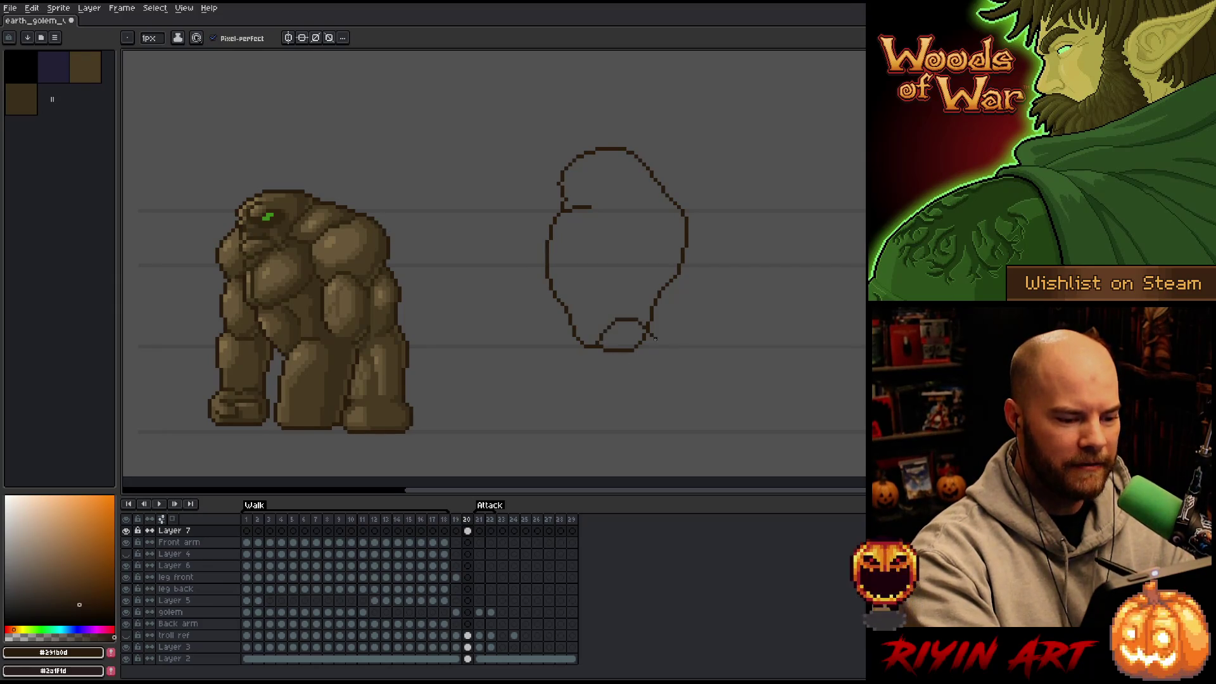
left_click_drag(589, 346, 646, 325)
Step: Outline a straight front leg and a right leg reaching down to the foot
key("e")
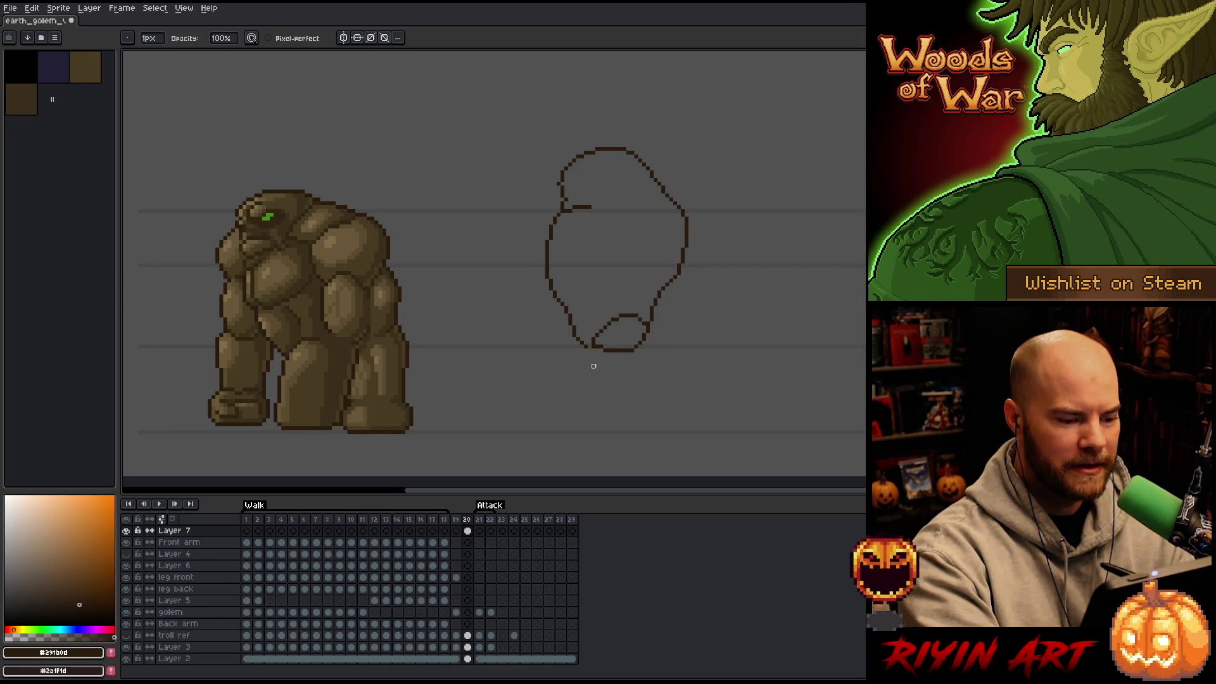
key("b")
left_click_drag(593, 345, 621, 418)
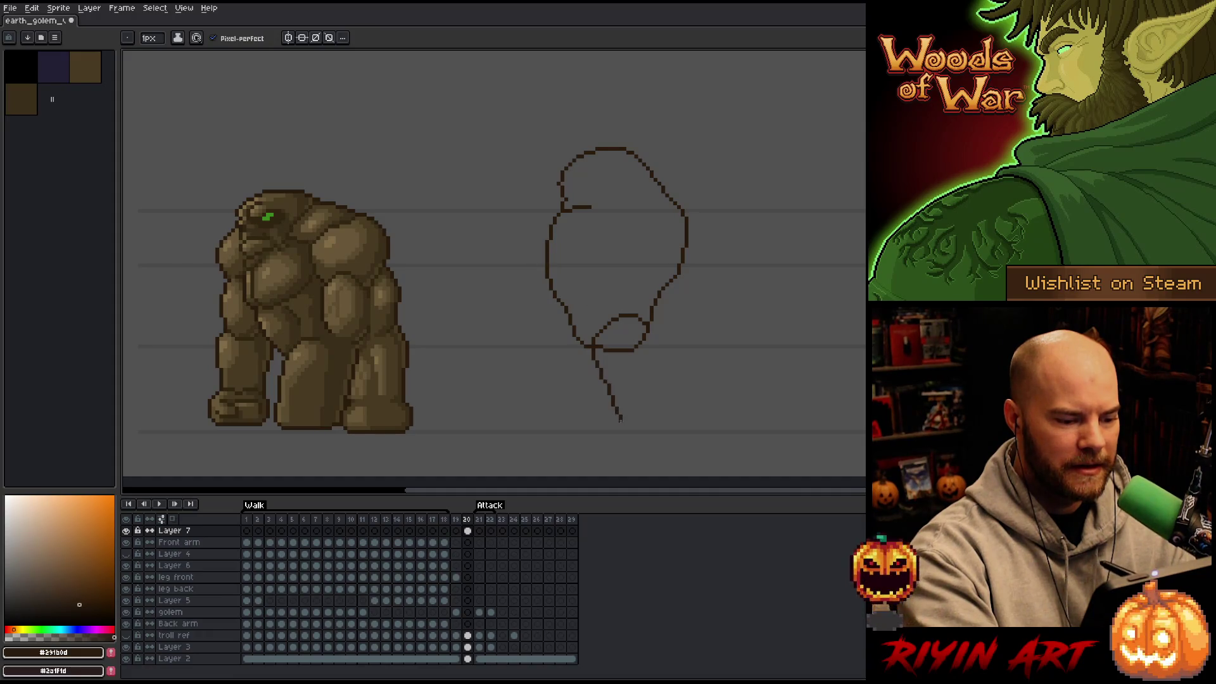
key("ctrl+z")
left_click_drag(593, 346, 604, 426)
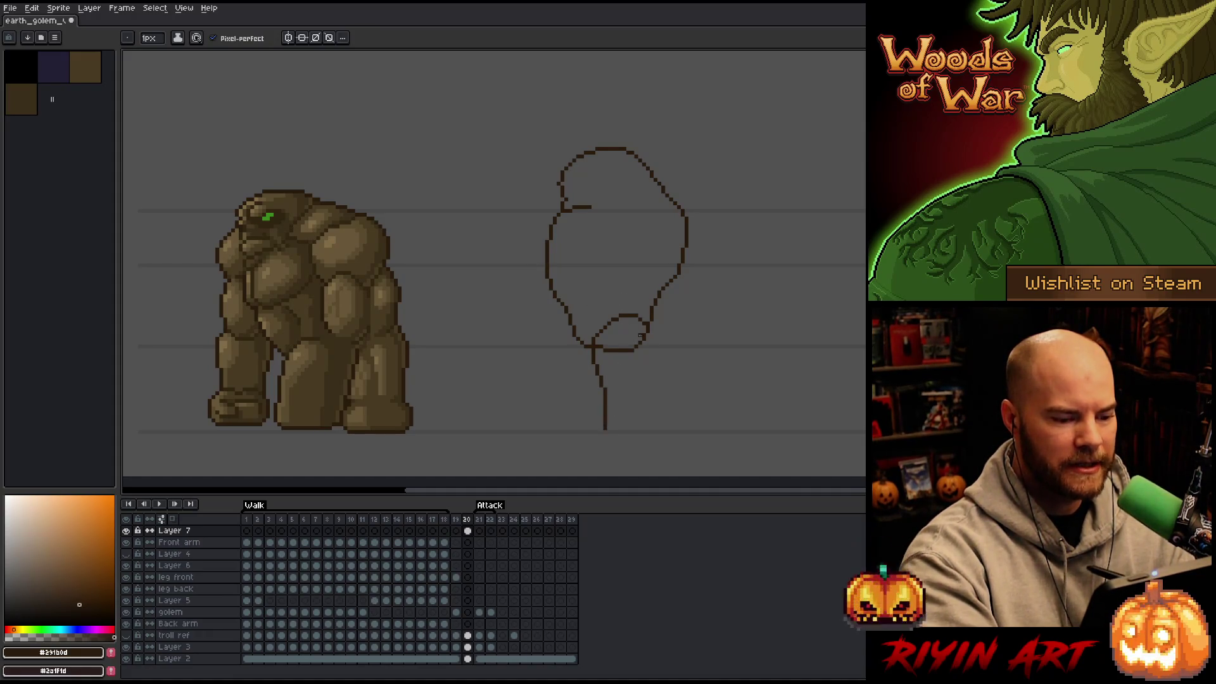
mouse_move(650, 328)
left_mouse_down()
mouse_move(661, 428)
mouse_move(677, 420)
left_mouse_up()
key("ctrl+z")
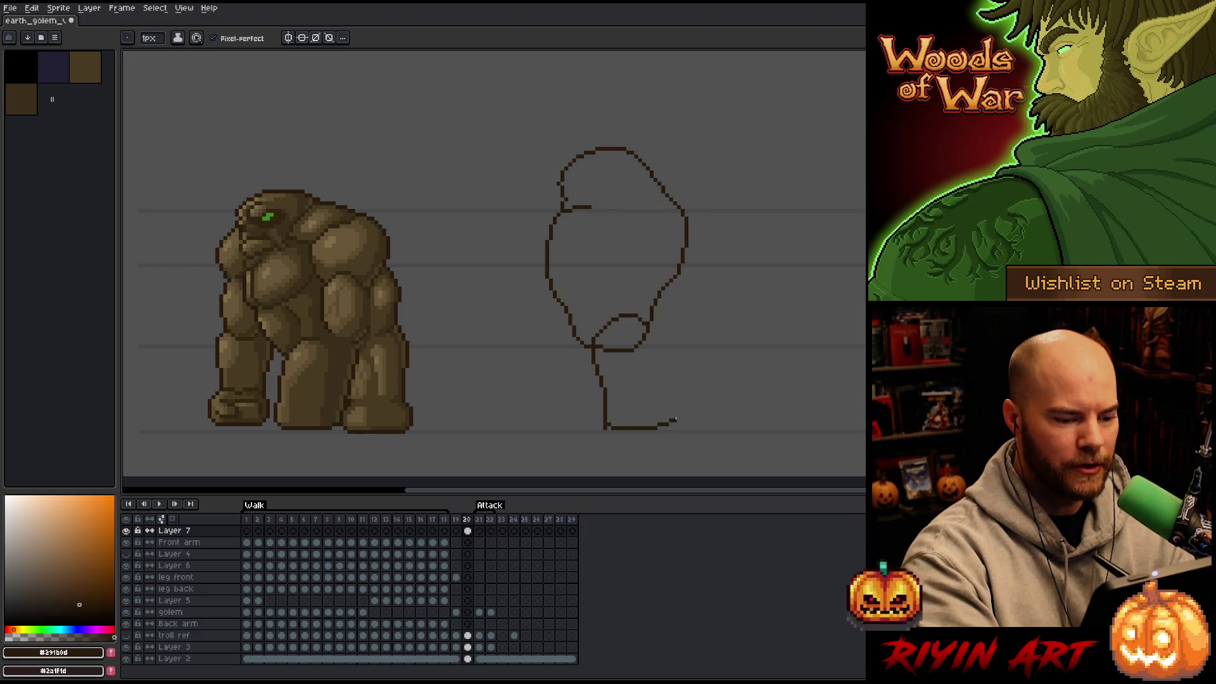
left_click_drag(646, 329, 665, 436)
key("ctrl+z")
left_click_drag(647, 331, 658, 423)
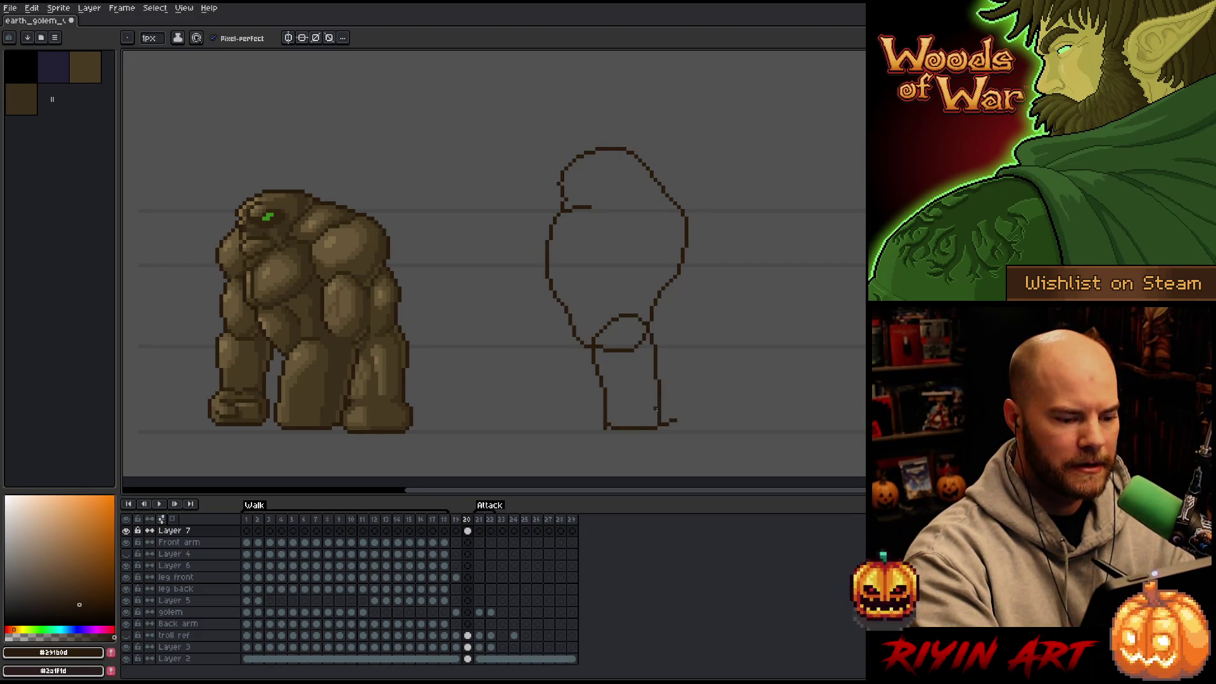
key("ctrl+z")
left_click_drag(650, 337, 667, 428)
Step: Draw the back leg's left outline, close the foot gap, and trim its lower part
key("e")
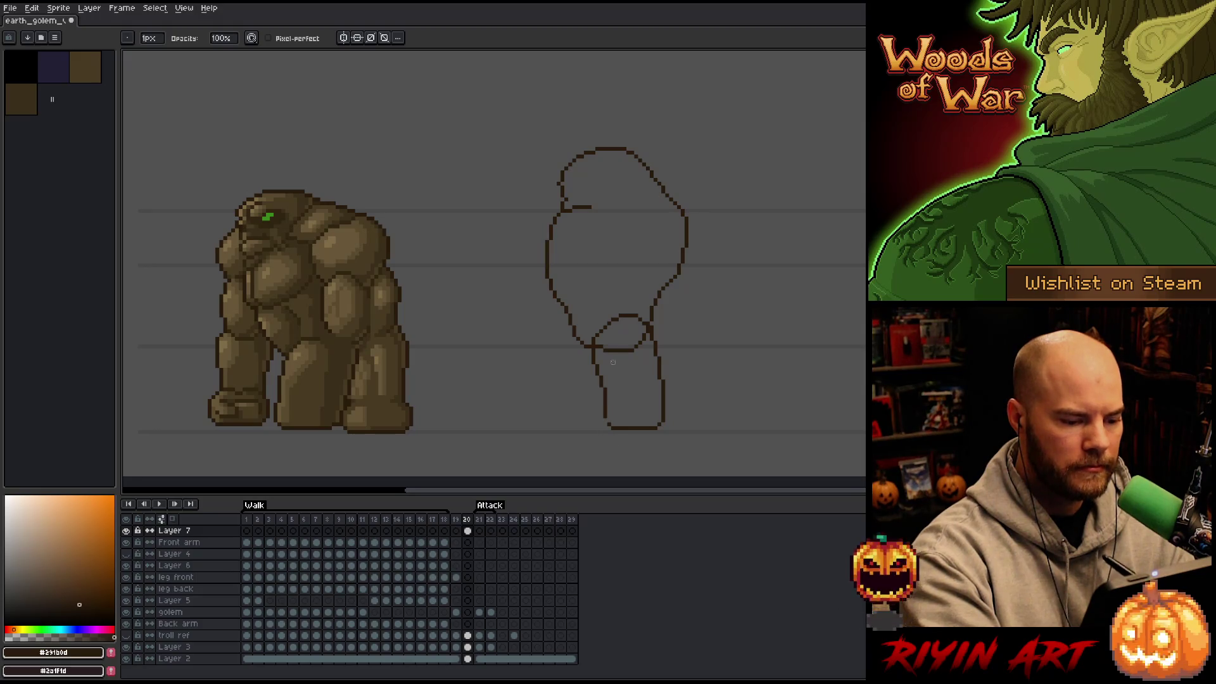
key("b")
mouse_move(572, 329)
left_mouse_down()
mouse_move(562, 428)
mouse_move(591, 420)
left_mouse_up()
key("ctrl+z")
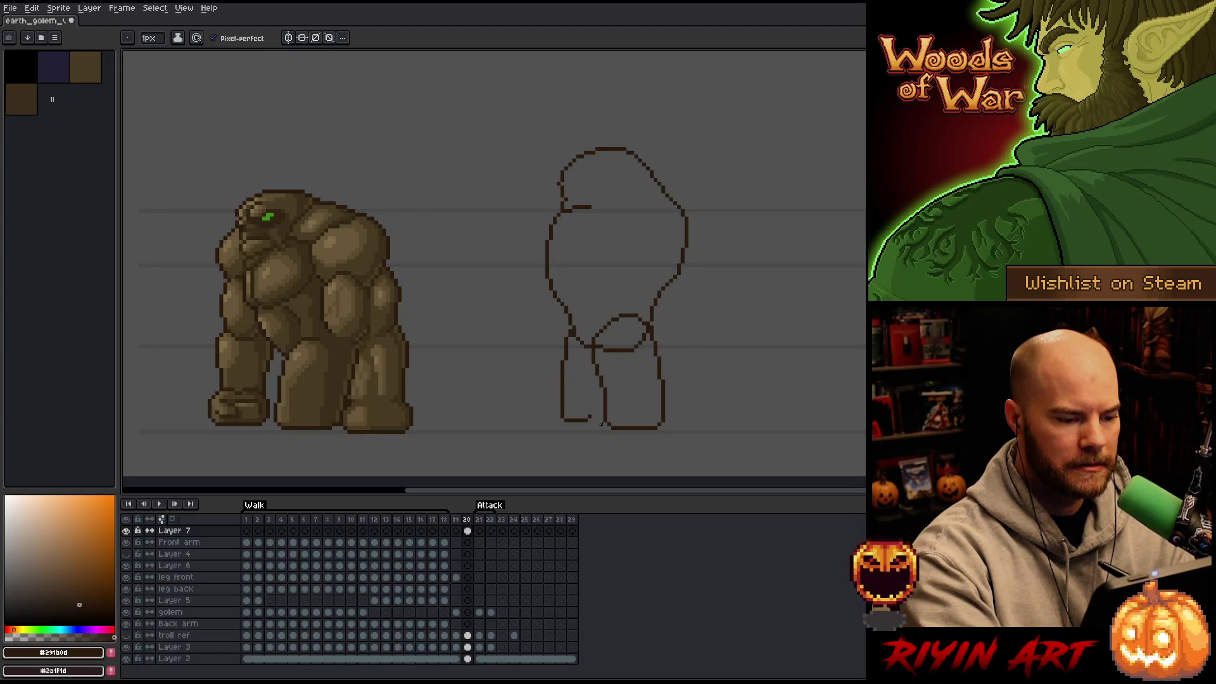
left_click_drag(601, 421, 591, 420)
key("e")
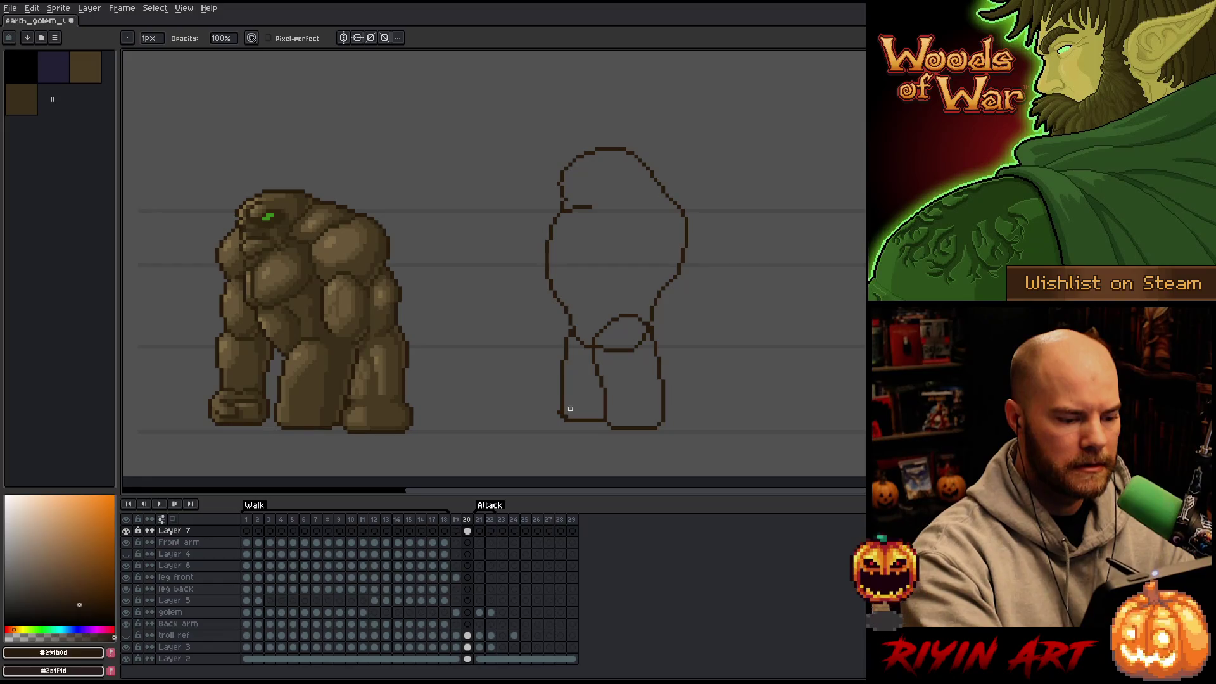
left_click_drag(565, 410, 567, 393)
Step: Trim the hip arcs, patch hip pixels, connect the back leg, and sketch a right shoulder line
key("b")
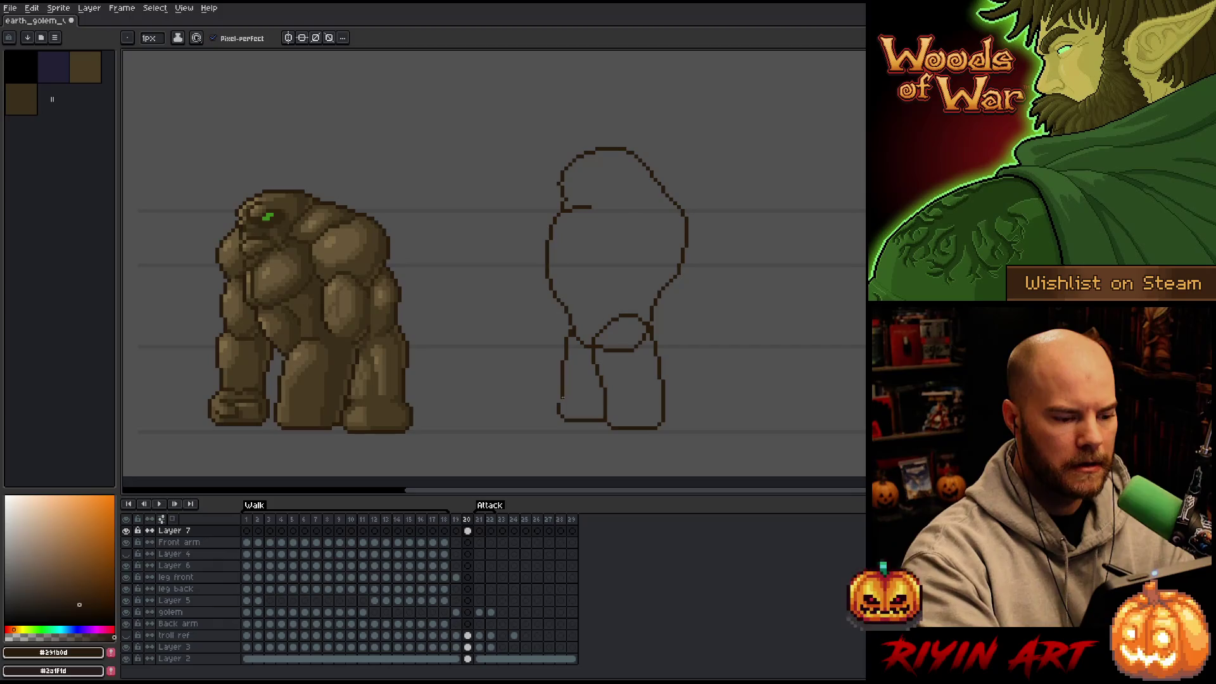
key("e")
mouse_move(601, 343)
left_mouse_down()
mouse_move(609, 355)
mouse_move(638, 346)
mouse_move(643, 327)
left_mouse_up()
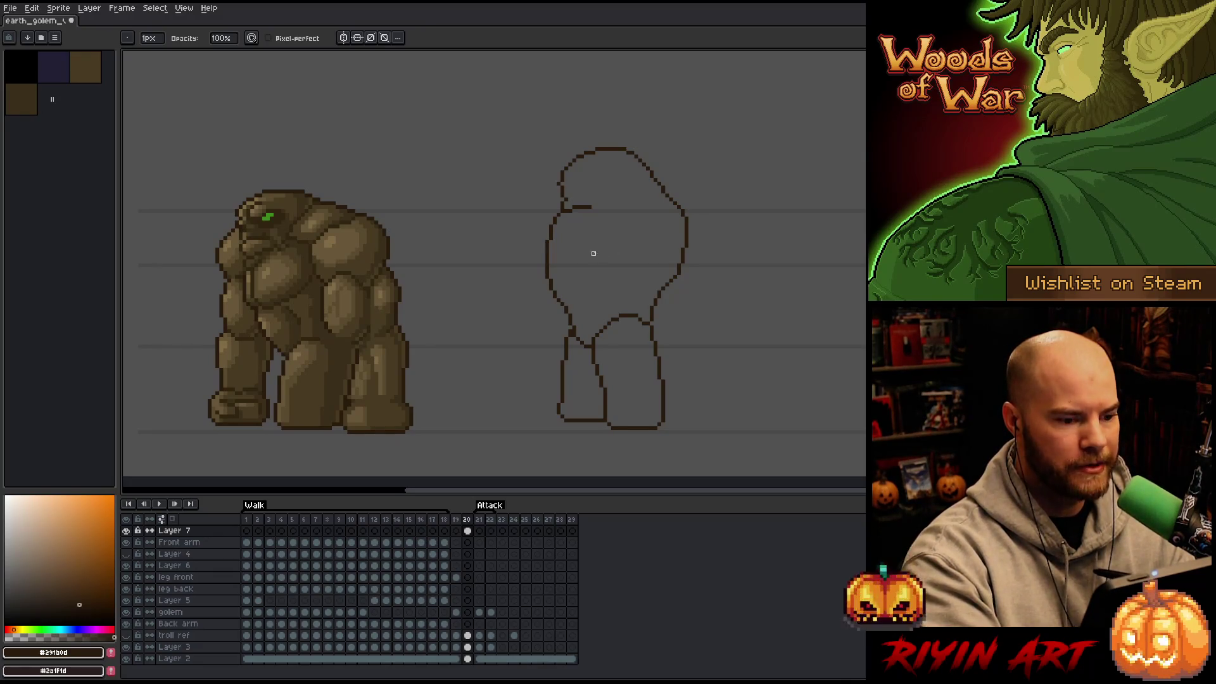
left_click_drag(574, 331, 566, 315)
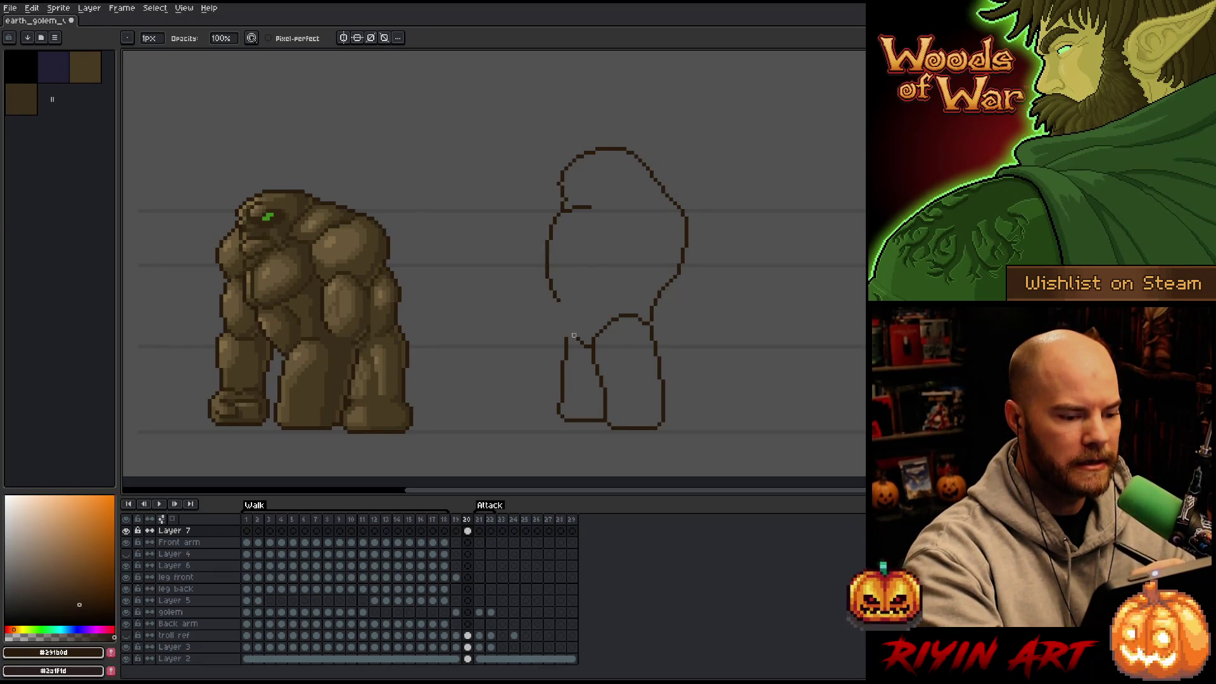
key("b")
left_click(578, 340)
key("e")
key("b")
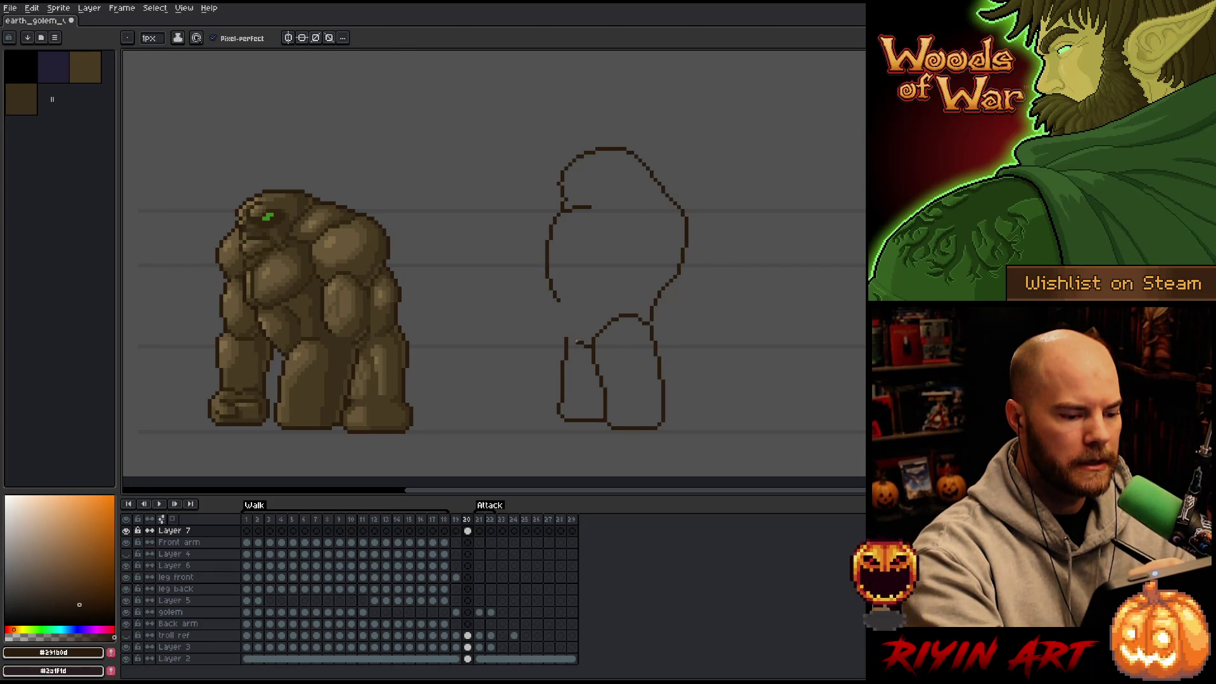
left_click_drag(567, 319, 567, 330)
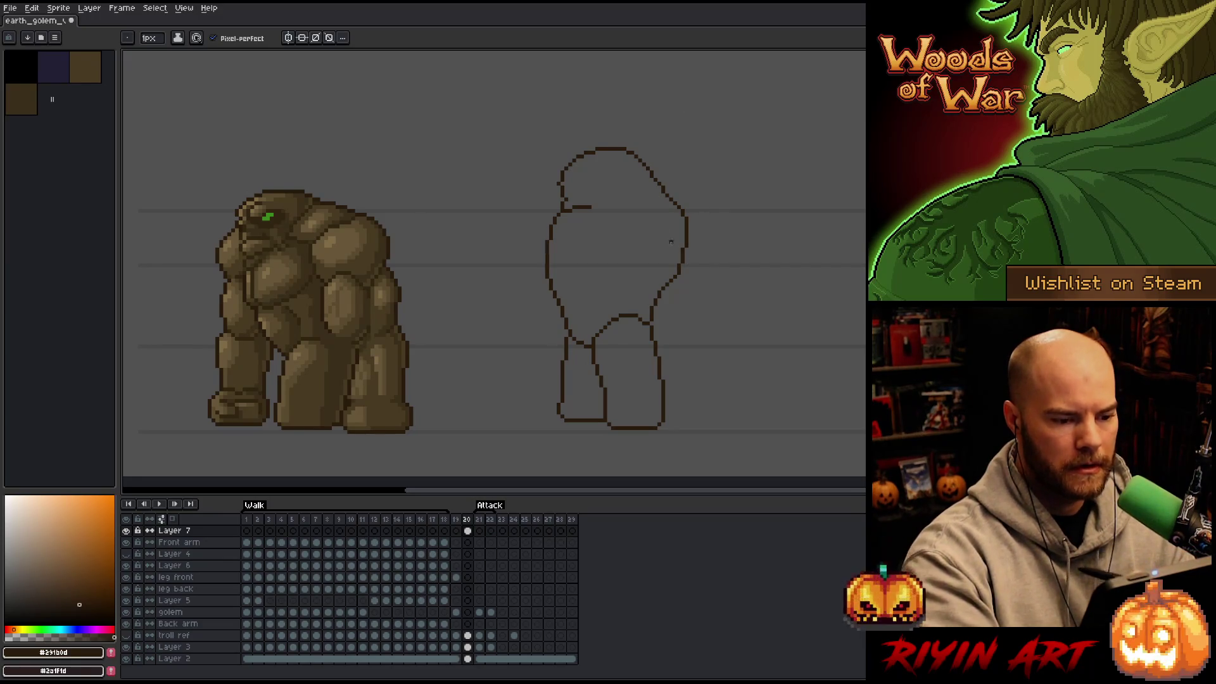
left_click_drag(640, 207, 700, 285)
Step: Sketch an arm loop at the shoulder and outline the forearm down the body's right side
key("ctrl+z")
mouse_move(646, 207)
left_mouse_down()
mouse_move(686, 218)
mouse_move(691, 287)
left_mouse_up()
key("ctrl+z")
key("ctrl+z")
mouse_move(637, 207)
left_mouse_down()
mouse_move(673, 212)
mouse_move(682, 234)
left_mouse_up()
key("ctrl+z")
mouse_move(620, 194)
left_mouse_down()
mouse_move(662, 176)
mouse_move(694, 203)
mouse_move(705, 272)
left_mouse_up()
key("ctrl+z")
mouse_move(635, 207)
left_mouse_down()
mouse_move(697, 257)
mouse_move(636, 209)
mouse_move(653, 298)
left_mouse_up()
mouse_move(702, 253)
left_mouse_down()
mouse_move(710, 326)
mouse_move(690, 381)
left_mouse_up()
left_click_drag(650, 301, 647, 367)
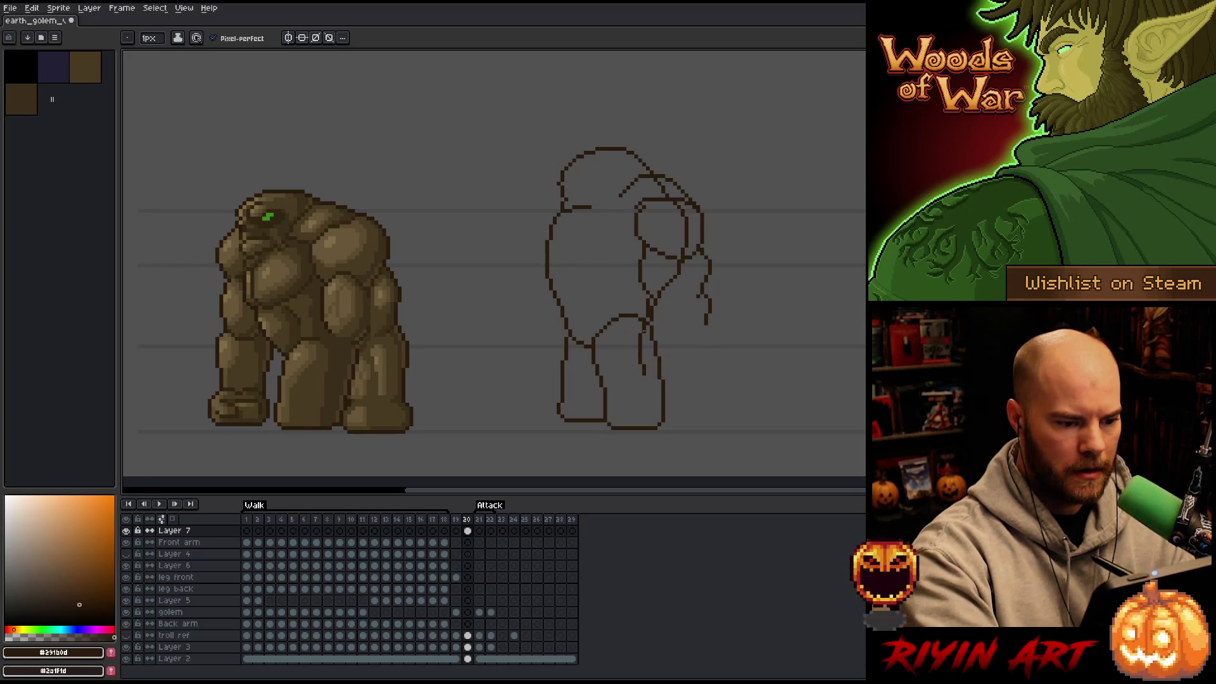
mouse_move(645, 376)
left_mouse_down()
mouse_move(641, 385)
mouse_move(716, 380)
mouse_move(708, 326)
mouse_move(715, 383)
mouse_move(646, 385)
mouse_move(636, 352)
mouse_move(663, 378)
mouse_move(650, 320)
mouse_move(687, 218)
mouse_move(664, 192)
mouse_move(680, 202)
mouse_move(640, 200)
mouse_move(695, 215)
mouse_move(685, 213)
left_mouse_up()
key("ctrl+z")
Step: Add an inner muscle line on the arm and a short one inside the leg
key("e")
key("b")
key("ctrl+z")
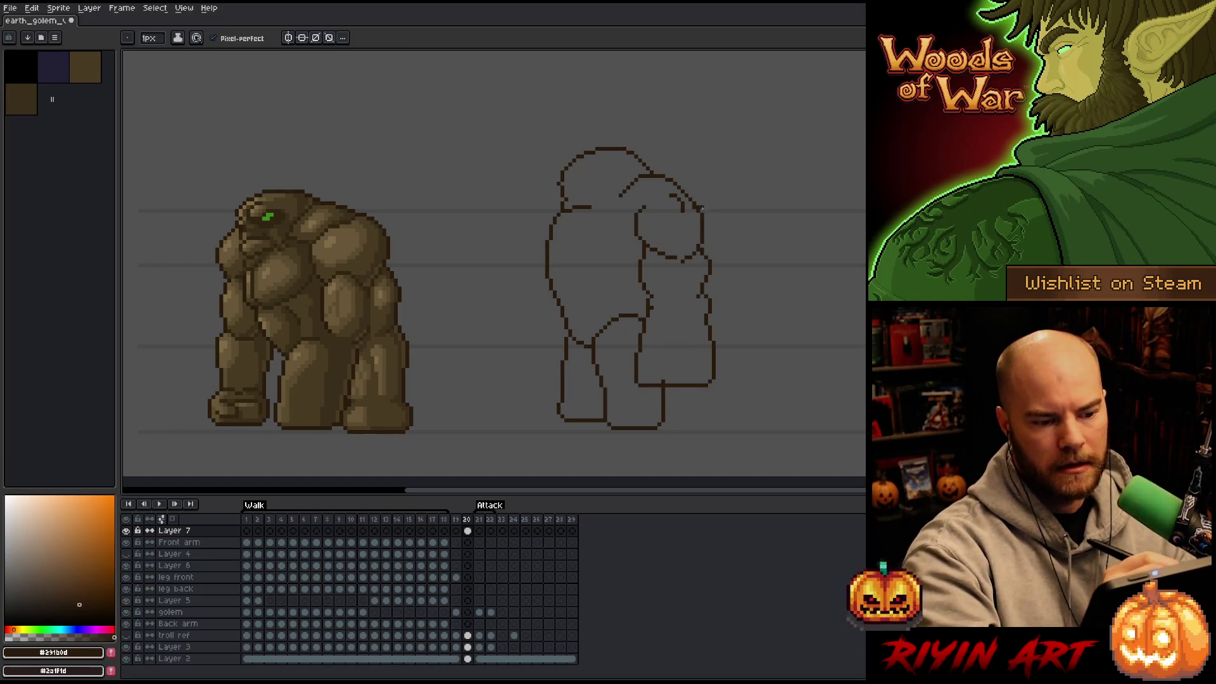
key("e")
key("b")
mouse_move(677, 260)
left_mouse_down()
mouse_move(675, 298)
mouse_move(647, 301)
left_mouse_up()
key("e")
key("b")
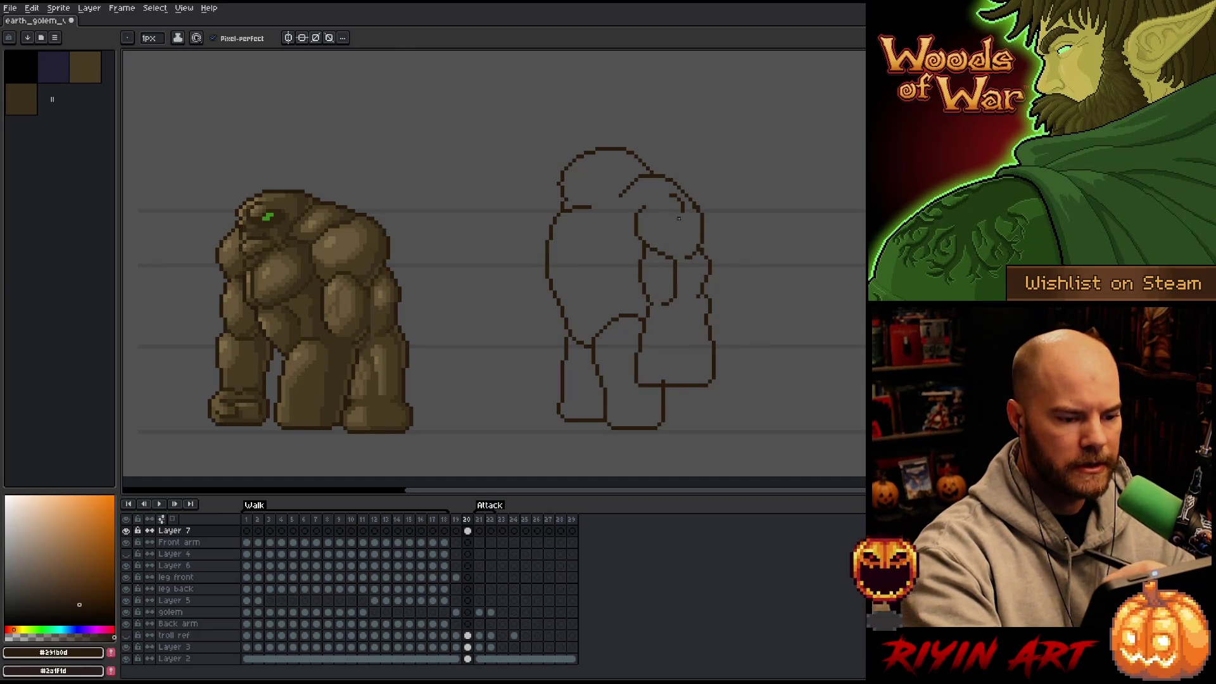
key("e")
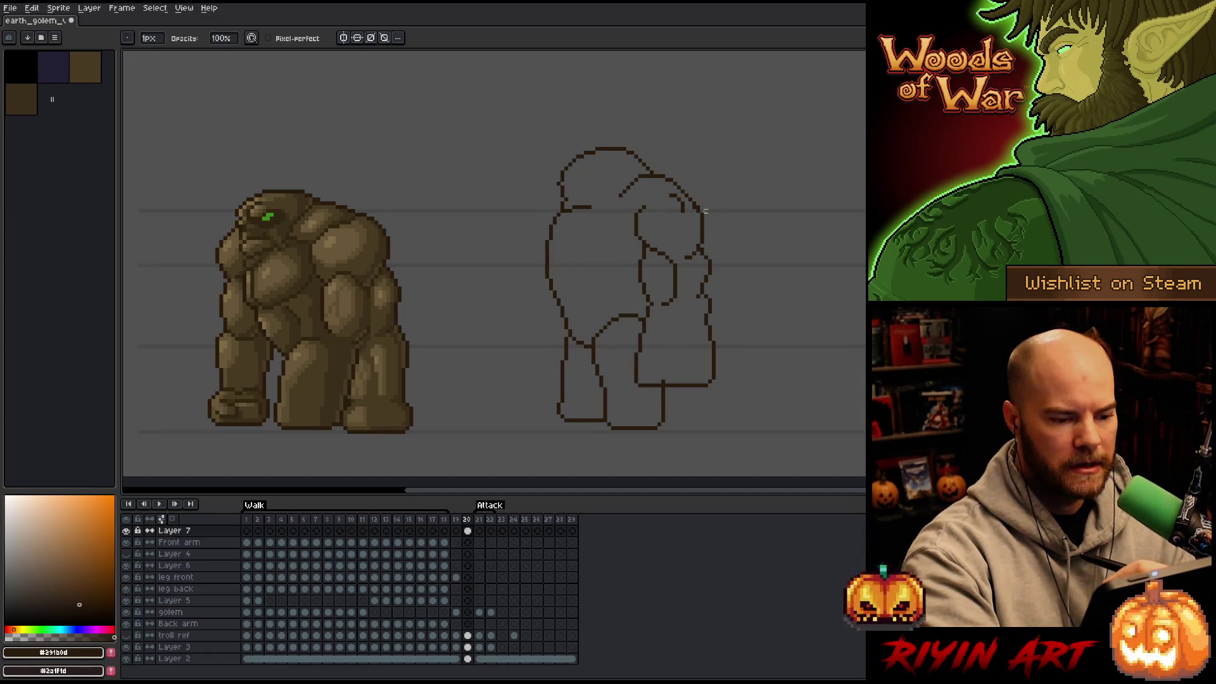
key("b")
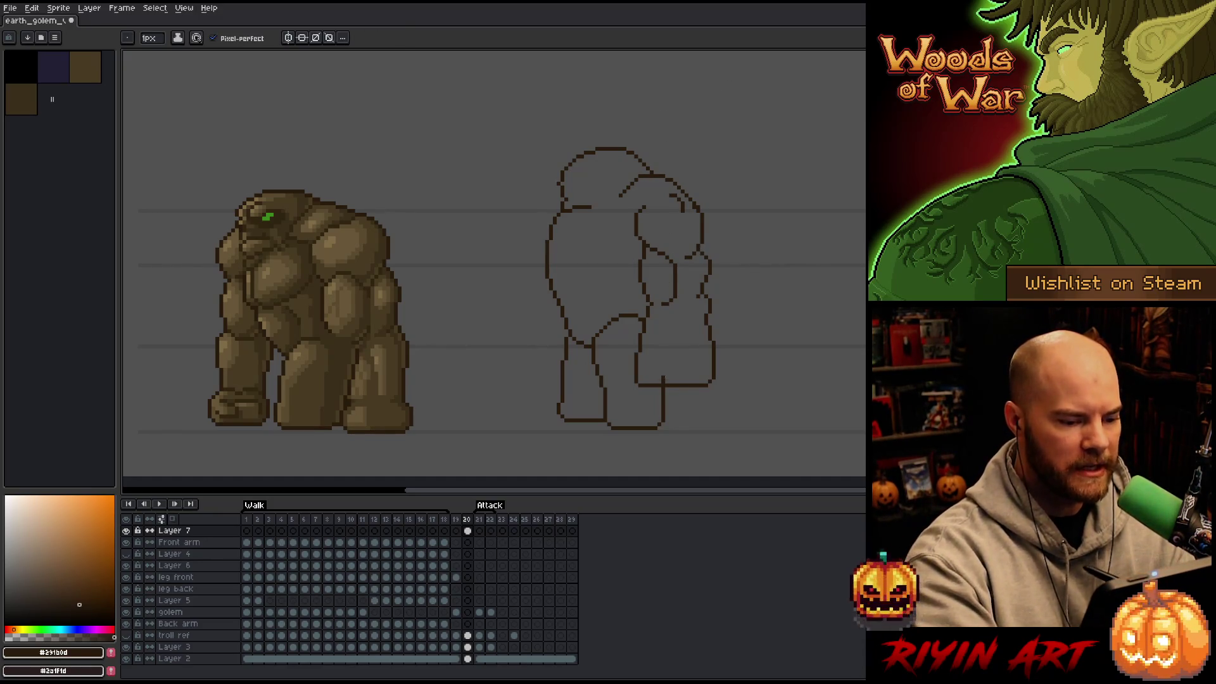
left_click_drag(651, 383, 652, 368)
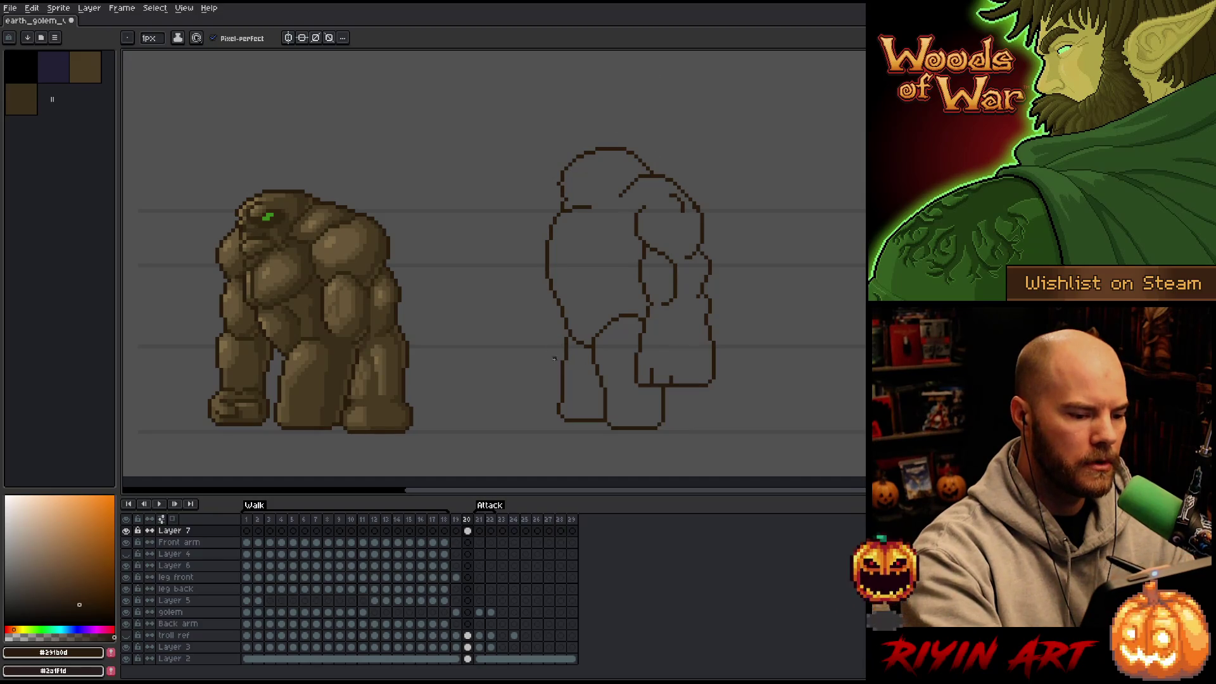
Step: Try new left-side outline strokes up toward the head, then undo them
mouse_move(557, 366)
left_mouse_down()
mouse_move(542, 366)
mouse_move(531, 310)
mouse_move(542, 260)
left_mouse_up()
key("ctrl+z")
mouse_move(531, 310)
left_mouse_down()
mouse_move(550, 220)
mouse_move(536, 358)
left_mouse_up()
key("ctrl+z")
key("e")
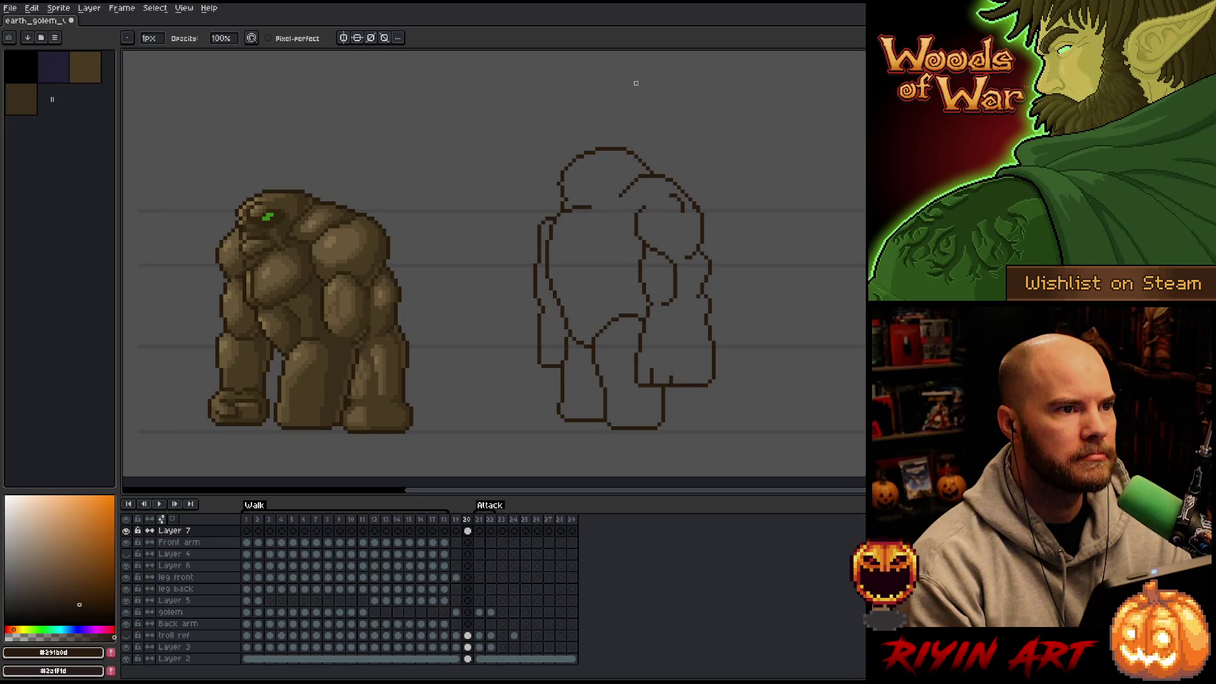
key("e")
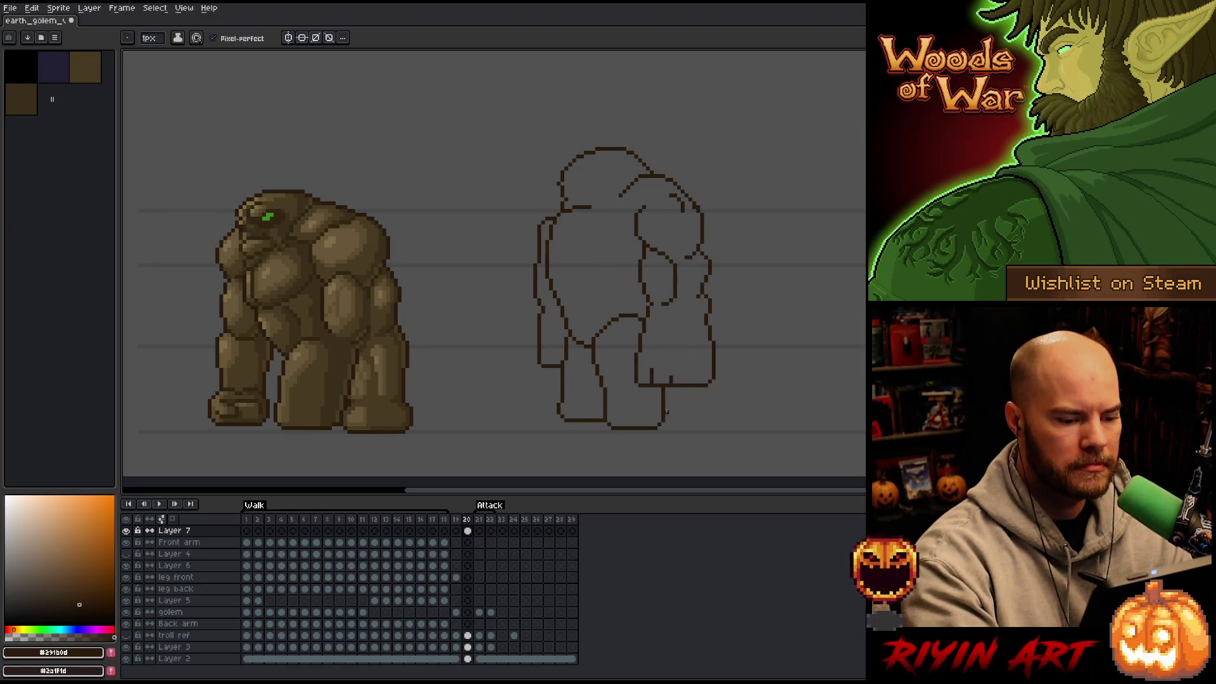
Step: Erase the old lower-leg, front-leg and foot lines and draw a new front leg line
mouse_move(664, 423)
left_mouse_down()
mouse_move(677, 420)
mouse_move(677, 390)
mouse_move(664, 420)
left_mouse_up()
key("e")
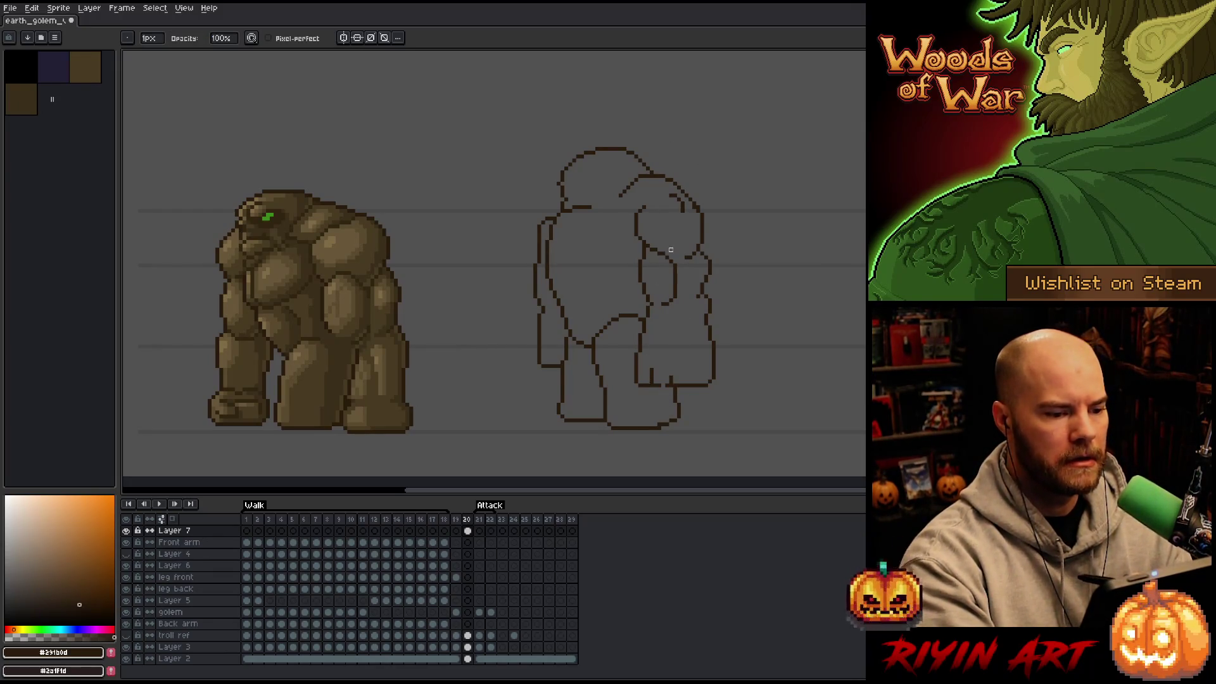
mouse_move(675, 388)
left_mouse_down()
mouse_move(679, 415)
mouse_move(664, 423)
left_mouse_up()
mouse_move(593, 349)
left_mouse_down()
mouse_move(608, 416)
mouse_move(646, 428)
left_mouse_up()
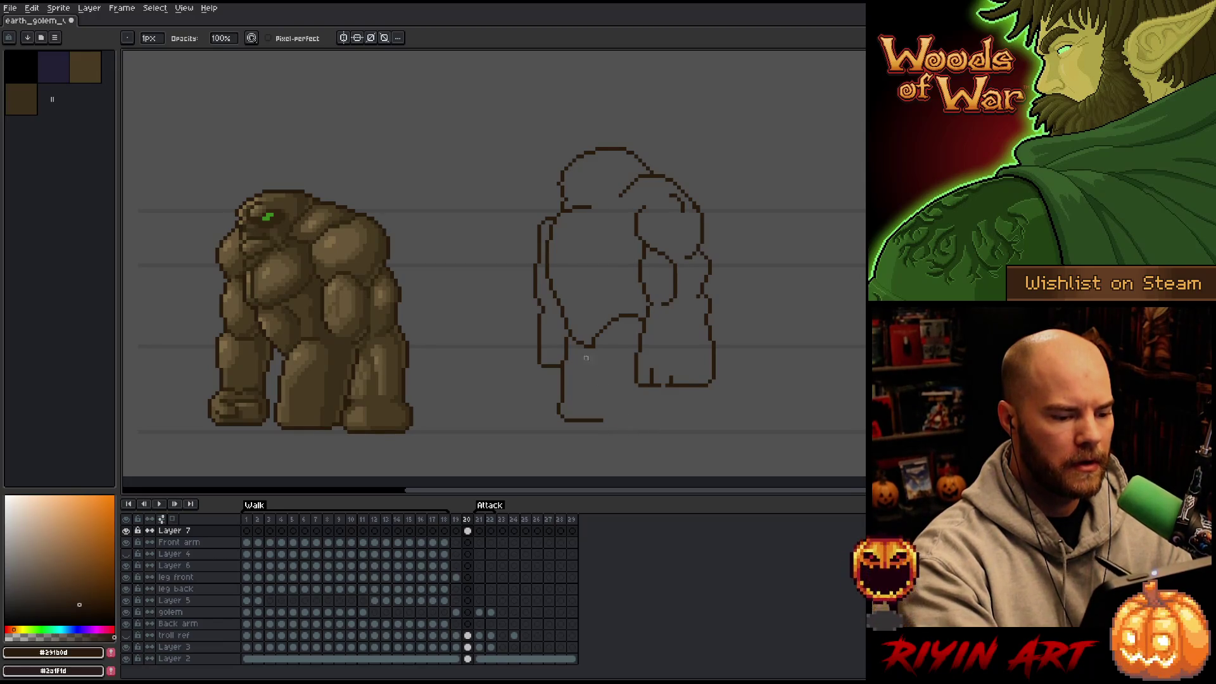
key("b")
mouse_move(589, 348)
left_mouse_down()
mouse_move(594, 421)
mouse_move(668, 424)
mouse_move(659, 393)
mouse_move(602, 343)
left_mouse_up()
key("ctrl+z")
key("ctrl+z")
key("e")
mouse_move(594, 423)
left_mouse_down()
mouse_move(565, 421)
mouse_move(573, 428)
mouse_move(553, 403)
mouse_move(576, 425)
mouse_move(558, 415)
left_mouse_up()
key("b")
key("ctrl+z")
Step: Erase the long left outline along the sketch's torso
key("e")
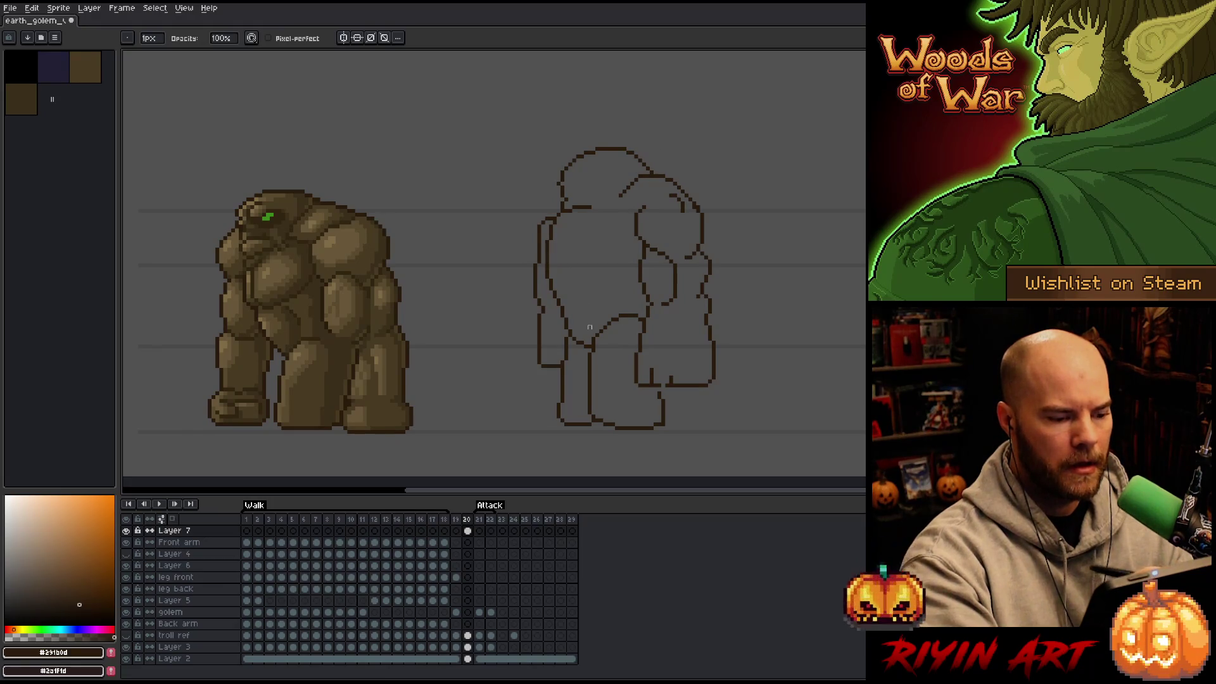
key("b")
key("e")
mouse_move(539, 228)
left_mouse_down()
mouse_move(540, 364)
mouse_move(555, 359)
left_mouse_up()
key("b")
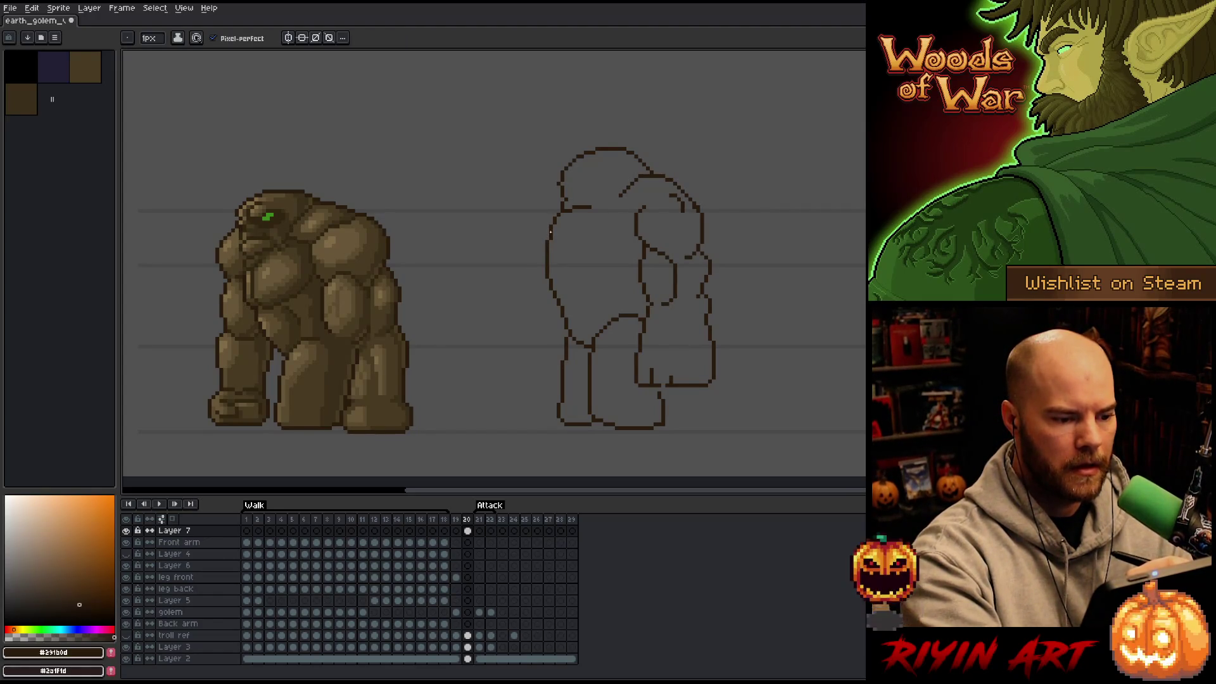
key("e")
mouse_move(549, 241)
left_mouse_down()
mouse_move(549, 279)
mouse_move(584, 262)
mouse_move(570, 270)
left_mouse_up()
key("b")
key("e")
key("b")
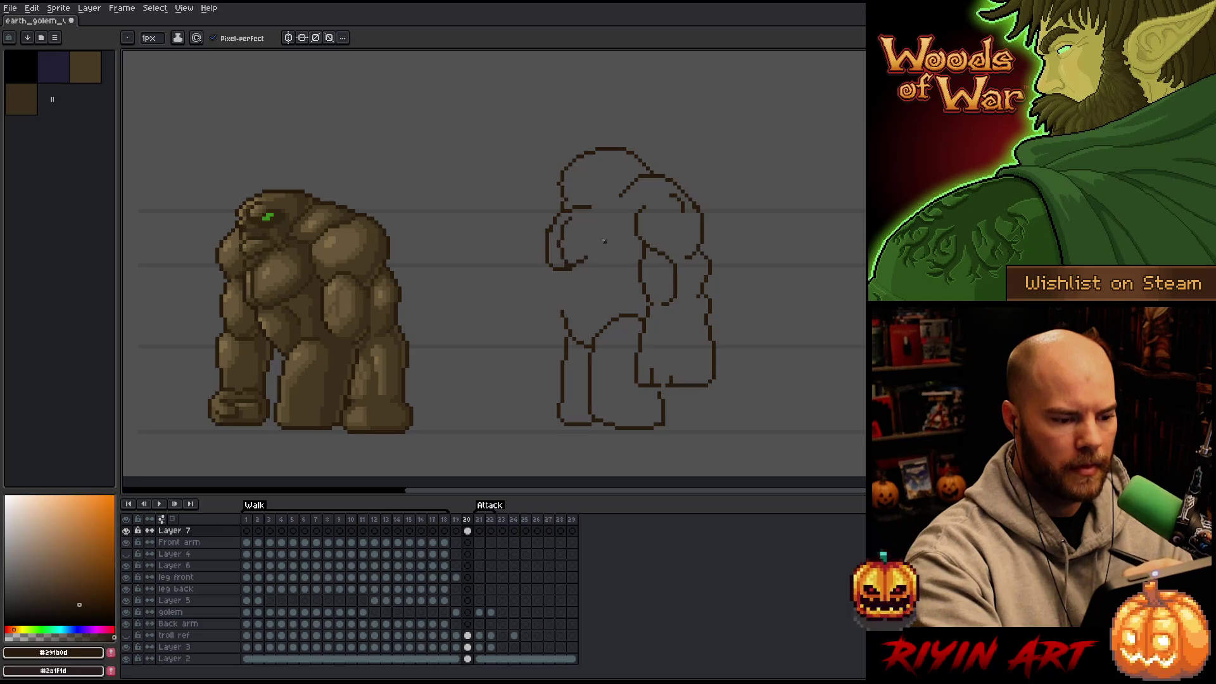
Step: Draw the arm's inner left outline and try strokes under and inside the head
key("ctrl+z")
mouse_move(562, 221)
left_mouse_down()
mouse_move(576, 267)
mouse_move(638, 232)
mouse_move(631, 178)
left_mouse_up()
left_click_drag(578, 215, 614, 199)
key("ctrl+z")
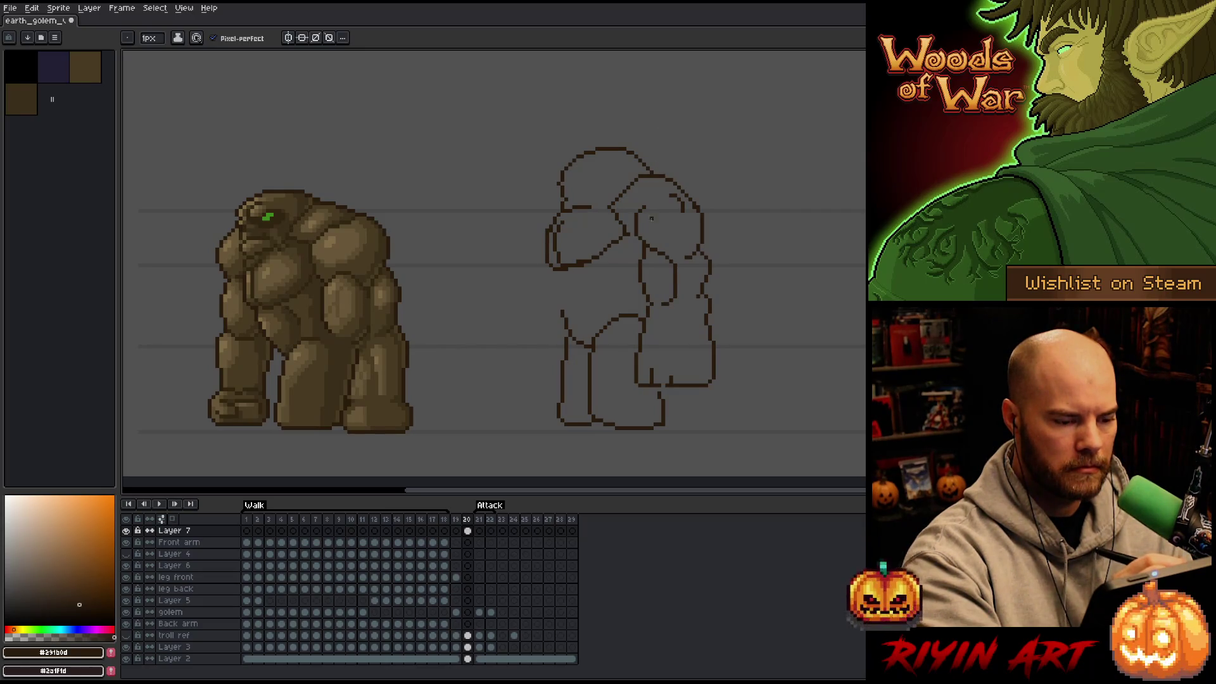
key("e")
key("b")
mouse_move(629, 206)
left_mouse_down()
mouse_move(673, 198)
mouse_move(675, 183)
mouse_move(670, 174)
mouse_move(615, 199)
mouse_move(631, 178)
left_mouse_up()
key("ctrl+z")
key("e")
key("b")
key("e")
key("b")
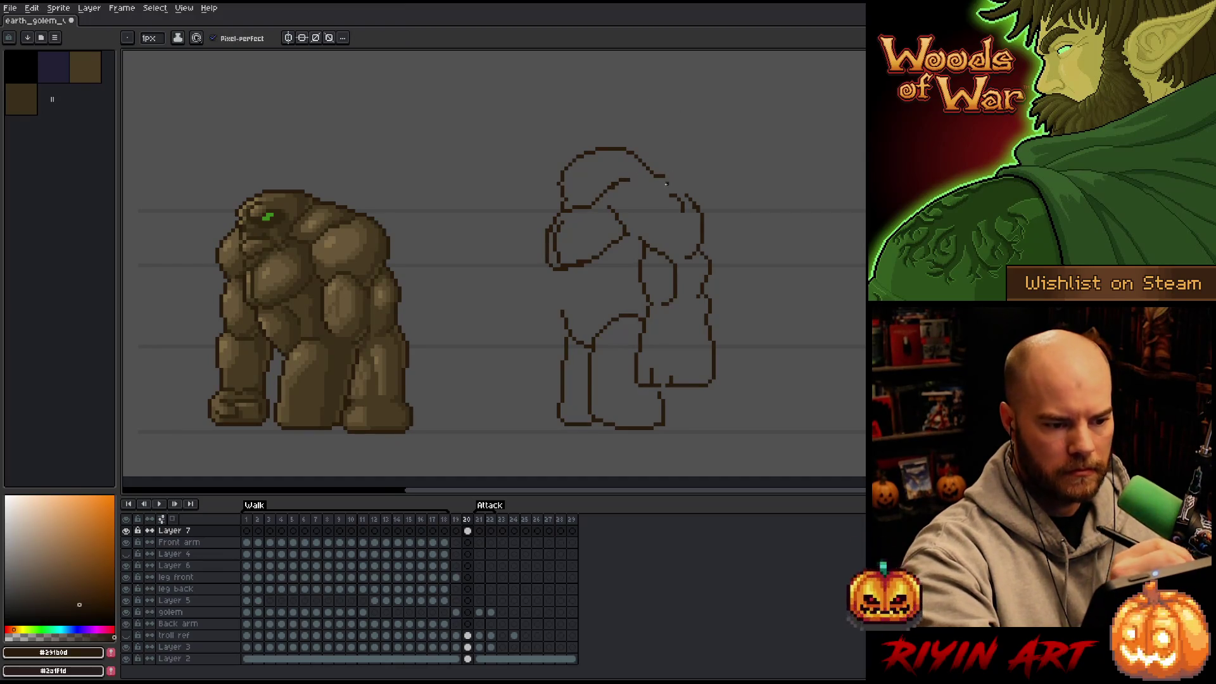
Step: Join the head outline to the right shoulder and add a brow line across the head
left_click_drag(654, 172, 685, 193)
key("e")
key("b")
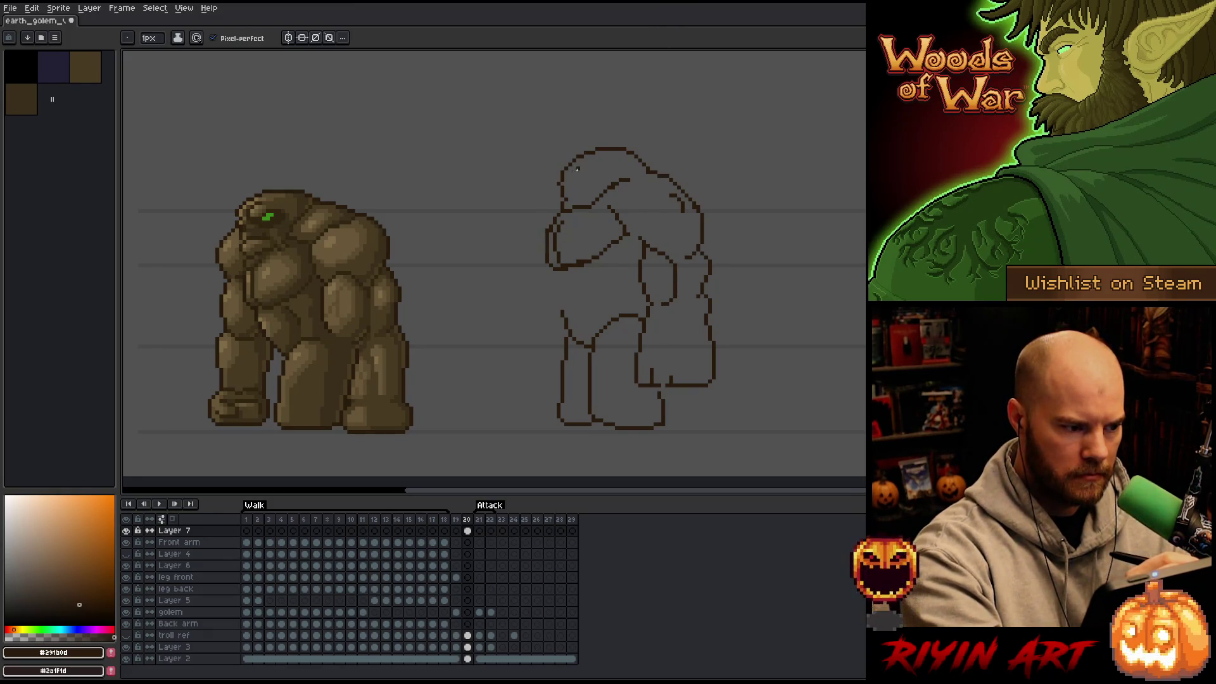
left_click_drag(571, 175, 603, 175)
key("e")
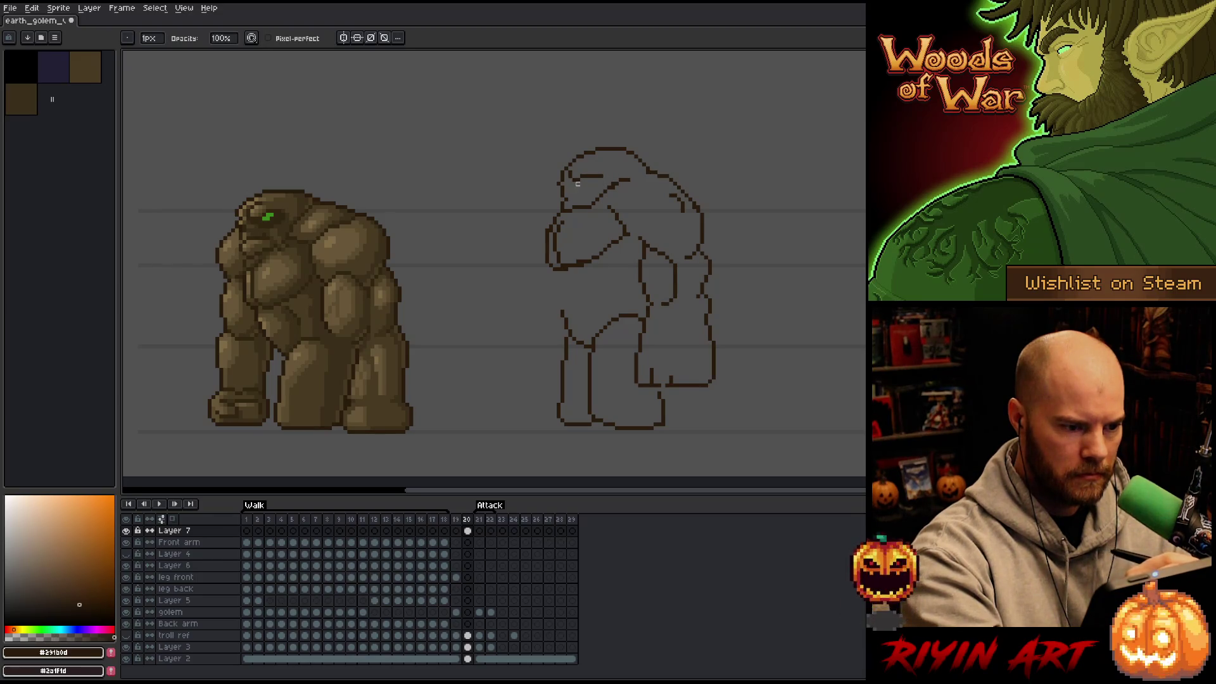
key("b")
left_click_drag(569, 194, 586, 190)
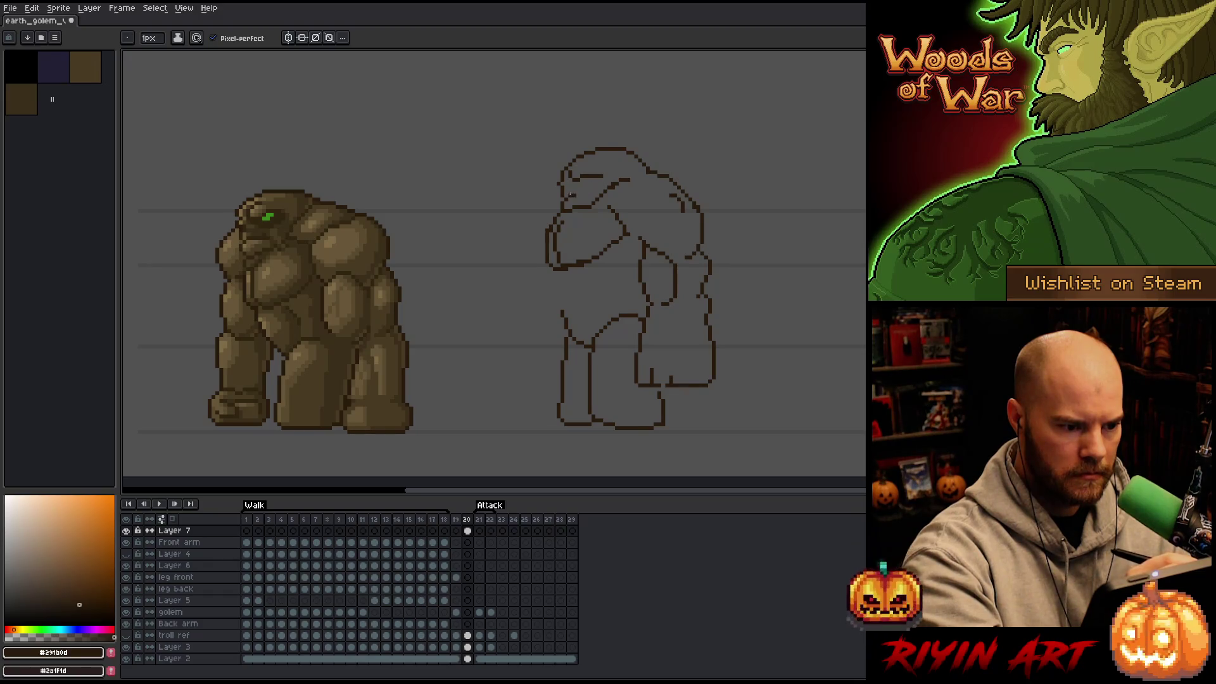
Step: Redraw the left outline further left, extend the chest line diagonally, and lasso the back arm
left_click_drag(558, 271, 566, 317)
key("ctrl+z")
left_click_drag(555, 273, 581, 349)
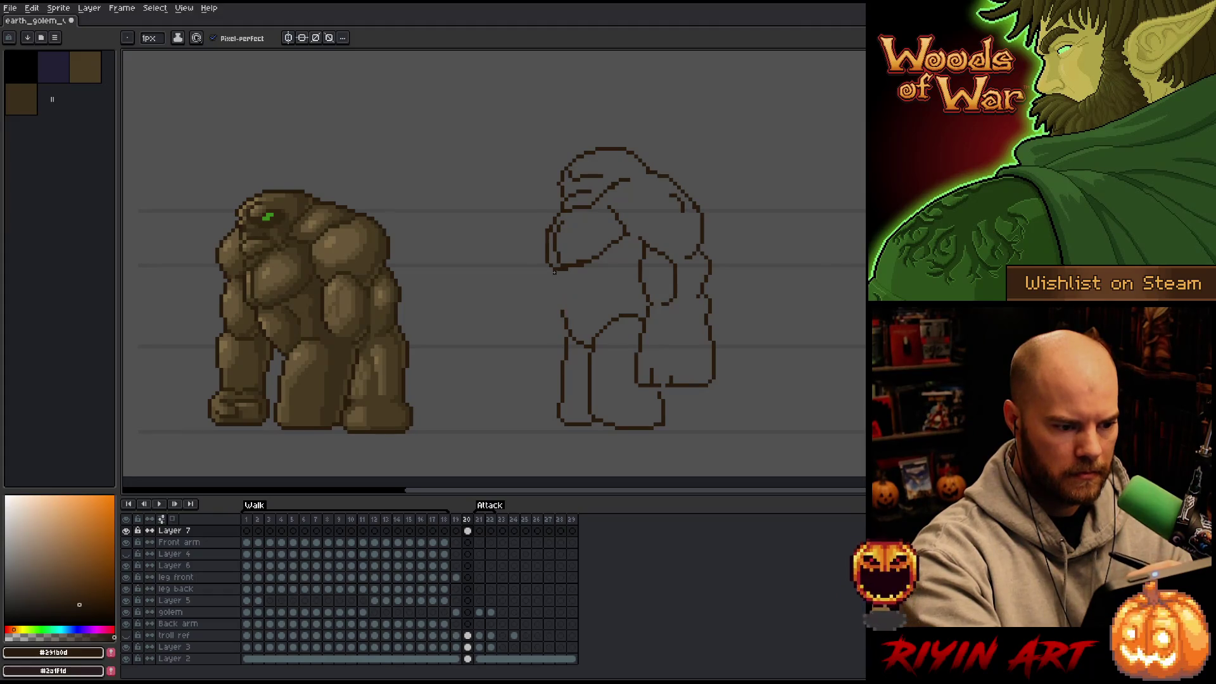
key("e")
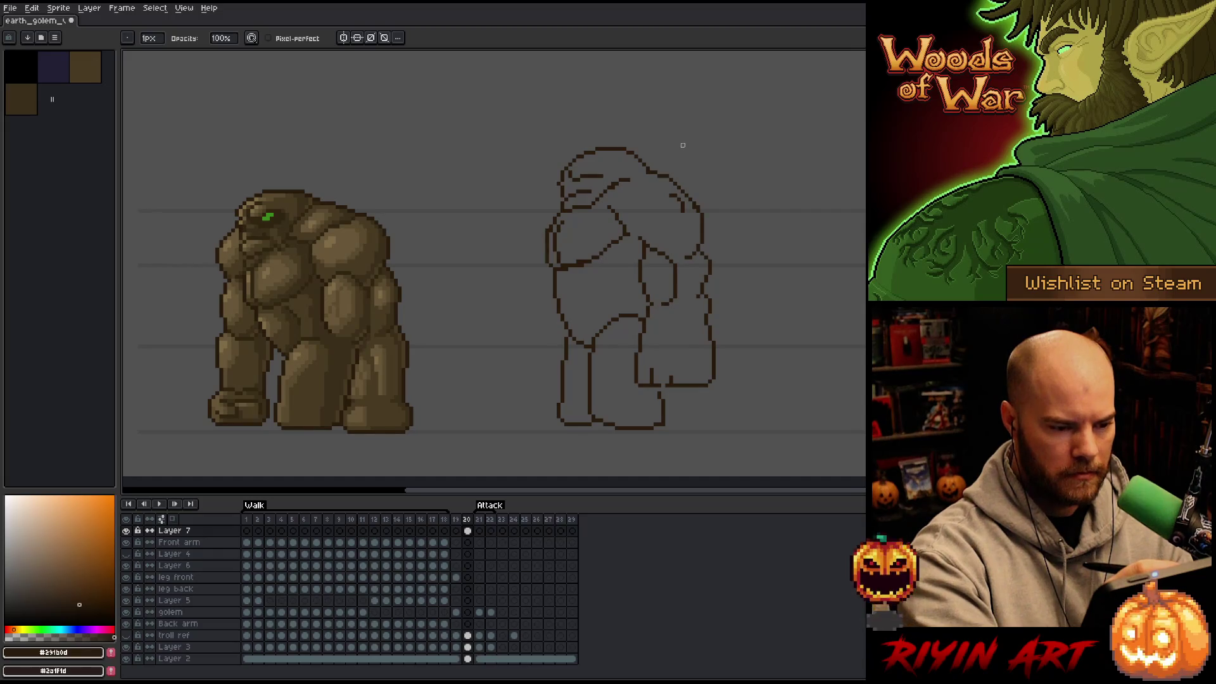
key("b")
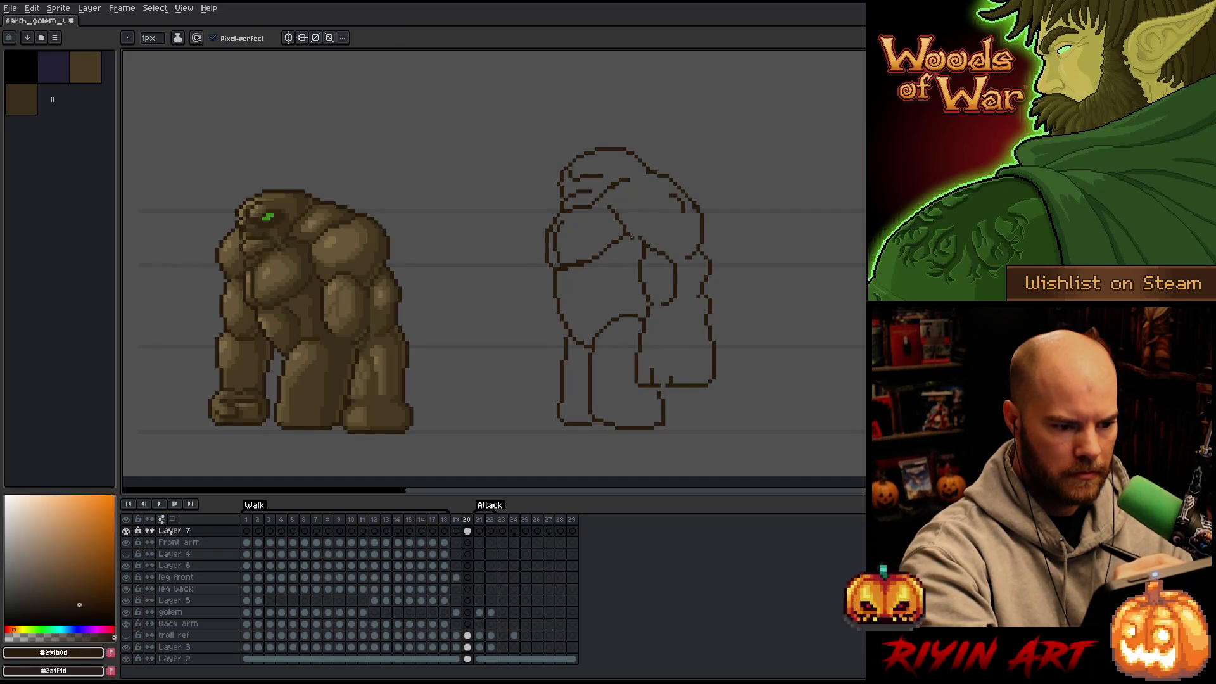
left_click_drag(628, 233, 647, 247)
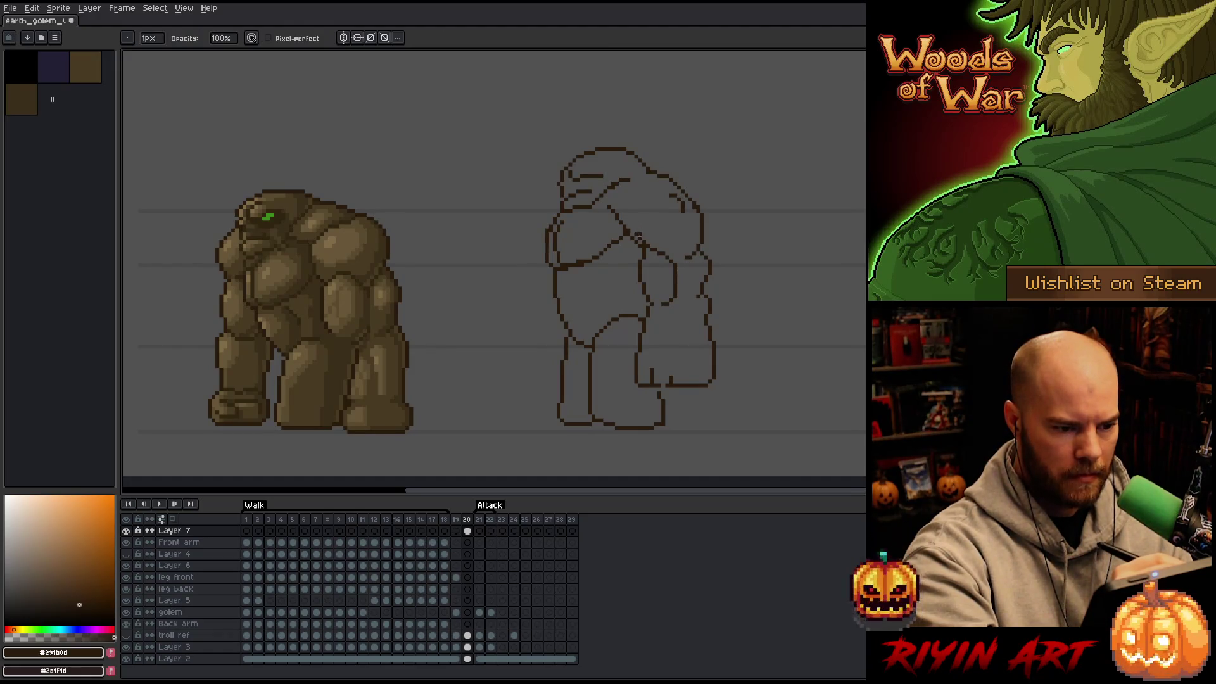
key("q")
mouse_move(707, 159)
left_mouse_down()
mouse_move(734, 354)
mouse_move(679, 382)
mouse_move(634, 356)
mouse_move(635, 255)
mouse_move(643, 216)
mouse_move(691, 158)
left_mouse_up()
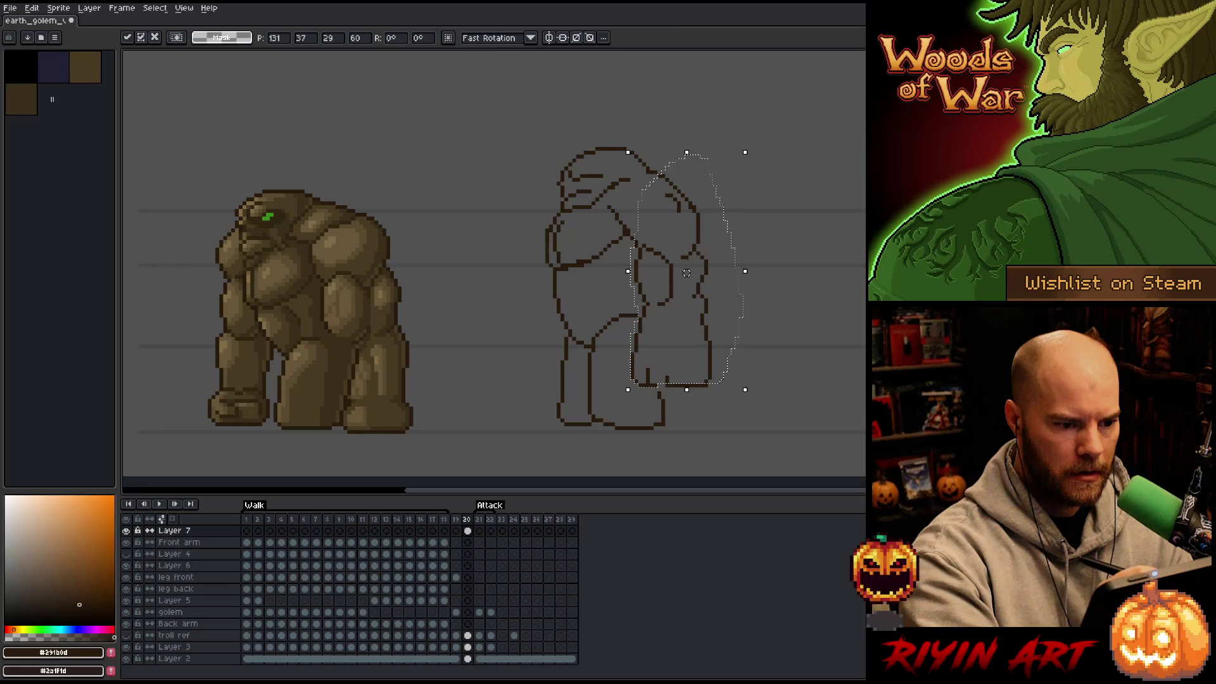
Step: Tilt the lassoed back arm slightly and draw a line down its inner side
left_click_drag(702, 263, 700, 258)
key("b")
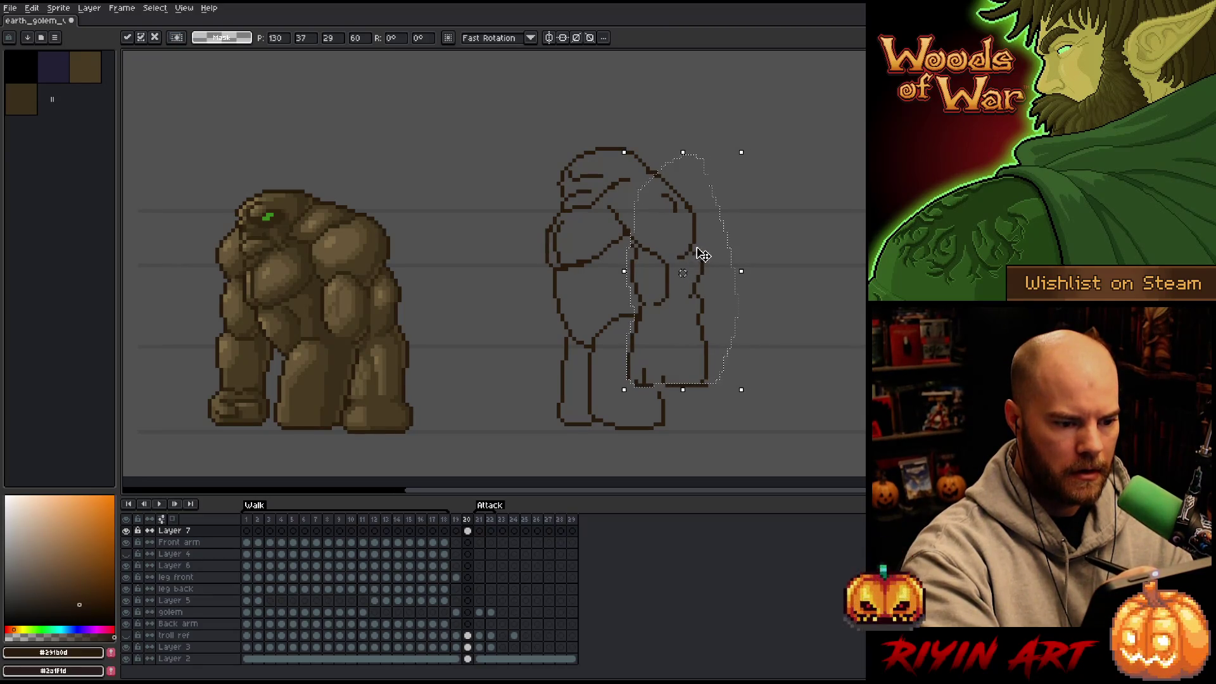
key("b")
left_click_drag(623, 210, 634, 238)
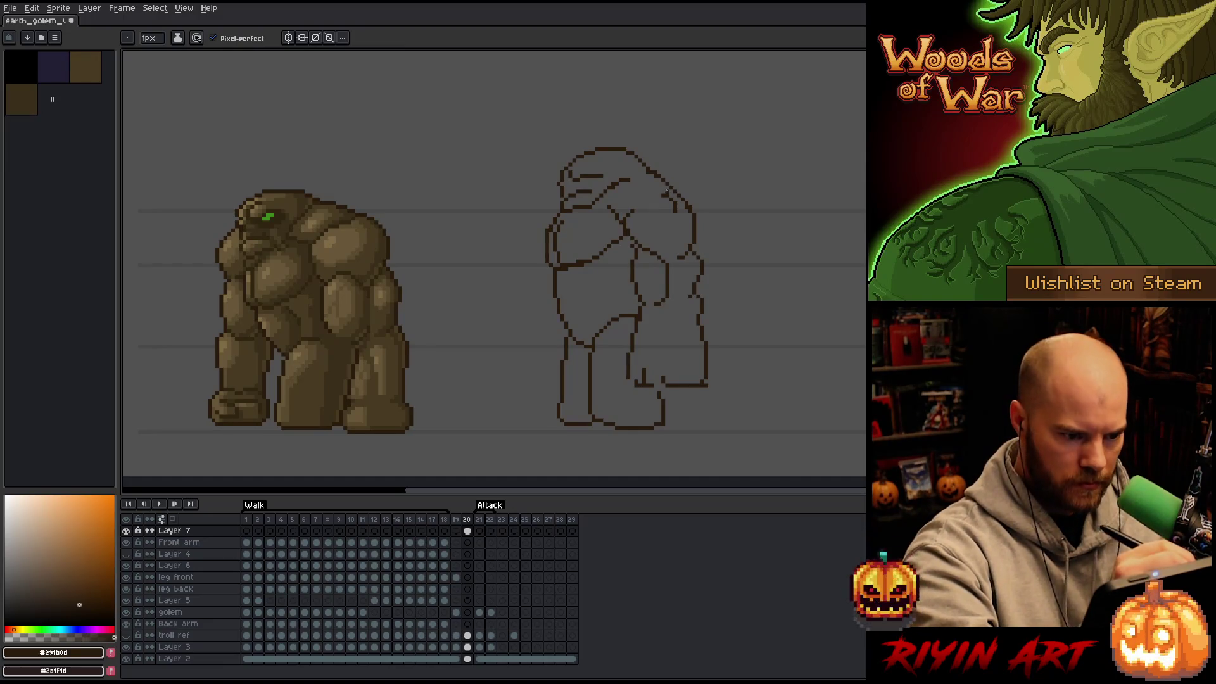
key("b")
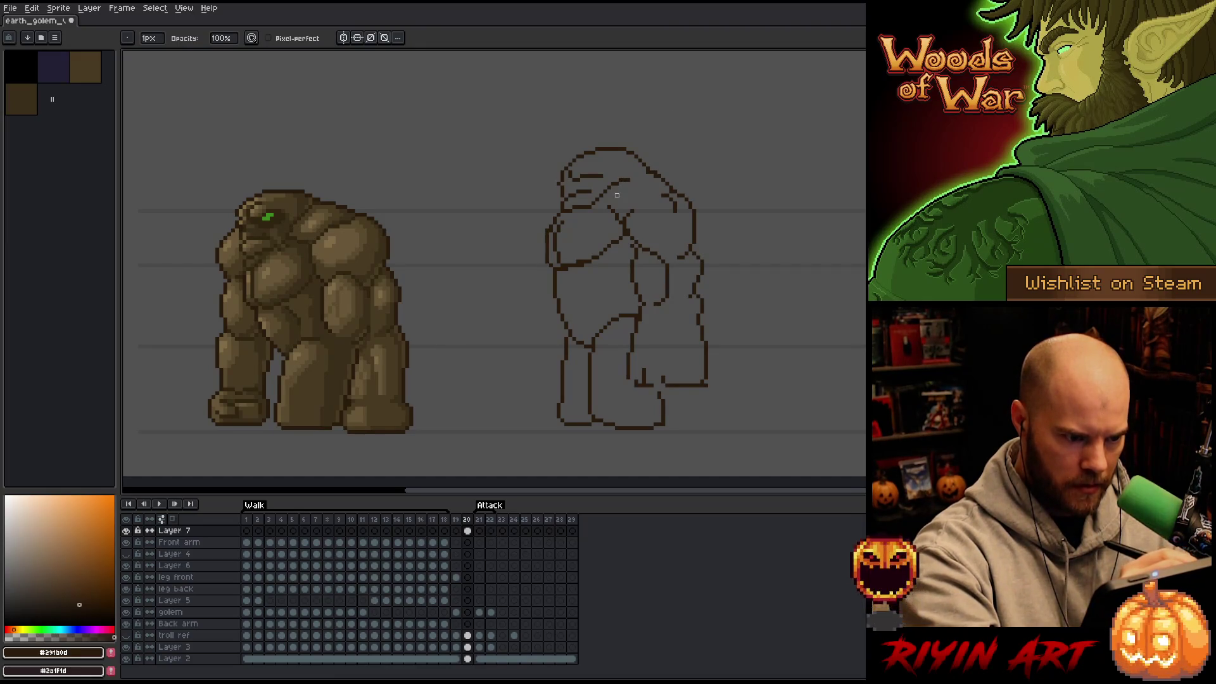
Step: Erase the old front and back leg outlines and feet below the body
key("e")
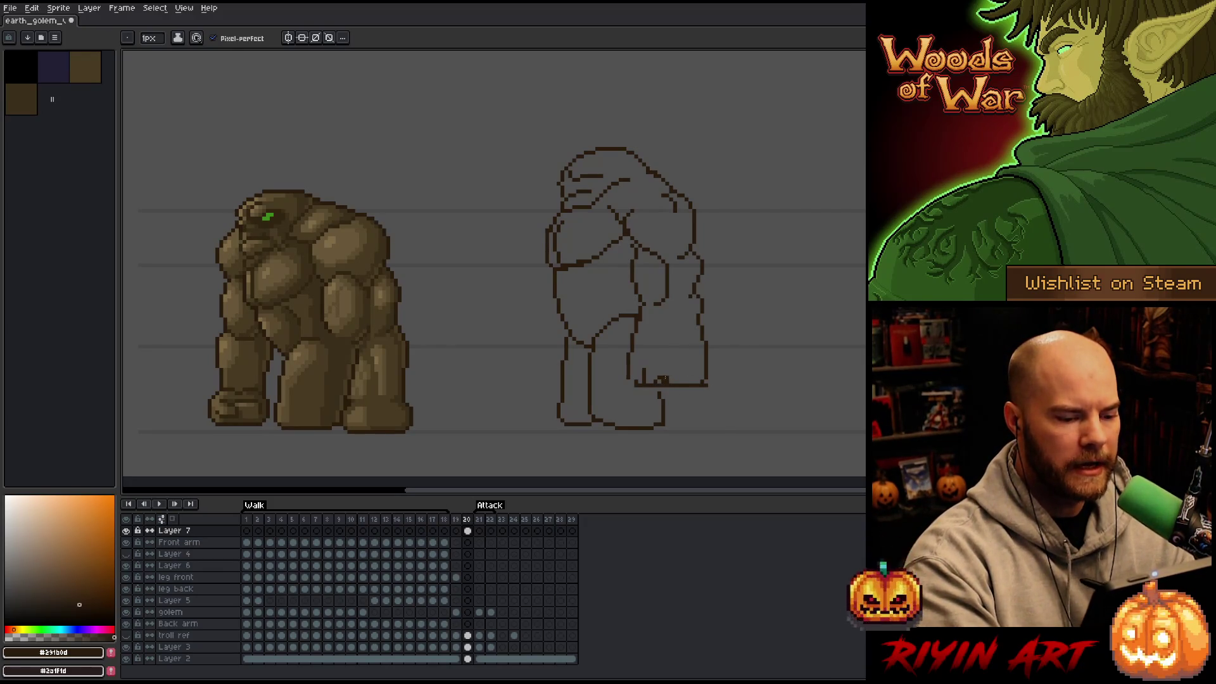
left_click_drag(665, 383, 665, 362)
key("ctrl+z")
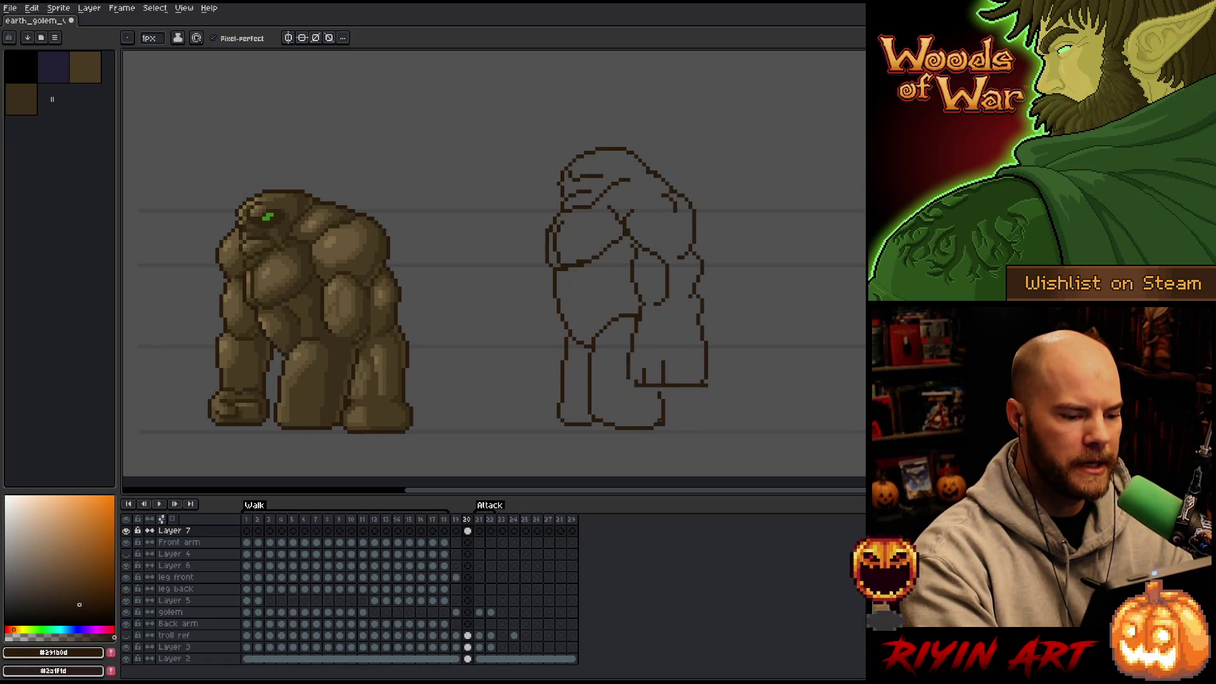
key("e")
left_click_drag(570, 338, 559, 424)
mouse_move(590, 355)
left_mouse_down()
mouse_move(596, 421)
mouse_move(653, 427)
mouse_move(664, 425)
mouse_move(660, 404)
left_mouse_up()
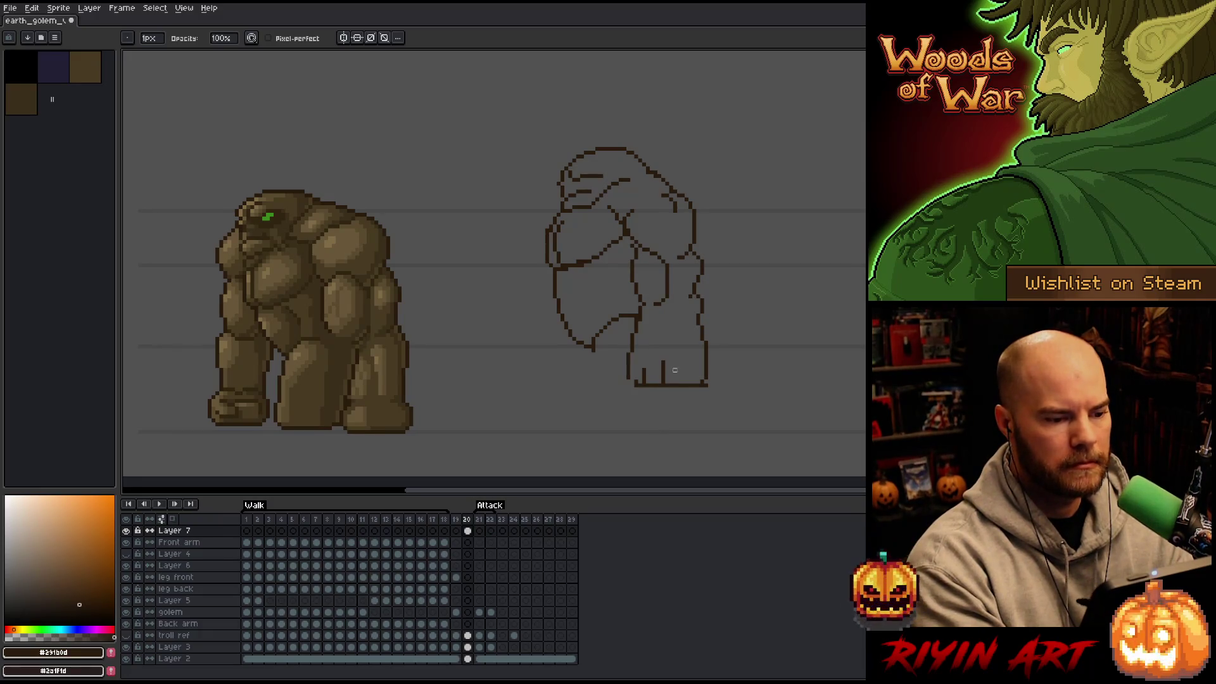
Step: Draw new front and back leg lines with feet resting on the bottom guideline in a wider stance
key("b")
left_click_drag(567, 342, 574, 417)
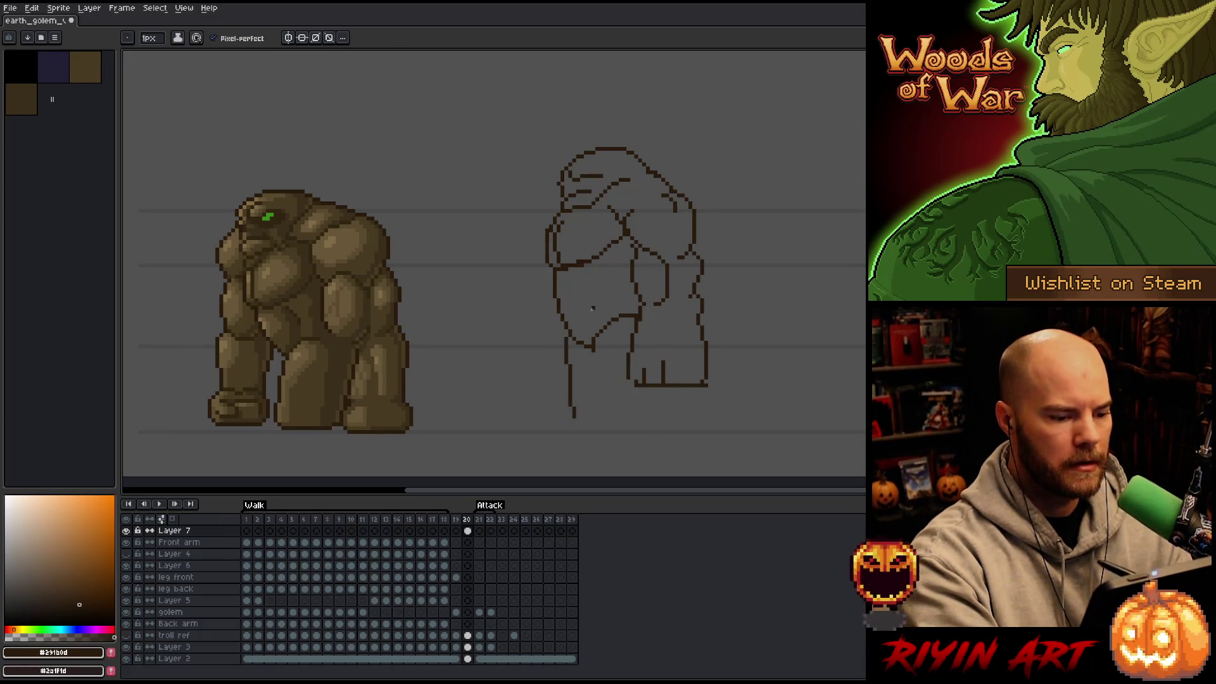
key("ctrl+z")
left_click_drag(662, 317, 663, 434)
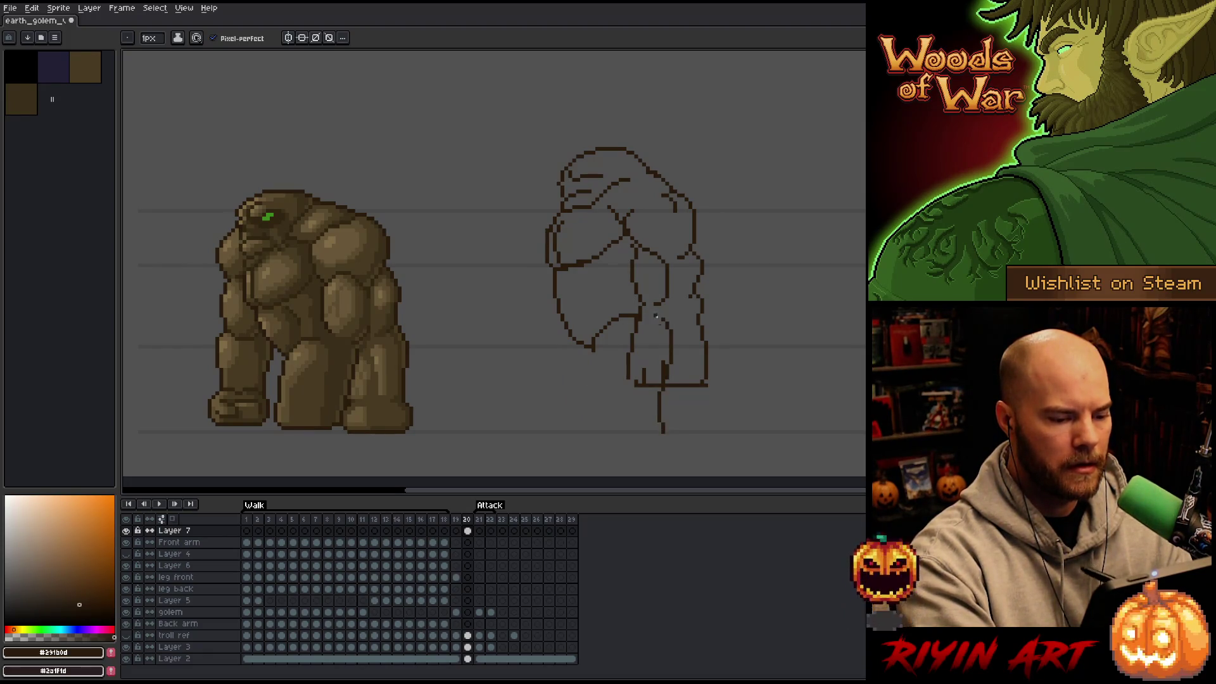
key("ctrl+z")
left_click_drag(595, 351, 625, 426)
key("ctrl+z")
key("ctrl+z")
left_click_drag(589, 341, 614, 430)
mouse_move(666, 315)
left_mouse_down()
mouse_move(687, 418)
mouse_move(605, 435)
left_mouse_up()
mouse_move(573, 342)
left_mouse_down()
mouse_move(568, 429)
mouse_move(606, 430)
left_mouse_up()
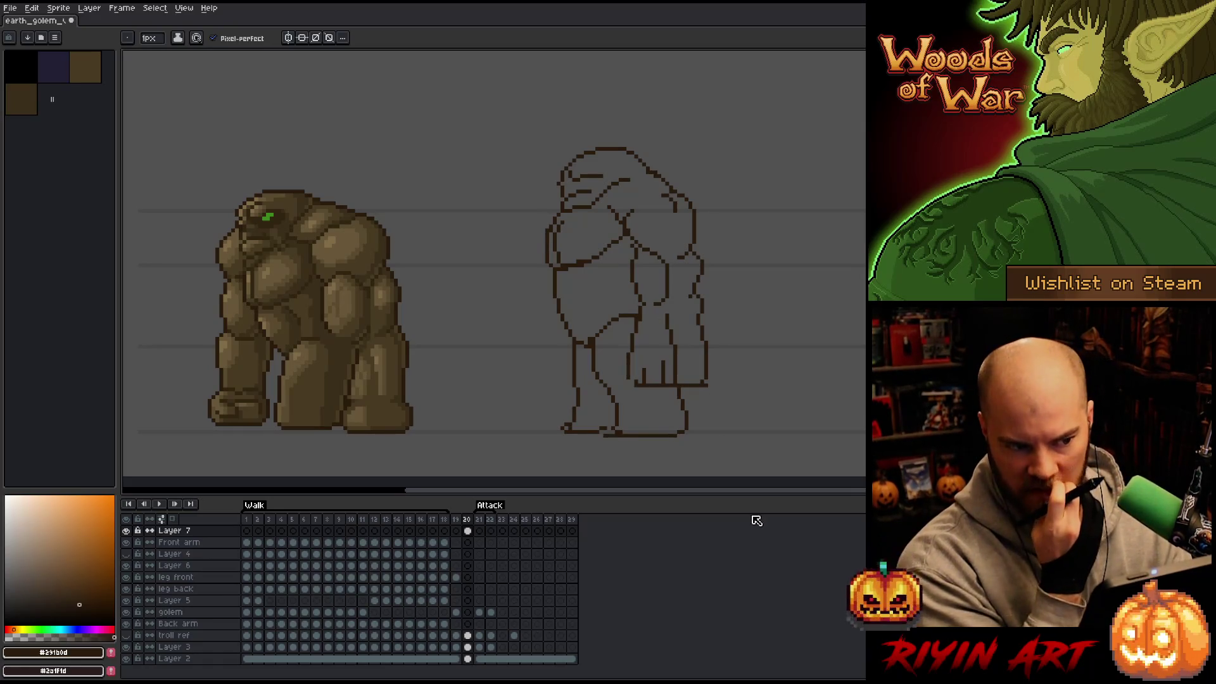
Step: Adjust the sketch's shoulder and erase the line from head to shoulder
key("q")
mouse_move(722, 196)
left_mouse_down()
mouse_move(722, 237)
mouse_move(659, 225)
mouse_move(729, 203)
mouse_move(712, 197)
left_mouse_up()
key("ctrl+d")
key("b")
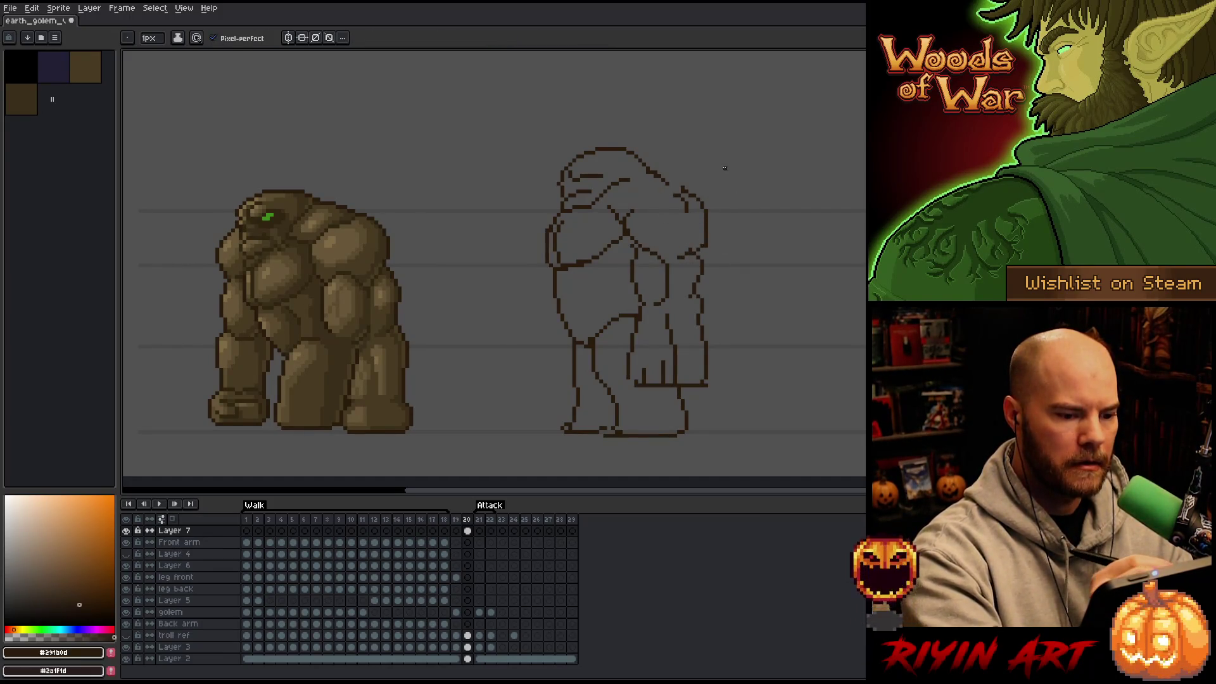
key("e")
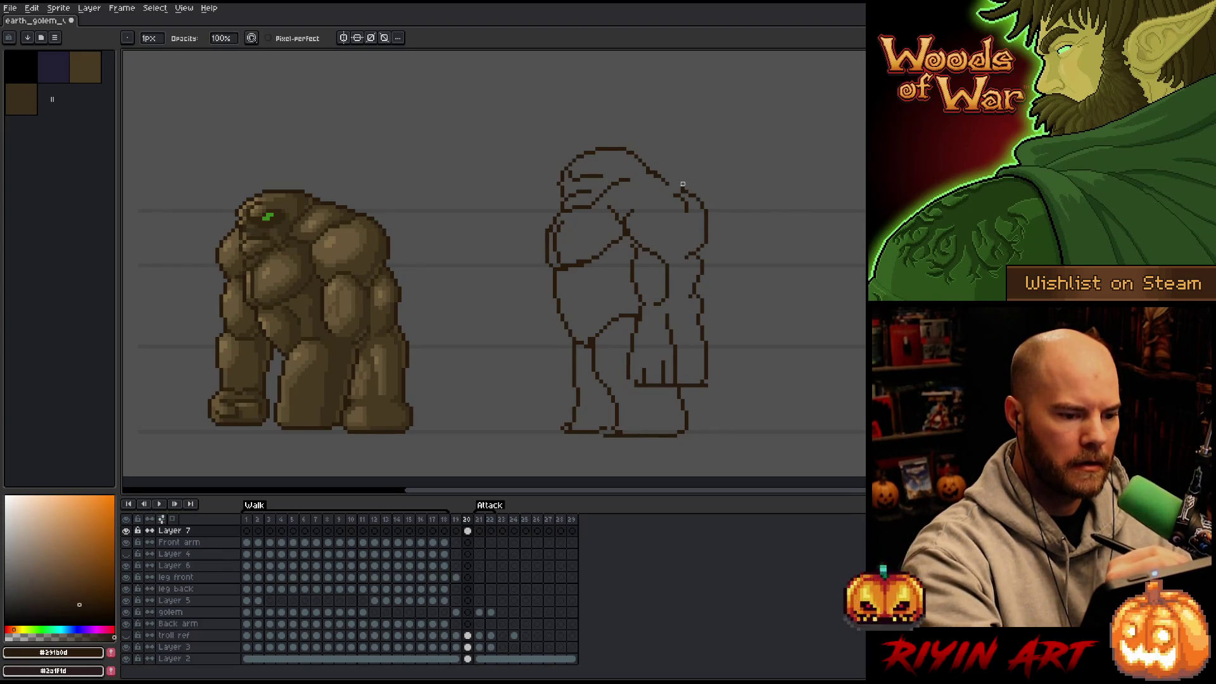
left_click_drag(650, 170, 685, 182)
key("b")
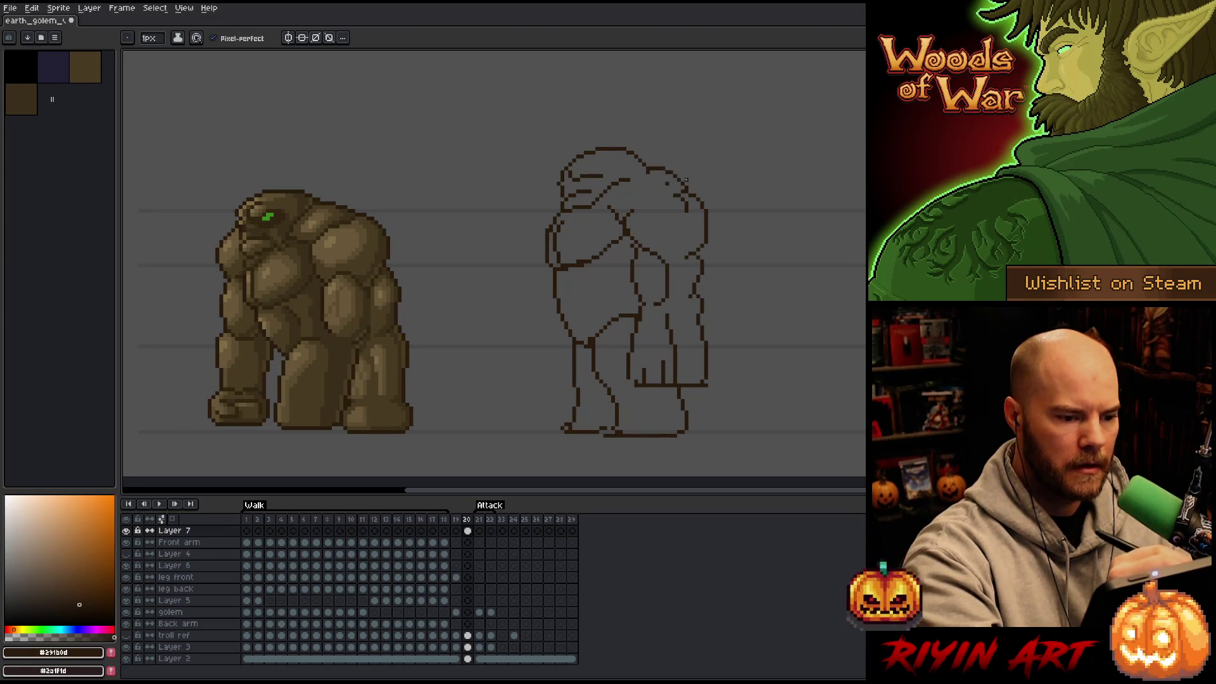
Step: Erase a lower-outline piece and the fist's straight line, then draw a hooked curve inside the fist
key("e")
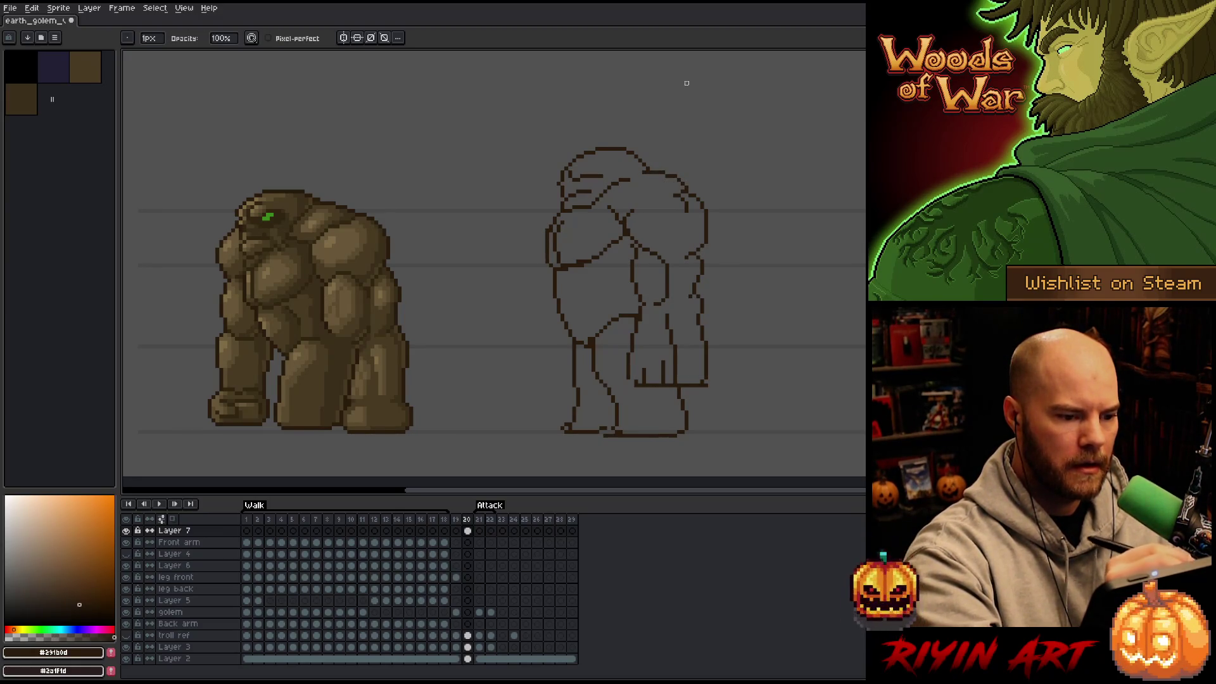
left_click_drag(675, 380, 674, 351)
mouse_move(702, 389)
left_mouse_down()
mouse_move(706, 365)
mouse_move(695, 384)
left_mouse_up()
key("ctrl+z")
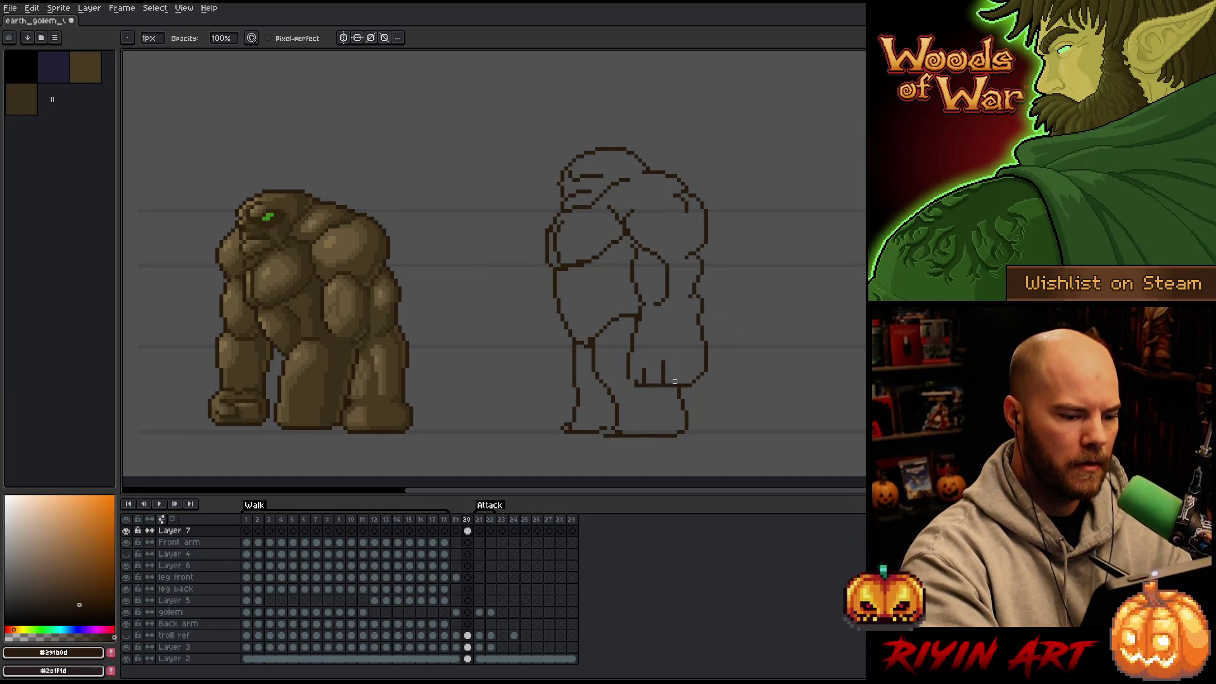
mouse_move(663, 360)
left_mouse_down()
mouse_move(663, 378)
mouse_move(643, 368)
left_mouse_up()
key("b")
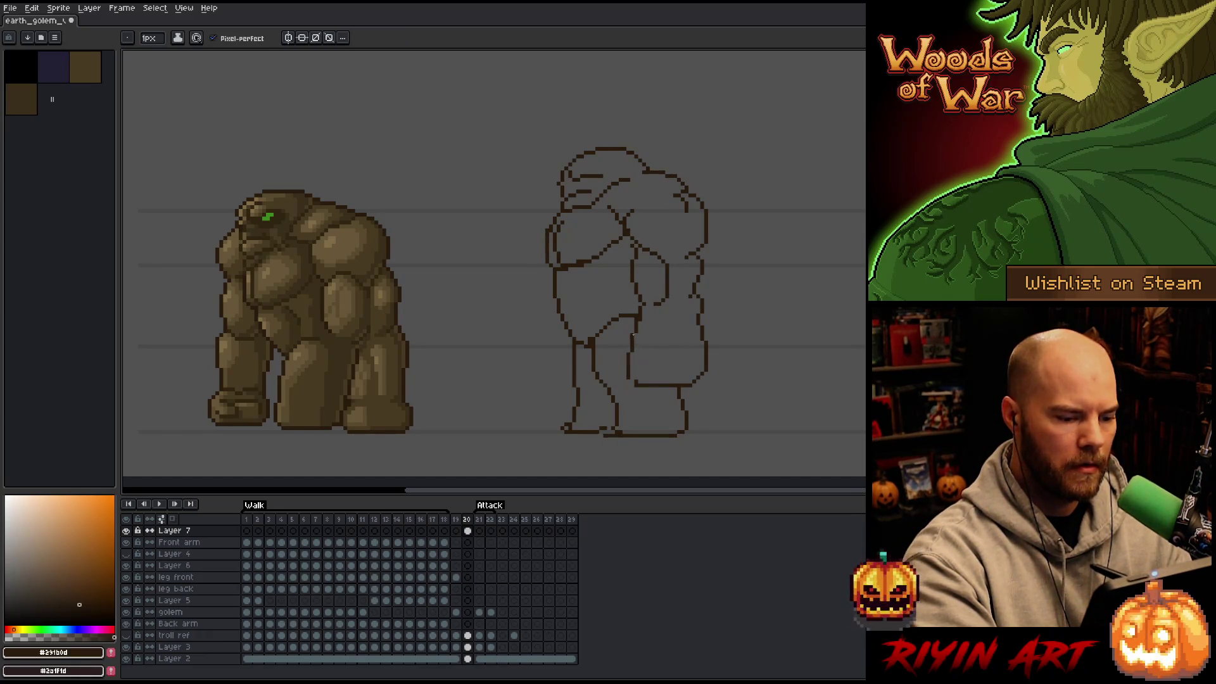
mouse_move(633, 341)
left_mouse_down()
mouse_move(621, 360)
mouse_move(649, 358)
mouse_move(648, 372)
left_mouse_up()
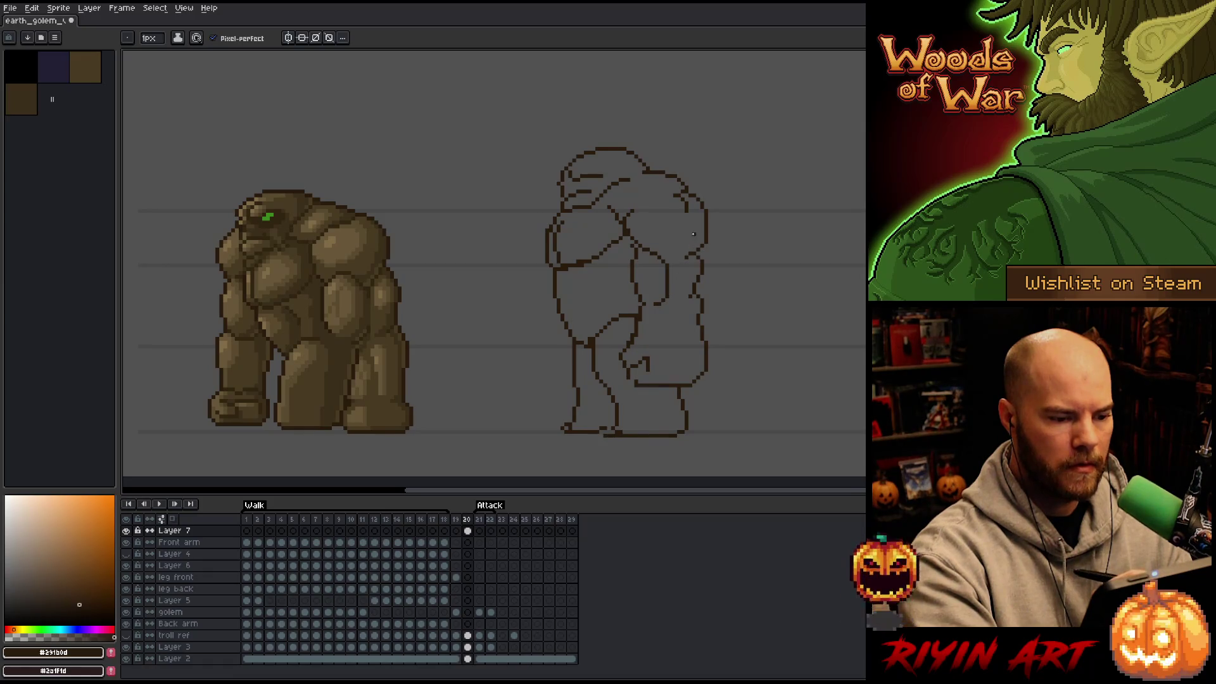
key("e")
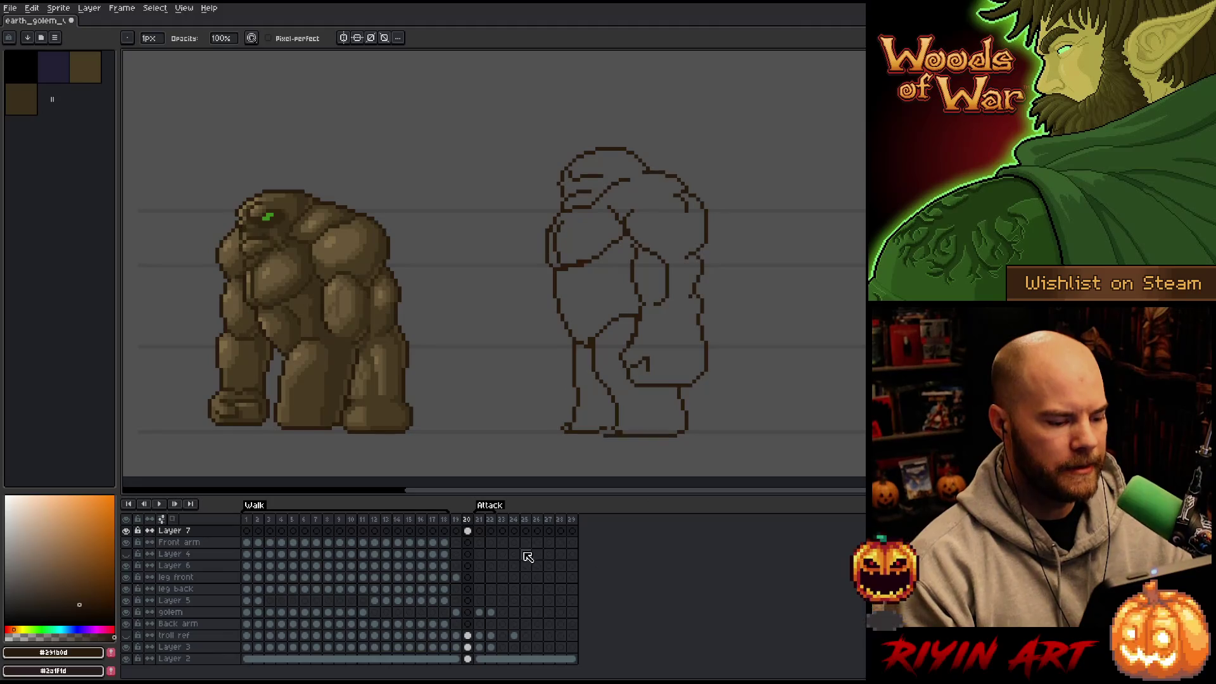
Step: Check frames 19 and 15, then marquee-select the entire golem on walk frame 1
left_click(459, 526)
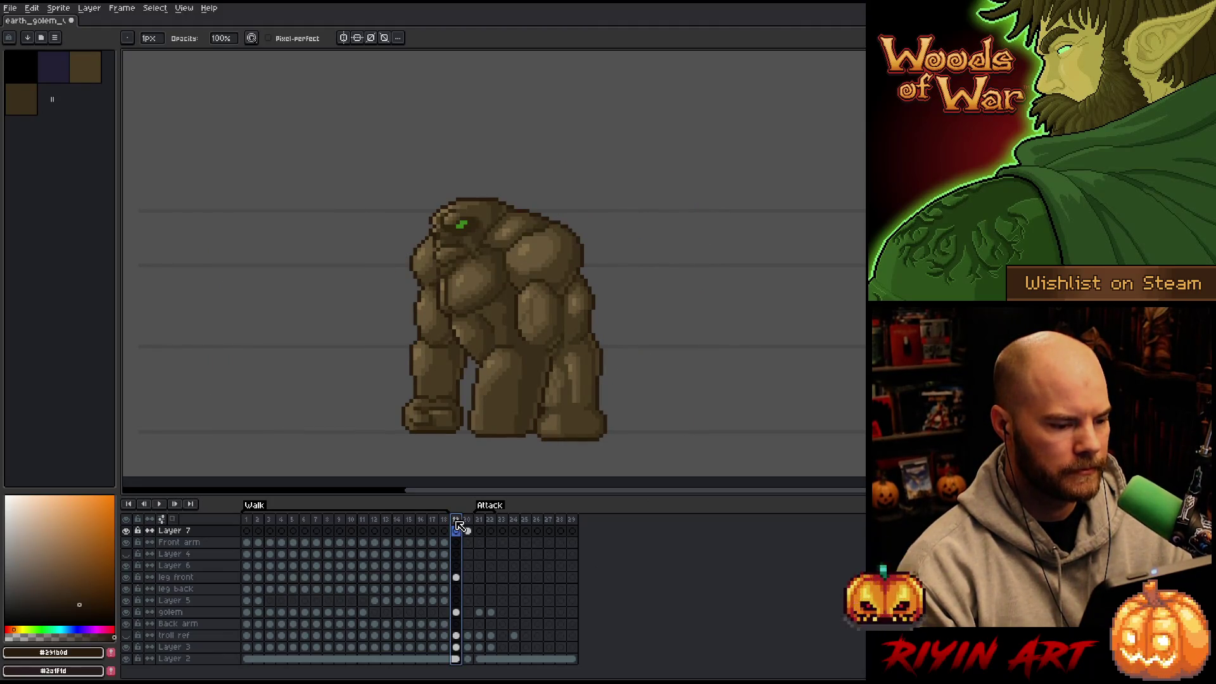
left_click(410, 529)
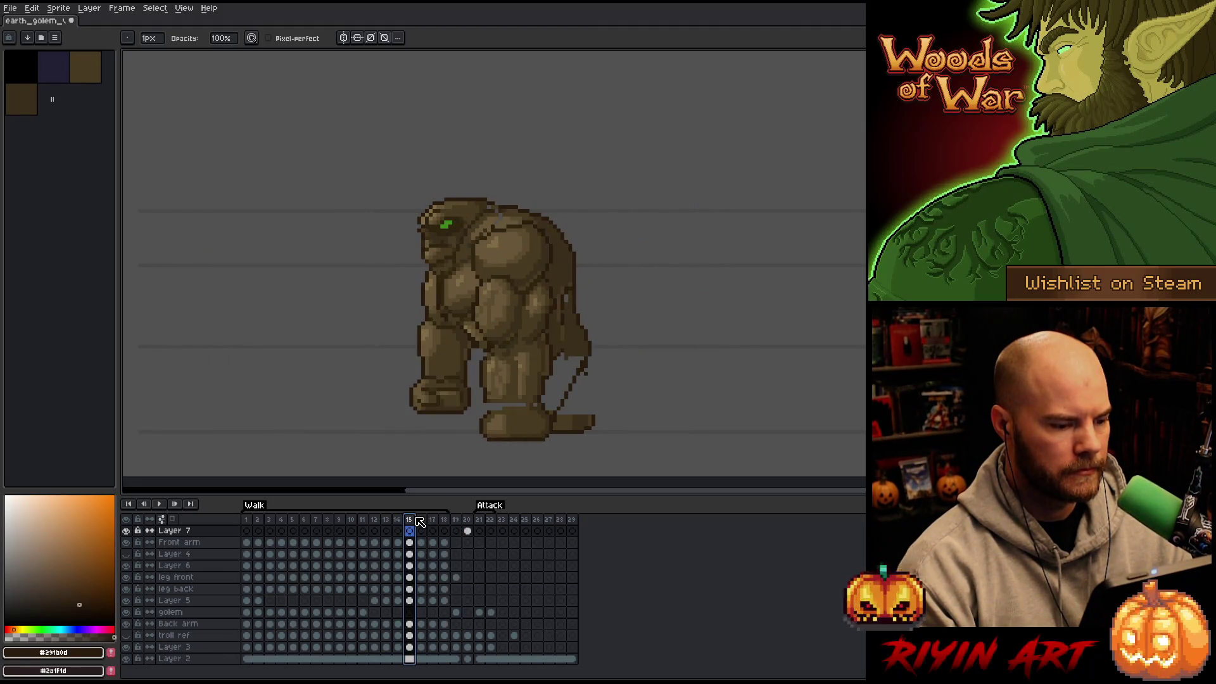
left_click(247, 530)
key("m")
mouse_move(322, 176)
left_mouse_down()
mouse_move(450, 415)
mouse_move(687, 467)
left_mouse_up()
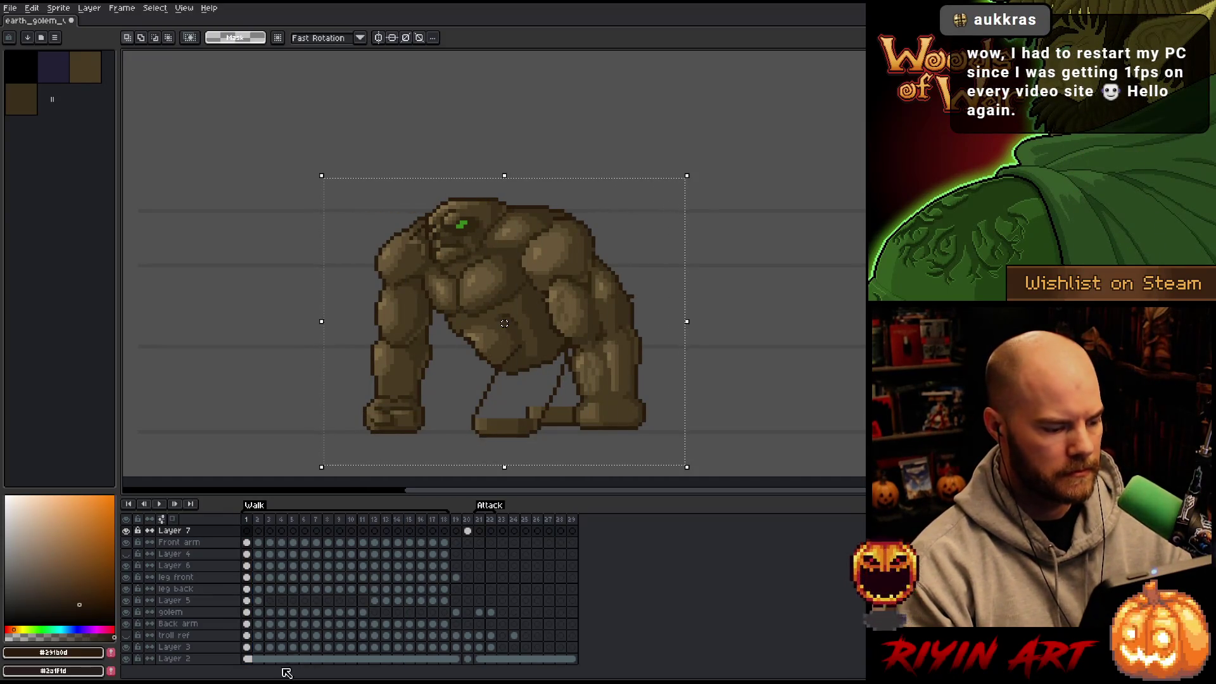
Step: Toggle Layer 2's visibility off and on, then return to Layer 7's frame 20
left_click(126, 659)
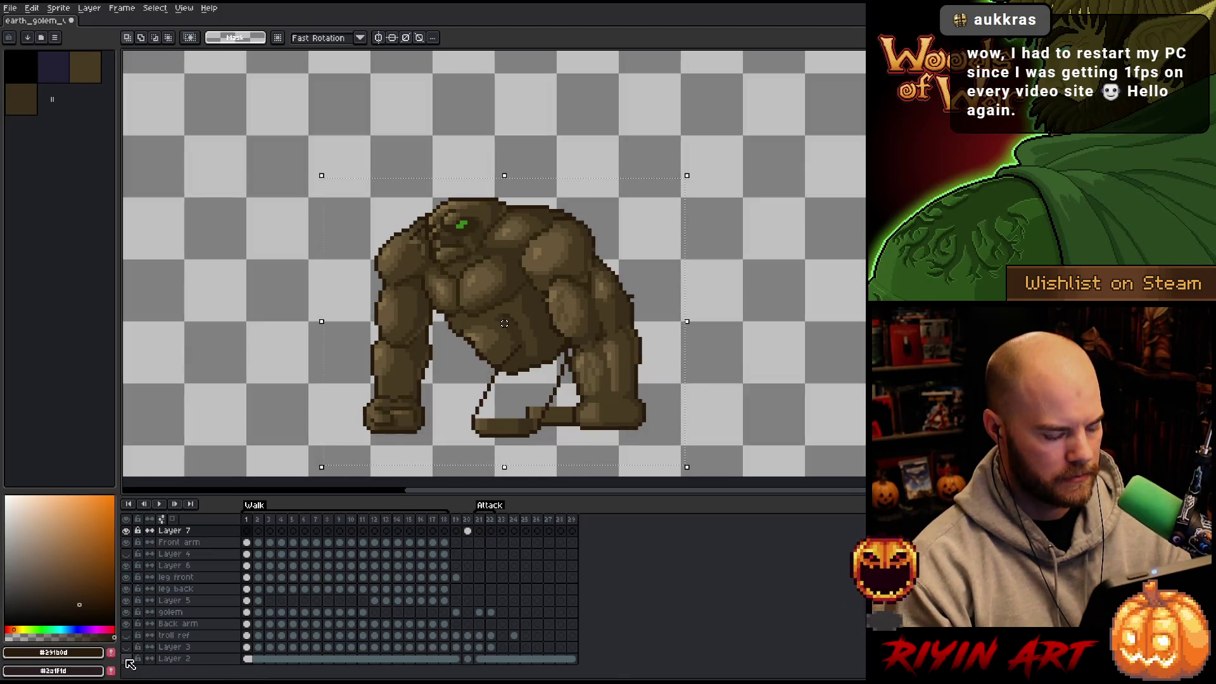
left_click(126, 659)
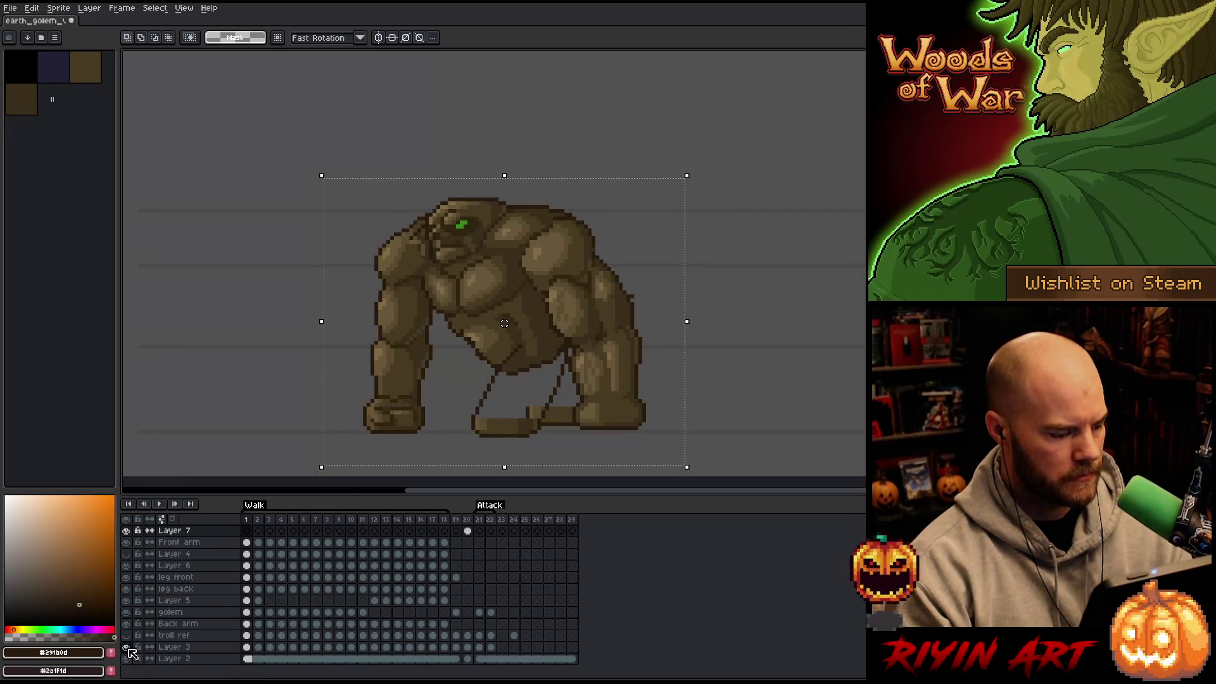
left_click(468, 531)
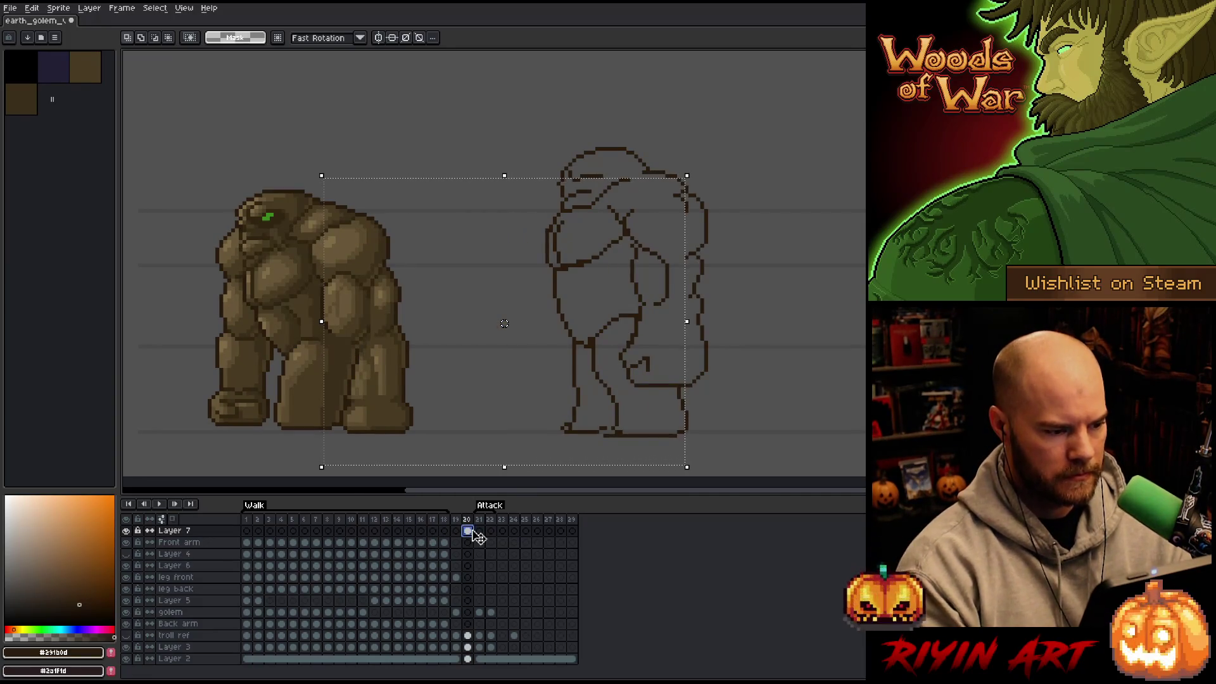
Step: Paste the copied frame-1 golem onto frame 20, move it left of the sketch, and commit it
left_click_drag(177, 160, 443, 467)
key("ctrl+x")
key("ctrl+v")
left_click_drag(499, 284, 336, 277)
key("Return")
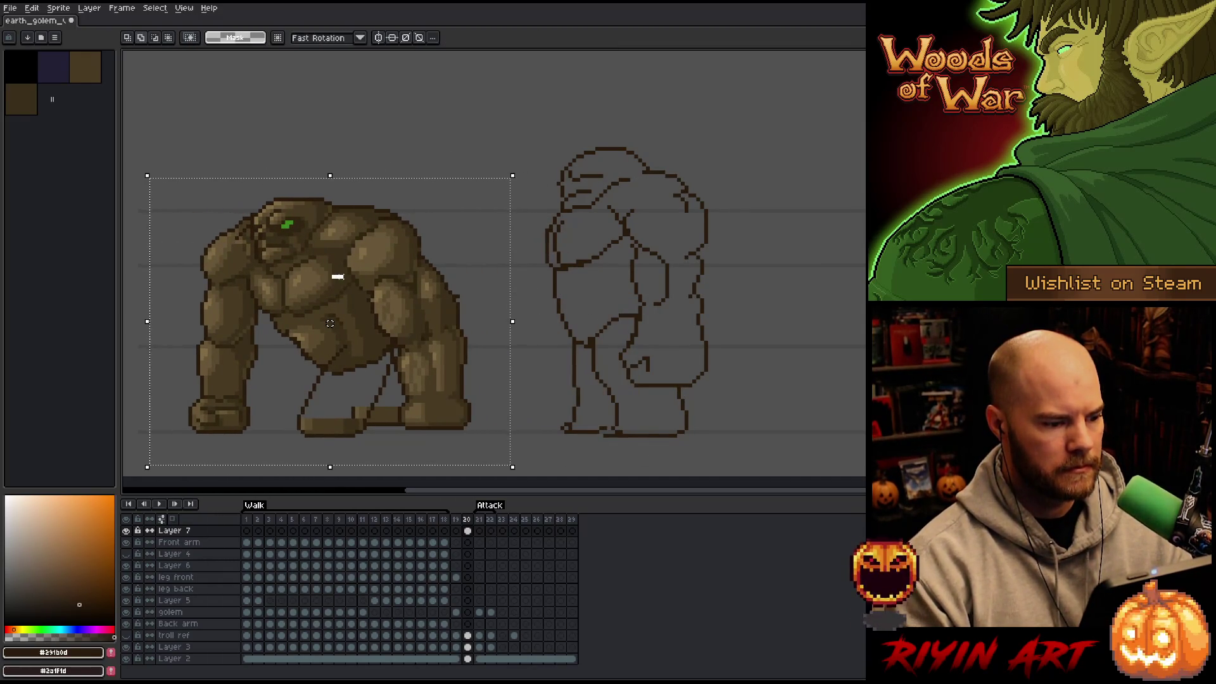
key("ctrl+d")
left_click(468, 531)
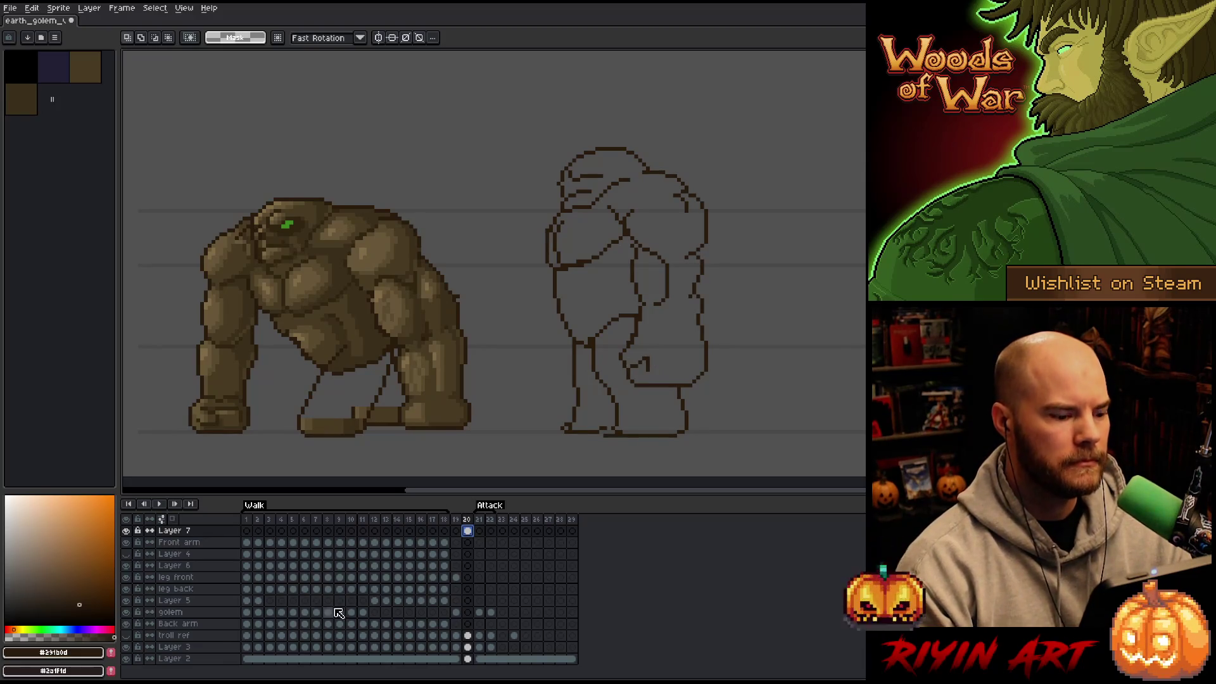
left_click_drag(116, 634, 118, 634)
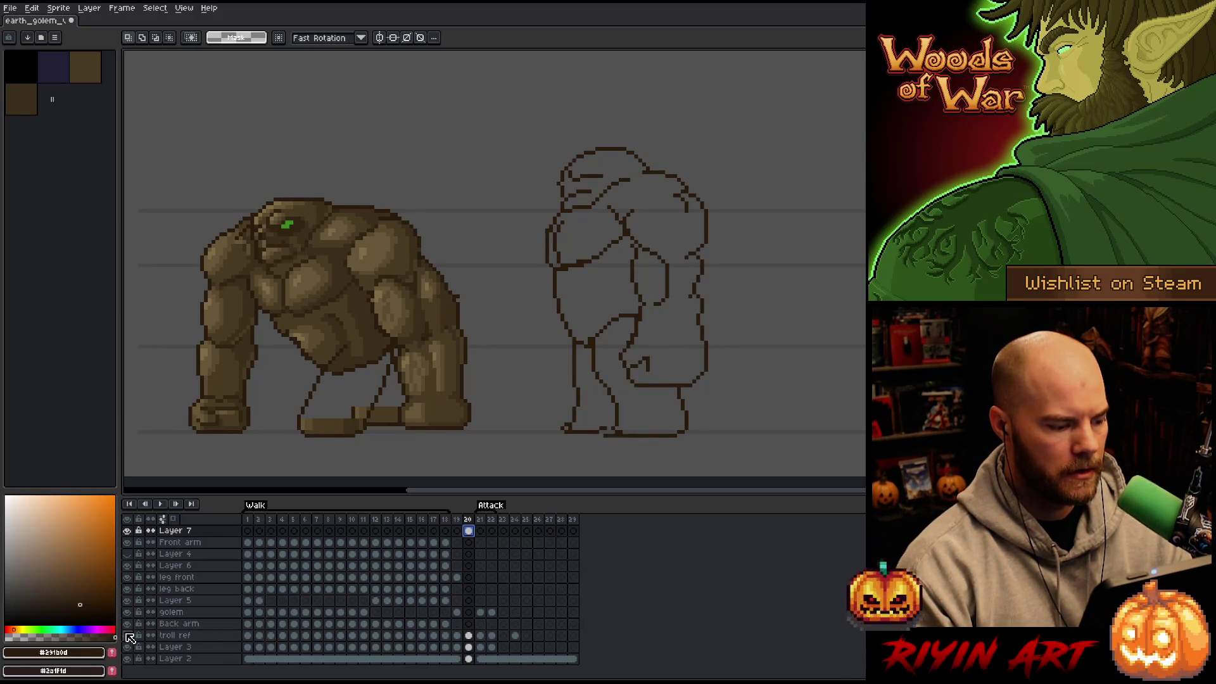
Step: Show the troll ref layer and move the green troll to the right of the sketch
left_click(127, 636)
left_click(469, 635)
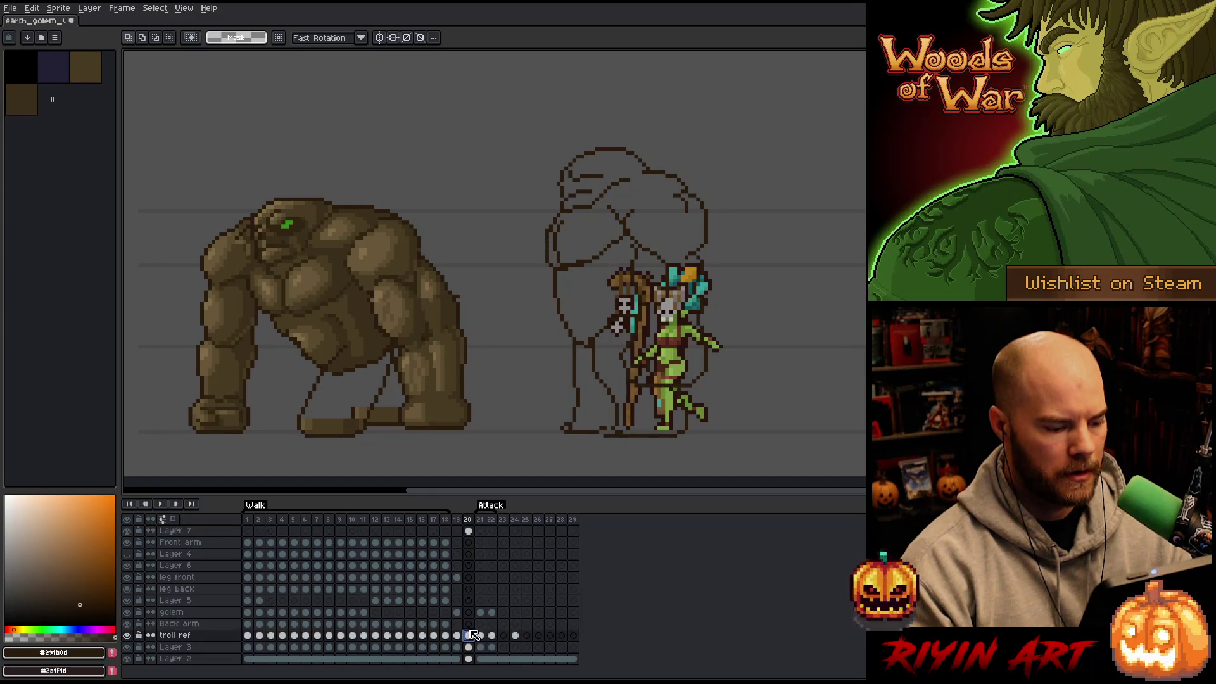
left_click_drag(772, 253, 567, 467)
mouse_move(680, 378)
left_mouse_down()
mouse_move(512, 381)
mouse_move(812, 380)
left_mouse_up()
key("ctrl+d")
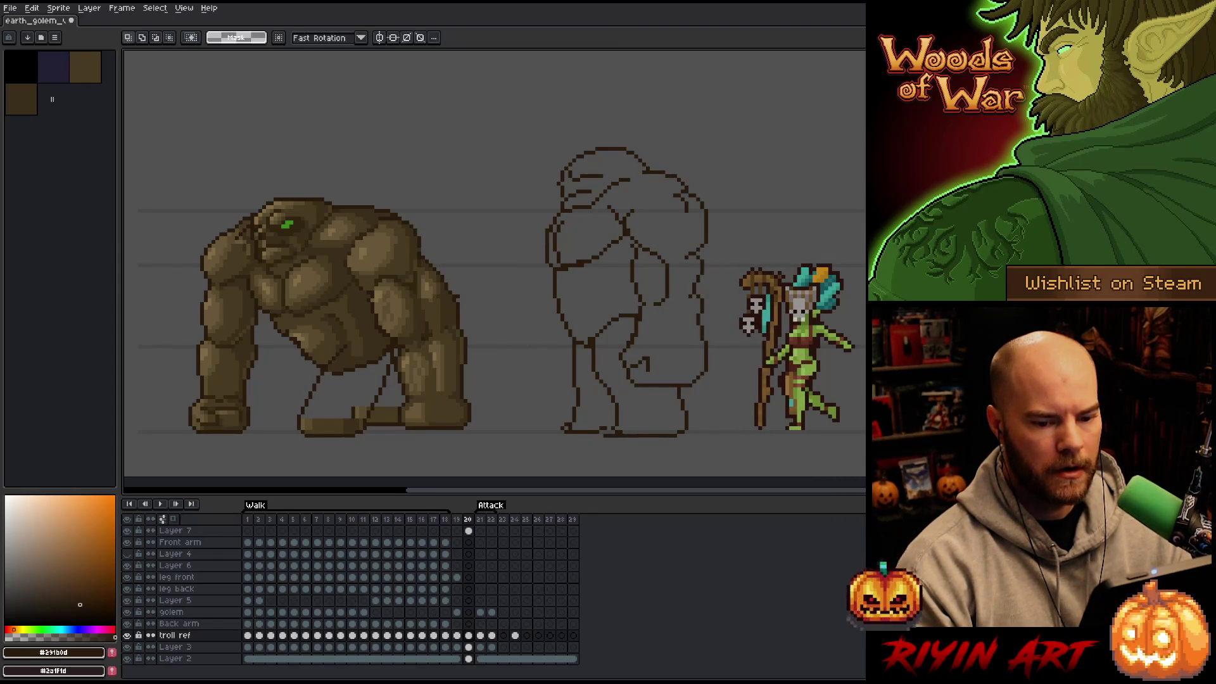
Step: Discard a trial paste and shift the golem slightly right on Layer 7
key("ctrl+v")
mouse_move(462, 443)
left_mouse_down()
mouse_move(529, 433)
mouse_move(198, 427)
left_mouse_up()
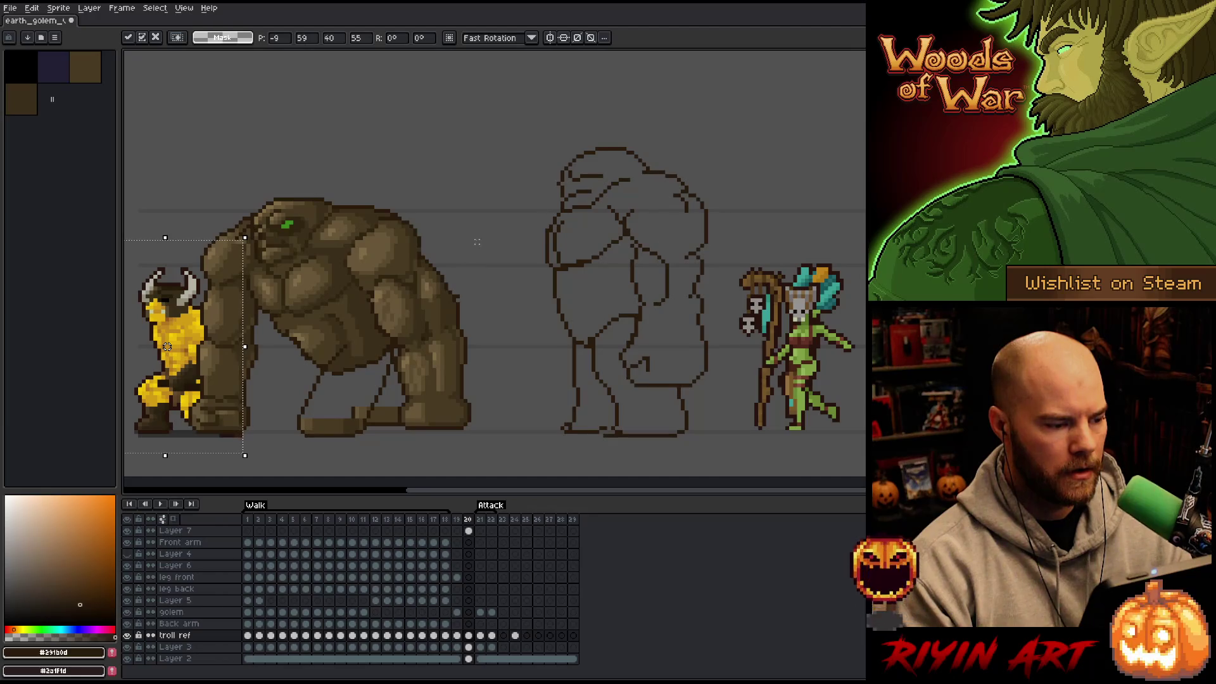
key("Escape")
mouse_move(485, 153)
left_mouse_down()
mouse_move(337, 375)
mouse_move(168, 433)
left_mouse_up()
left_click(320, 246)
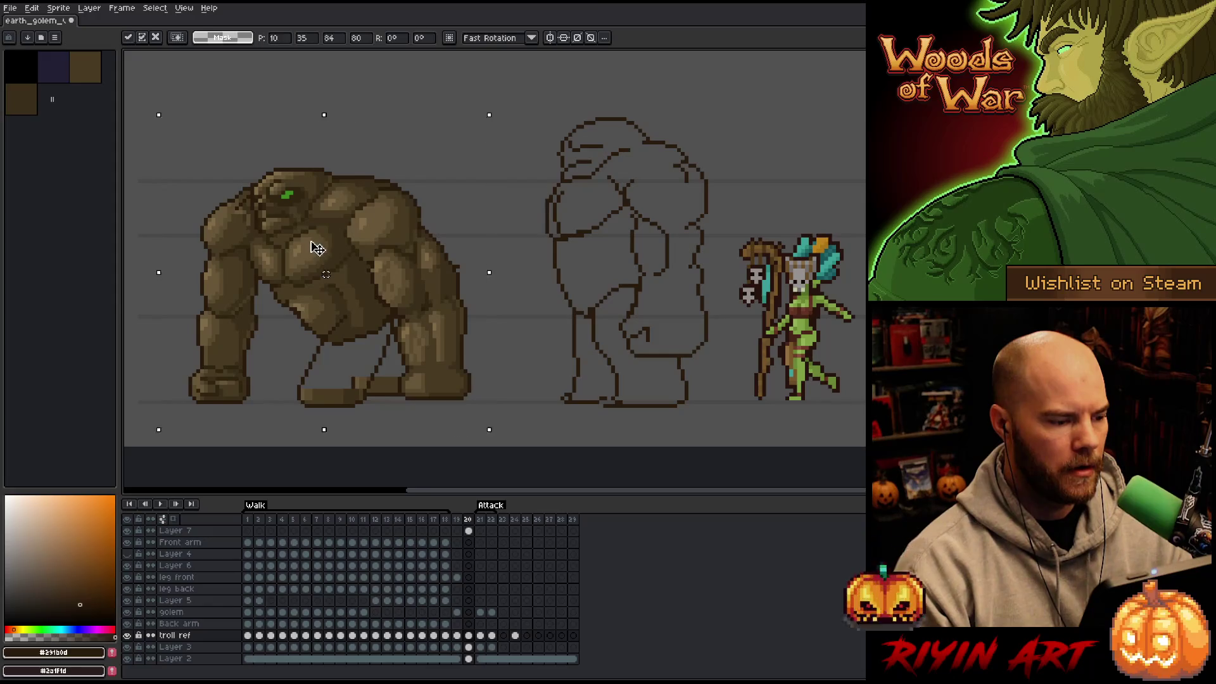
left_click(469, 531)
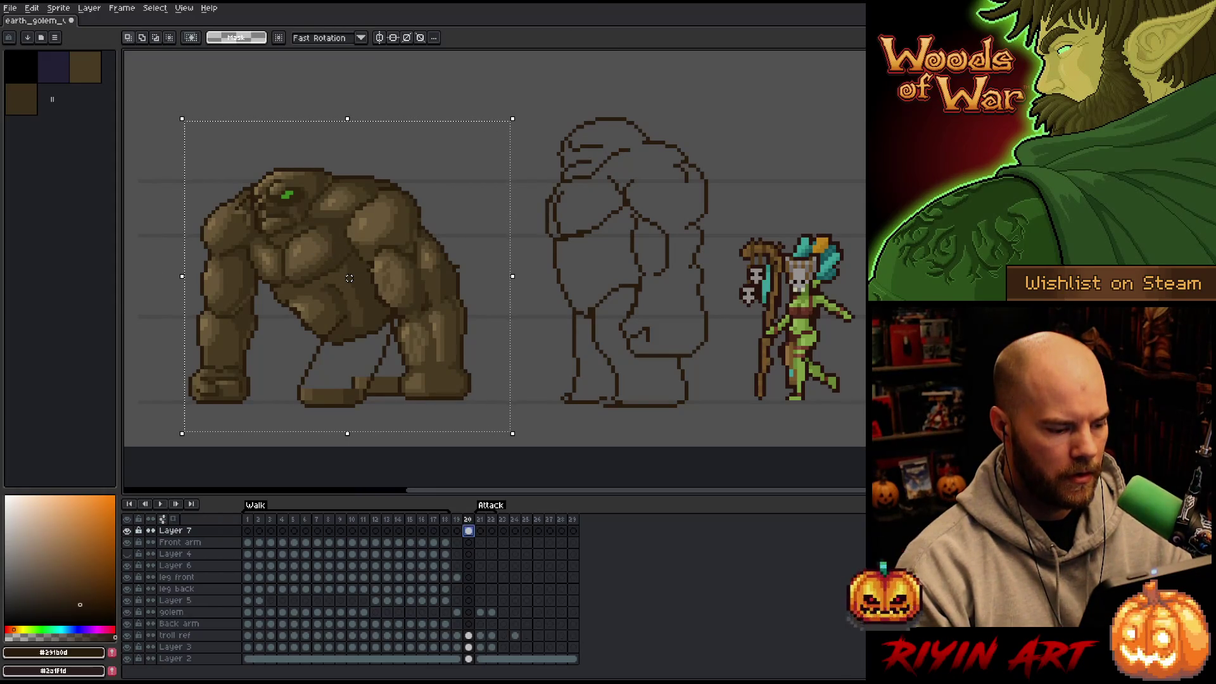
left_click_drag(345, 276, 376, 277)
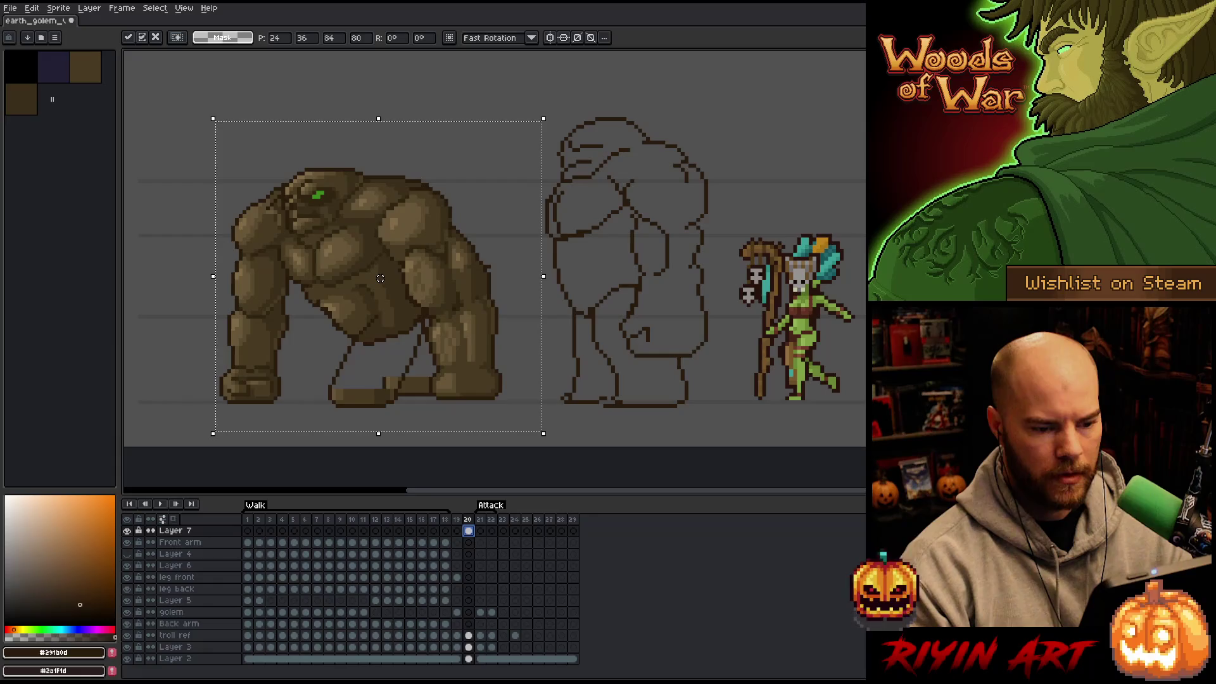
key("ctrl+d")
key("ctrl+z")
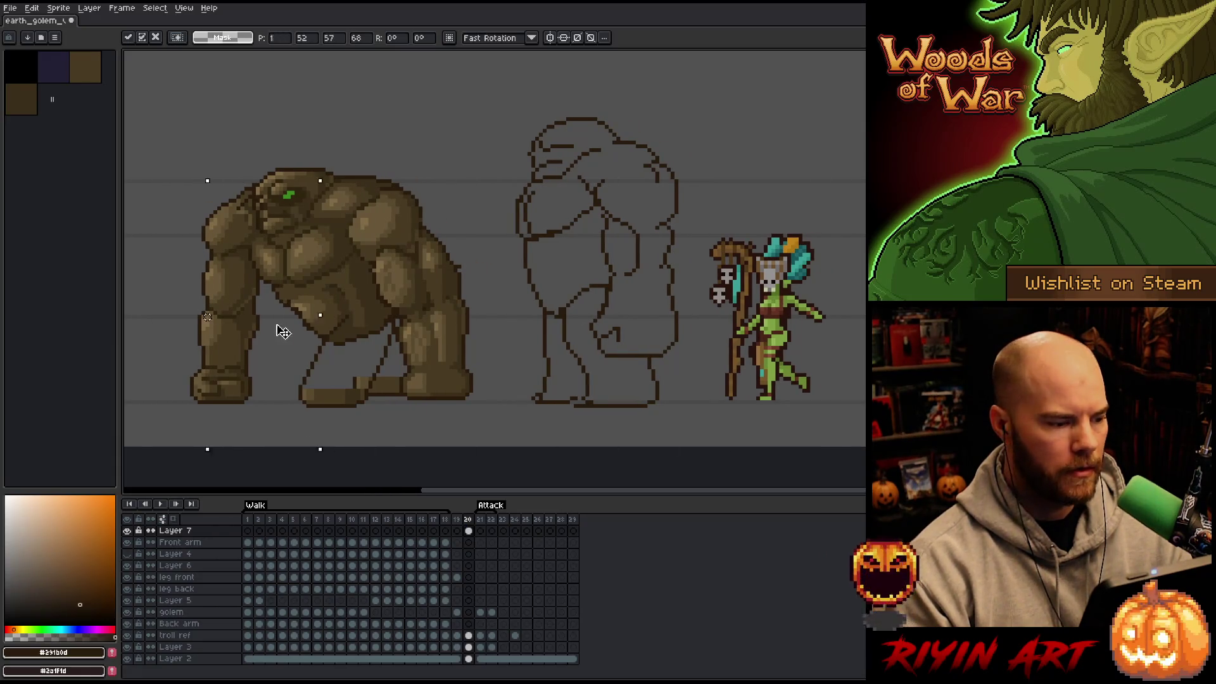
key("ctrl+d")
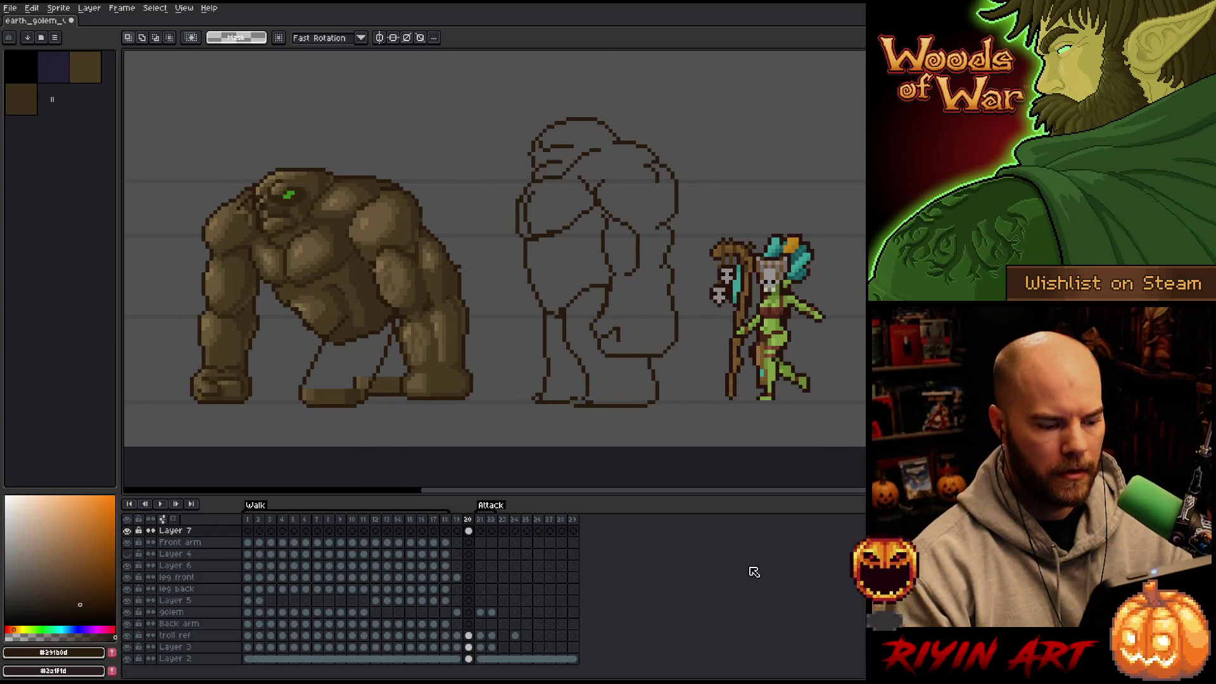
Step: Paste the horned yellow character on troll ref against the golem's back and confirm it
left_click(469, 647)
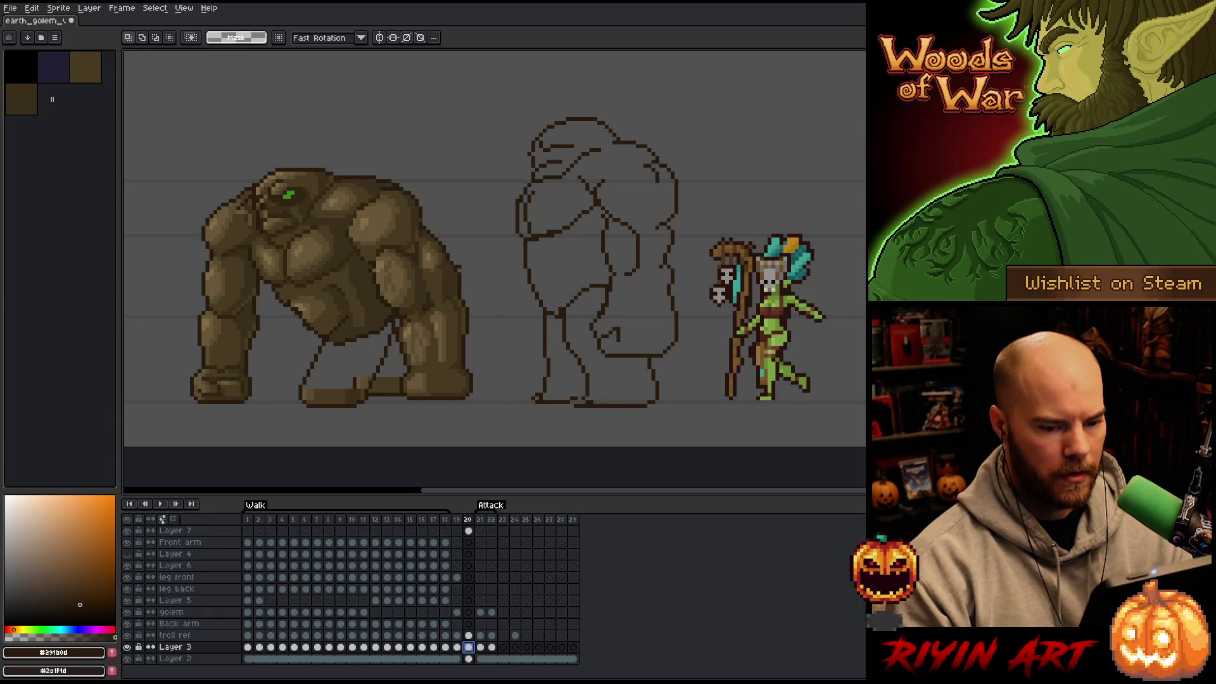
key("ctrl+z")
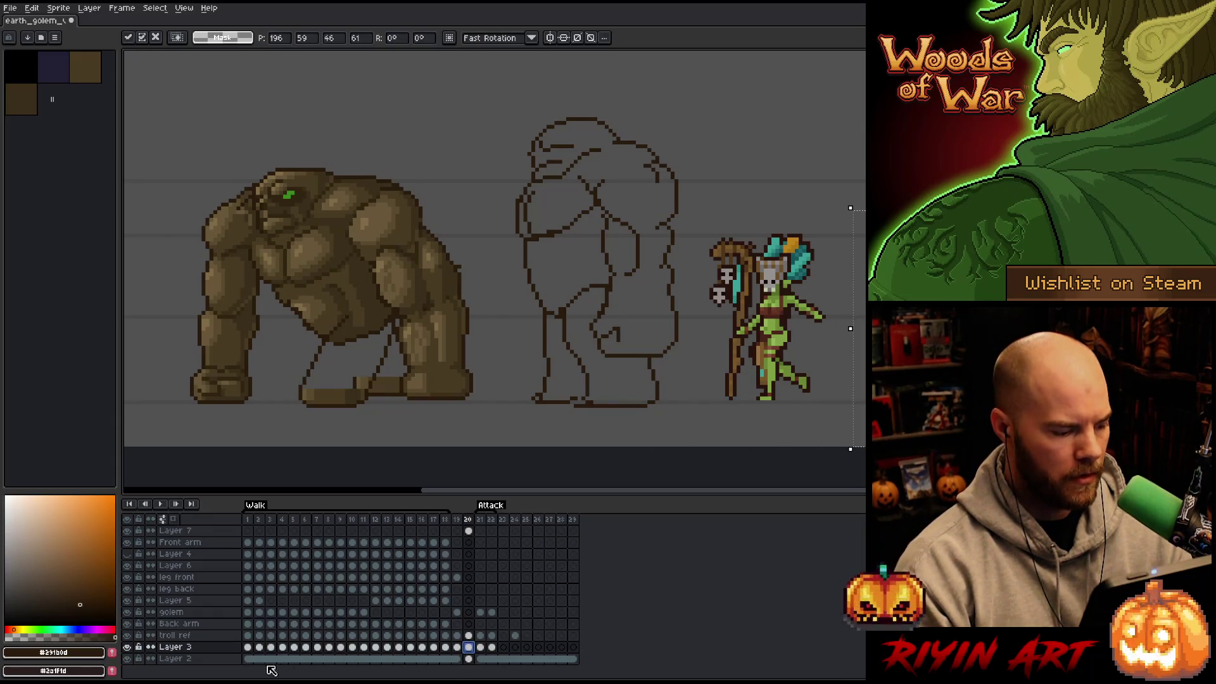
left_click(469, 635)
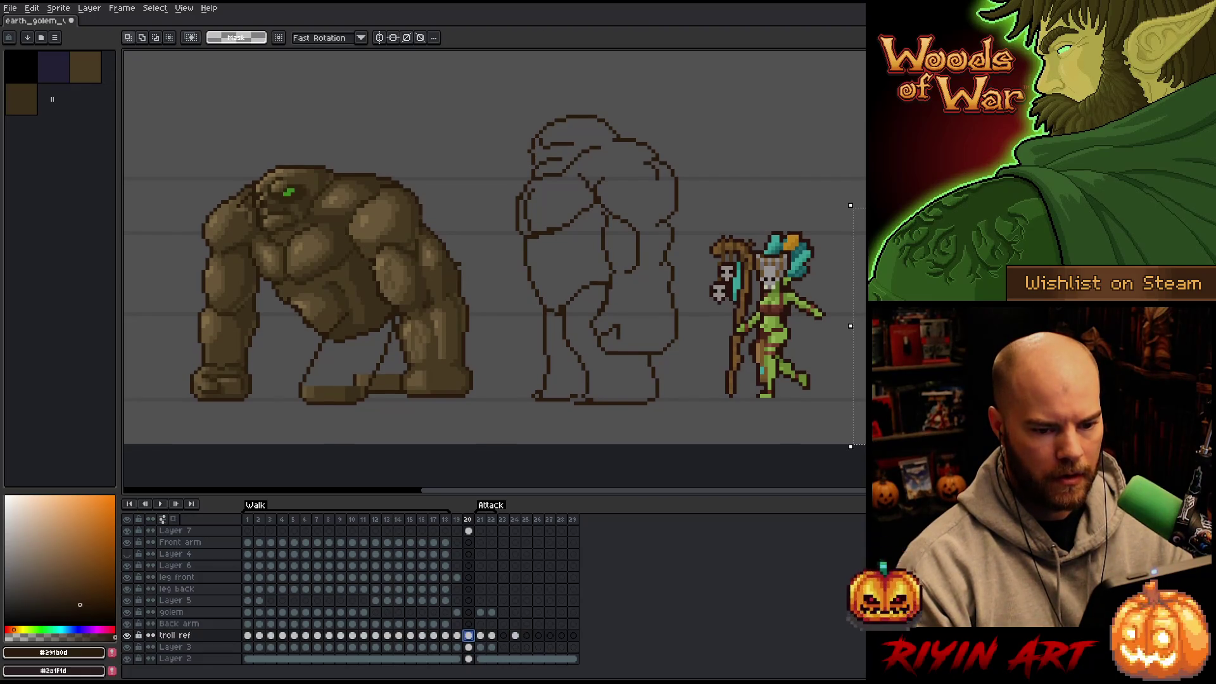
key("ctrl+v")
left_click_drag(706, 371, 171, 370)
scroll(383, 323, "left", 2)
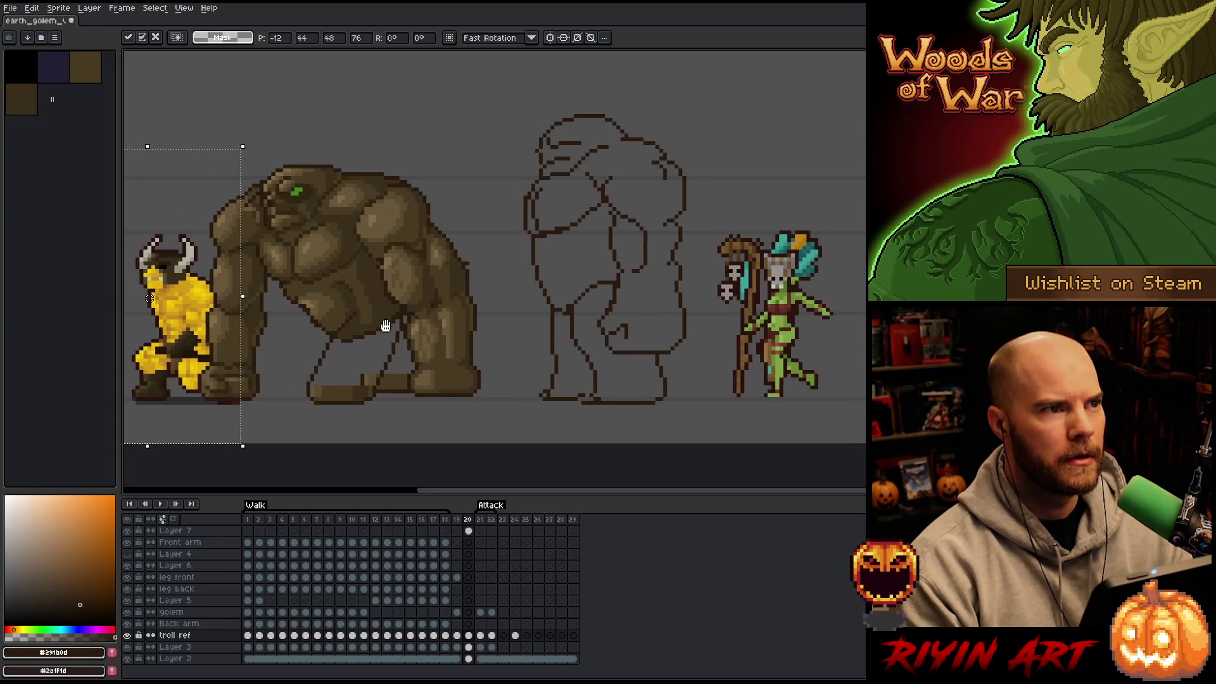
left_click(481, 236)
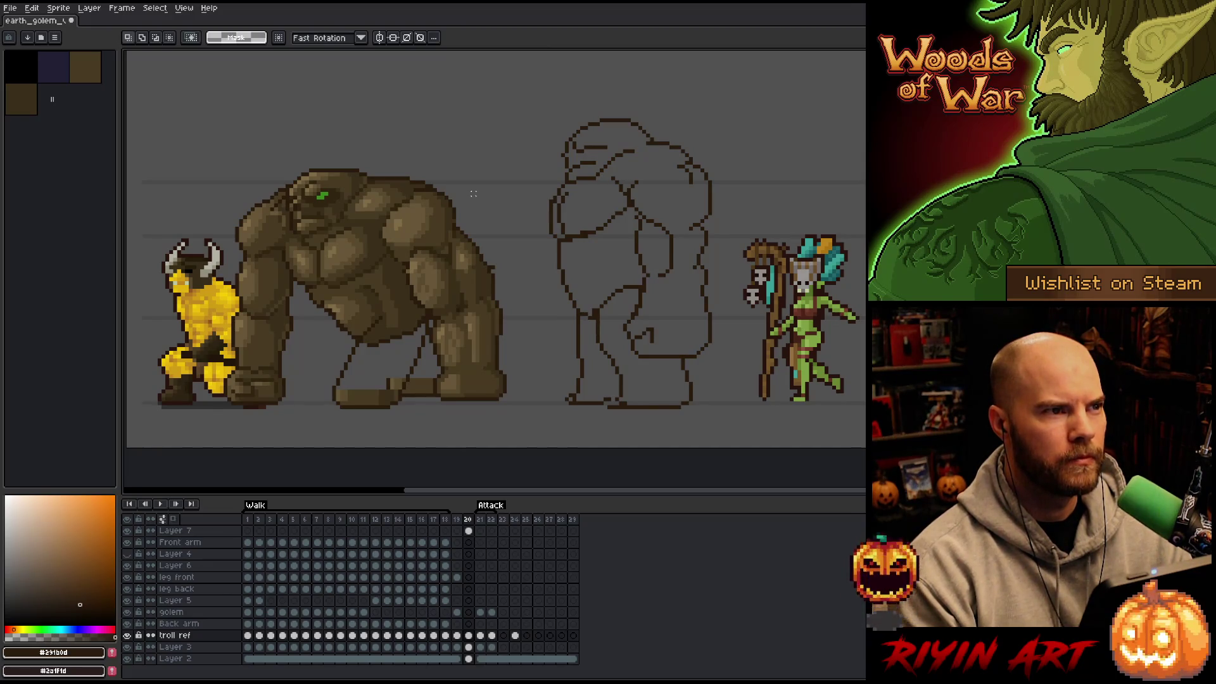
mouse_move(475, 195)
left_mouse_down()
mouse_move(416, 201)
mouse_move(442, 205)
left_mouse_up()
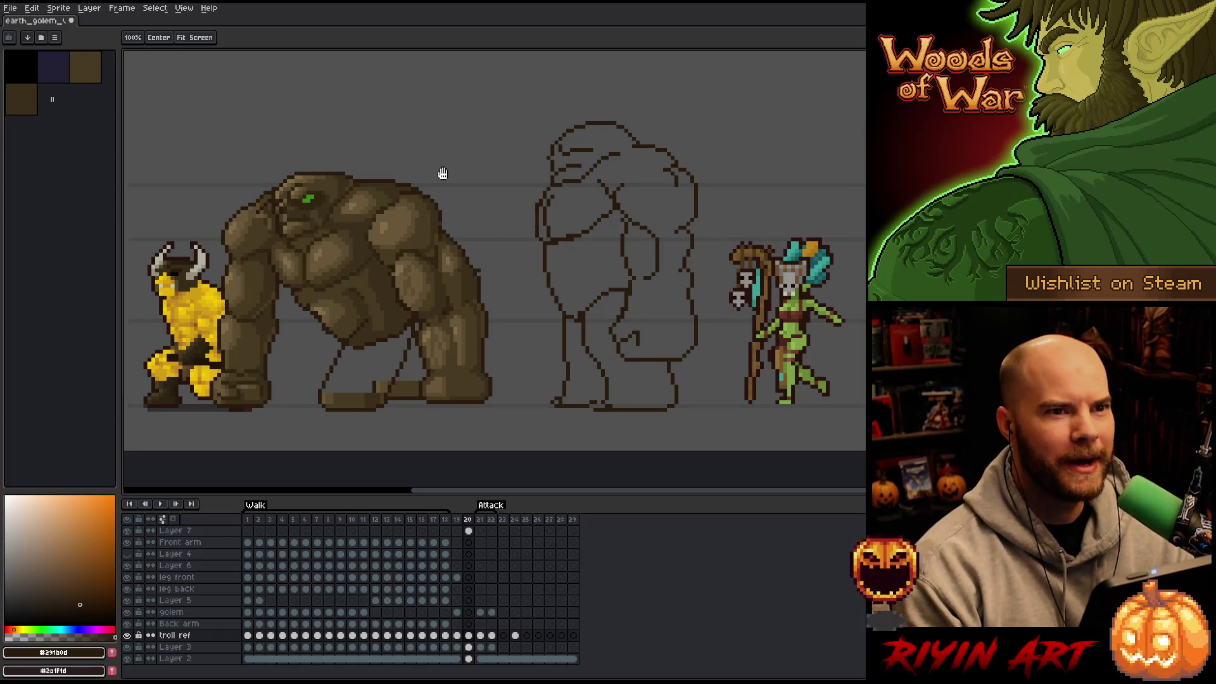
key("m")
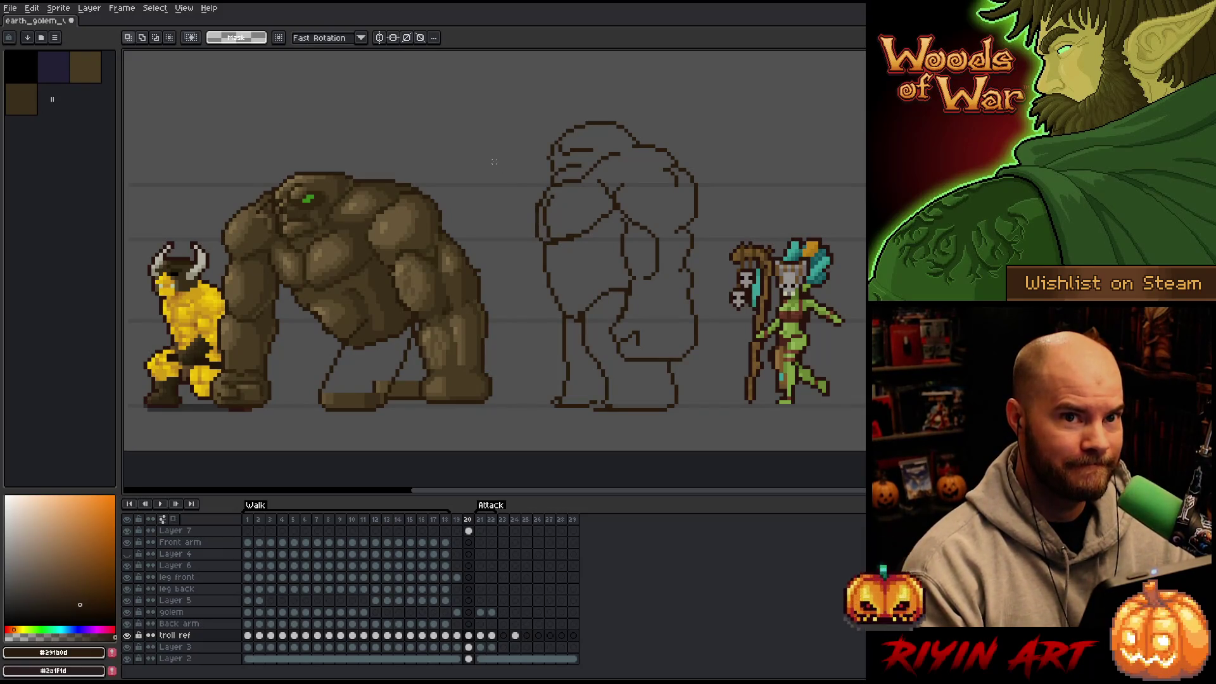
left_click(472, 531)
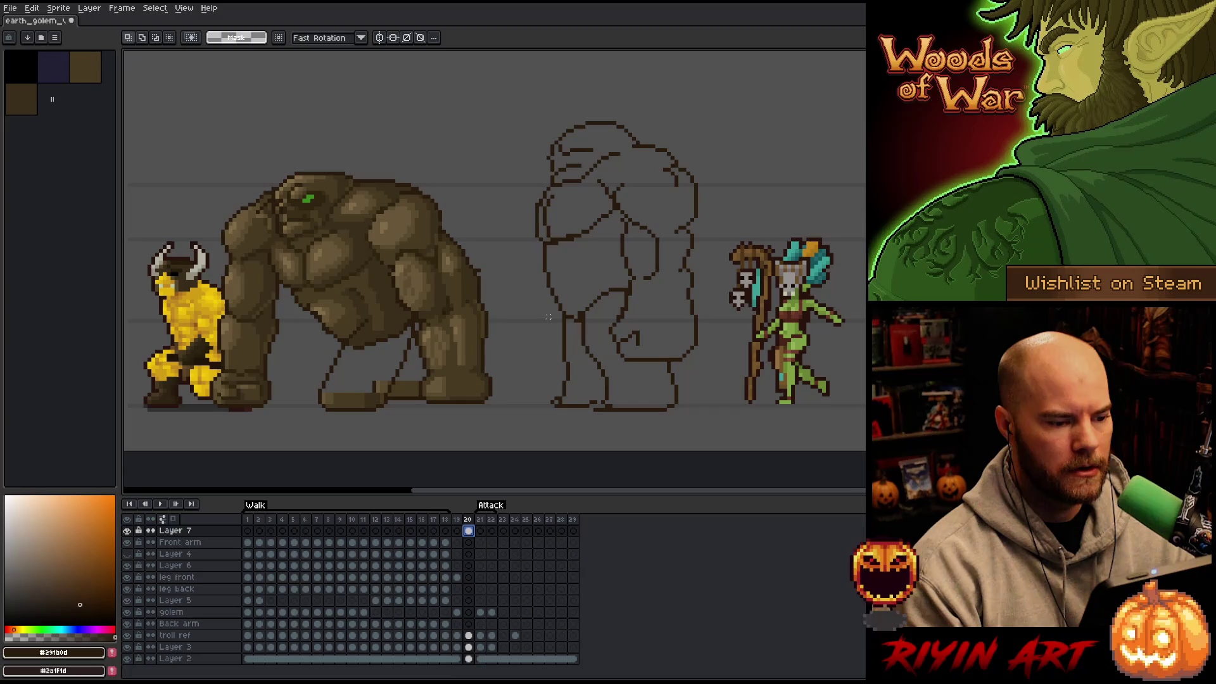
scroll(549, 317, "down", 1)
scroll(549, 285, "up", 1)
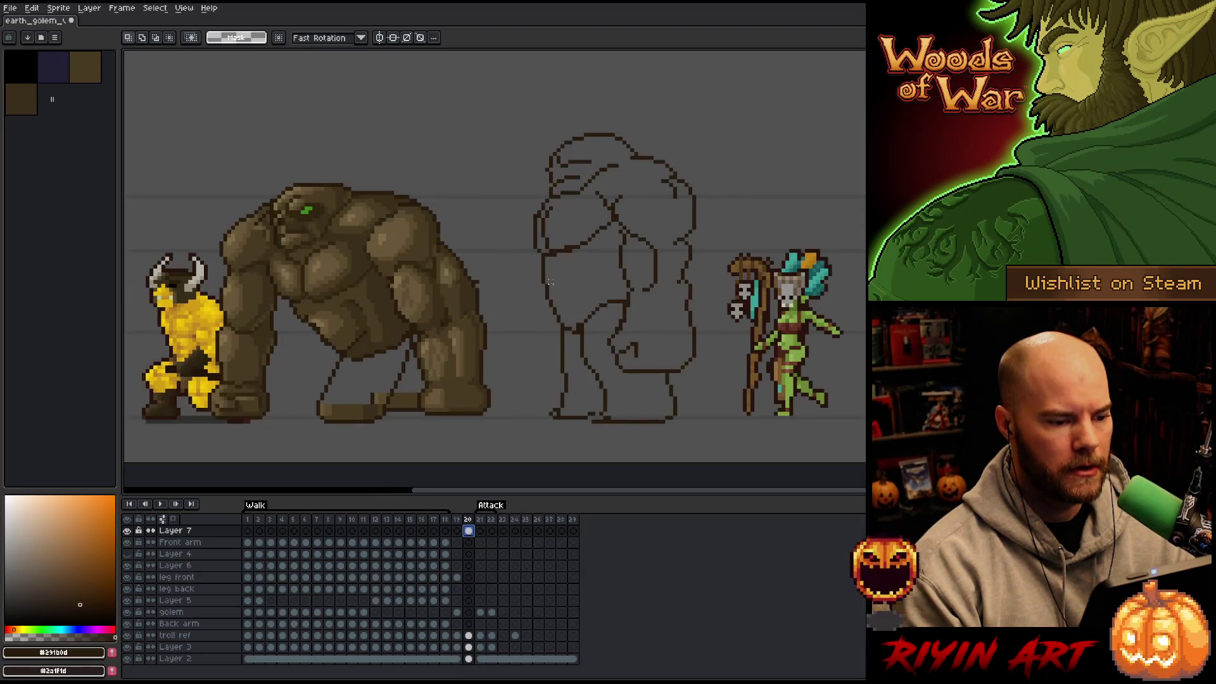
left_click_drag(548, 244, 537, 249)
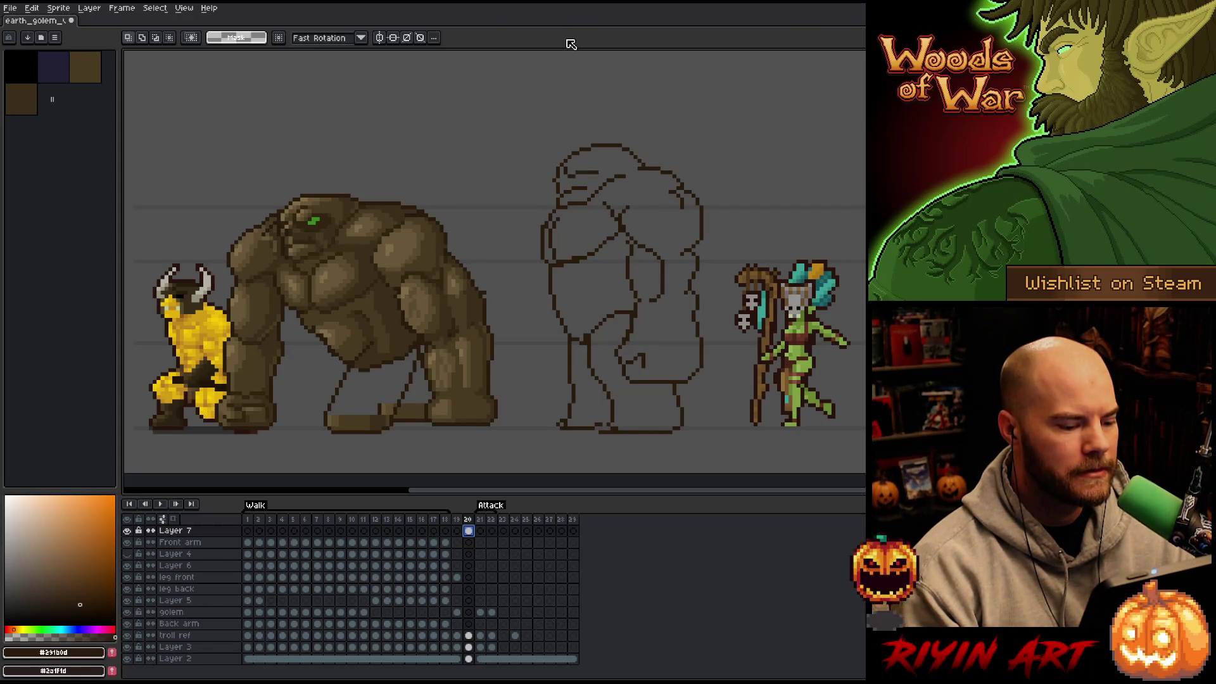
Step: Select Layer 7's frame-20 cel and zoom and pan in on the golem sketch
left_click(457, 531)
left_click(469, 531)
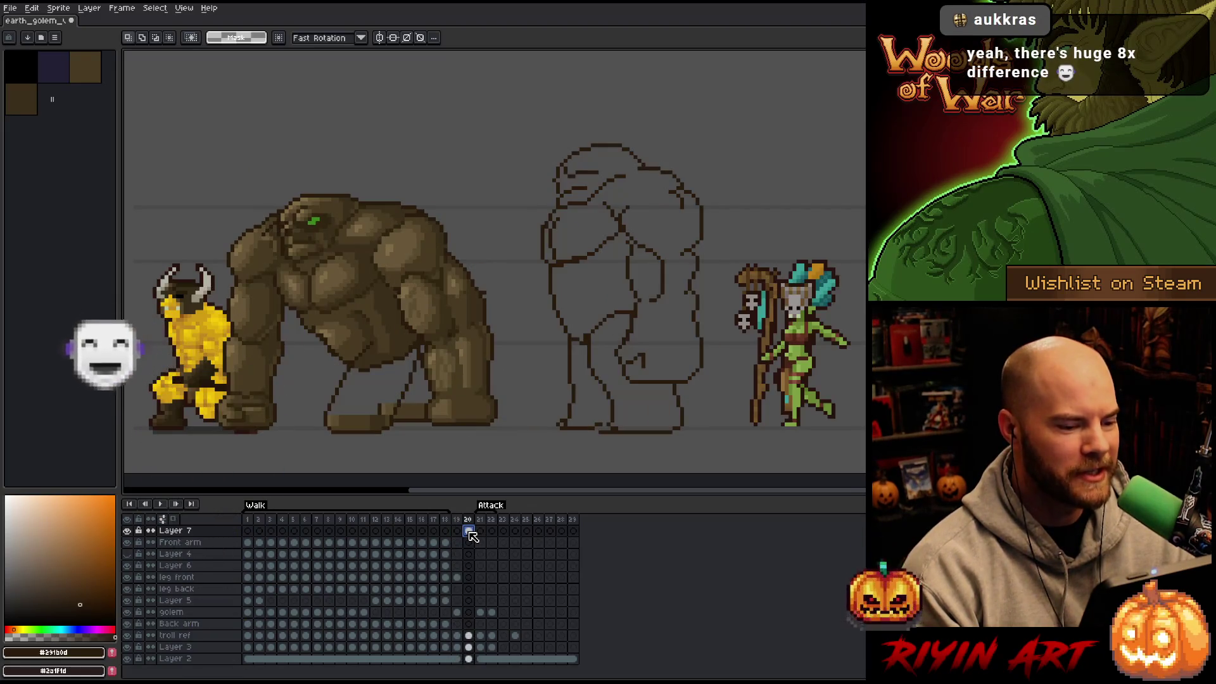
scroll(620, 315, "up", 1)
scroll(644, 311, "down", 1)
key("space")
left_click_drag(690, 349, 610, 331)
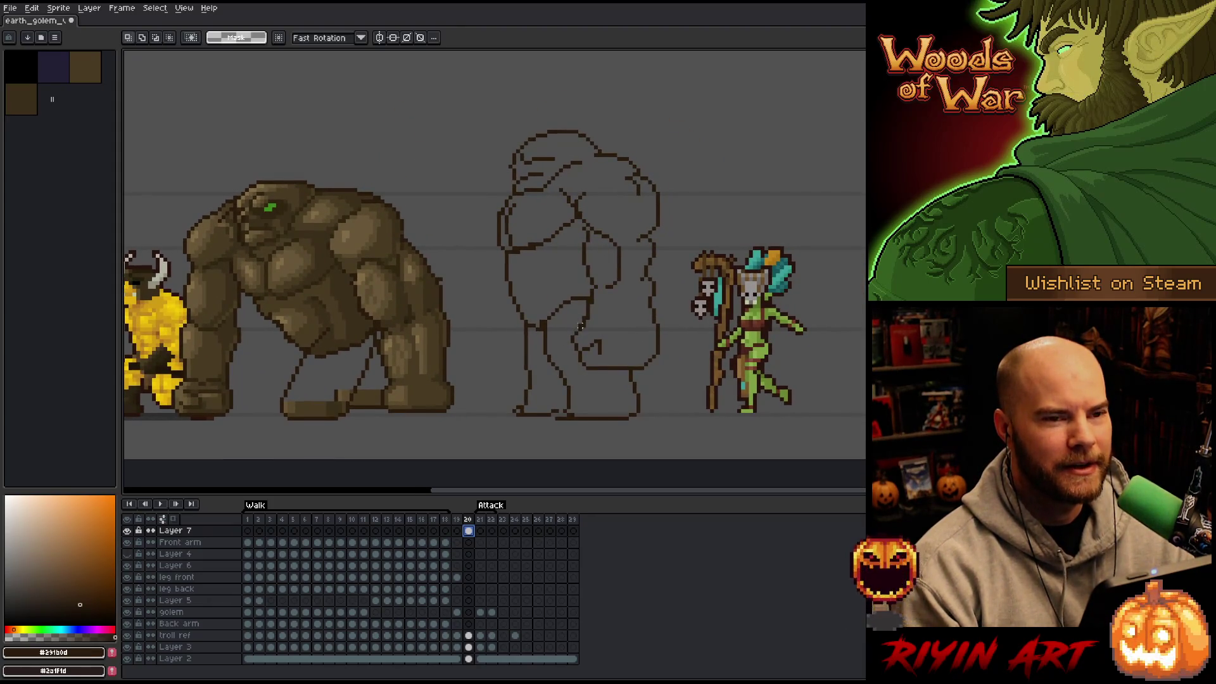
scroll(599, 310, "up", 1)
scroll(599, 304, "down", 1)
scroll(598, 299, "up", 1)
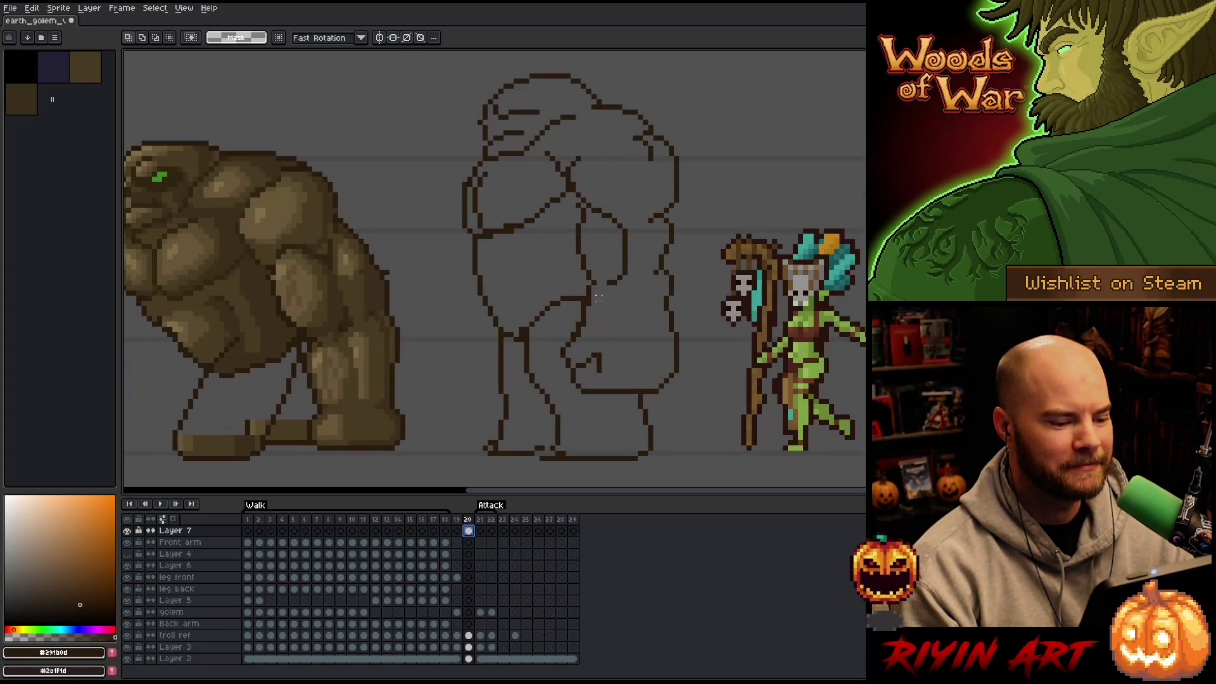
Step: Test the Pencil, Eraser and a dark brown bucket fill, undoing the fill
key("b")
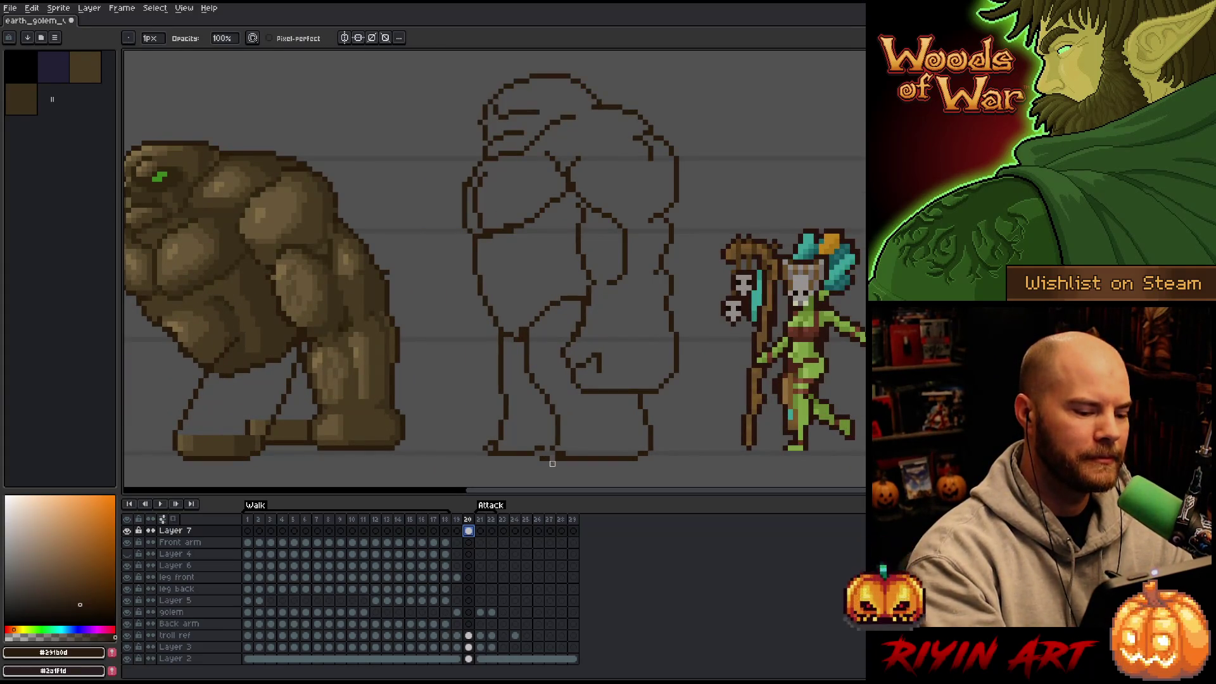
left_click(551, 459)
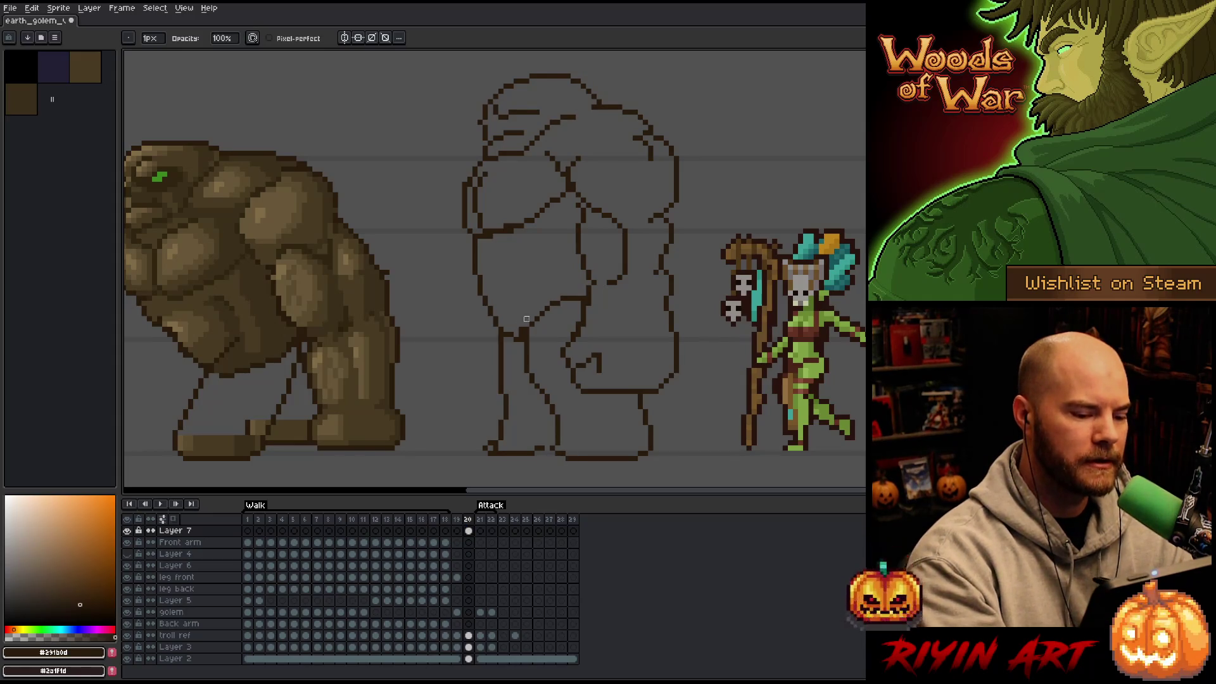
key("e")
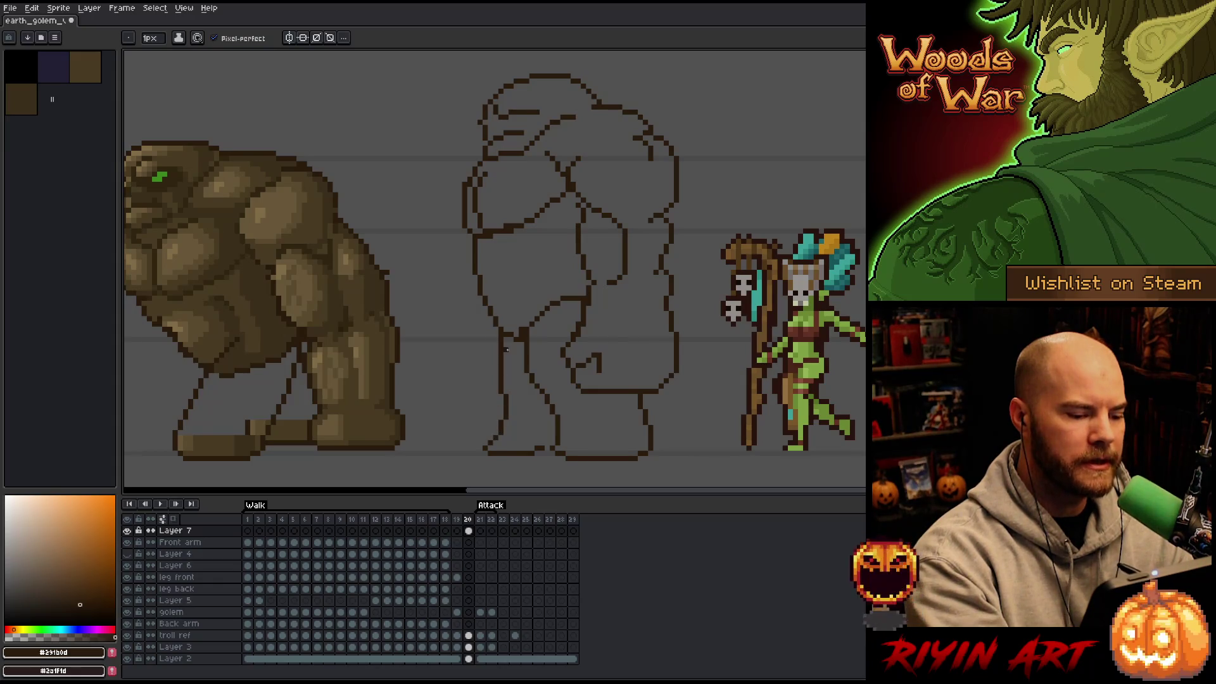
key("b")
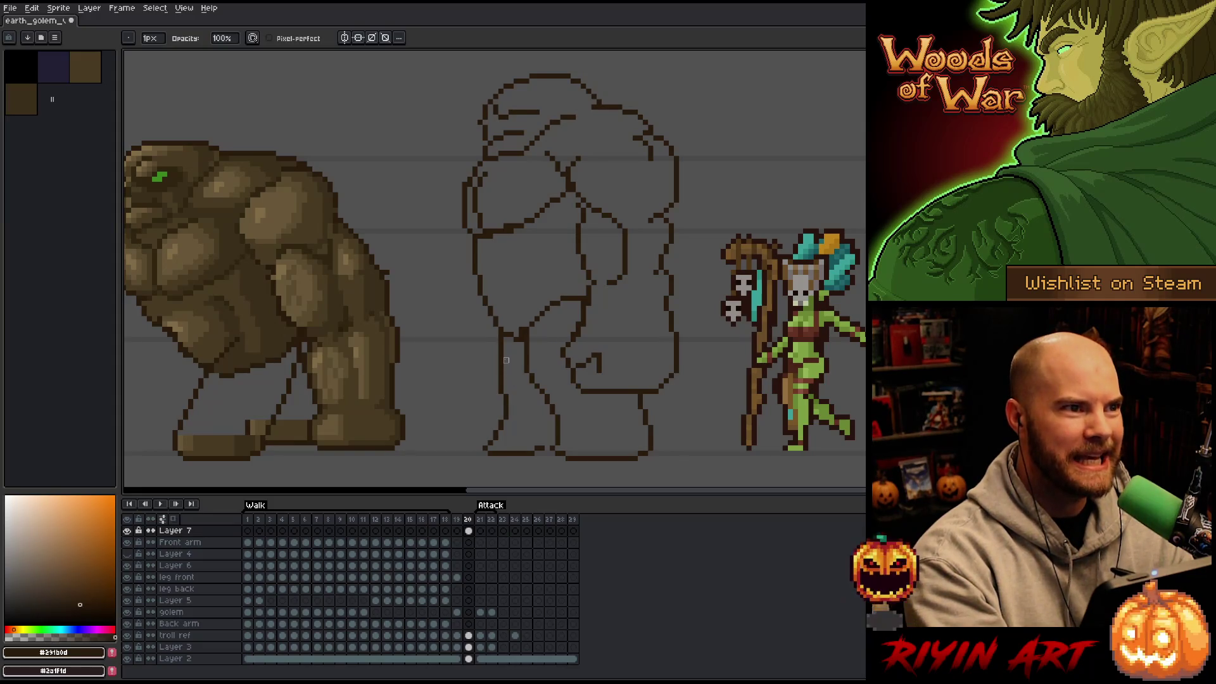
key("g")
left_click(491, 447)
key("ctrl+z")
key("b")
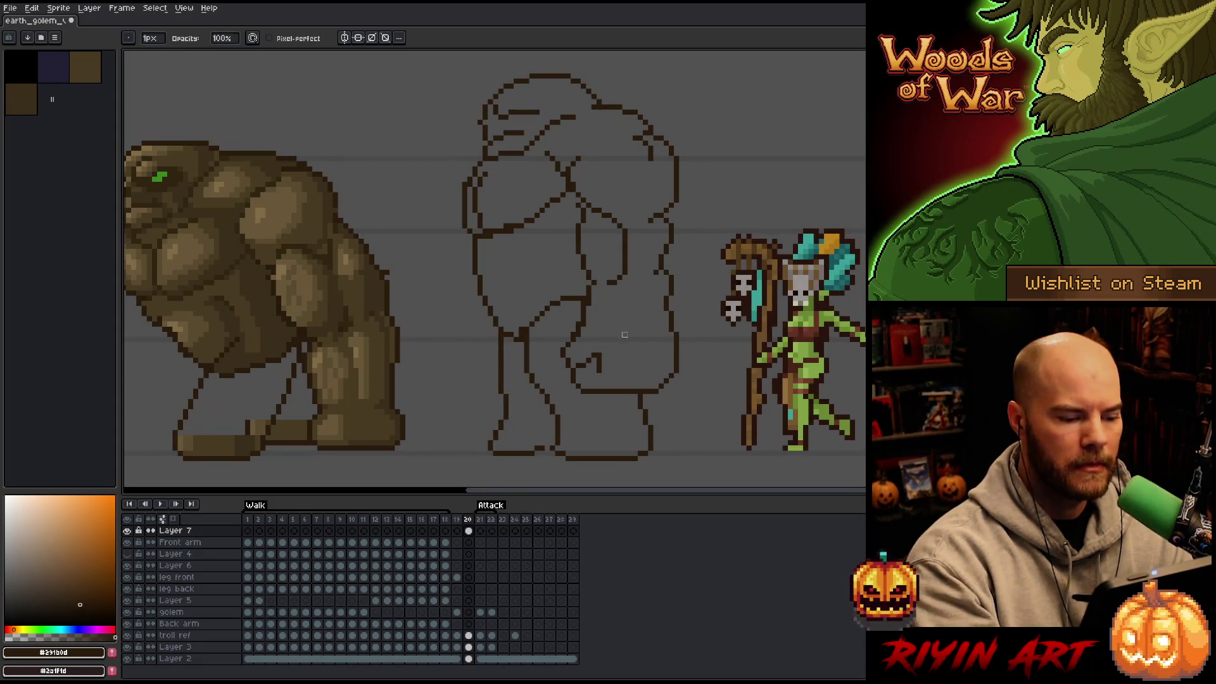
key("e")
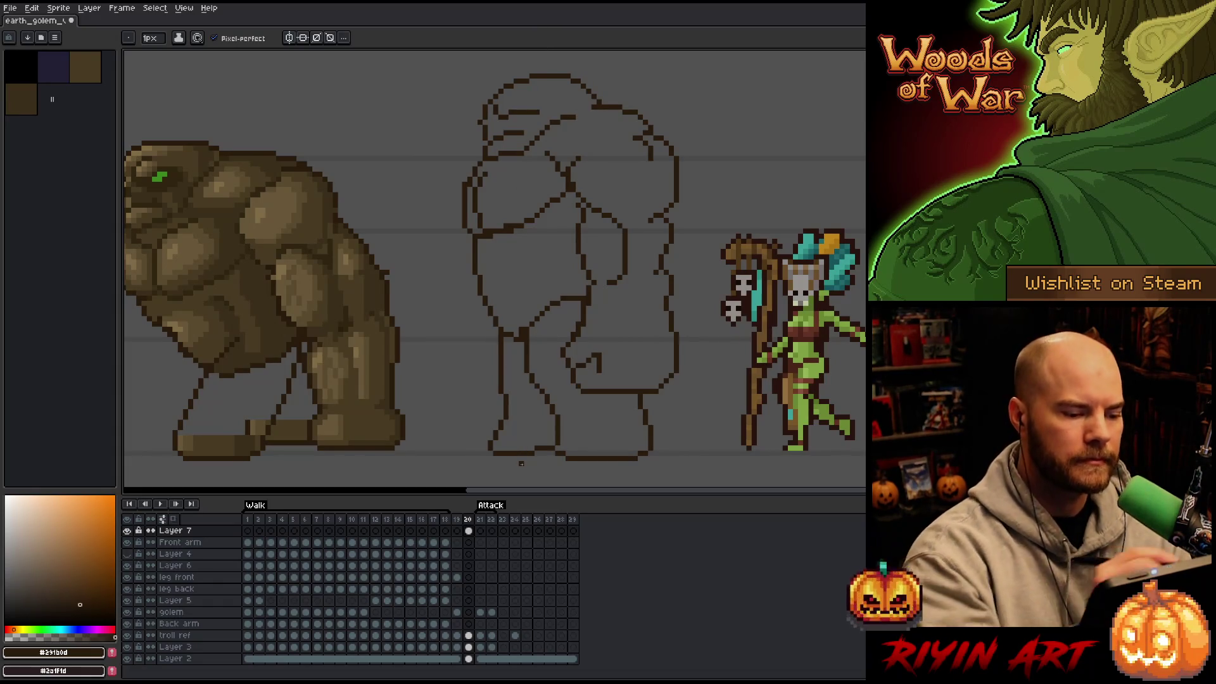
key("e")
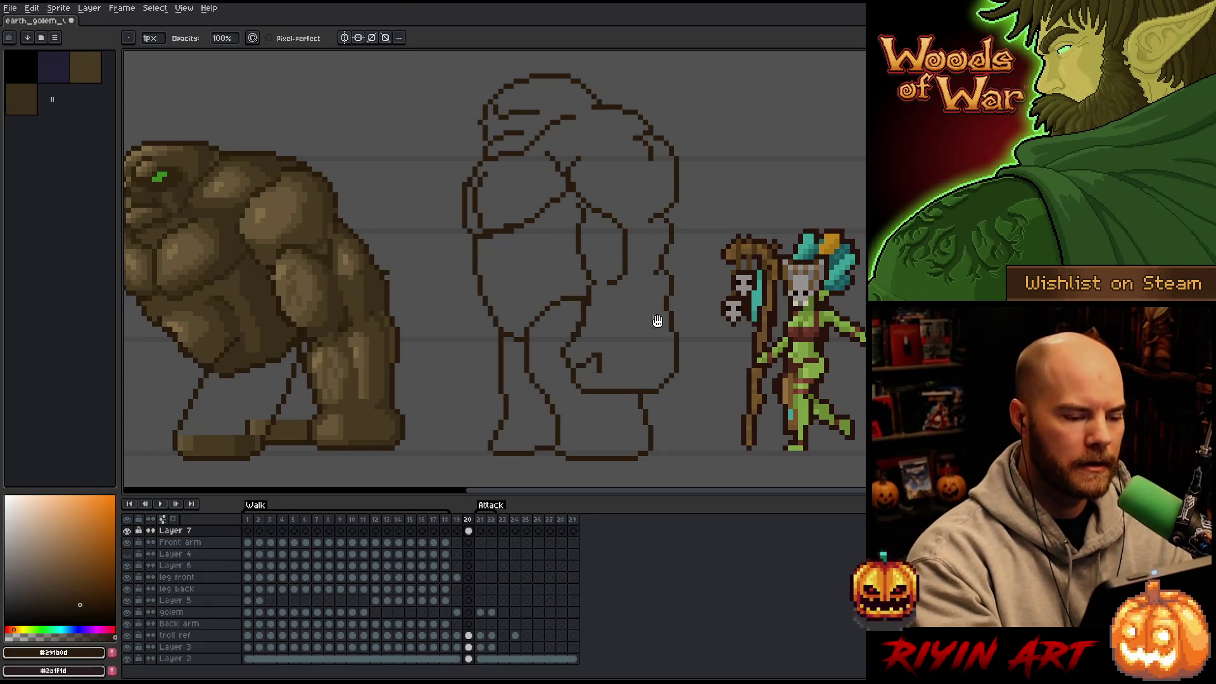
scroll(592, 280, "up", 2)
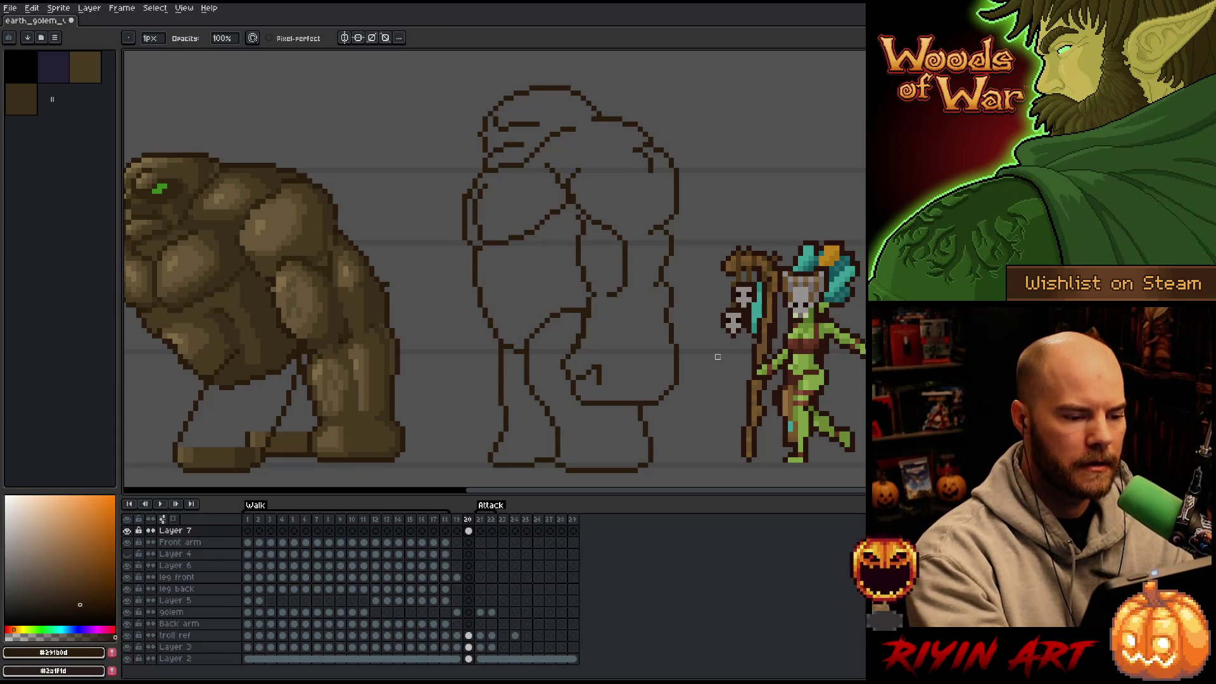
key("e")
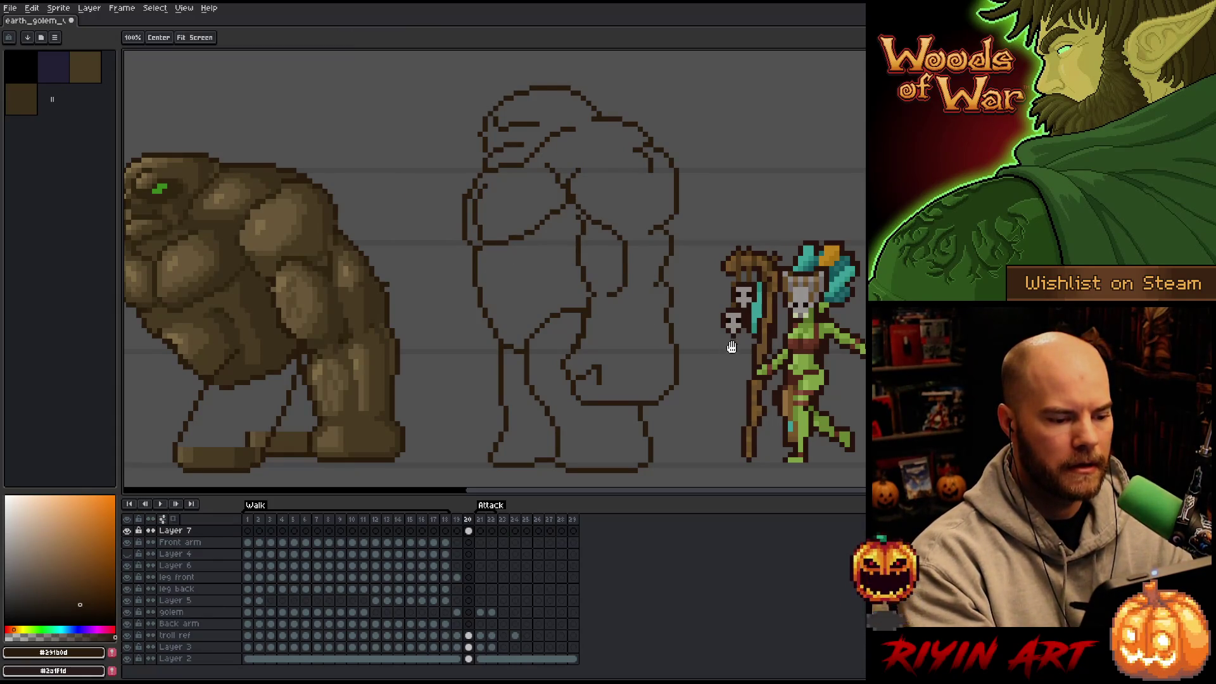
left_click_drag(727, 347, 804, 343)
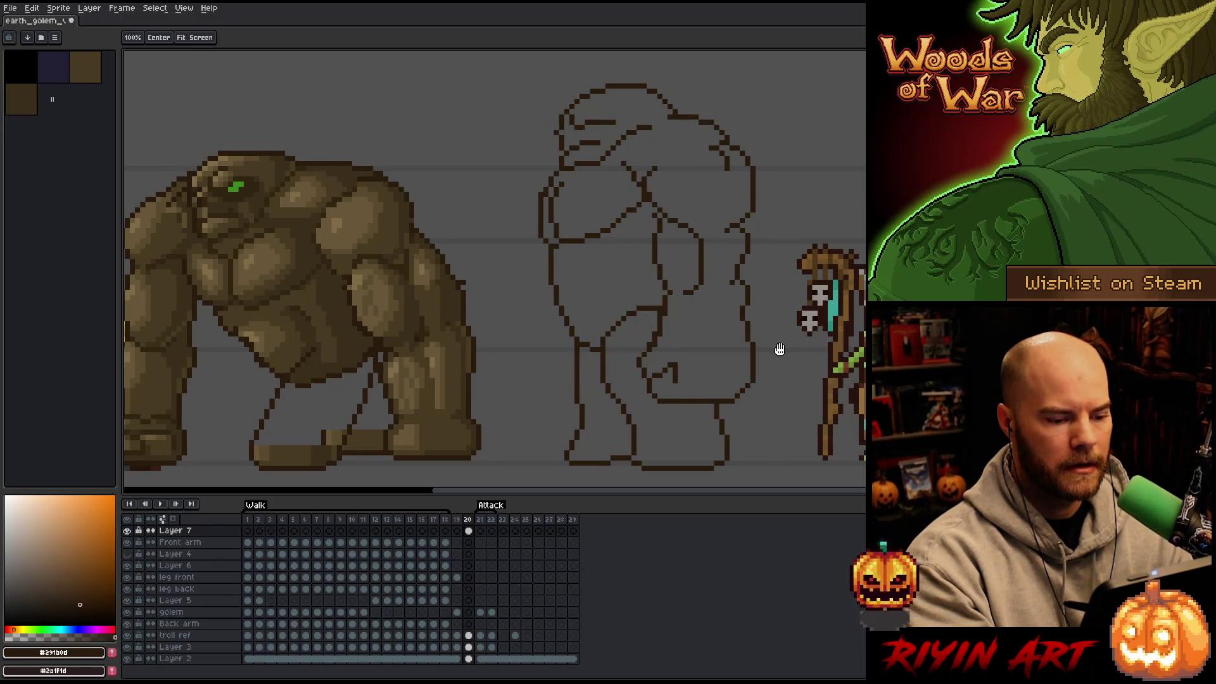
key("b")
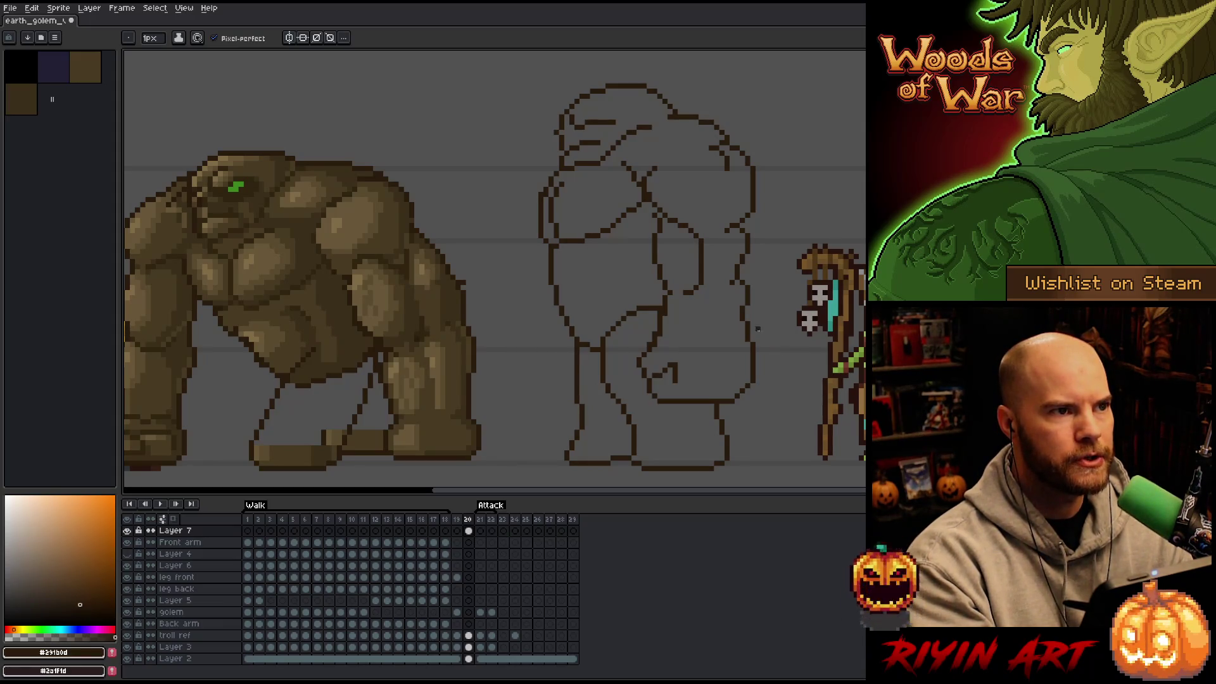
key("m")
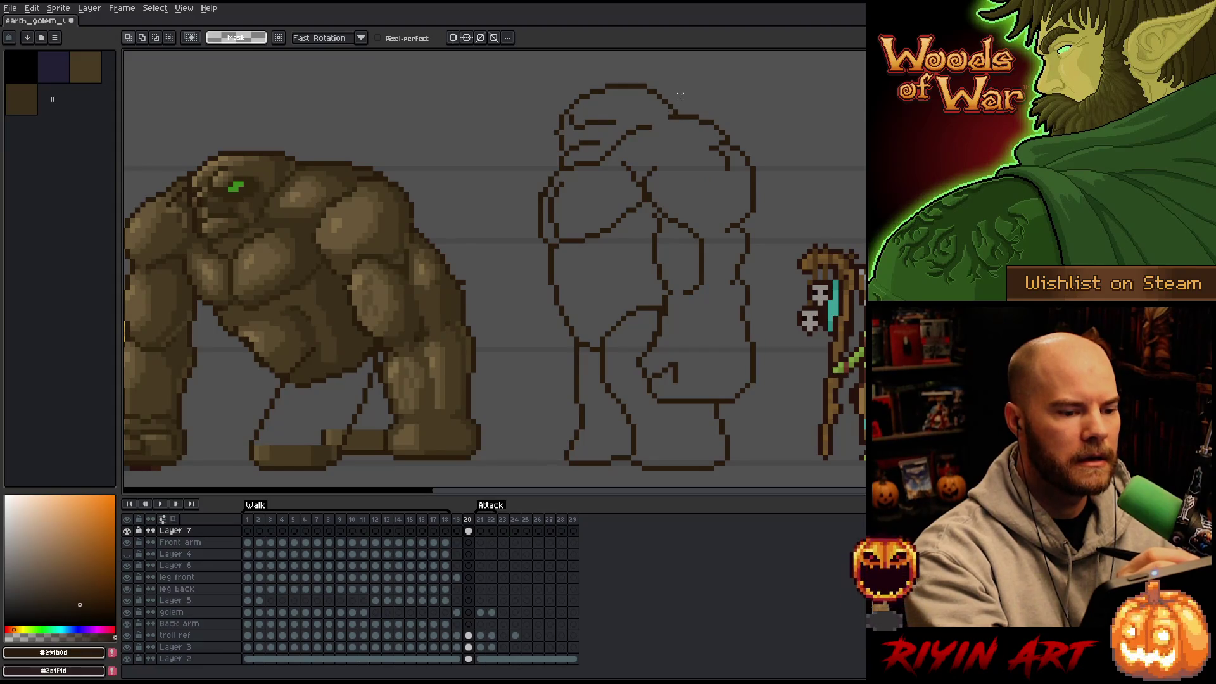
mouse_move(685, 97)
left_mouse_down()
mouse_move(614, 141)
mouse_move(535, 156)
mouse_move(692, 90)
left_mouse_up()
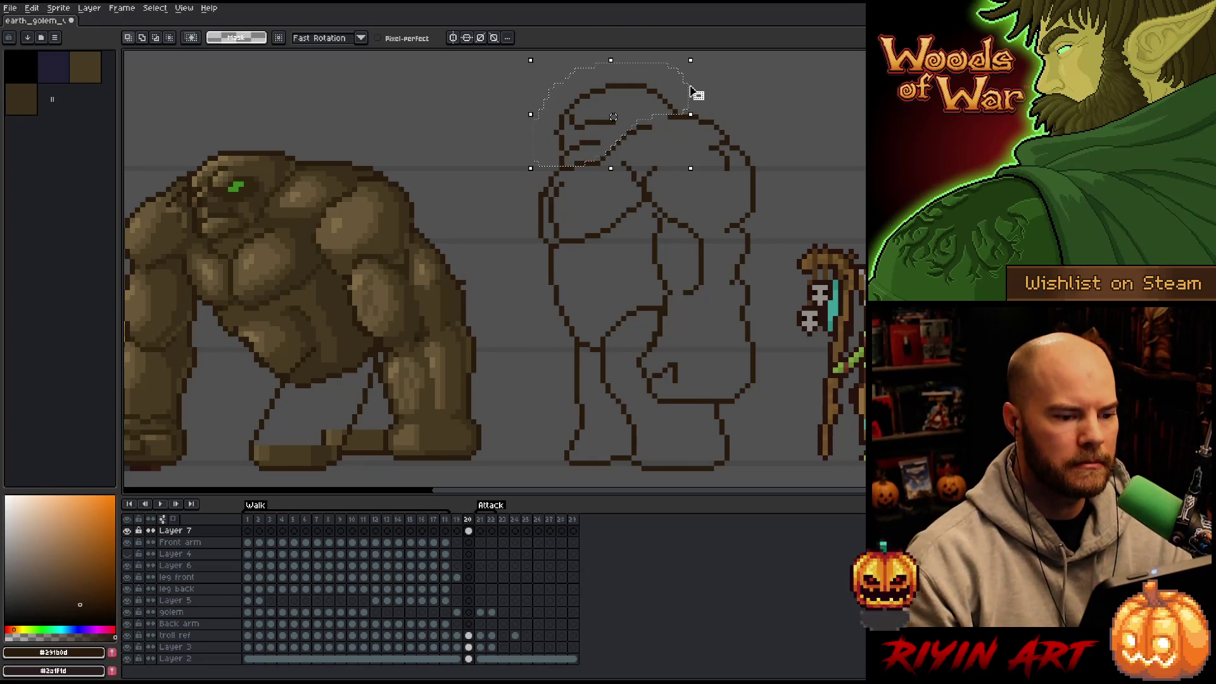
Step: Delete the selected head outline and redraw the head top in dark brown, retrying twice
key("Delete")
key("ctrl+d")
key("b")
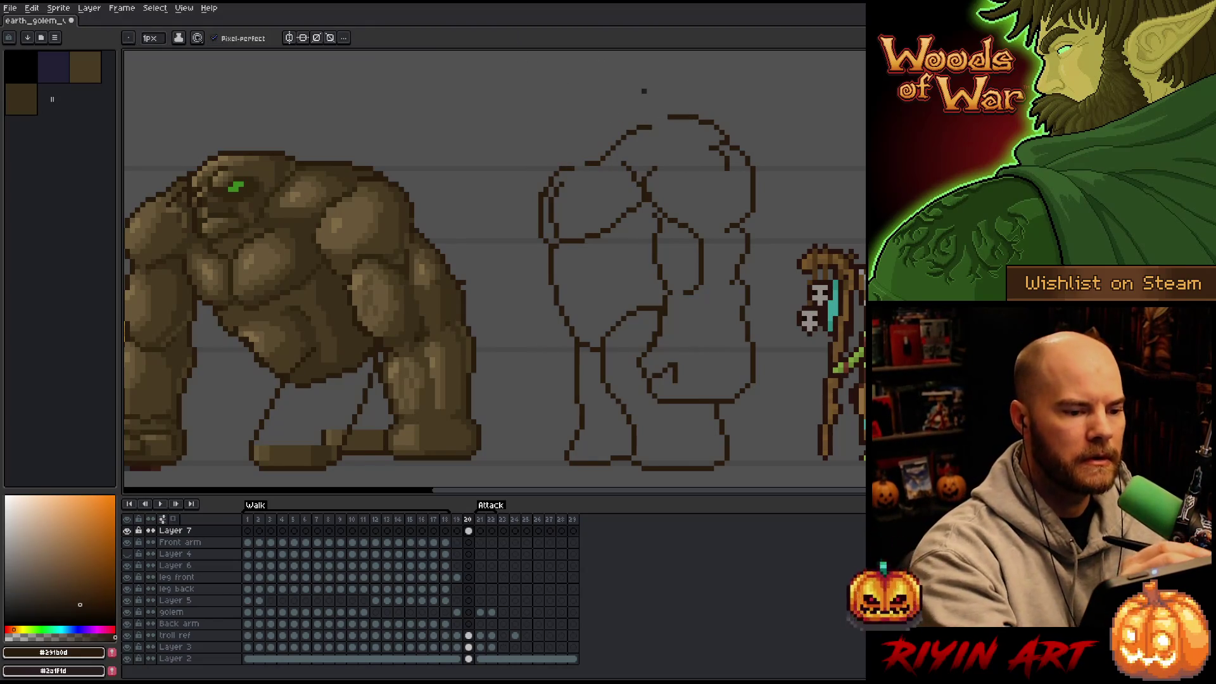
mouse_move(668, 115)
left_mouse_down()
mouse_move(569, 131)
mouse_move(556, 167)
mouse_move(584, 141)
left_mouse_up()
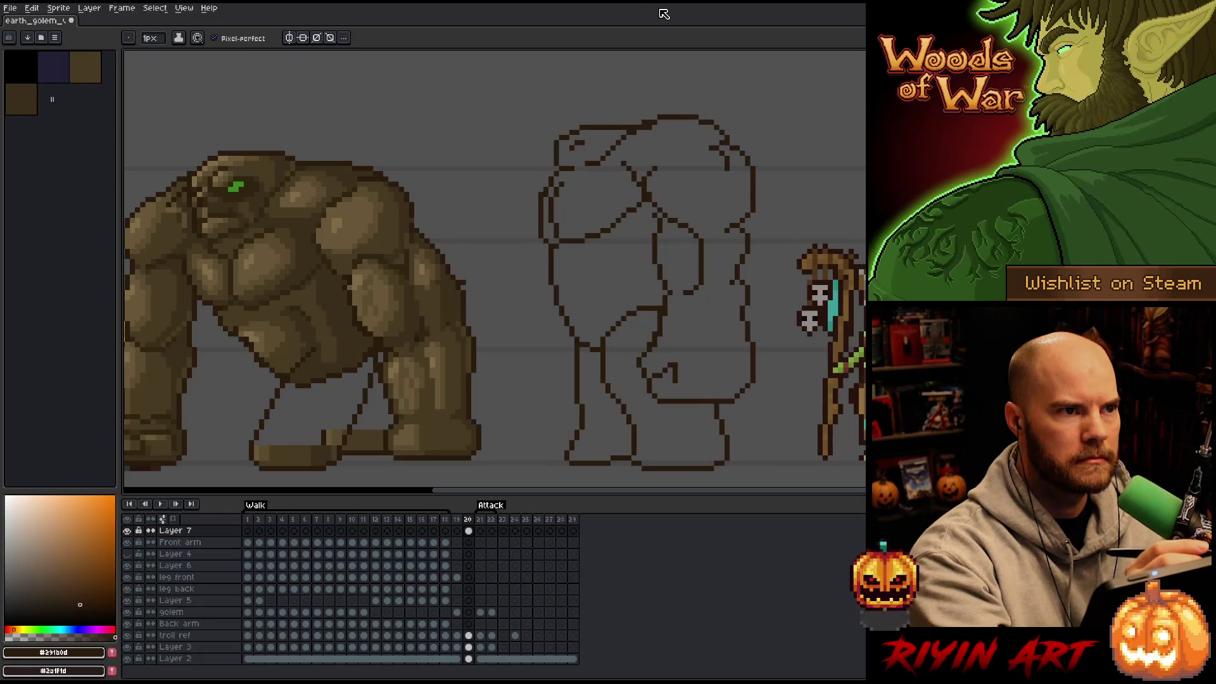
key("ctrl+z")
key("ctrl+z")
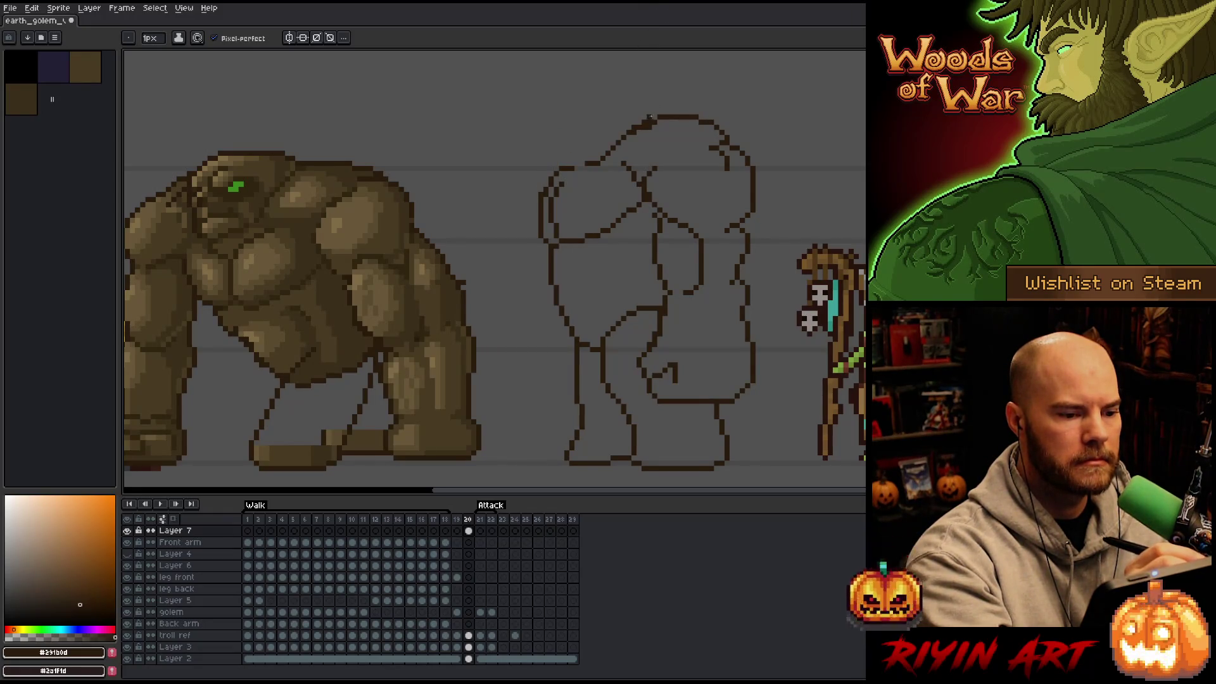
mouse_move(652, 117)
left_mouse_down()
mouse_move(605, 117)
mouse_move(561, 135)
mouse_move(560, 156)
left_mouse_up()
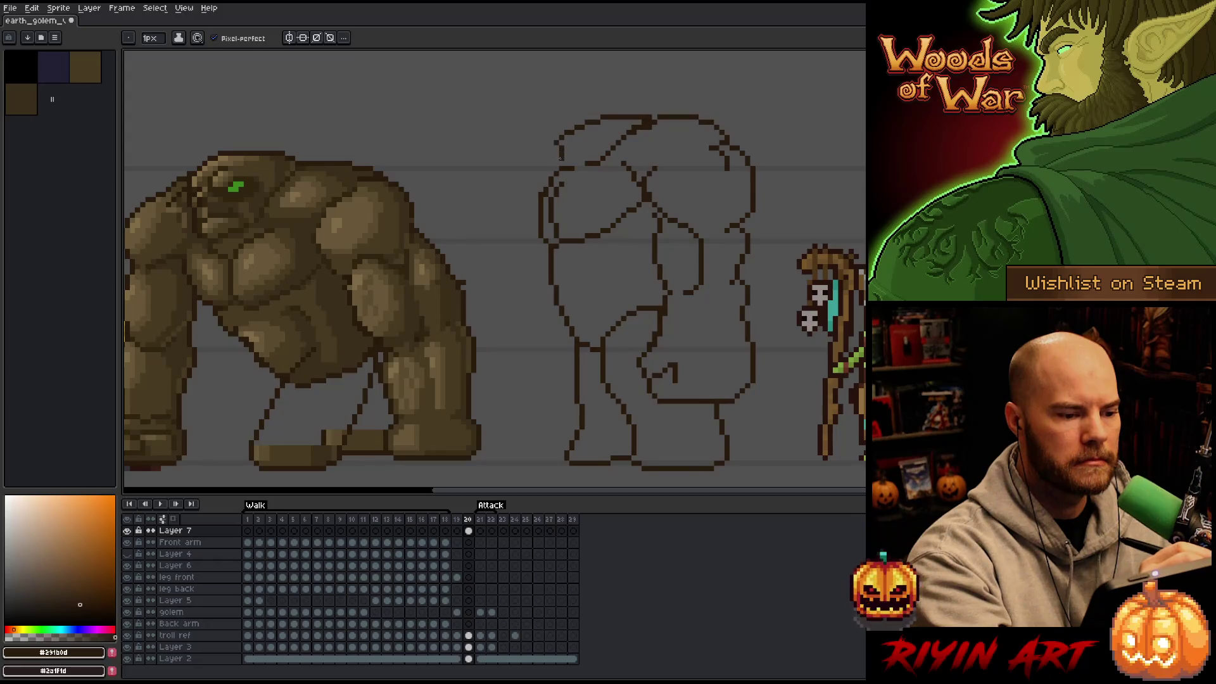
key("ctrl+z")
mouse_move(645, 117)
left_mouse_down()
mouse_move(558, 119)
mouse_move(550, 152)
mouse_move(557, 162)
mouse_move(577, 132)
mouse_move(609, 125)
left_mouse_up()
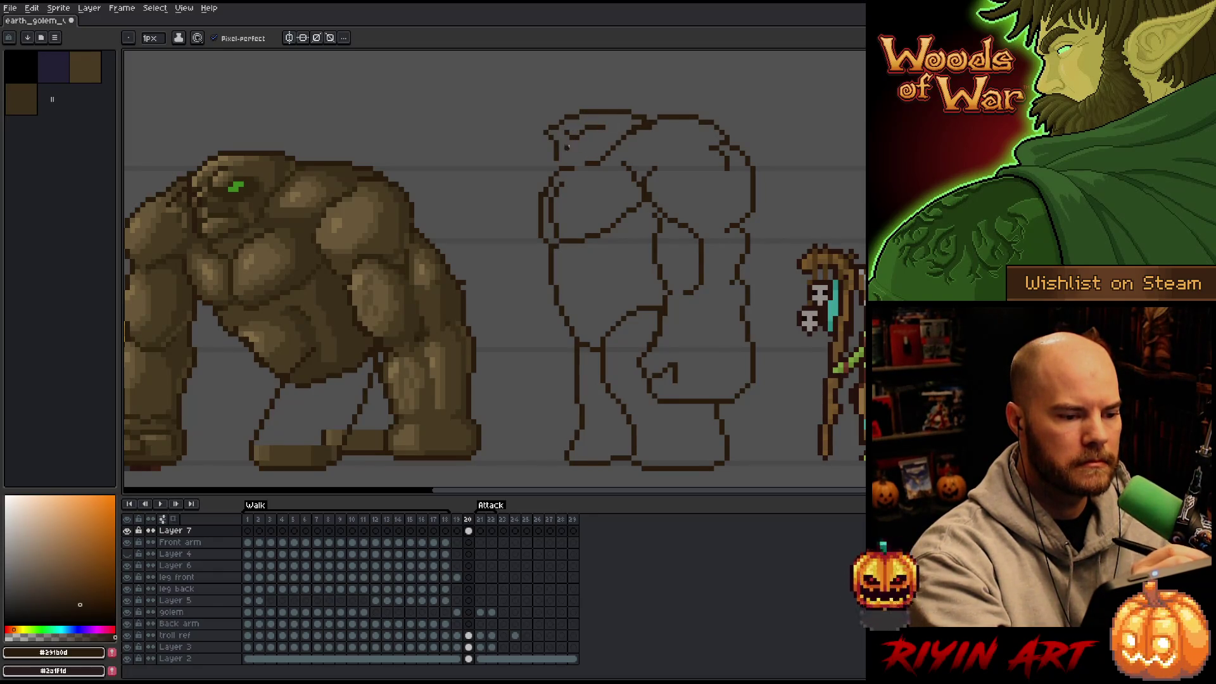
Step: Erase stray pixels on the head's left edge and add a short line inside the head
key("e")
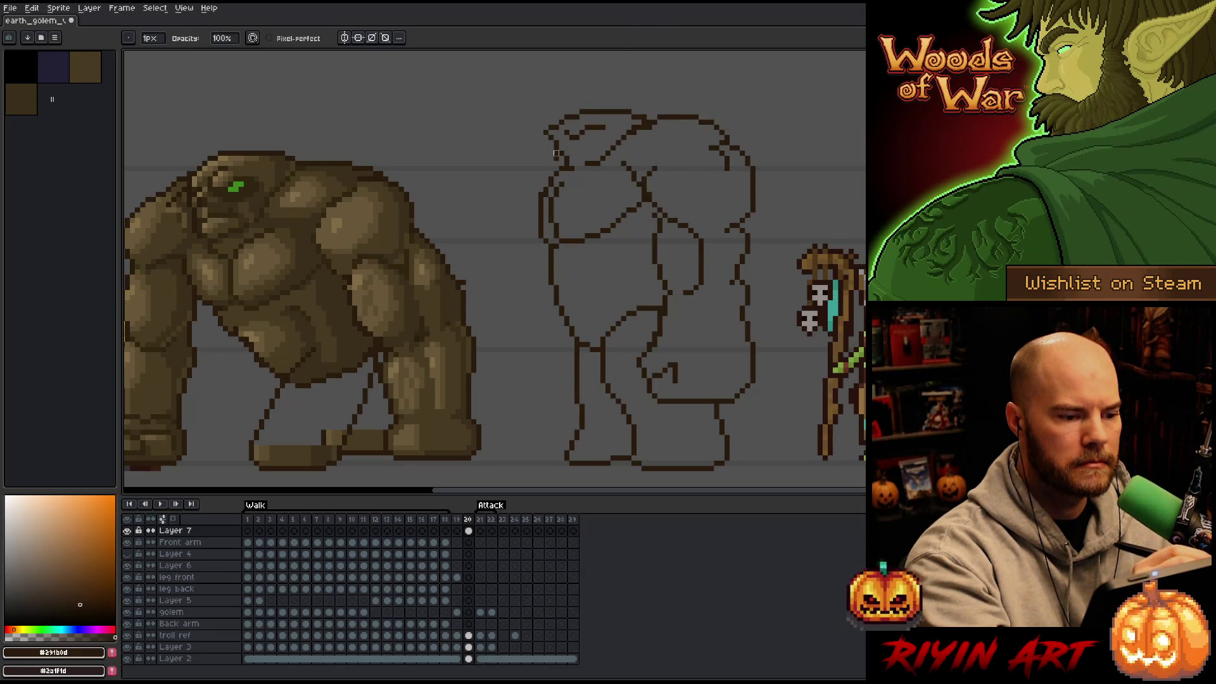
left_click_drag(555, 127, 557, 156)
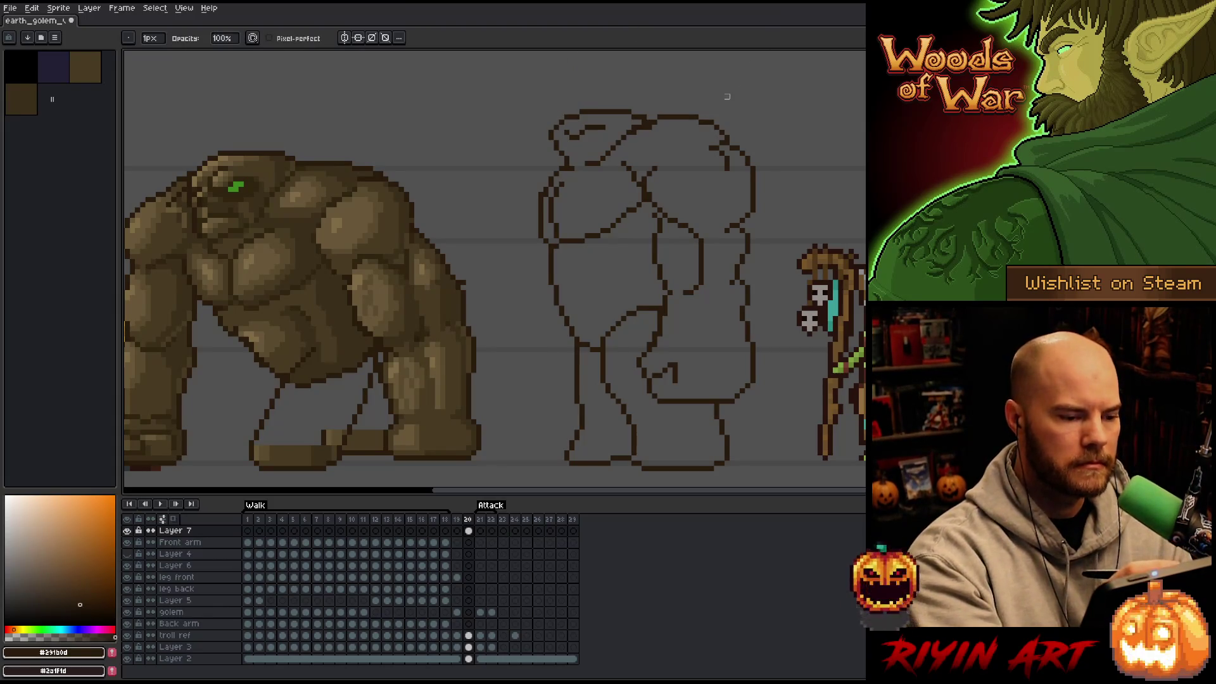
left_click_drag(556, 147, 564, 157)
key("b")
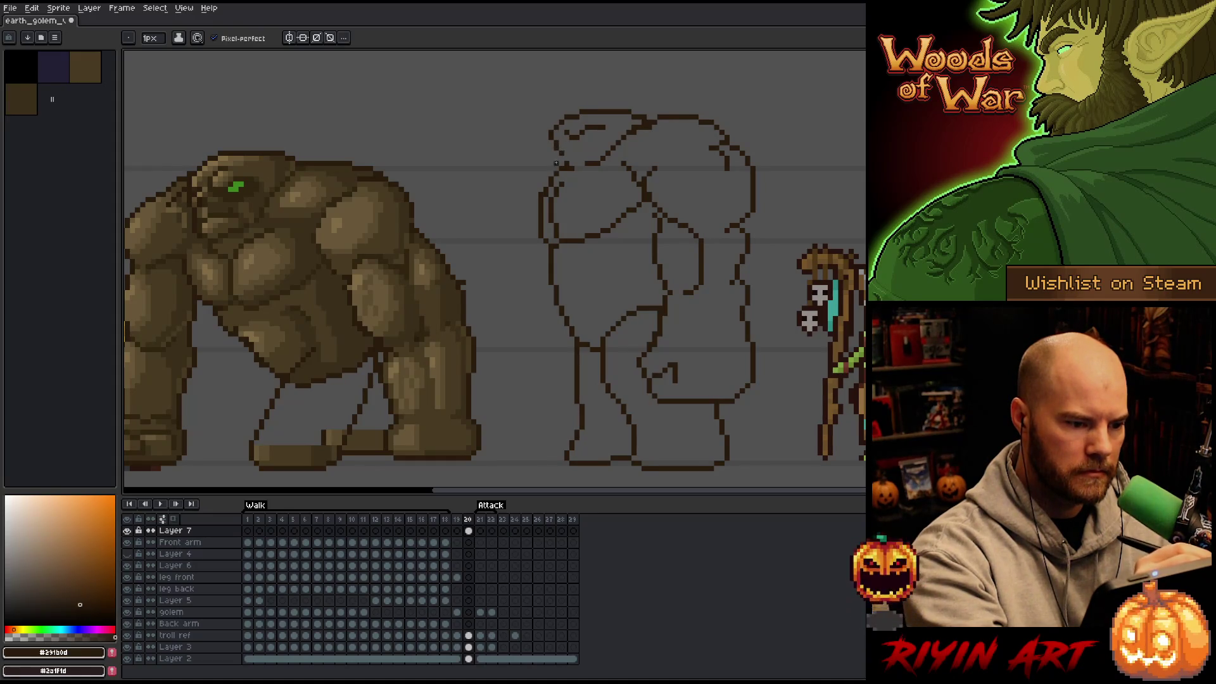
left_click_drag(580, 156, 596, 144)
key("e")
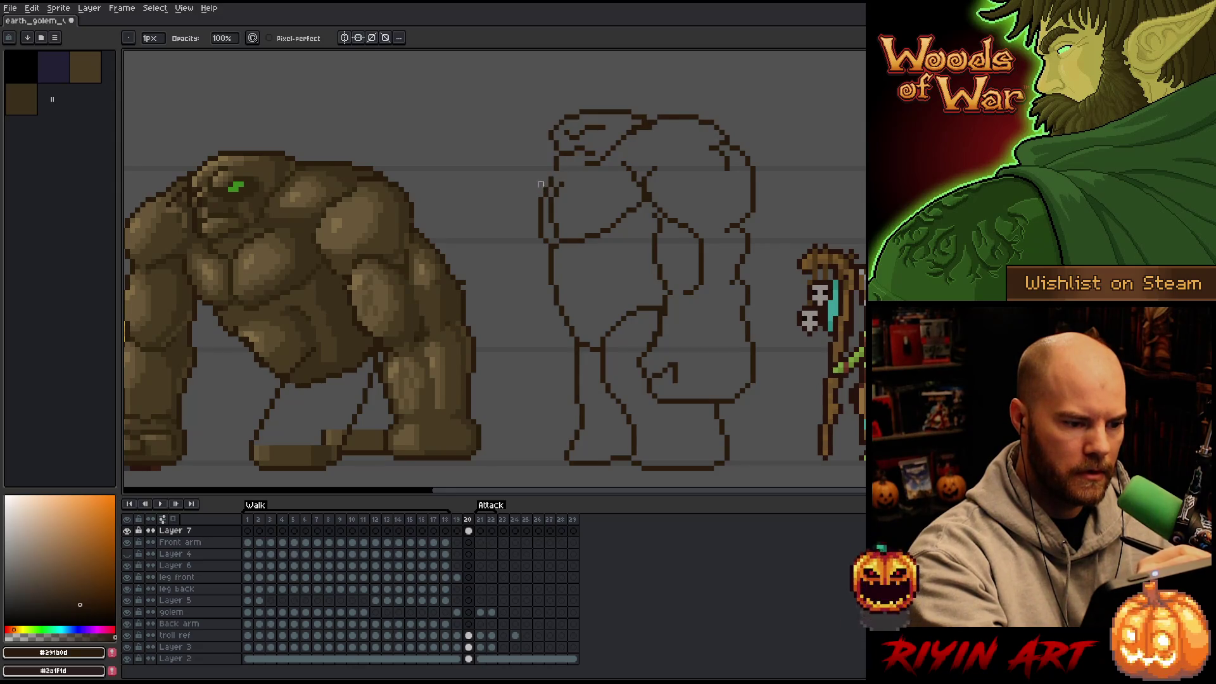
key("b")
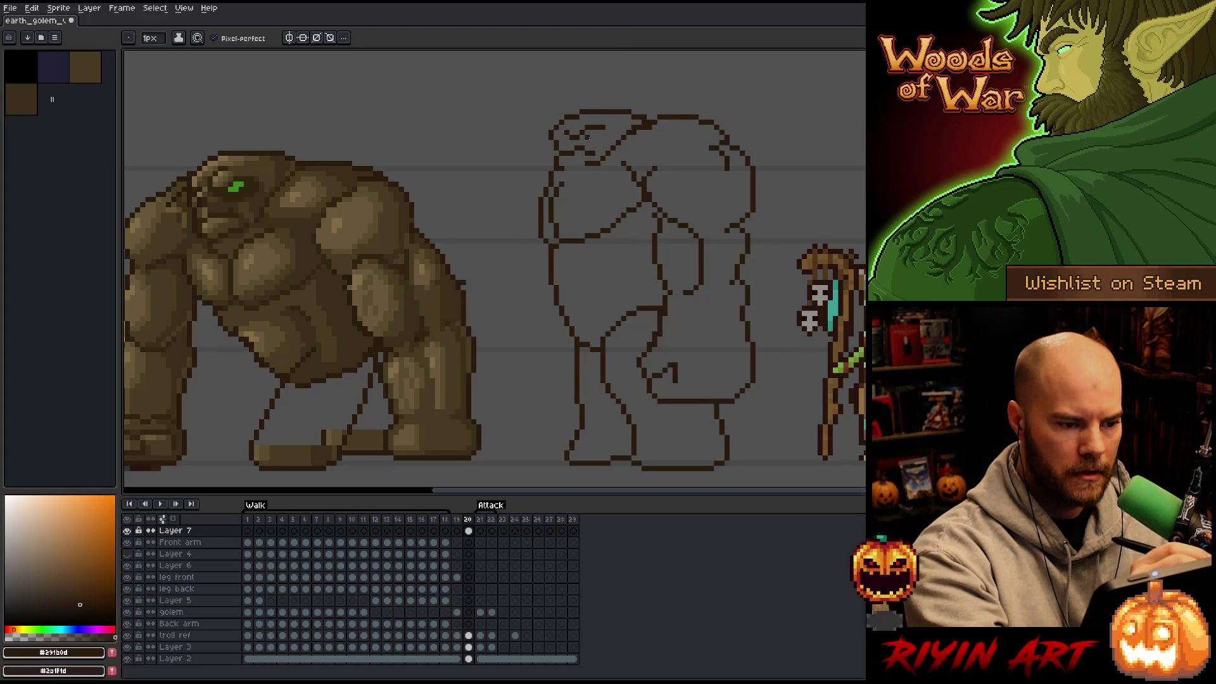
Step: Sample the shaded golem's eye green, draw the eye, and return to dark brown
left_click(236, 186, "alt")
left_click_drag(587, 132, 595, 135)
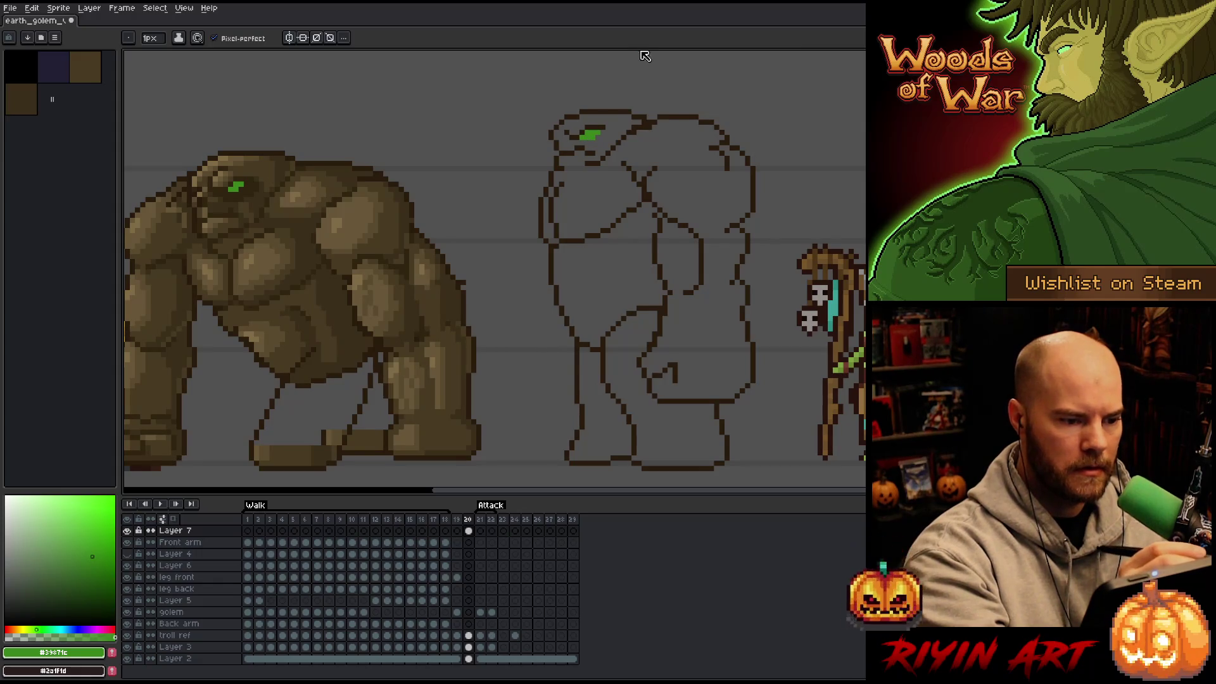
left_click(613, 107, "alt")
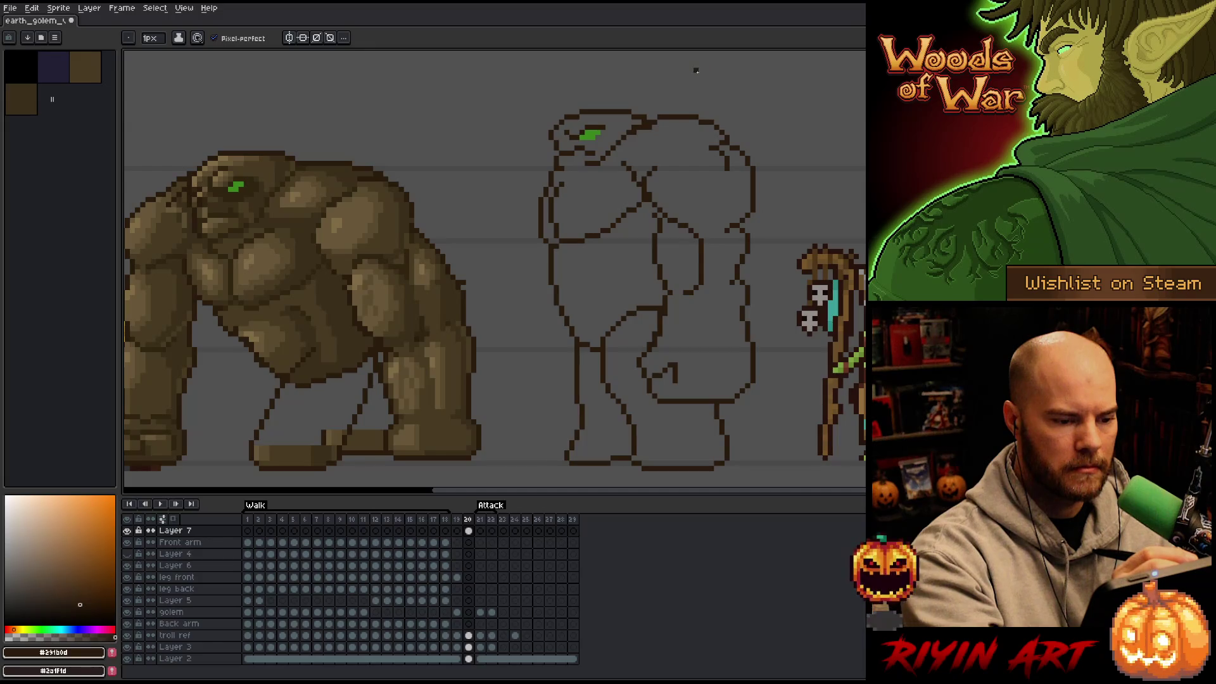
Step: Sketch the near arm's left line and fist beside the body, redoing strokes as needed
left_click_drag(549, 147, 514, 269)
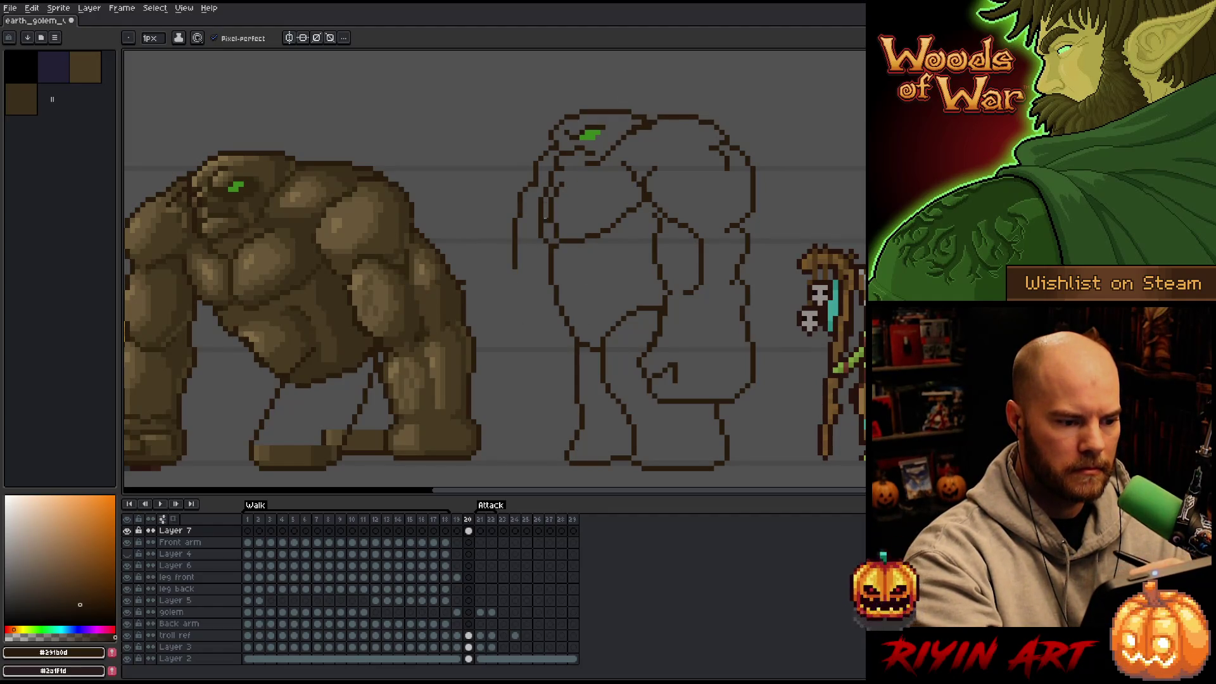
key("ctrl+z")
left_click_drag(534, 180, 519, 263)
key("ctrl+z")
mouse_move(534, 186)
left_mouse_down()
mouse_move(524, 249)
mouse_move(535, 340)
left_mouse_up()
key("ctrl+z")
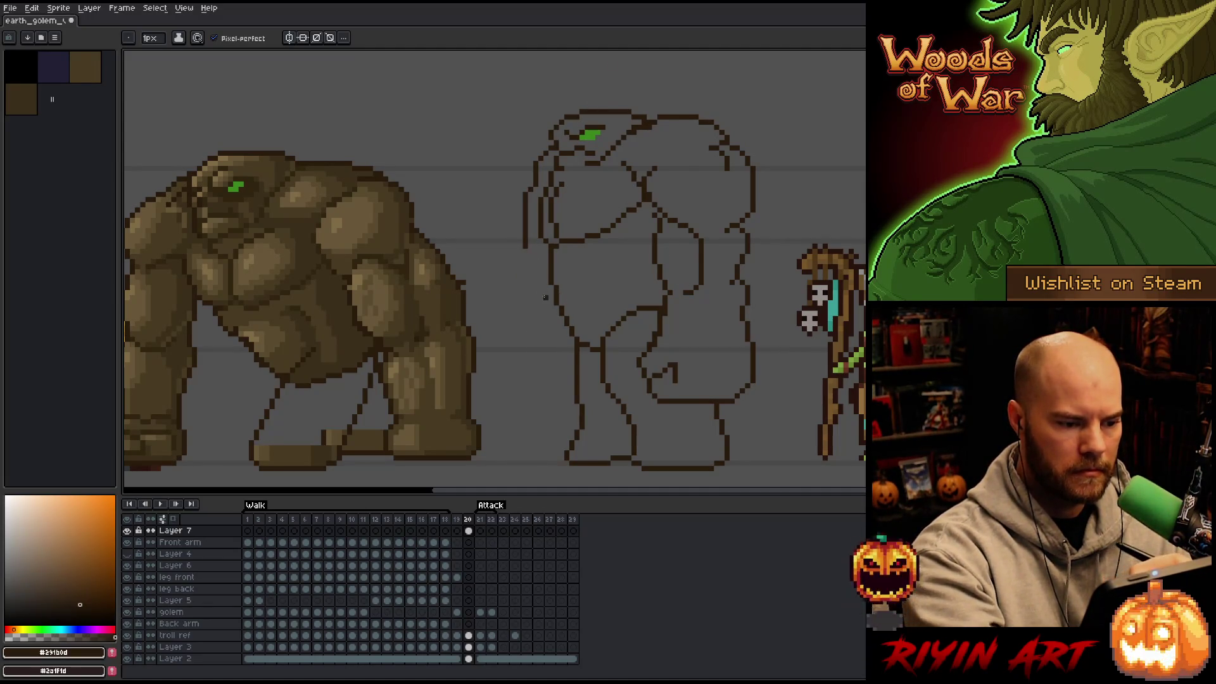
left_click_drag(545, 297, 555, 304)
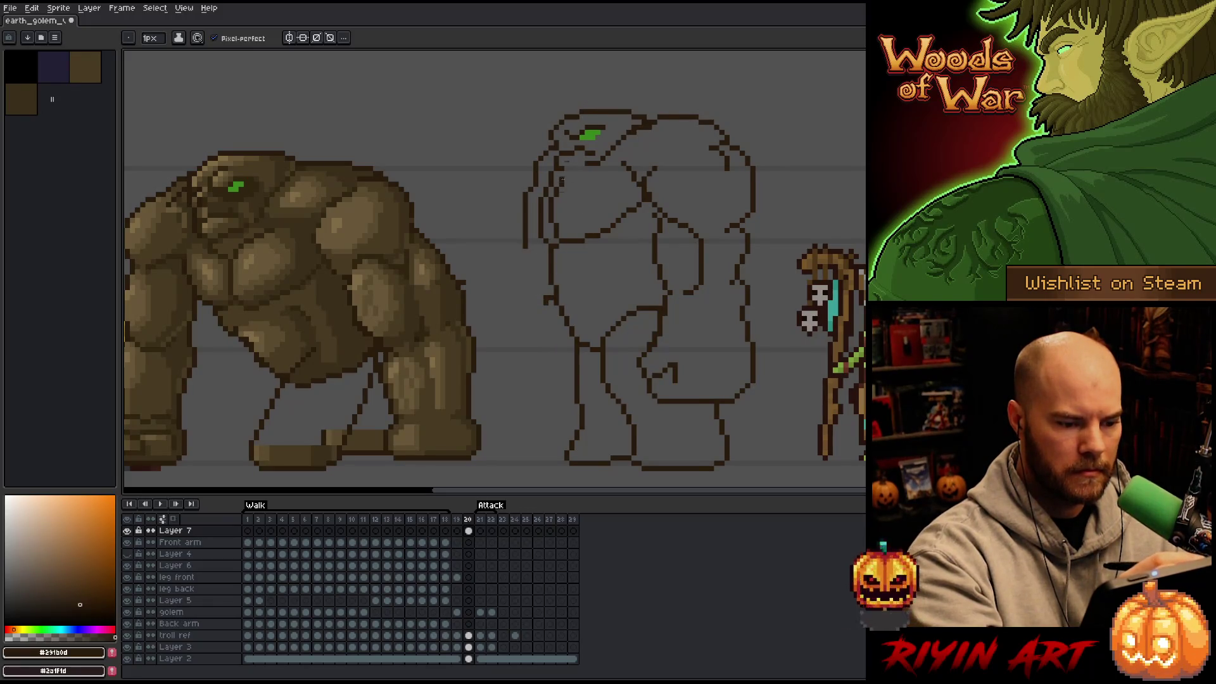
left_click_drag(567, 391, 513, 381)
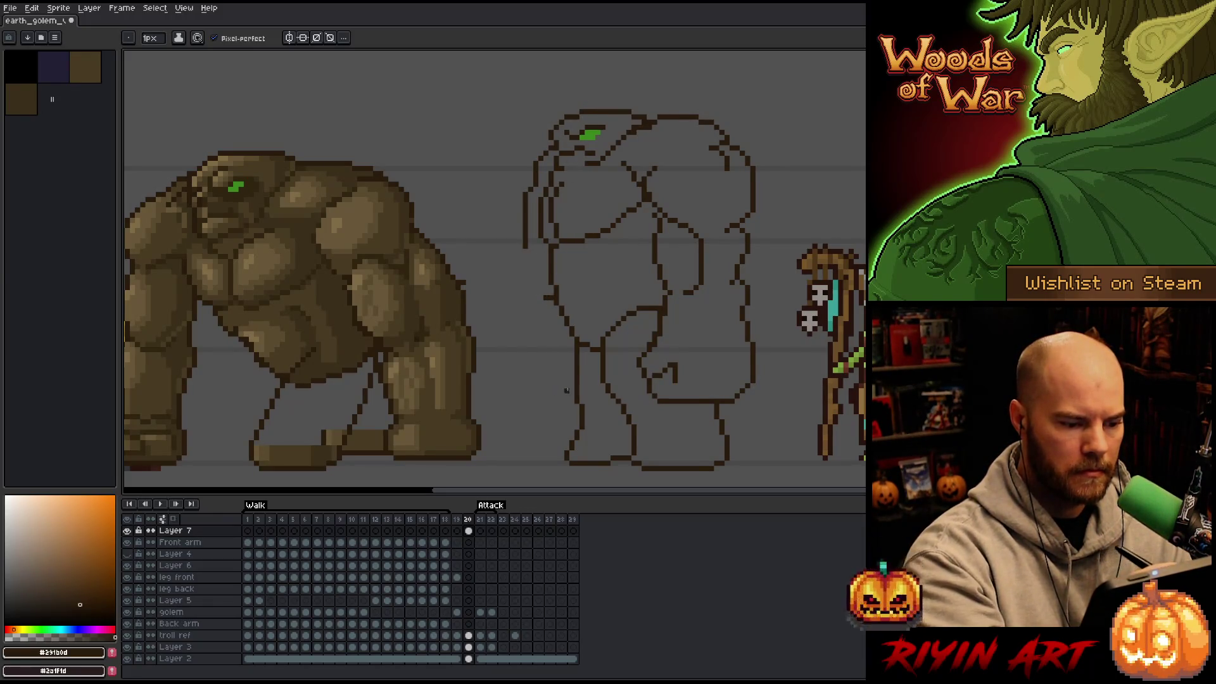
mouse_move(525, 329)
left_mouse_down()
mouse_move(562, 321)
mouse_move(572, 345)
mouse_move(535, 318)
mouse_move(518, 342)
left_mouse_up()
key("ctrl+z")
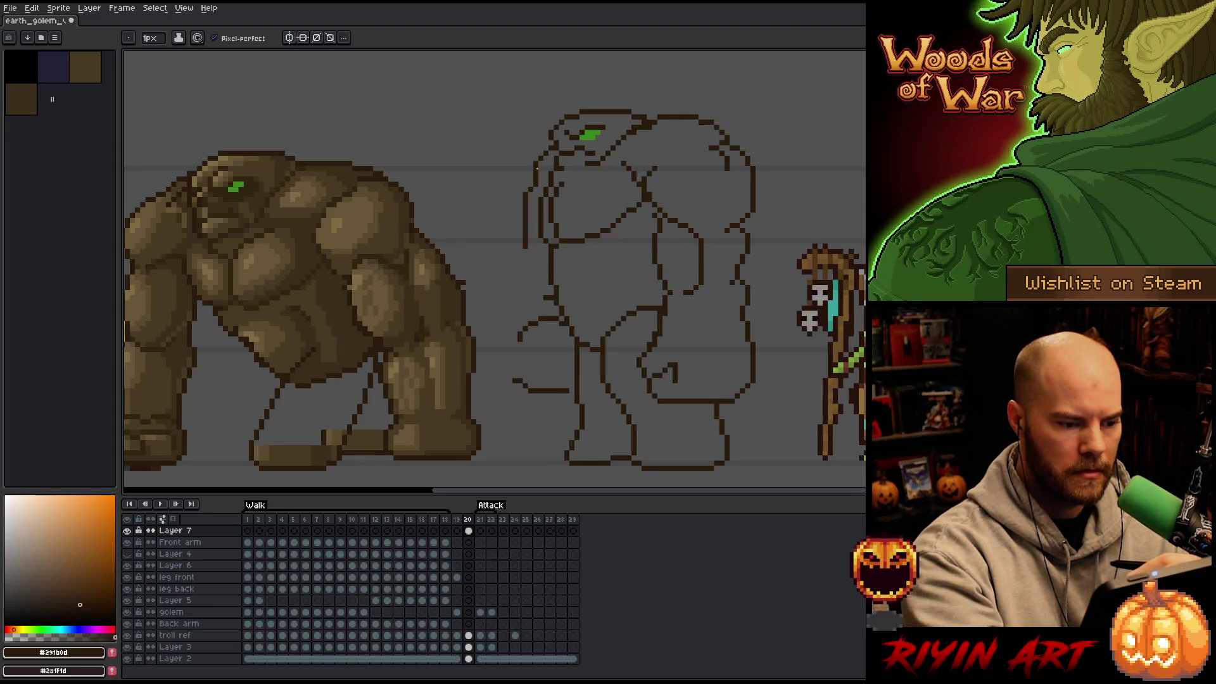
mouse_move(515, 324)
left_mouse_down()
mouse_move(505, 355)
mouse_move(542, 356)
left_mouse_up()
key("ctrl+z")
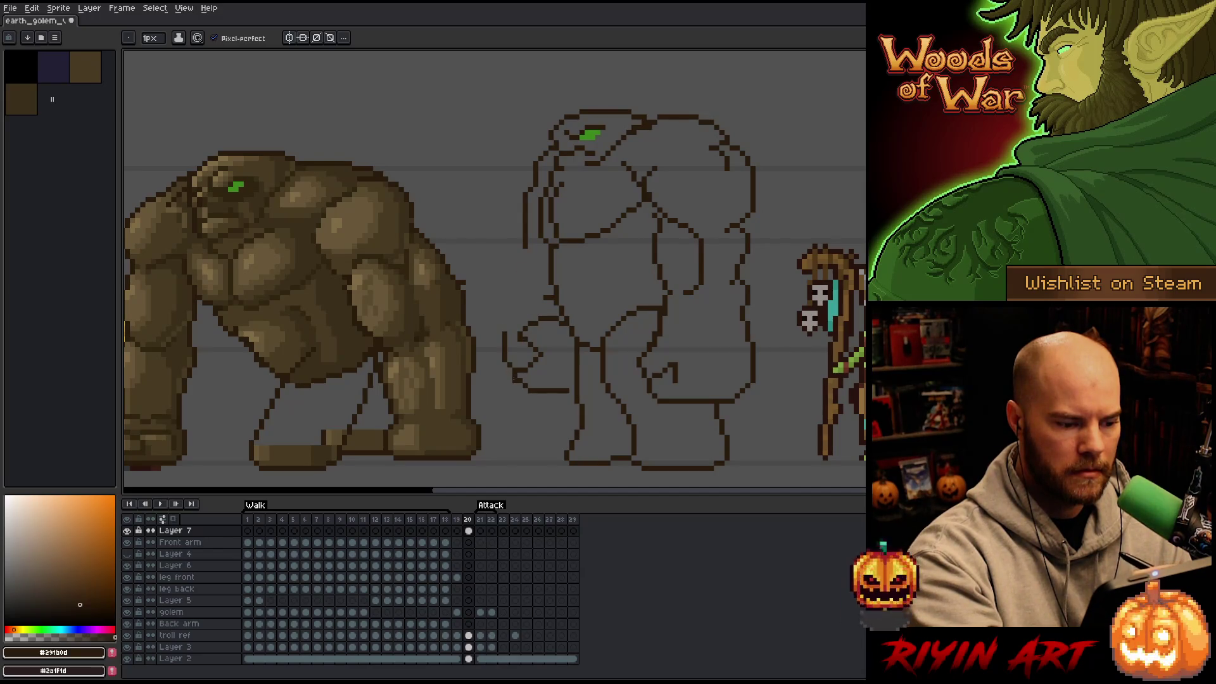
left_click_drag(508, 324, 523, 249)
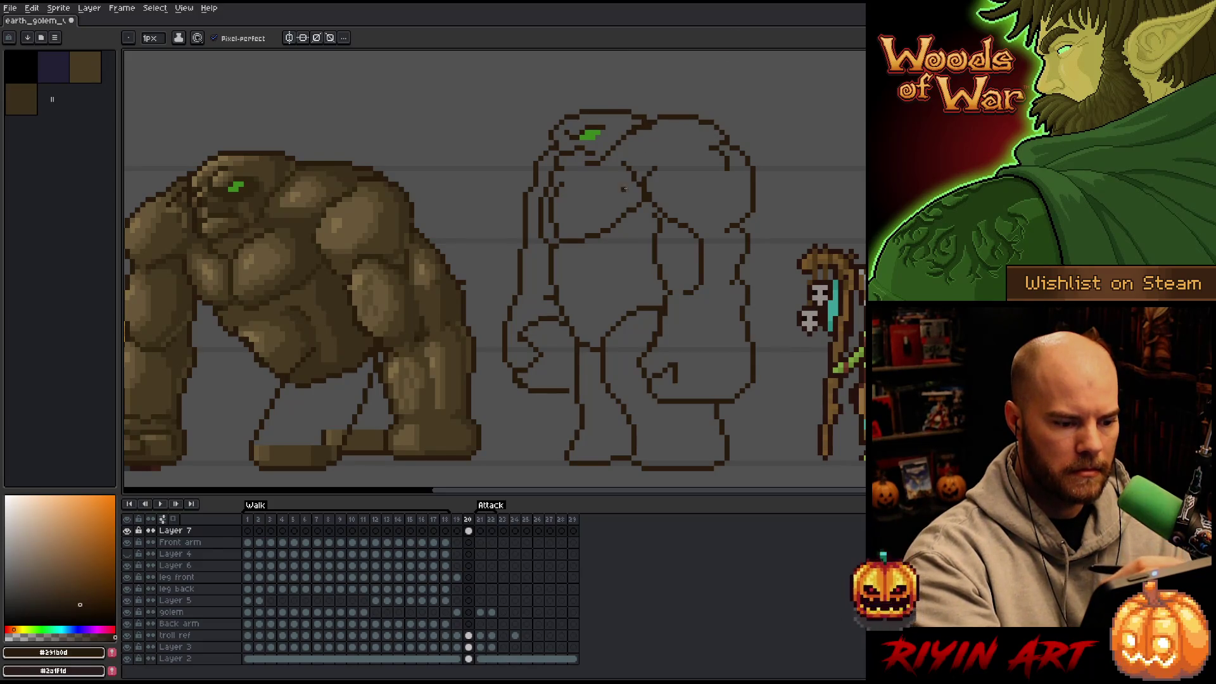
Step: Erase the old left-leg line, draw a new vertical leg line, and clean stray pixels
key("e")
left_click_drag(578, 348, 577, 453)
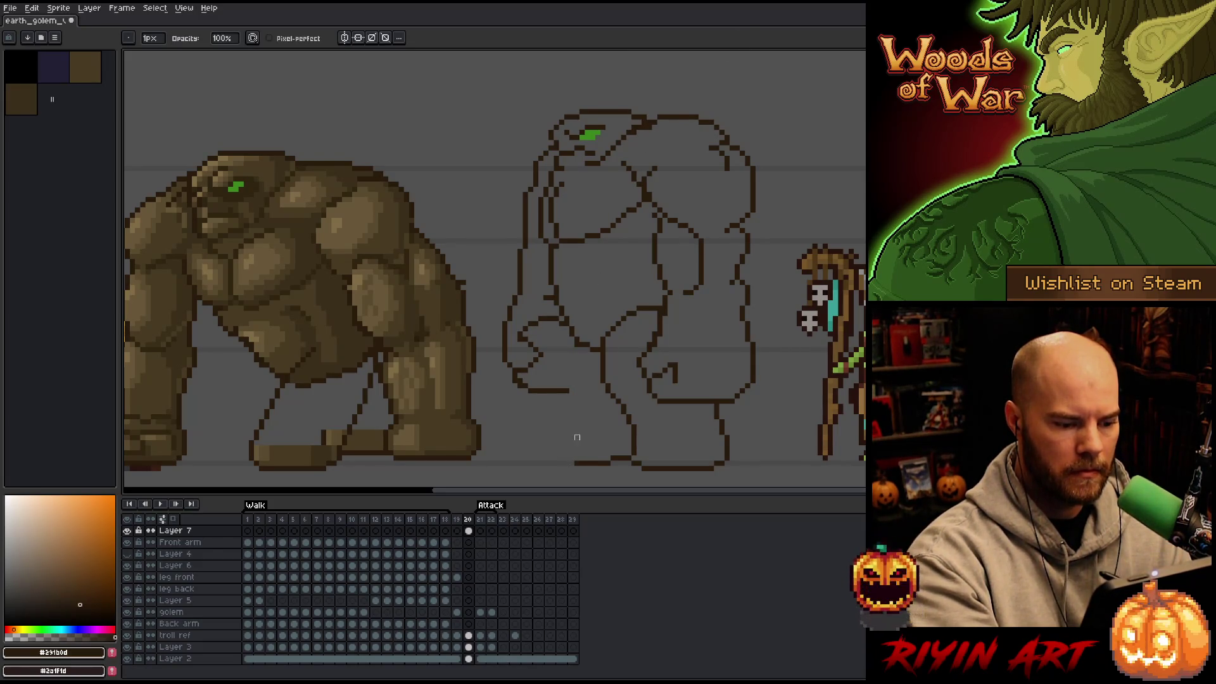
key("b")
mouse_move(561, 321)
left_mouse_down()
mouse_move(560, 446)
mouse_move(584, 462)
left_mouse_up()
key("e")
left_click_drag(562, 379, 562, 398)
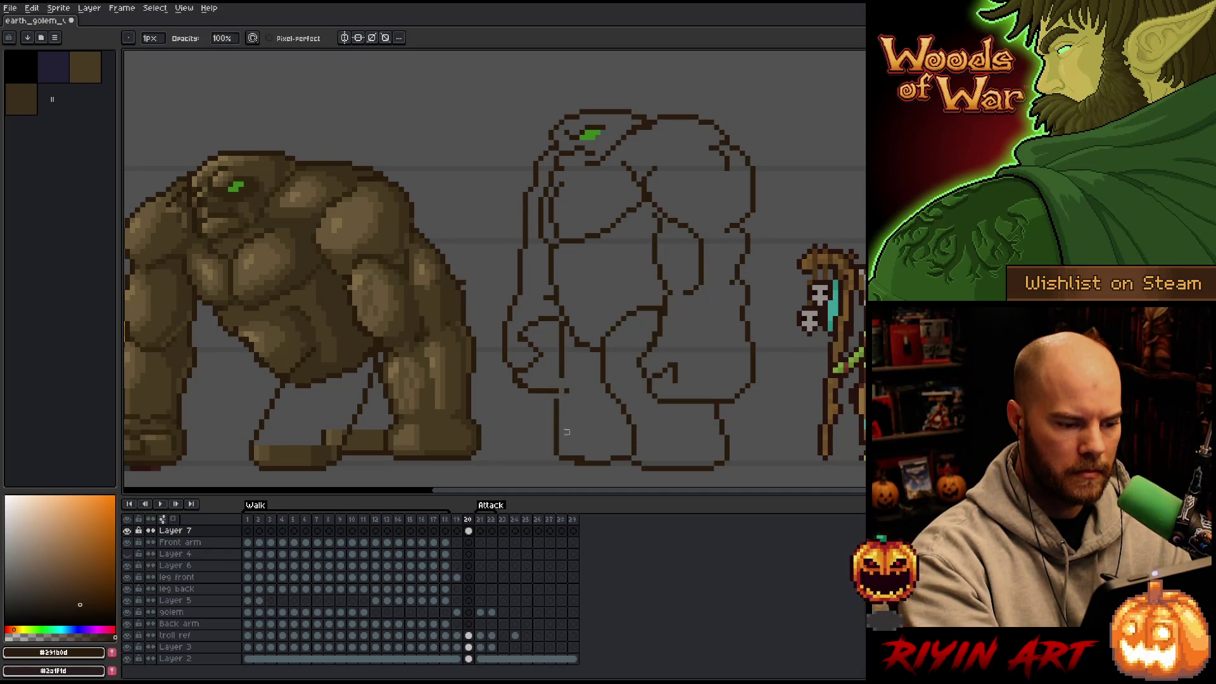
key("b")
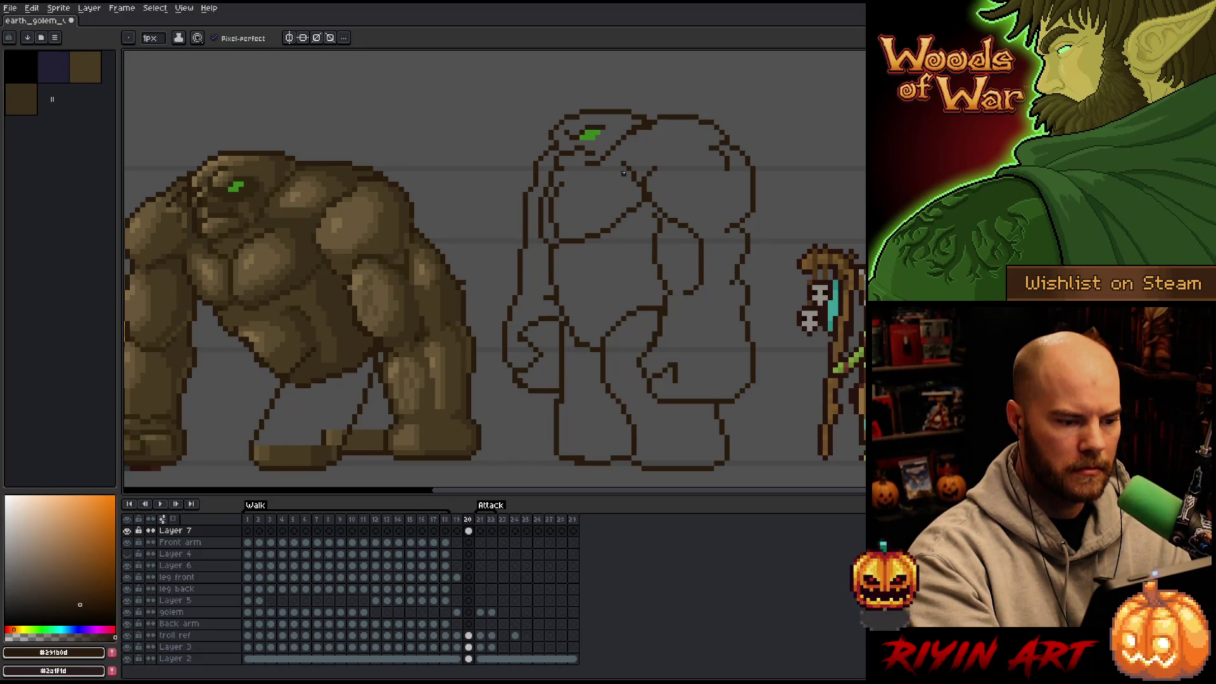
key("e")
left_click_drag(584, 346, 592, 349)
key("b")
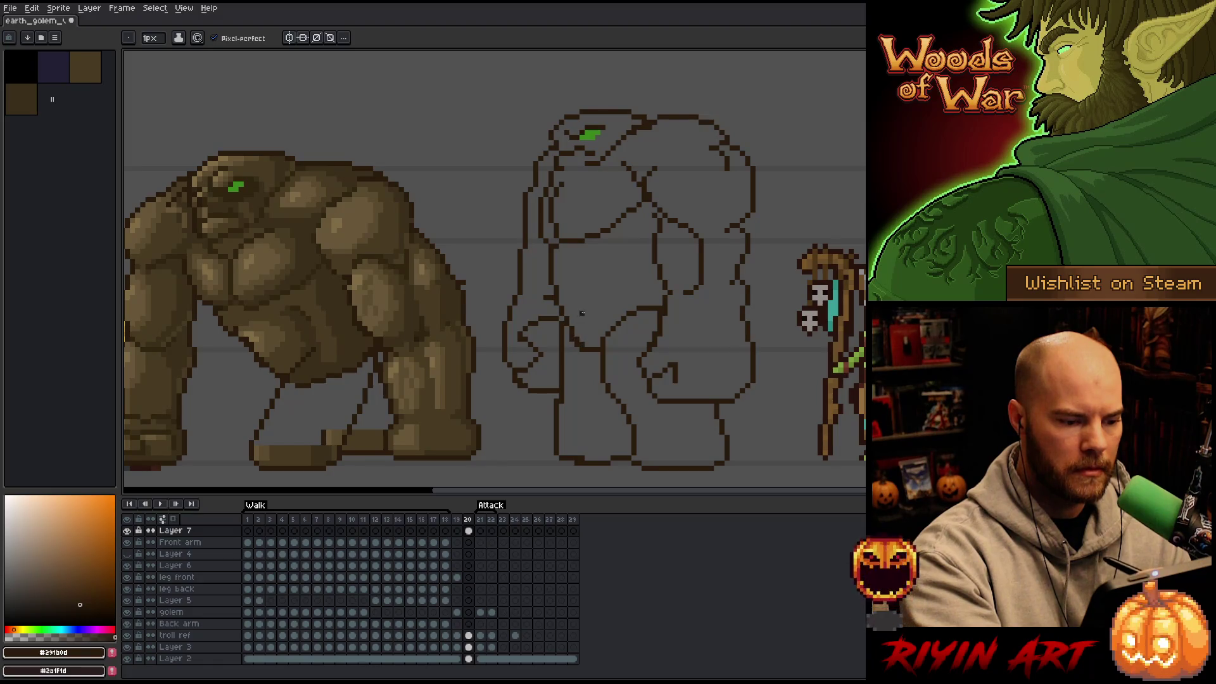
key("e")
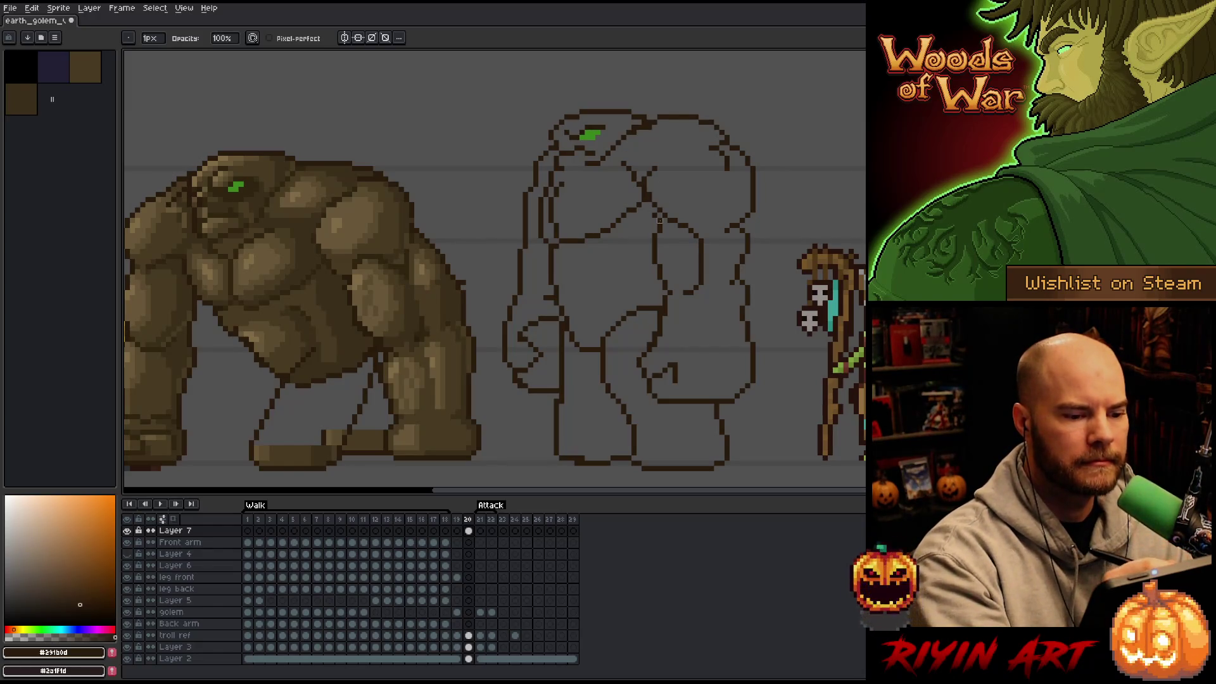
key("b")
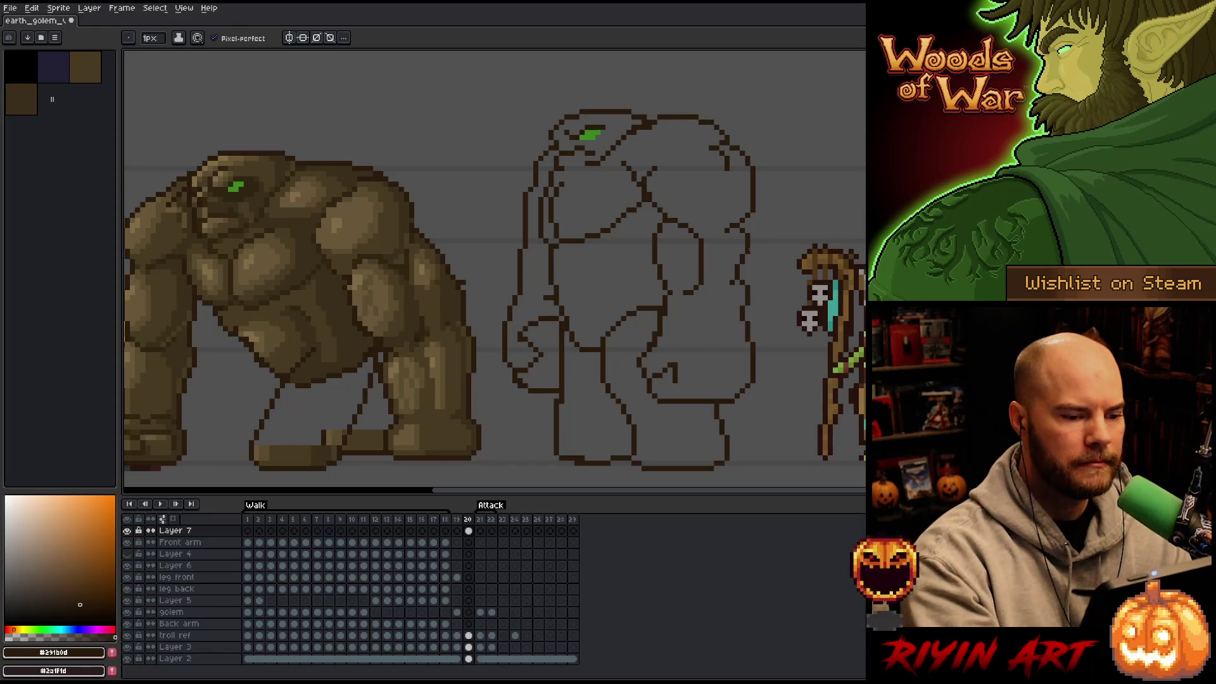
Step: Try several selections around the right arm outline, dropping each one
key("m")
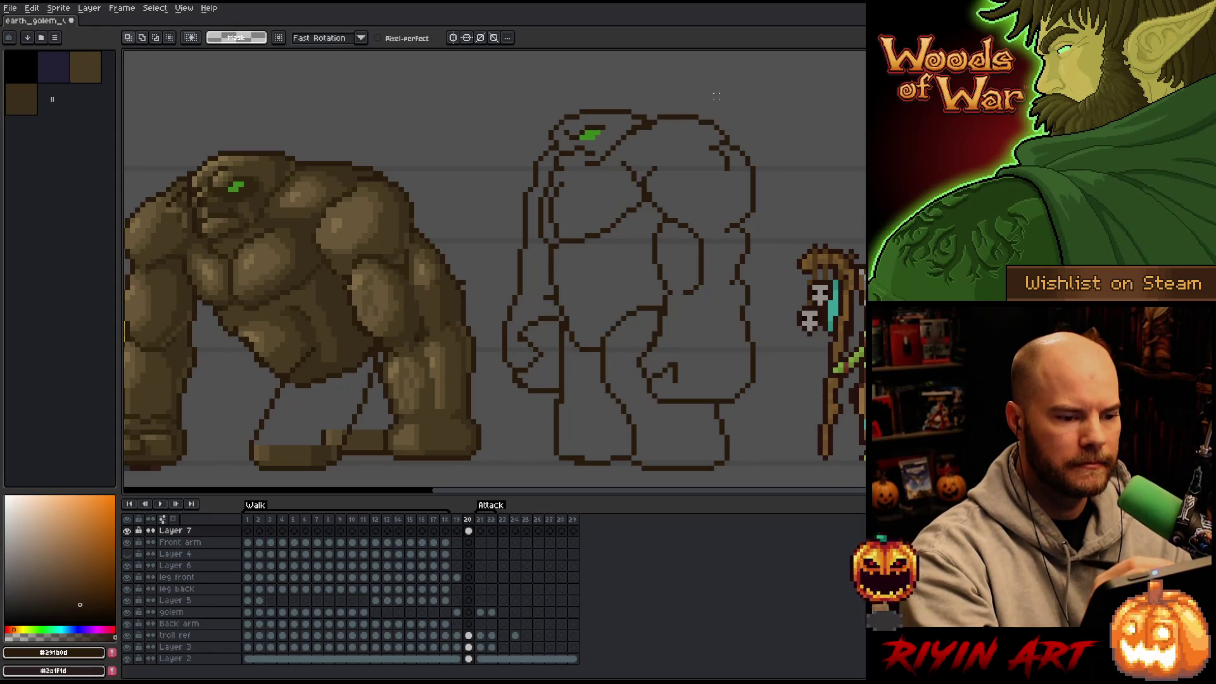
mouse_move(681, 118)
left_mouse_down()
mouse_move(733, 268)
mouse_move(711, 388)
mouse_move(750, 415)
mouse_move(780, 183)
mouse_move(727, 87)
left_mouse_up()
left_click(724, 81)
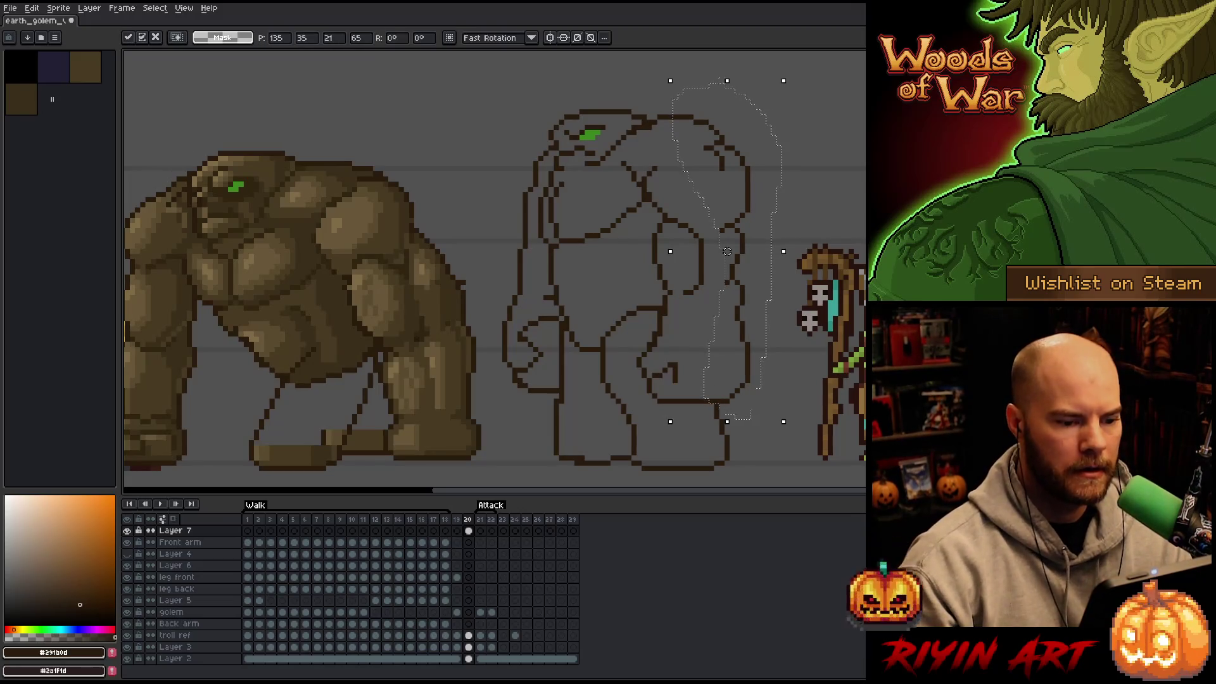
key("ctrl+d")
mouse_move(705, 203)
left_mouse_down()
mouse_move(711, 305)
mouse_move(658, 347)
mouse_move(649, 196)
mouse_move(683, 172)
left_mouse_up()
key("ctrl+d")
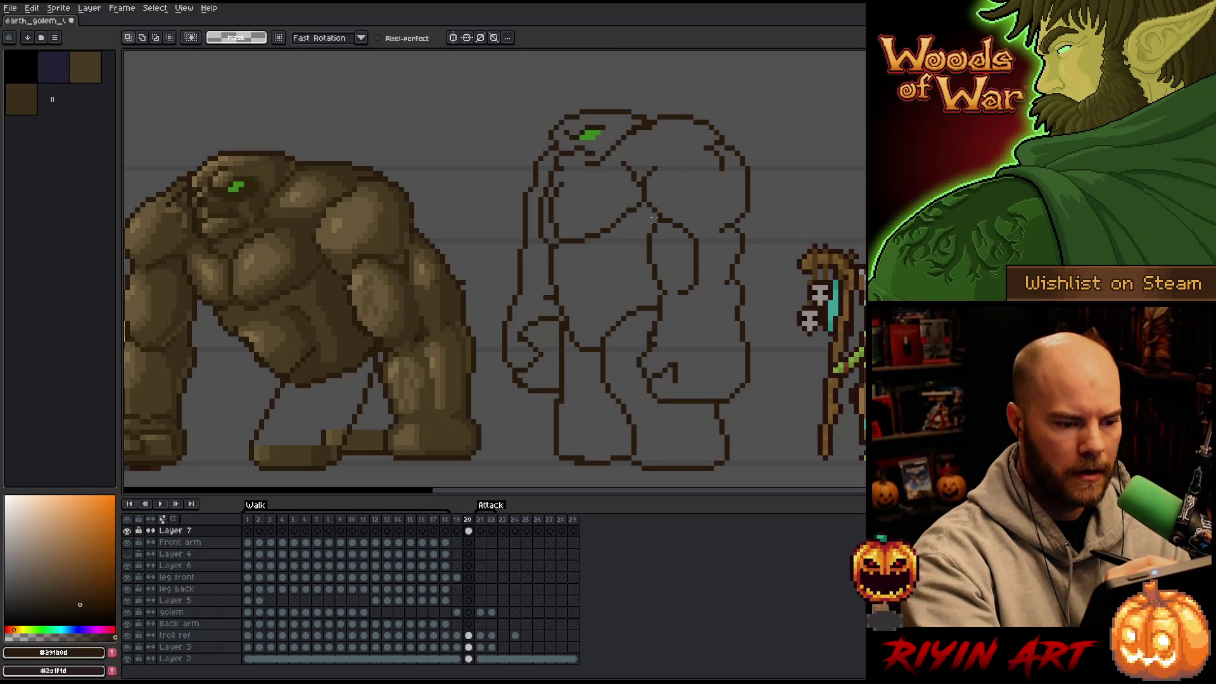
mouse_move(649, 219)
left_mouse_down()
mouse_move(708, 244)
mouse_move(665, 326)
mouse_move(633, 196)
left_mouse_up()
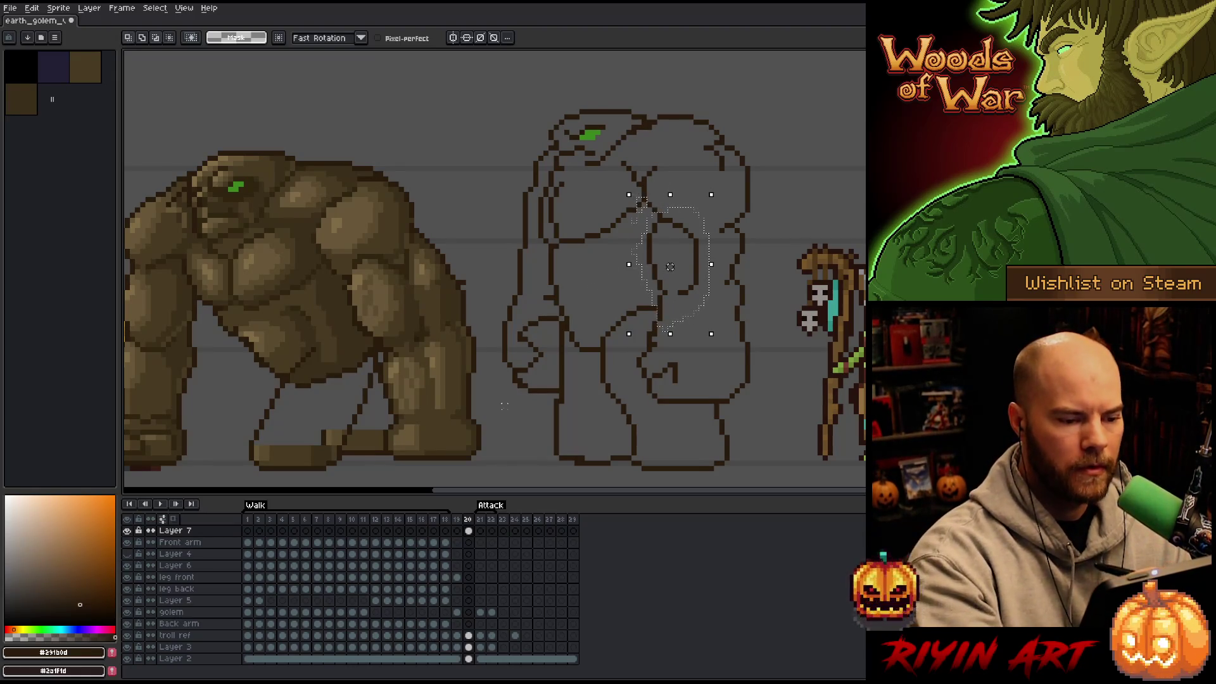
left_click_drag(656, 192, 632, 228)
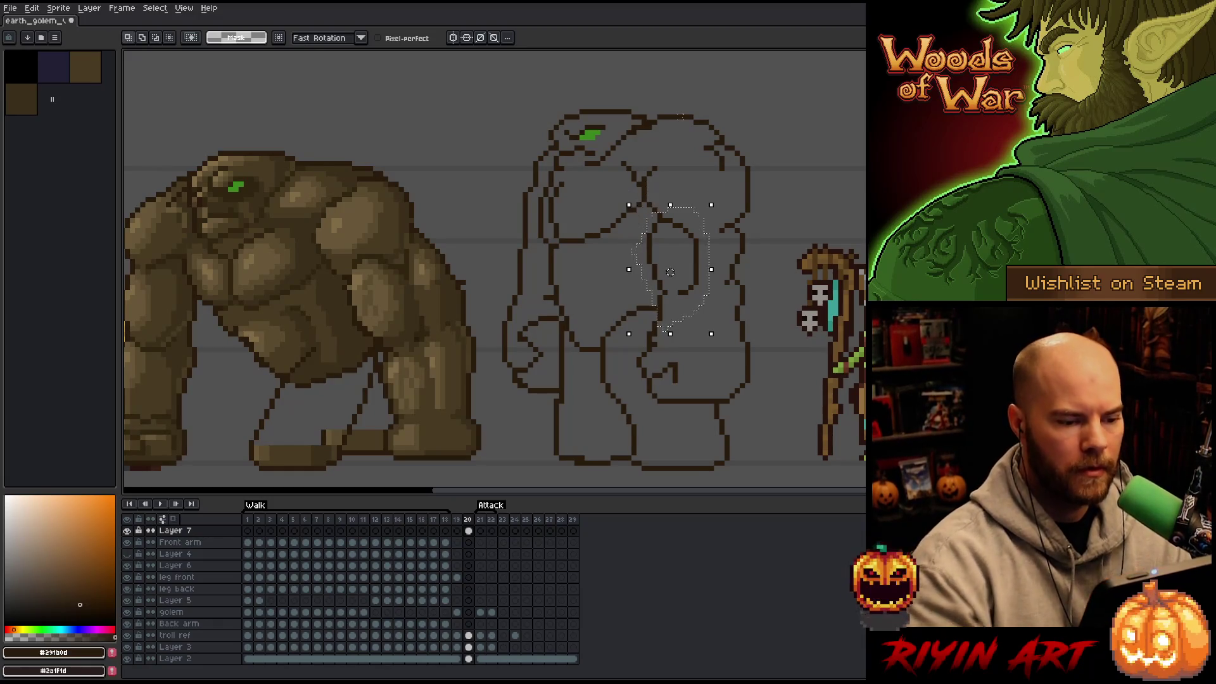
key("ctrl+d")
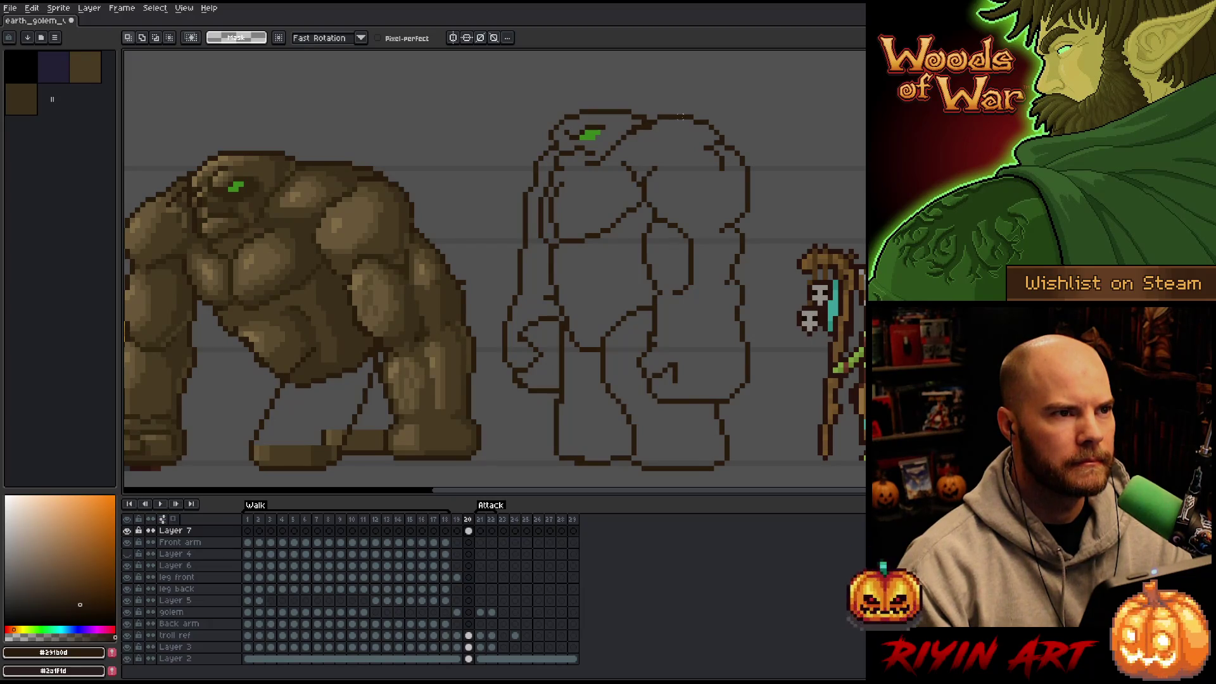
key("b")
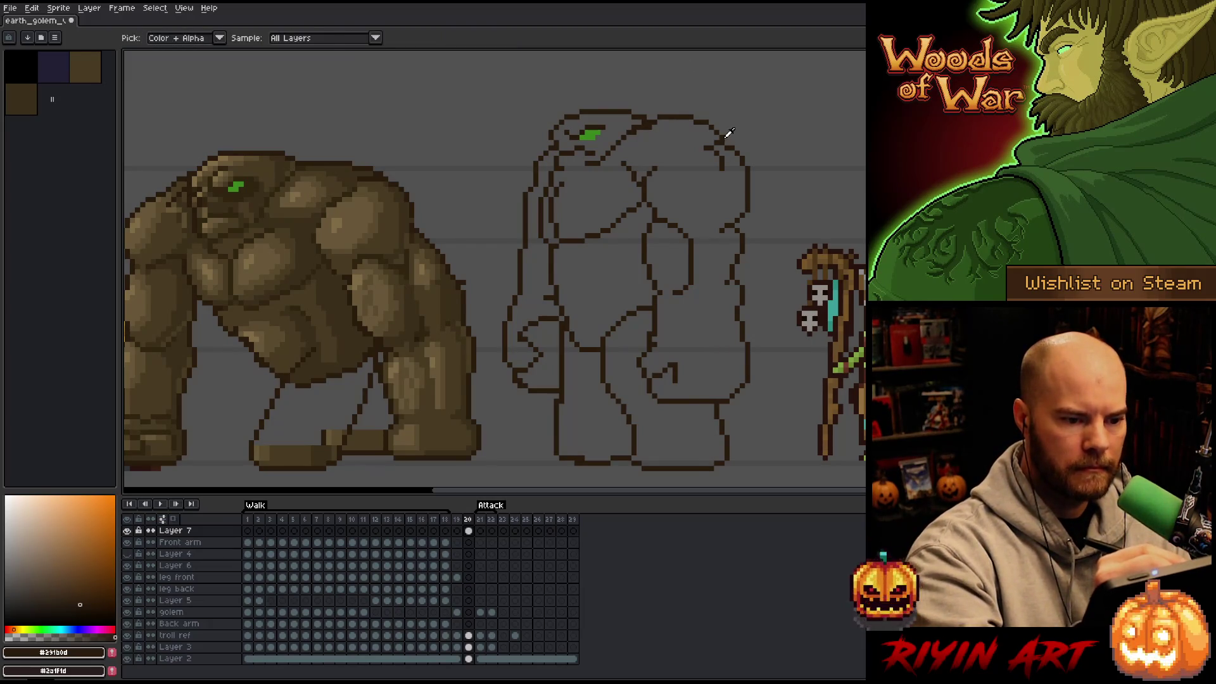
Step: Lasso the right arm, move it about 8 px right, commit, and deselect
key("q")
mouse_move(774, 167)
left_mouse_down()
mouse_move(758, 309)
mouse_move(729, 323)
mouse_move(690, 147)
left_mouse_up()
left_click_drag(737, 231, 742, 230)
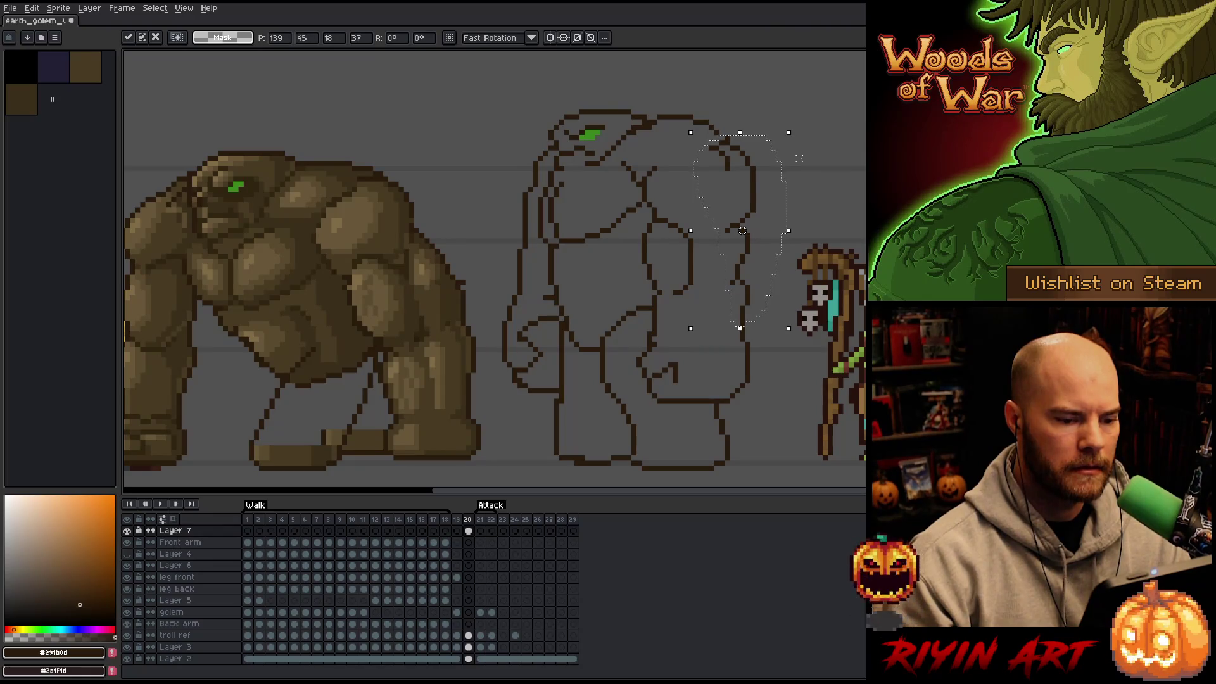
key("Return")
key("ctrl+d")
key("b")
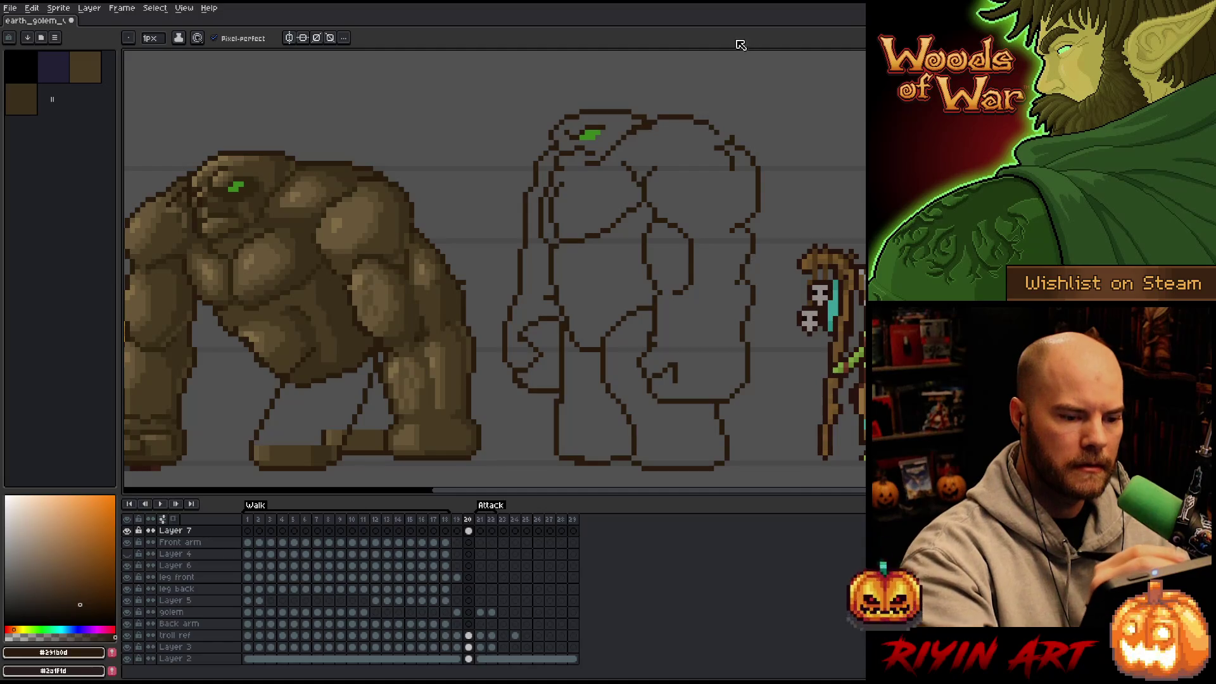
key("e")
key("b")
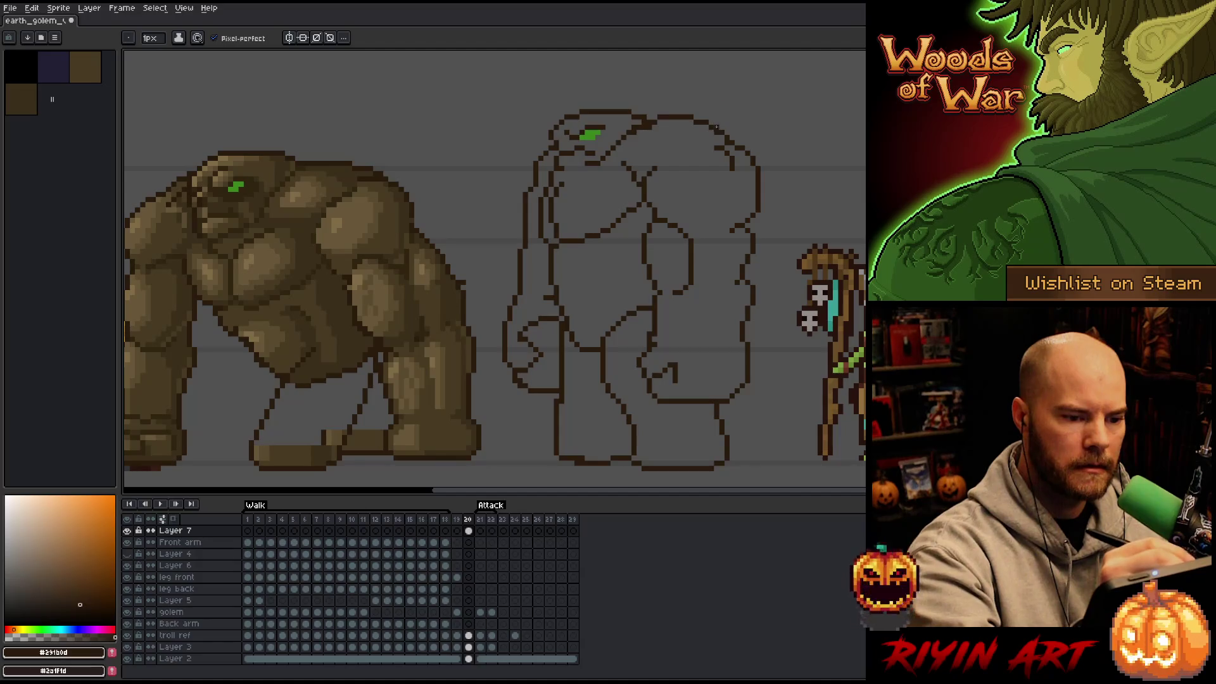
key("e")
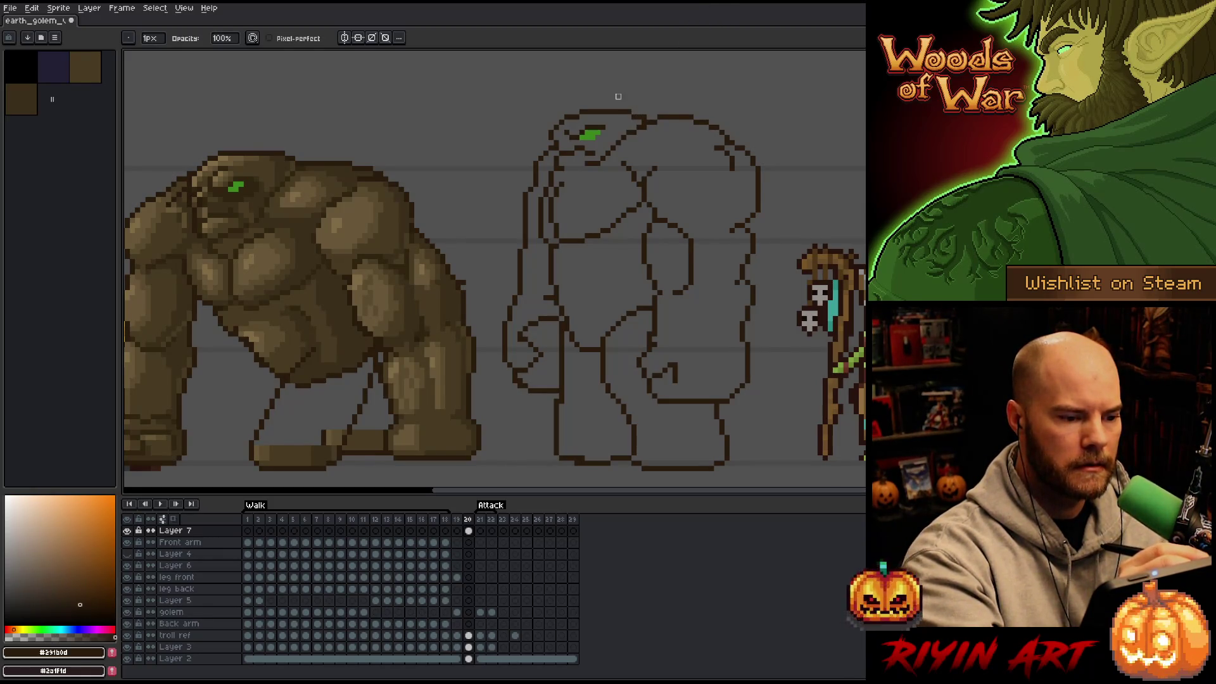
Step: Draw a dark outline stroke along the top edge of the golem's head
left_click_drag(642, 121, 658, 117)
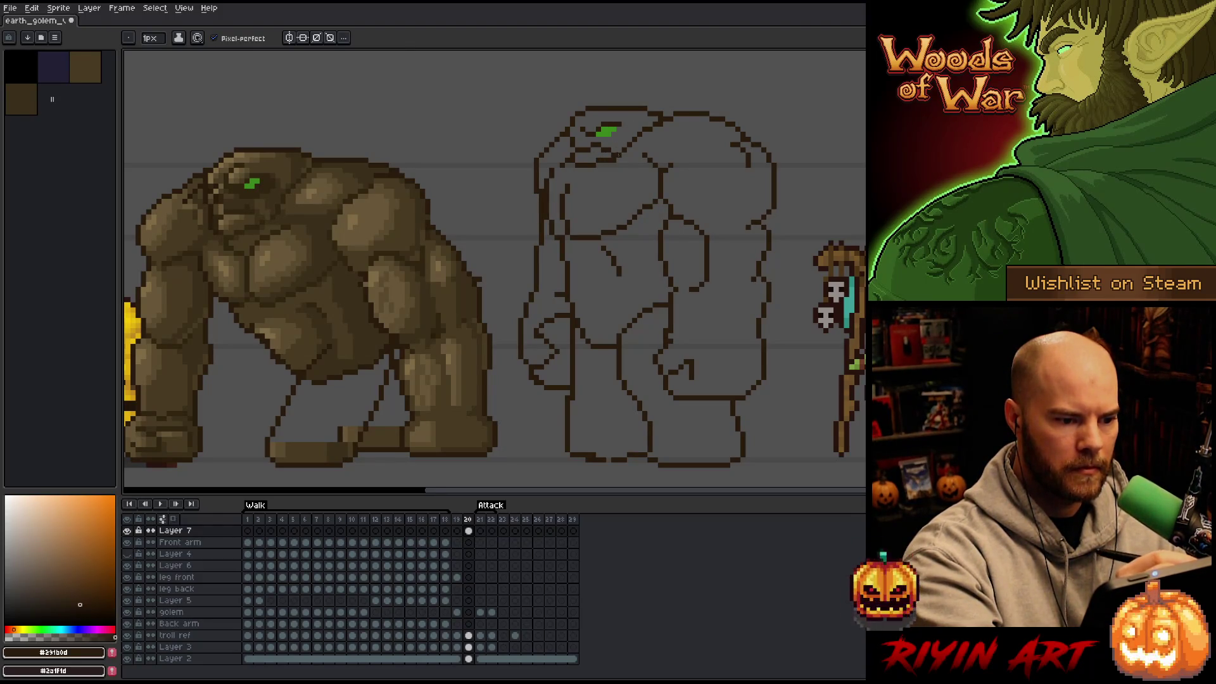
key("e")
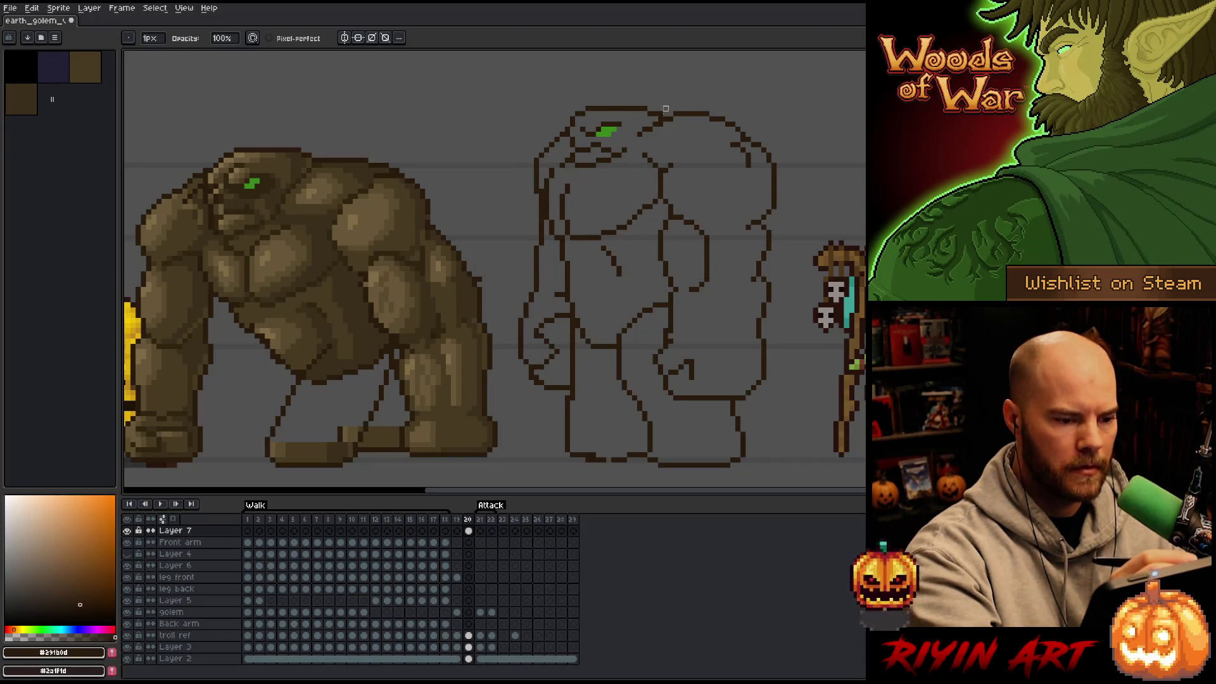
key("e")
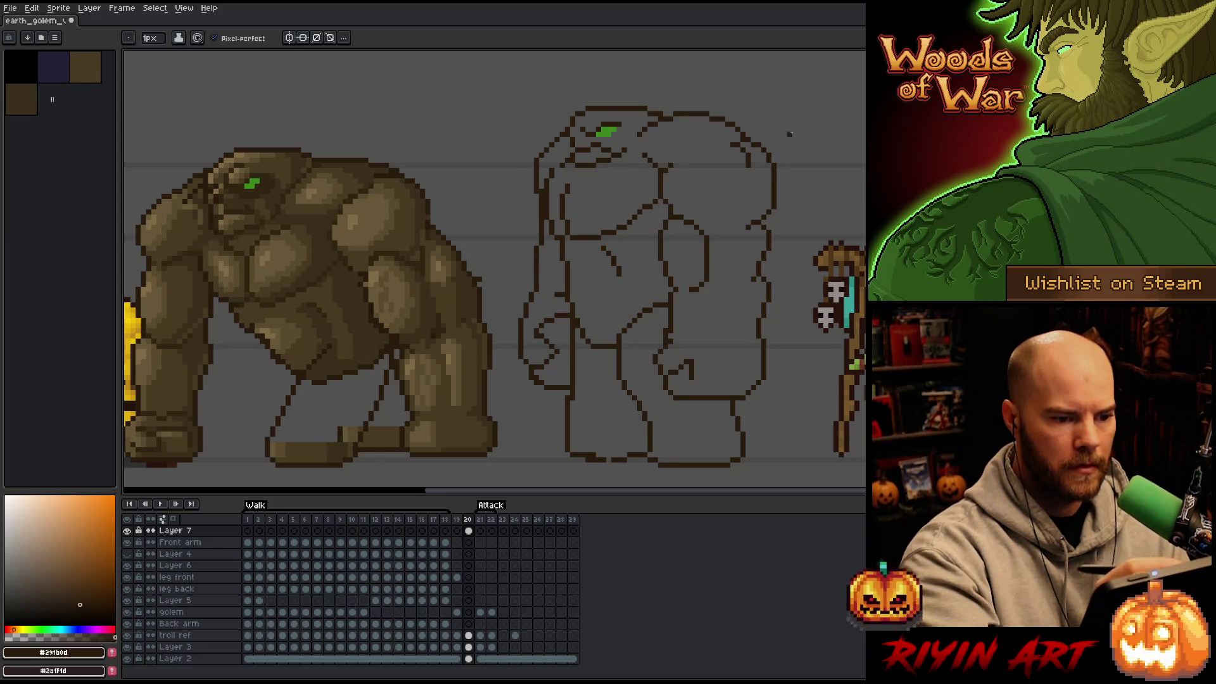
key("b")
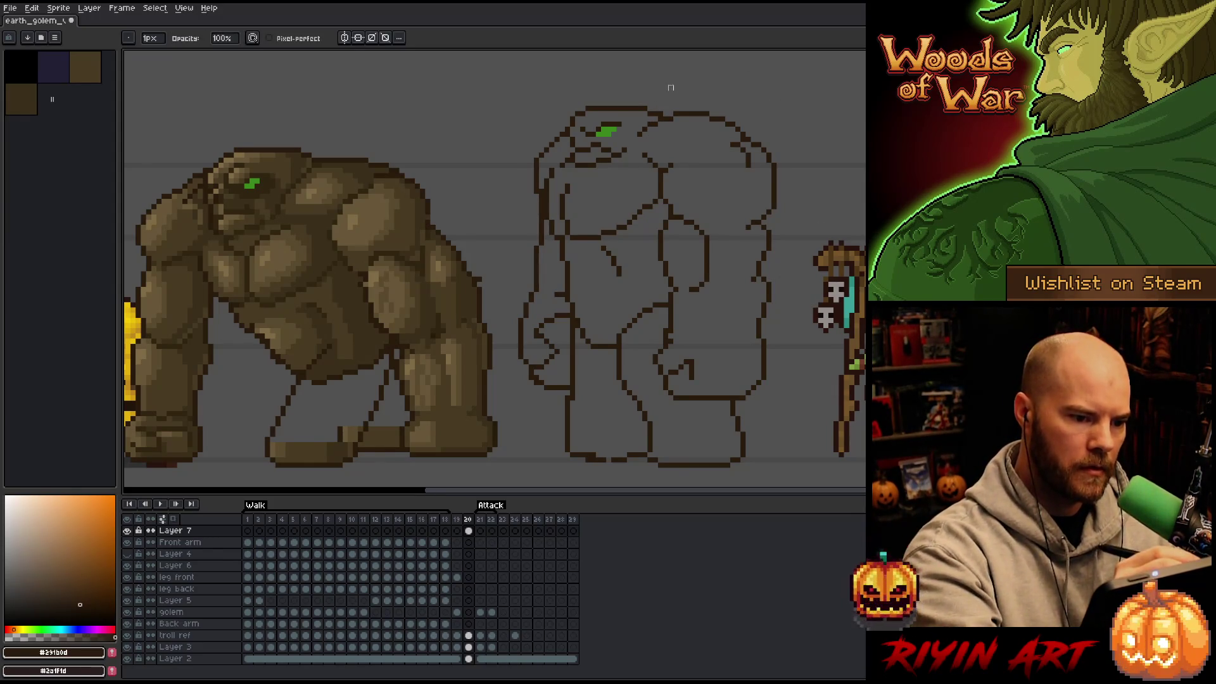
left_click_drag(638, 102, 596, 104)
Step: Undo and redo the head-top stroke to compare both versions, keeping the stroke
key("ctrl+z")
key("ctrl+z")
key("ctrl+z")
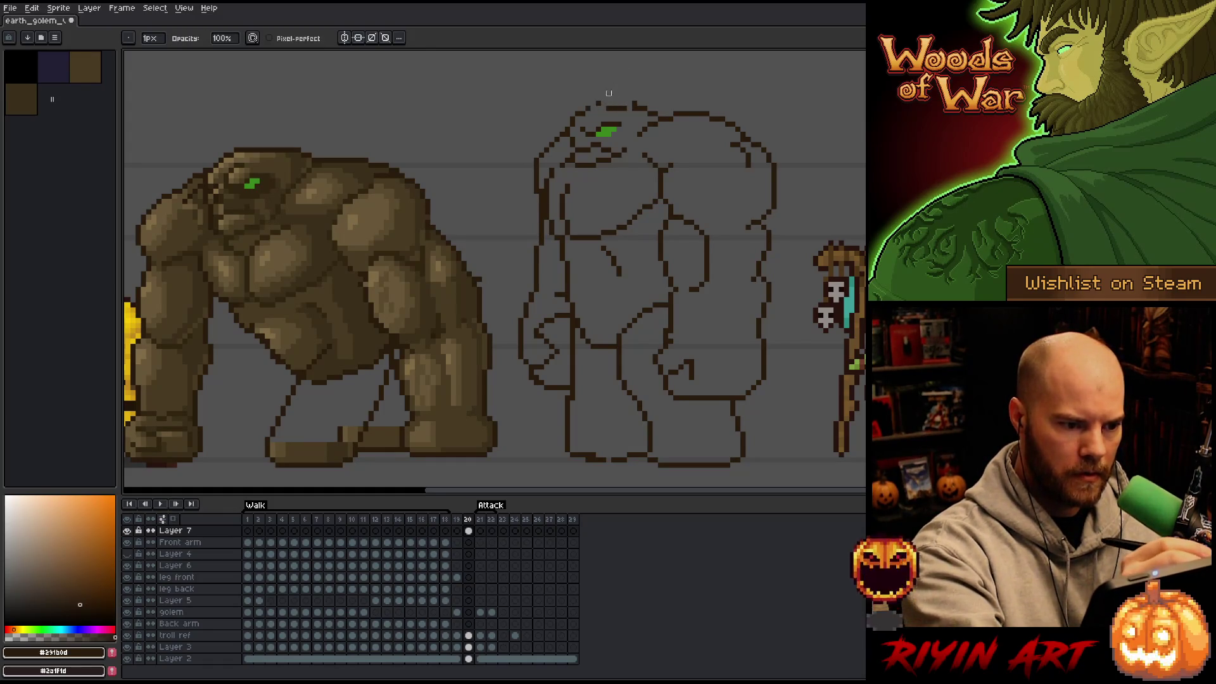
key("e")
key("ctrl+y")
key("ctrl+y")
key("b")
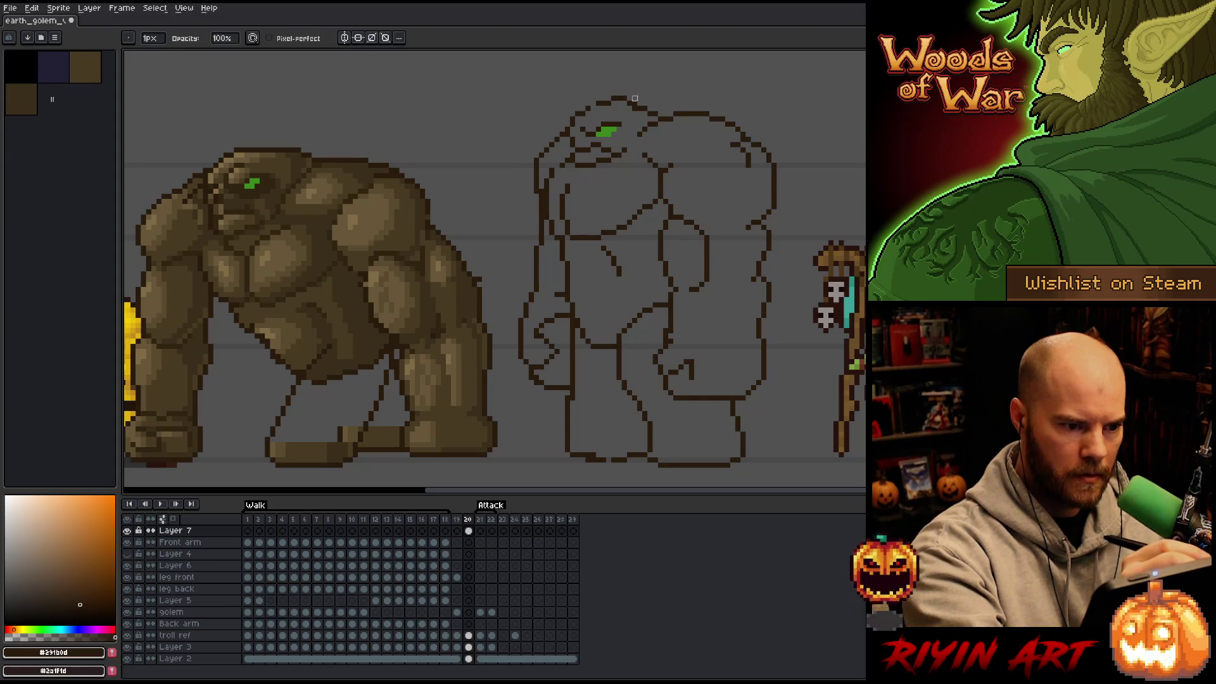
key("e")
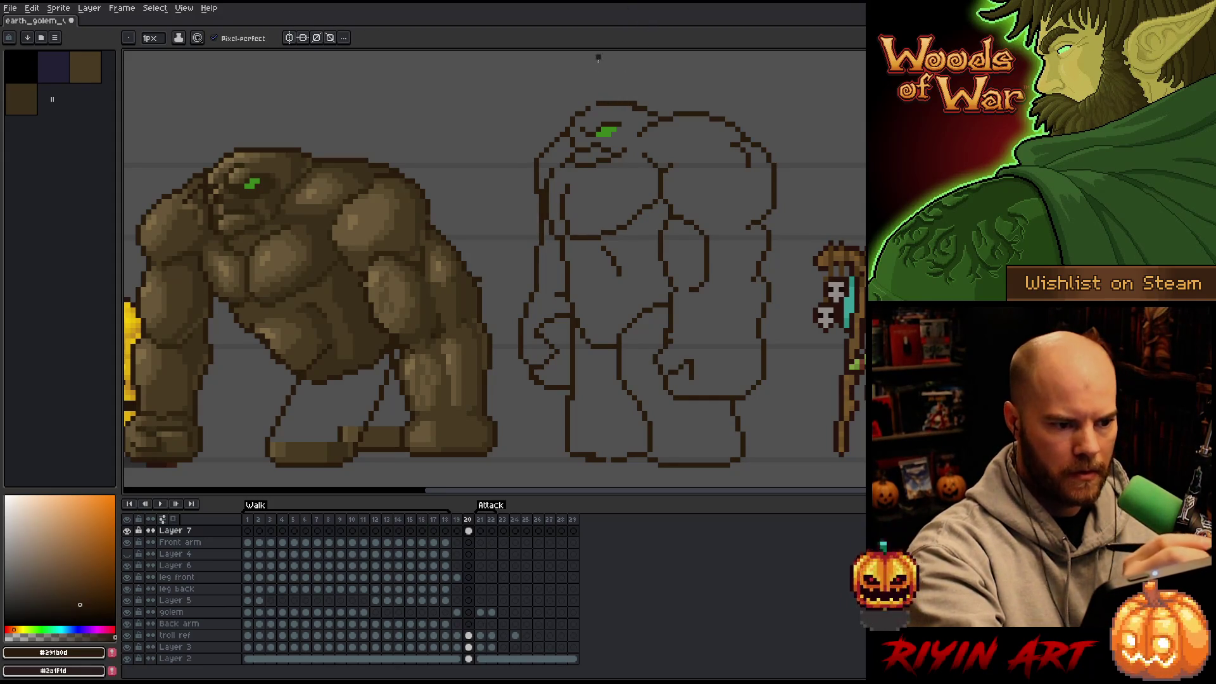
key("b")
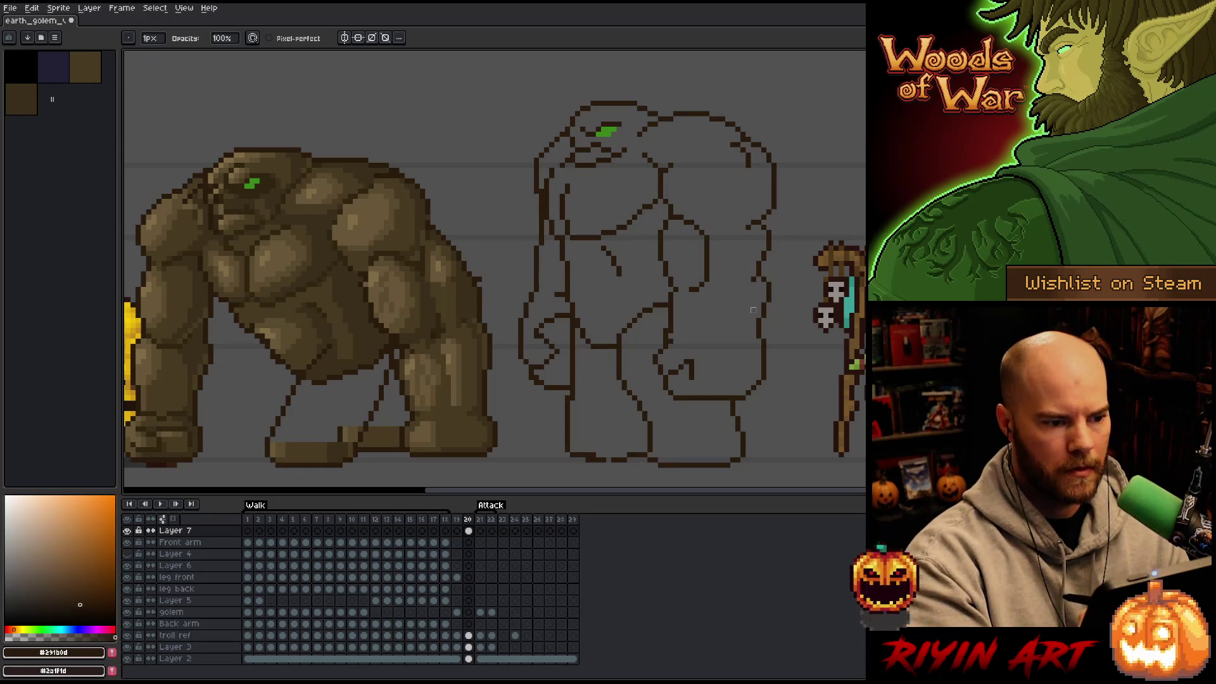
key("e")
key("b")
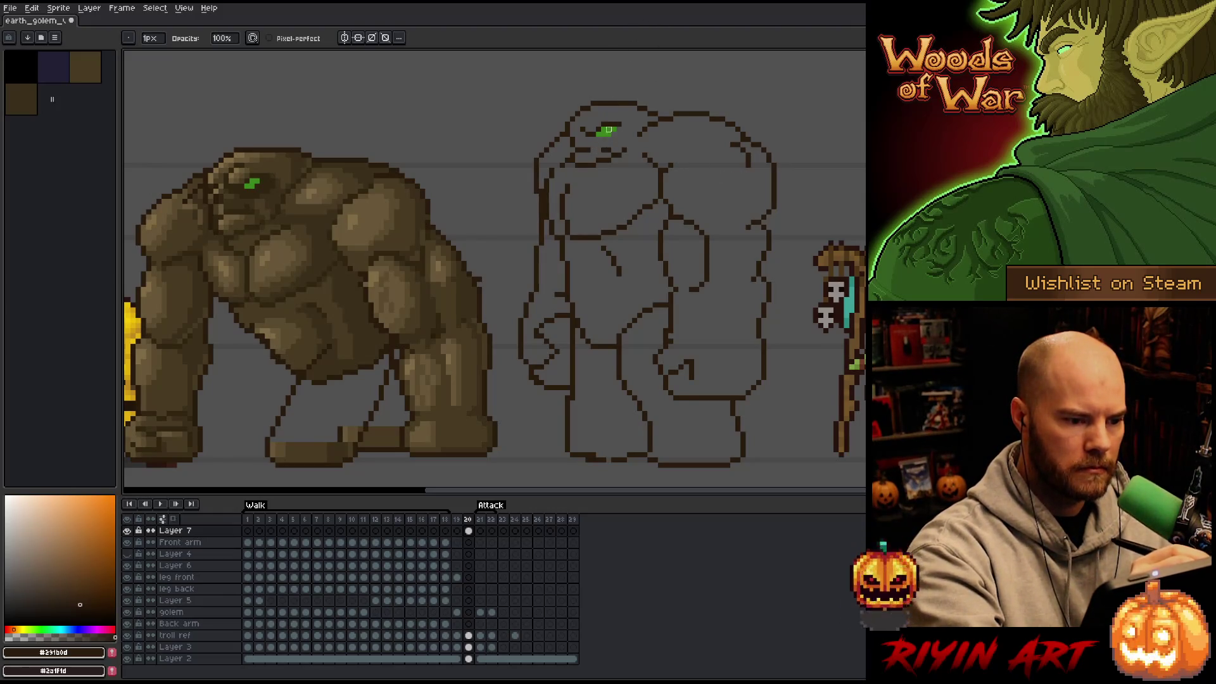
key("e")
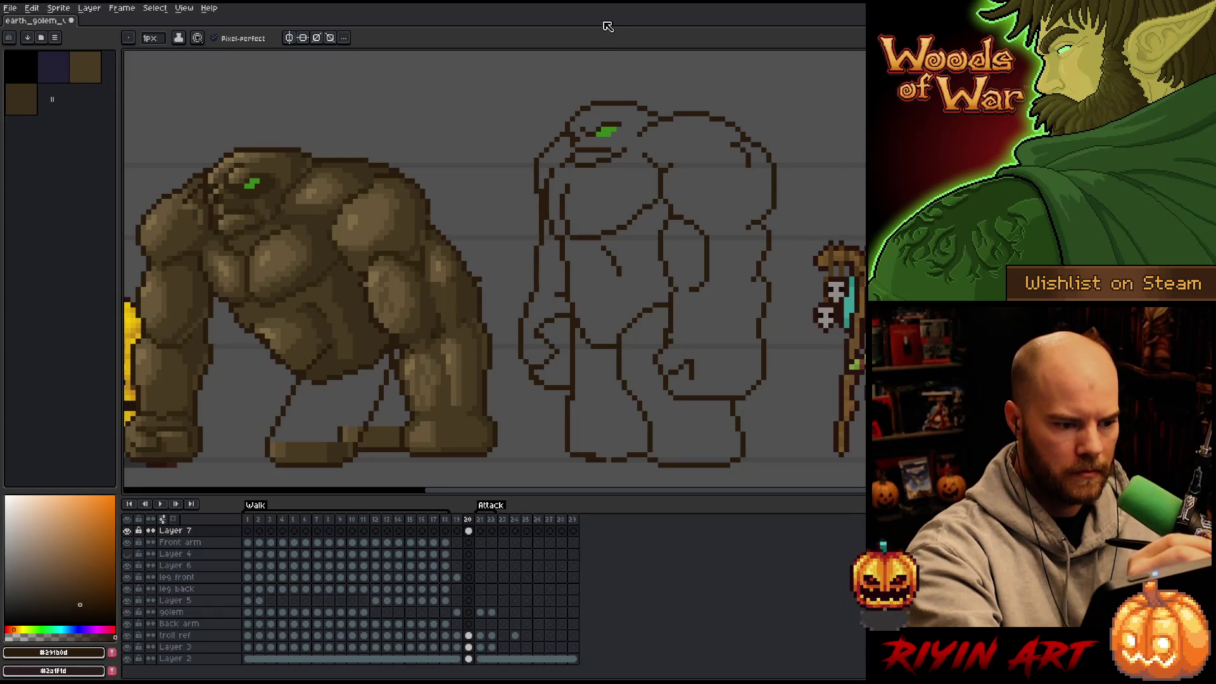
key("e")
key("b")
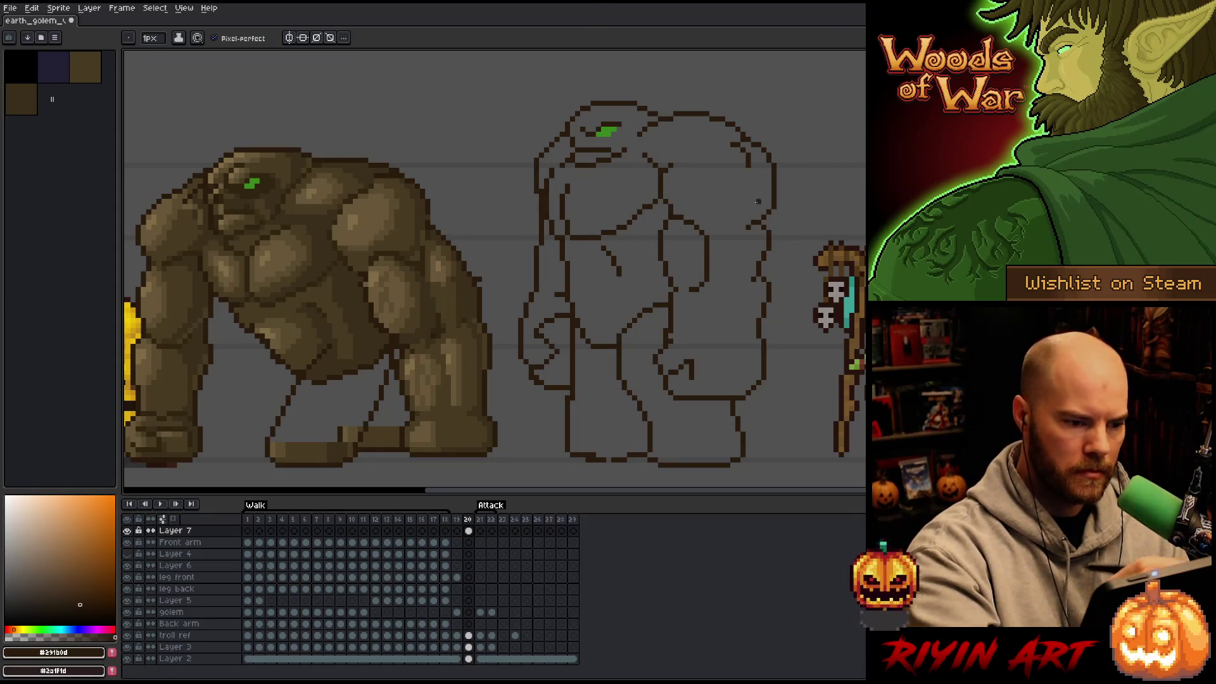
Step: Try a freehand selection around the head, clear it, and save the sprite
key("q")
mouse_move(588, 93)
left_mouse_down()
mouse_move(569, 134)
mouse_move(563, 97)
left_mouse_up()
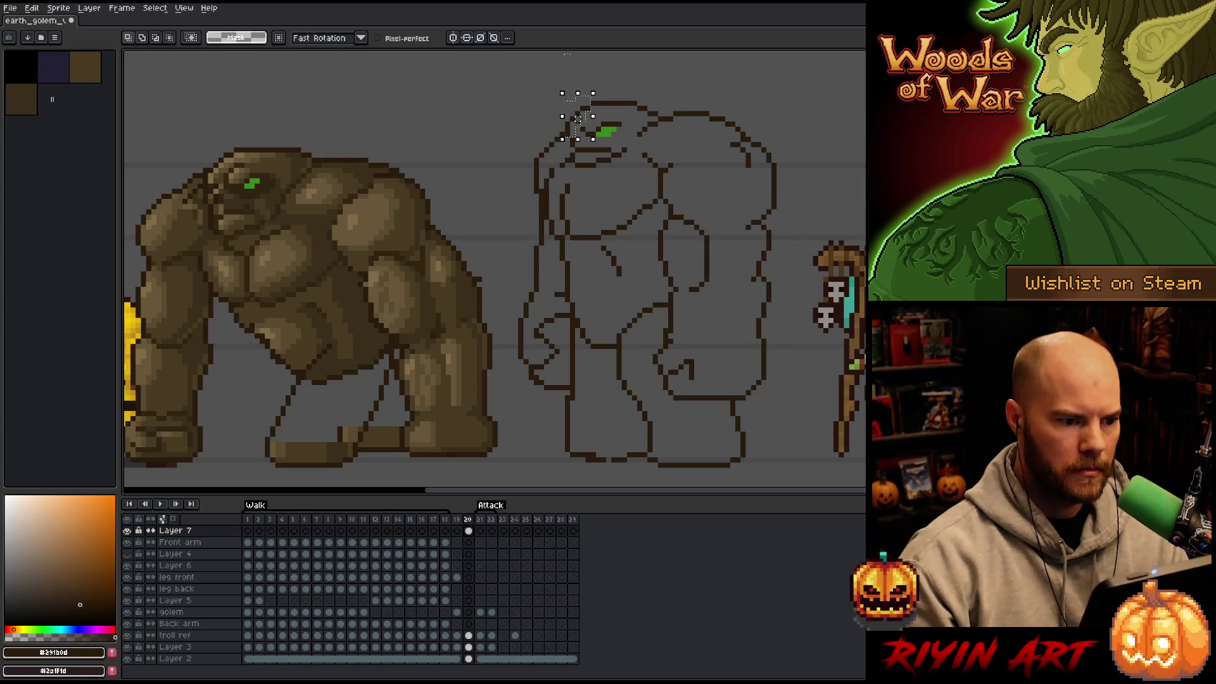
key("ctrl+d")
key("b")
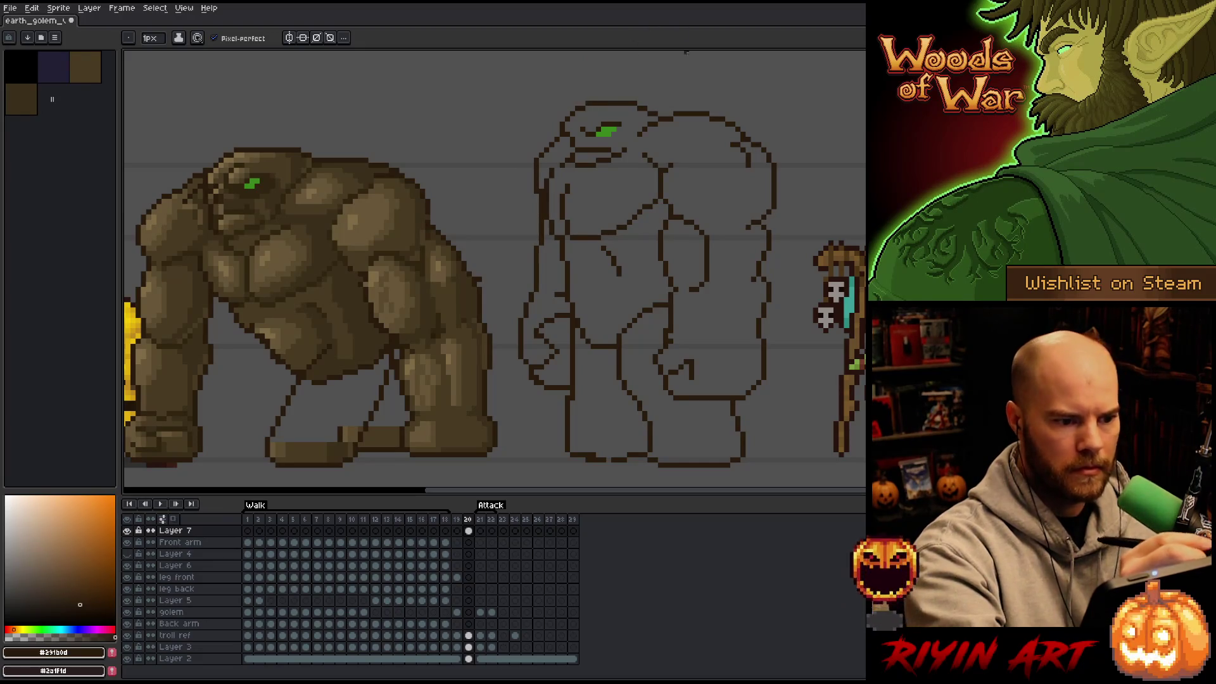
key("ctrl+s")
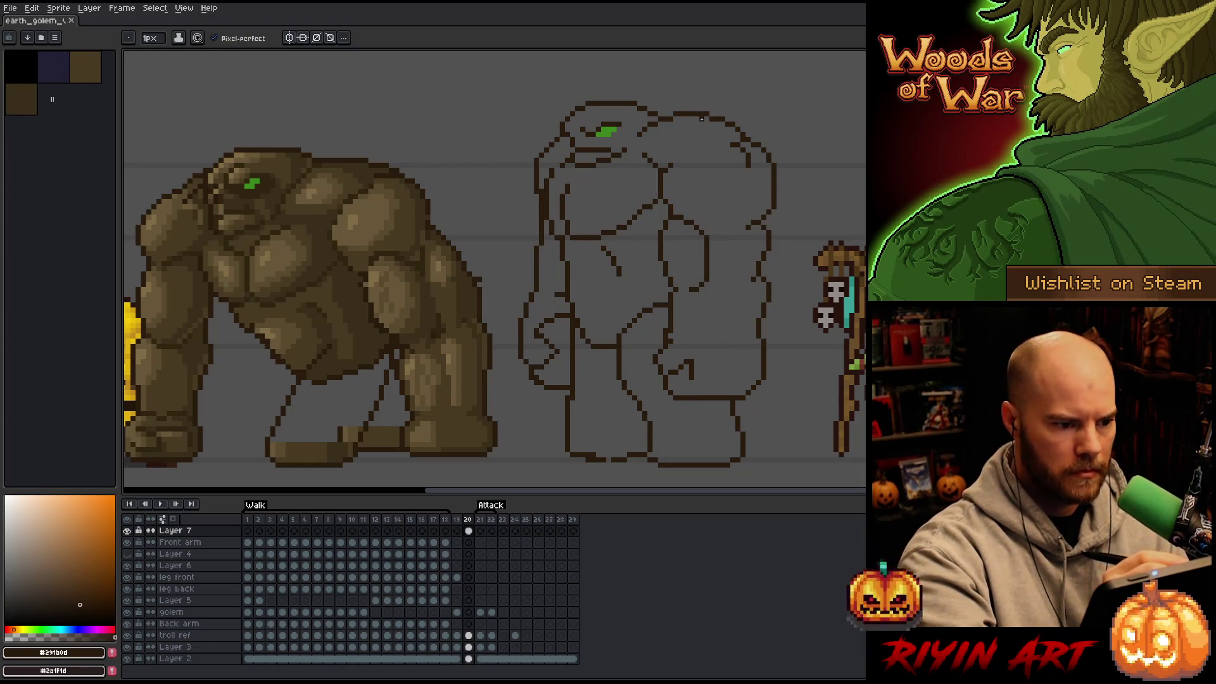
Step: Touch up individual pixels on the head's left outline
left_click(551, 151)
left_click(557, 145)
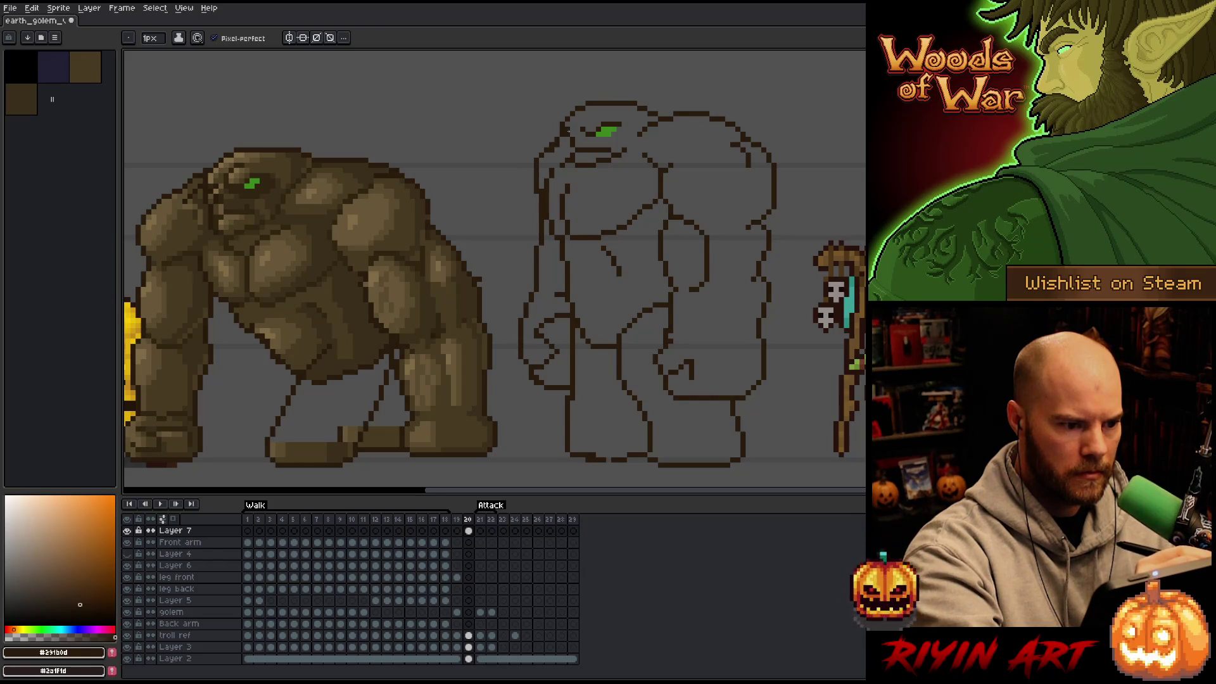
key("e")
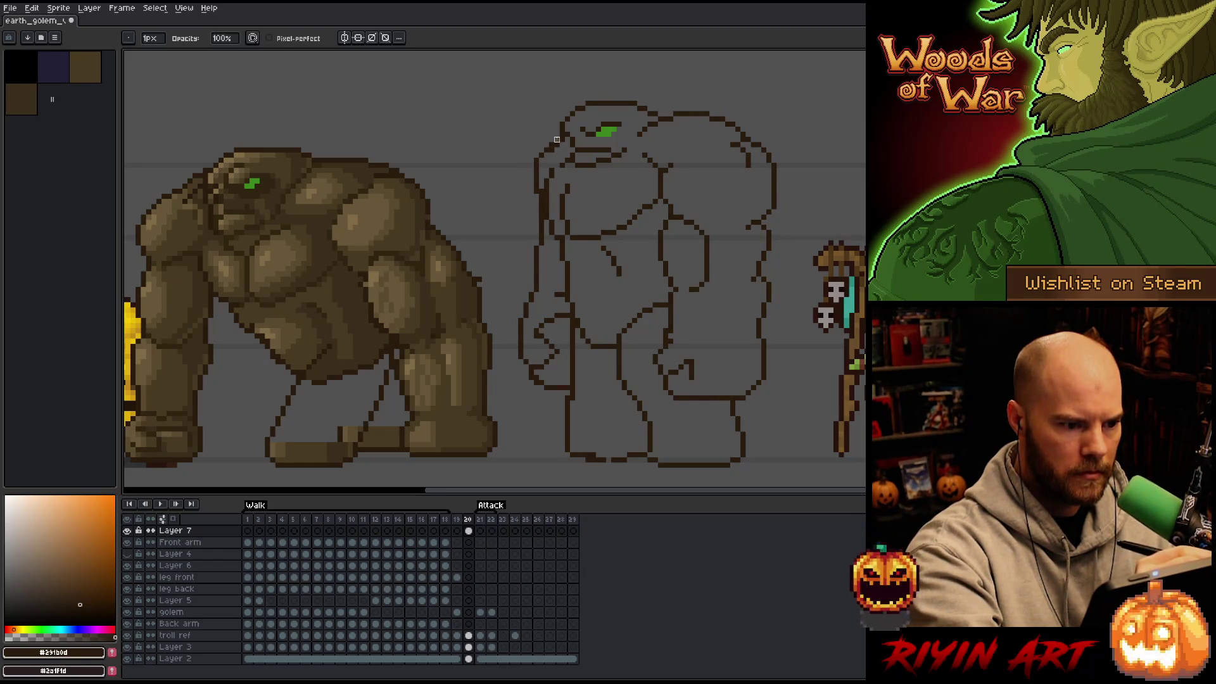
key("b")
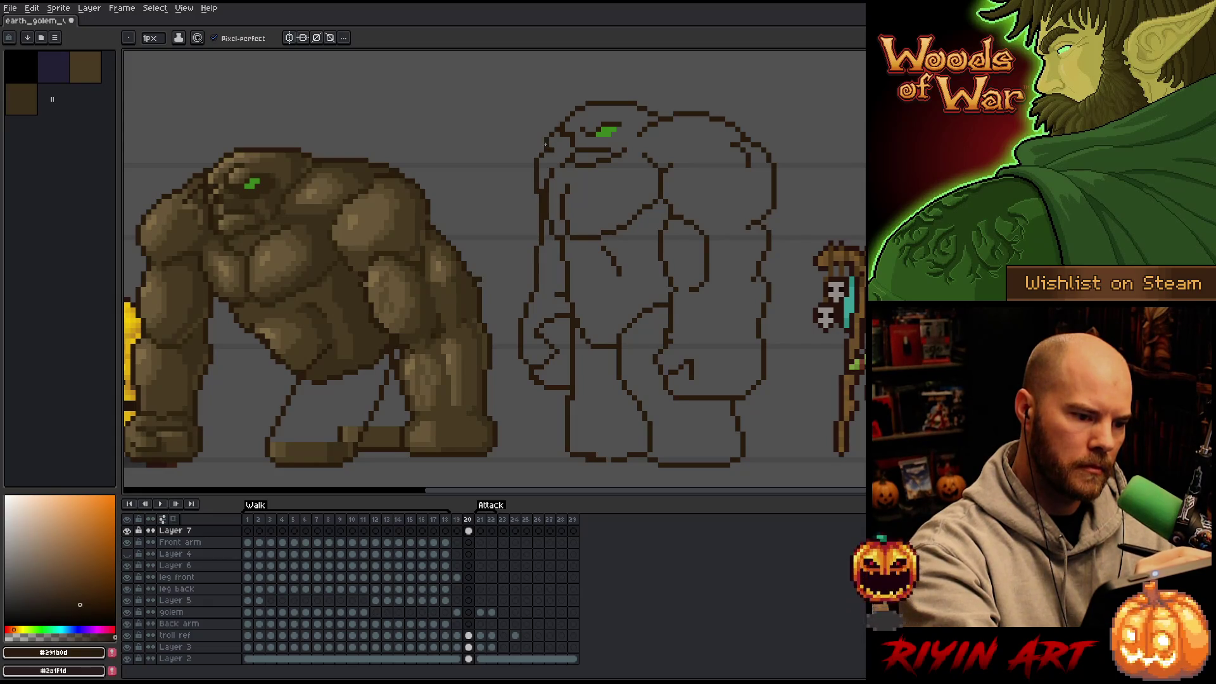
key("e")
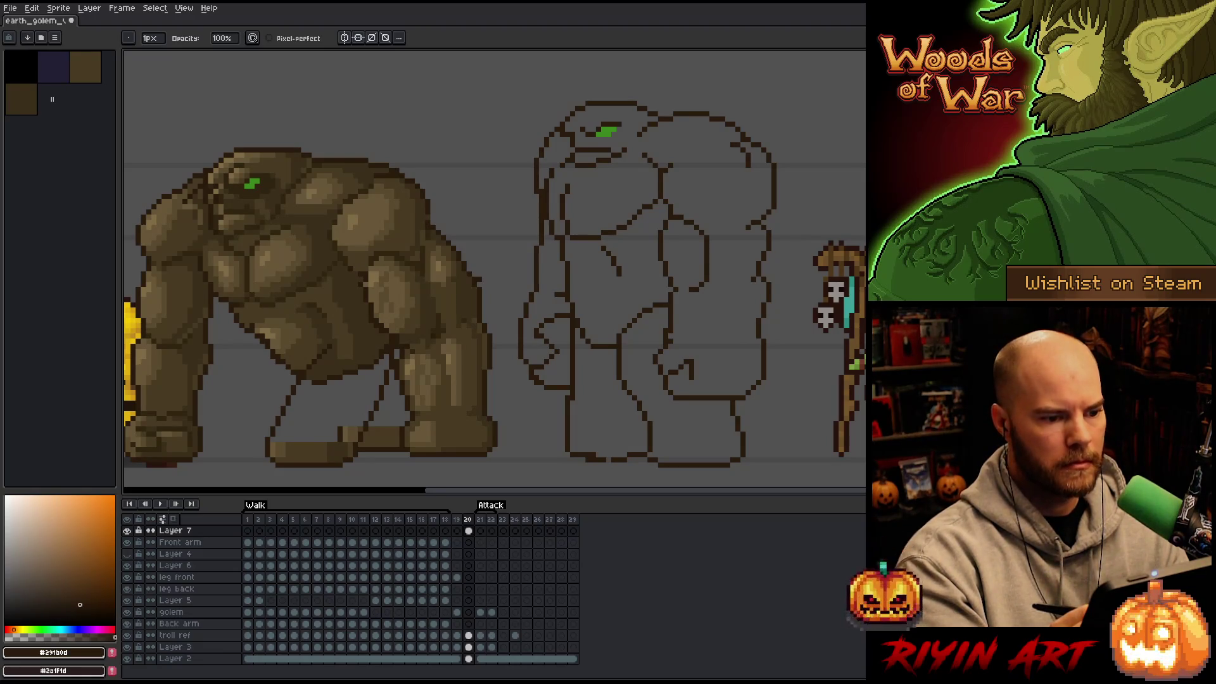
key("b")
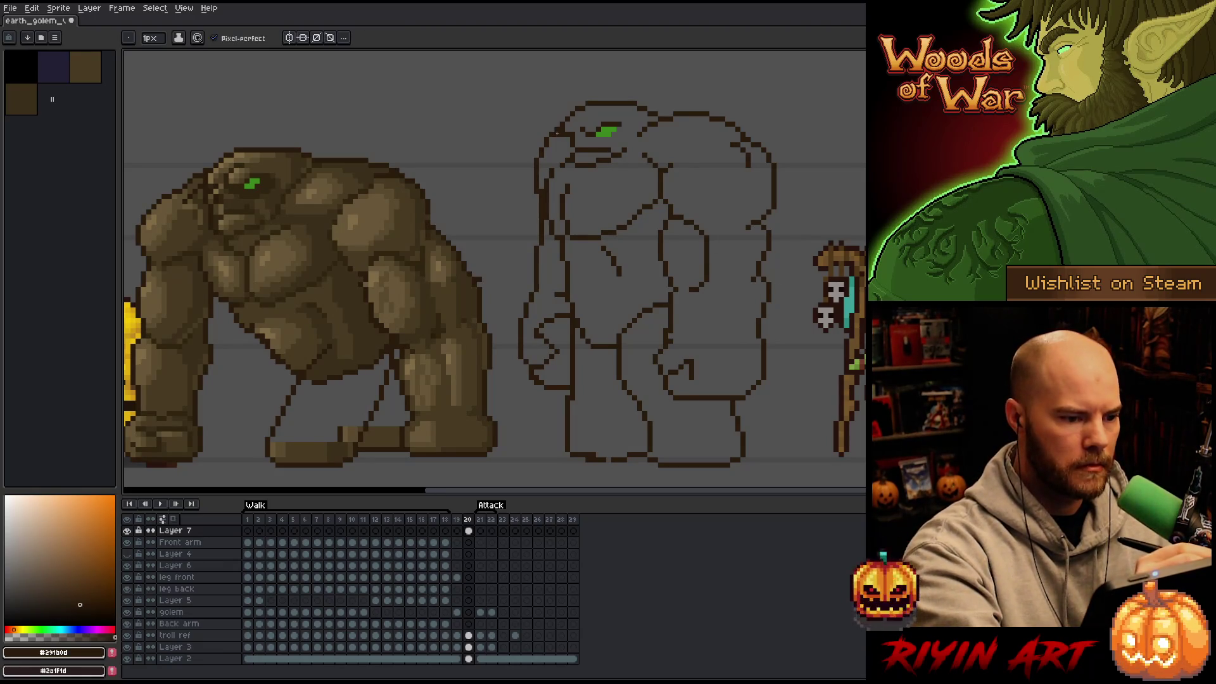
key("e")
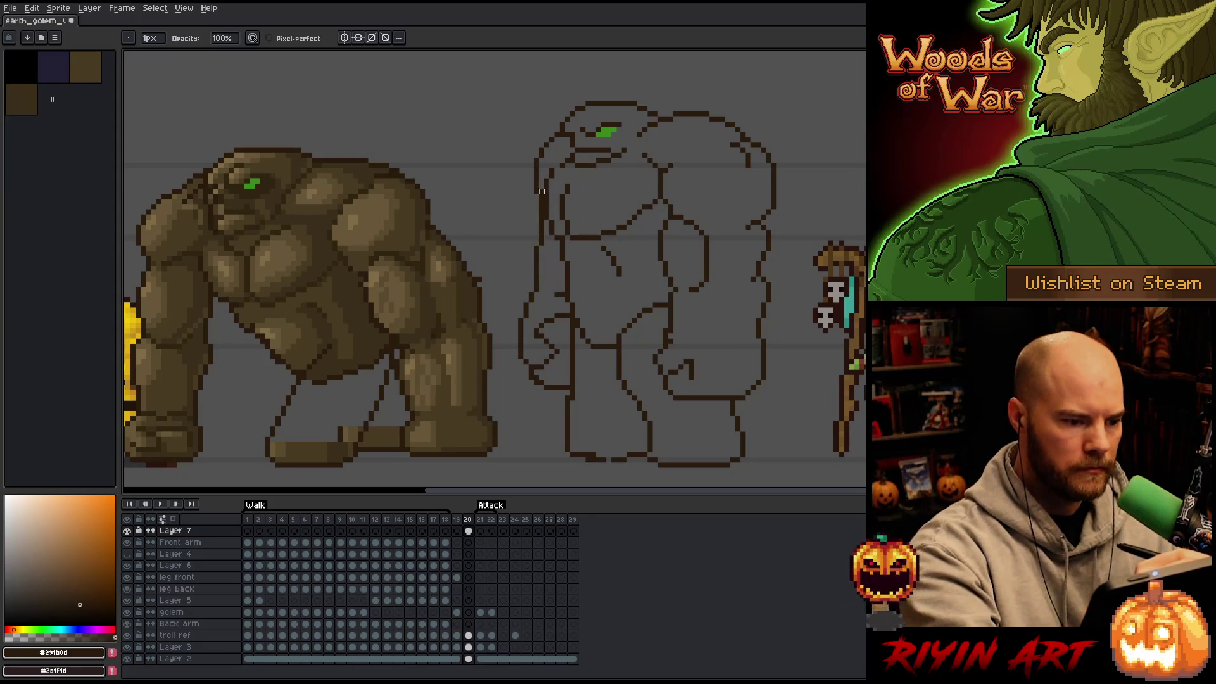
Step: Lasso the left body outline, nudge it left with the arrow key, and deselect
key("q")
mouse_move(557, 128)
left_mouse_down()
mouse_move(542, 288)
mouse_move(526, 315)
left_mouse_up()
key("Left")
key("Left")
key("Left")
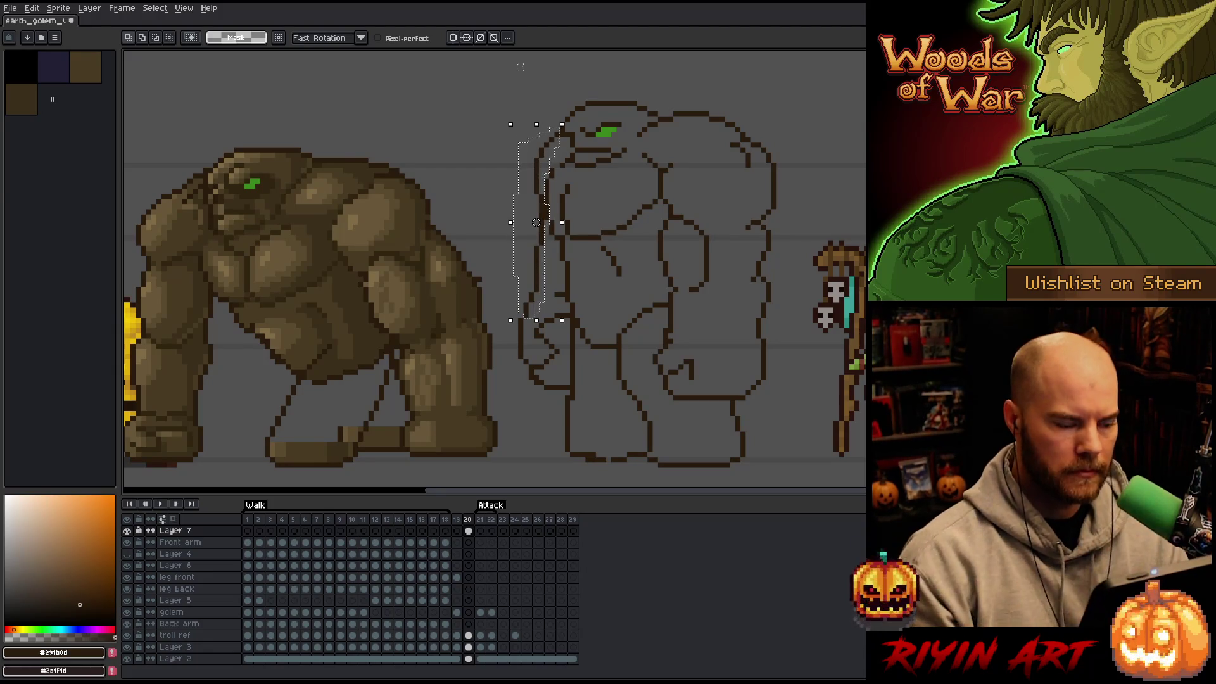
left_click(520, 67)
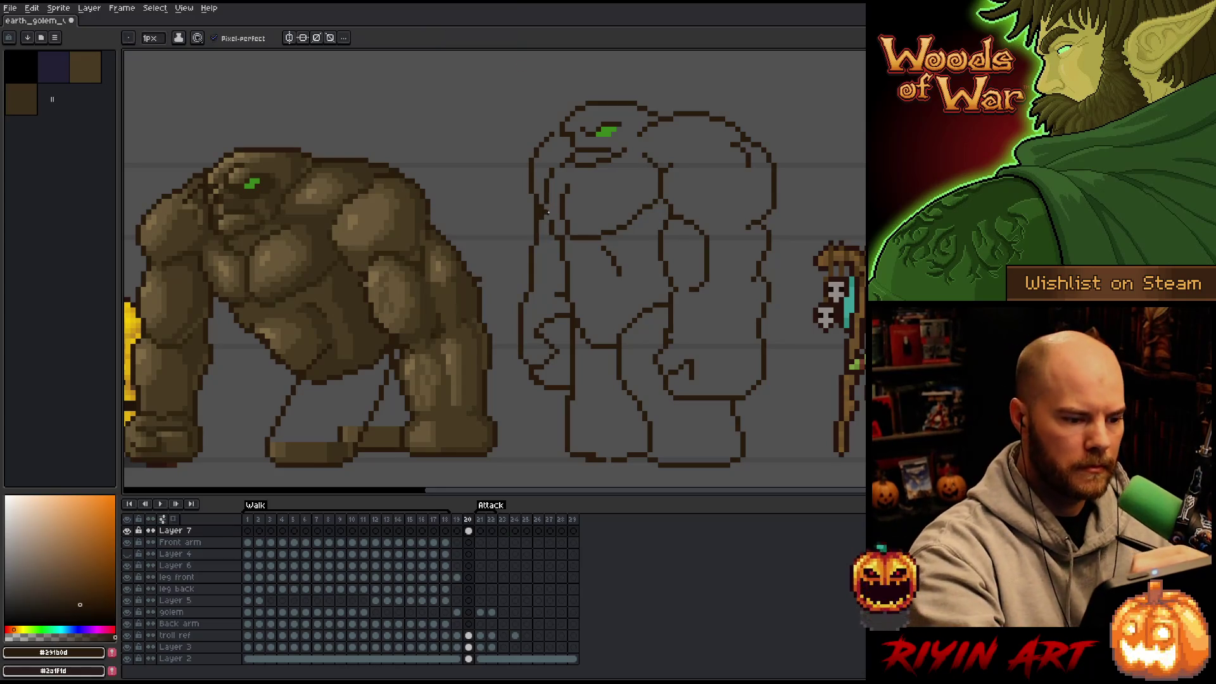
Step: Save the sprite with Ctrl+S and return to the Pencil
key("b")
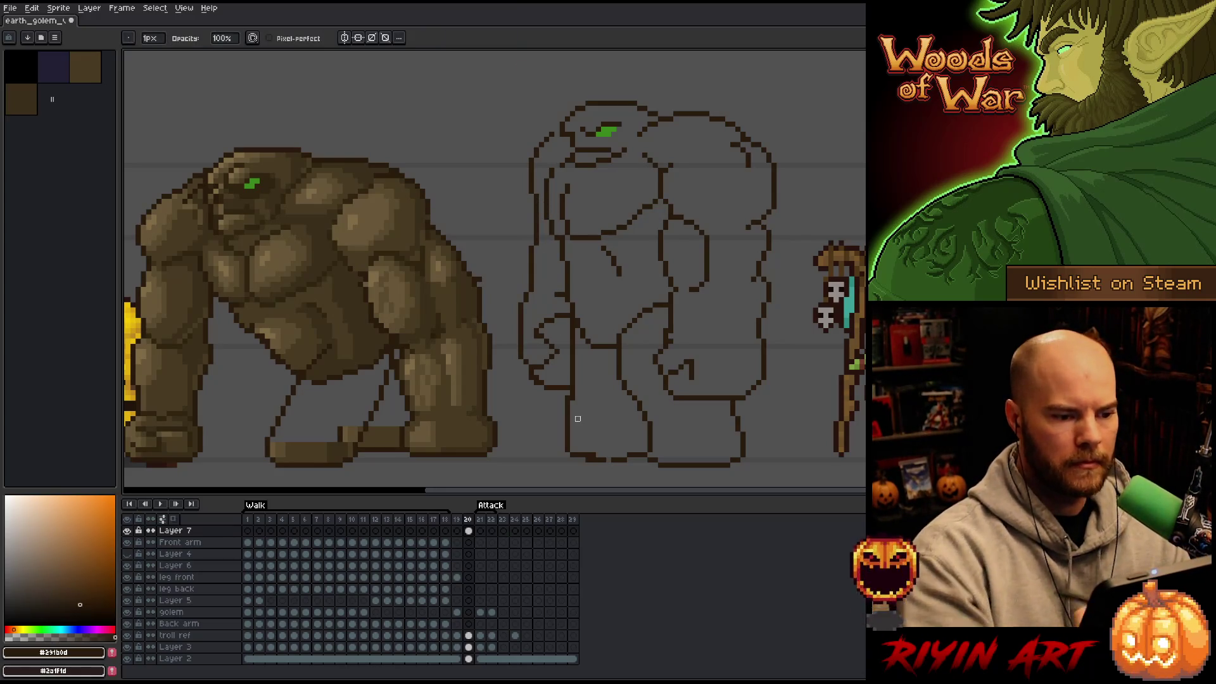
key("e")
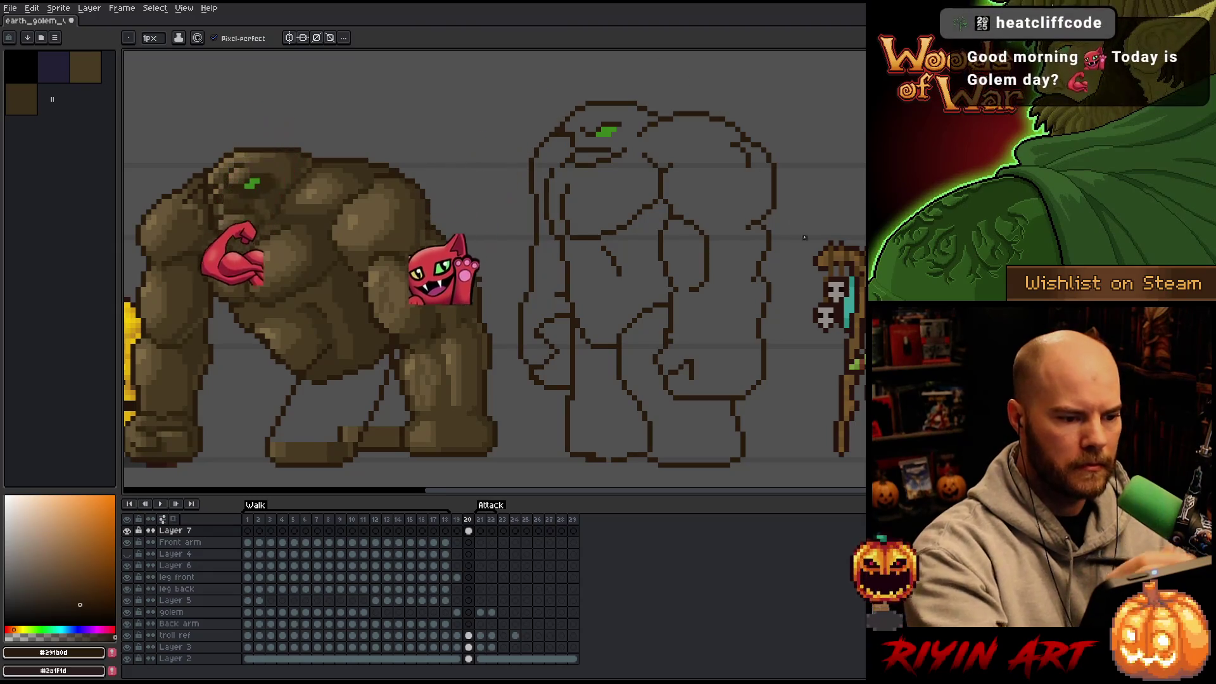
key("ctrl+s")
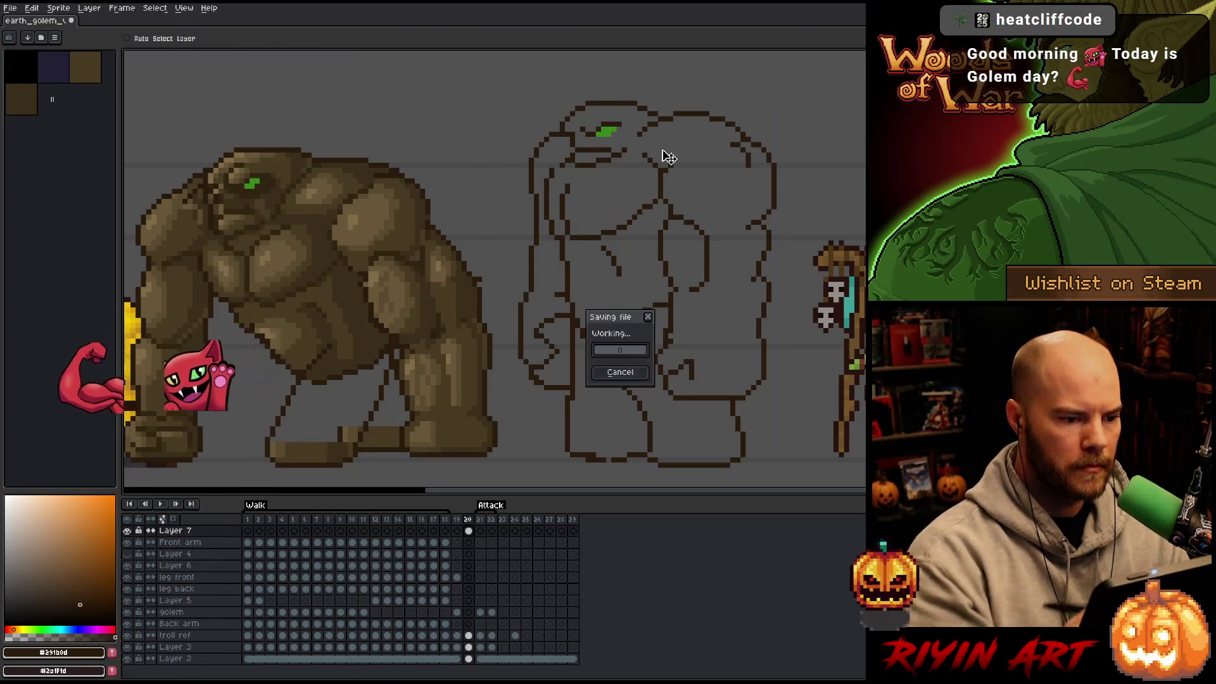
key("v")
key("b")
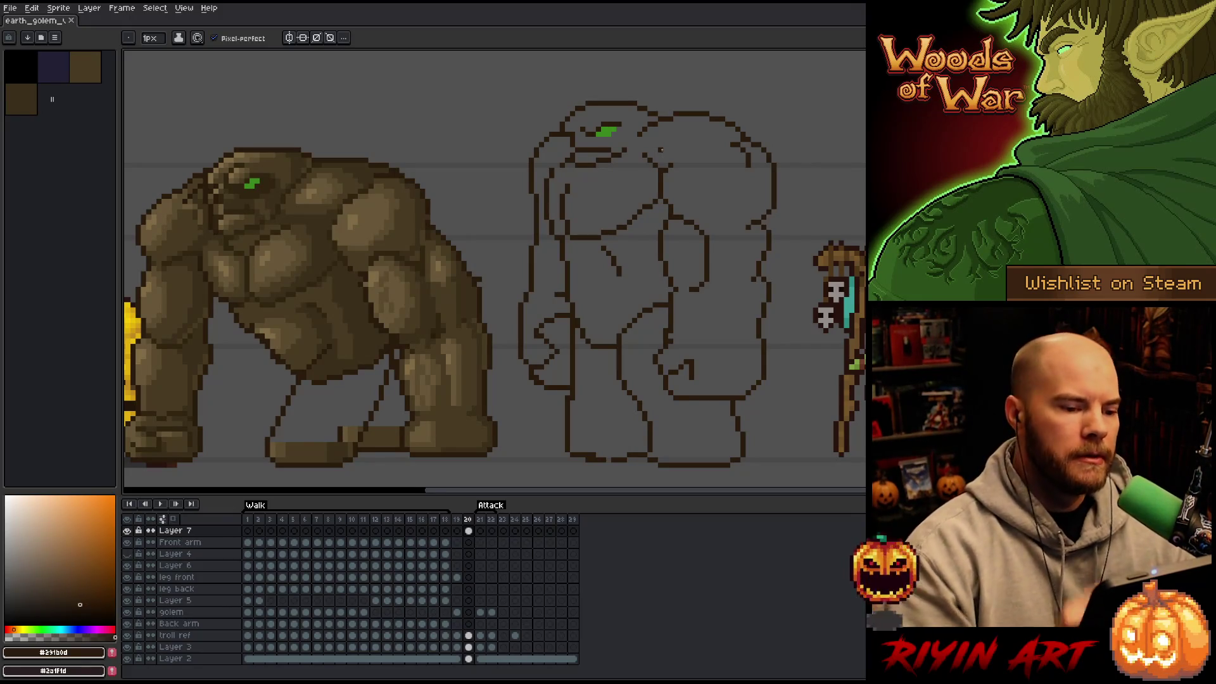
Step: Add a small stroke to the sketch and erase the inner line on the lower body
left_click_drag(649, 209, 646, 218)
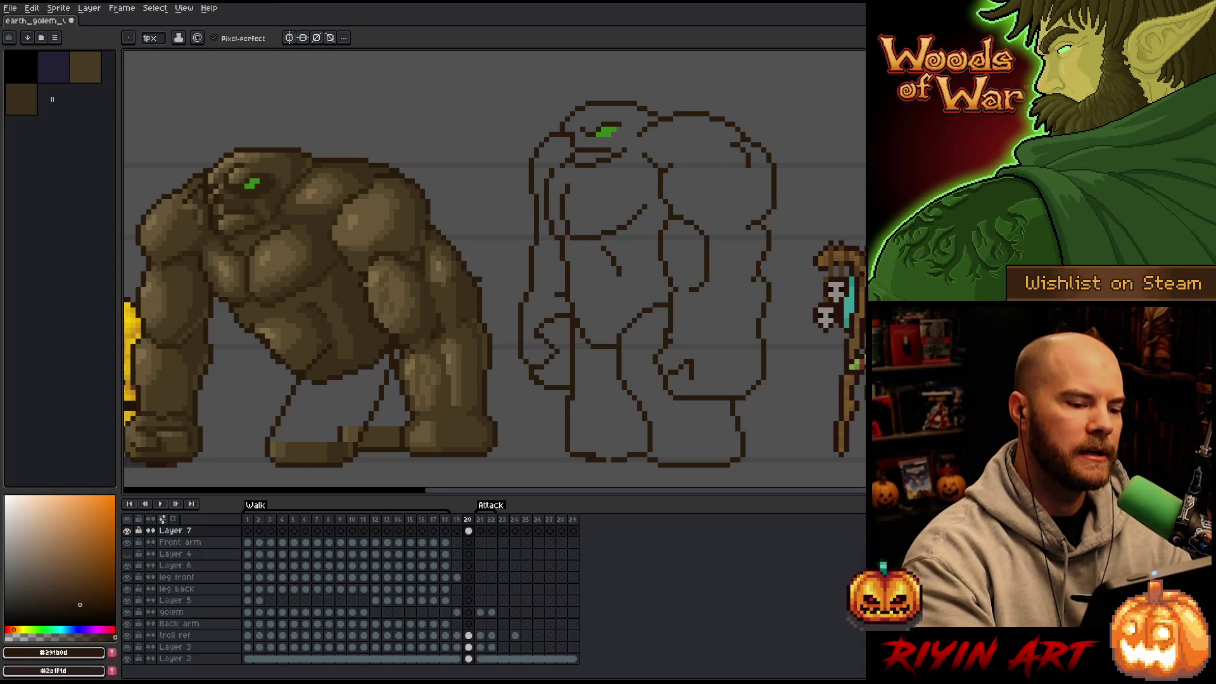
key("e")
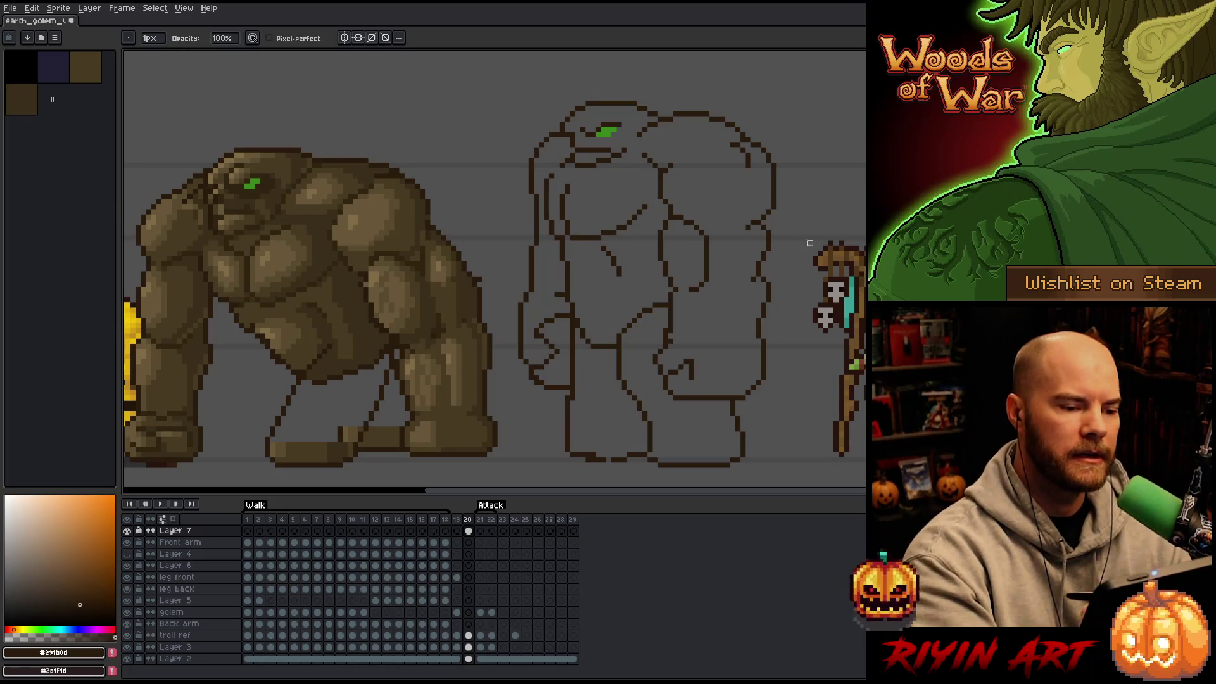
key("b")
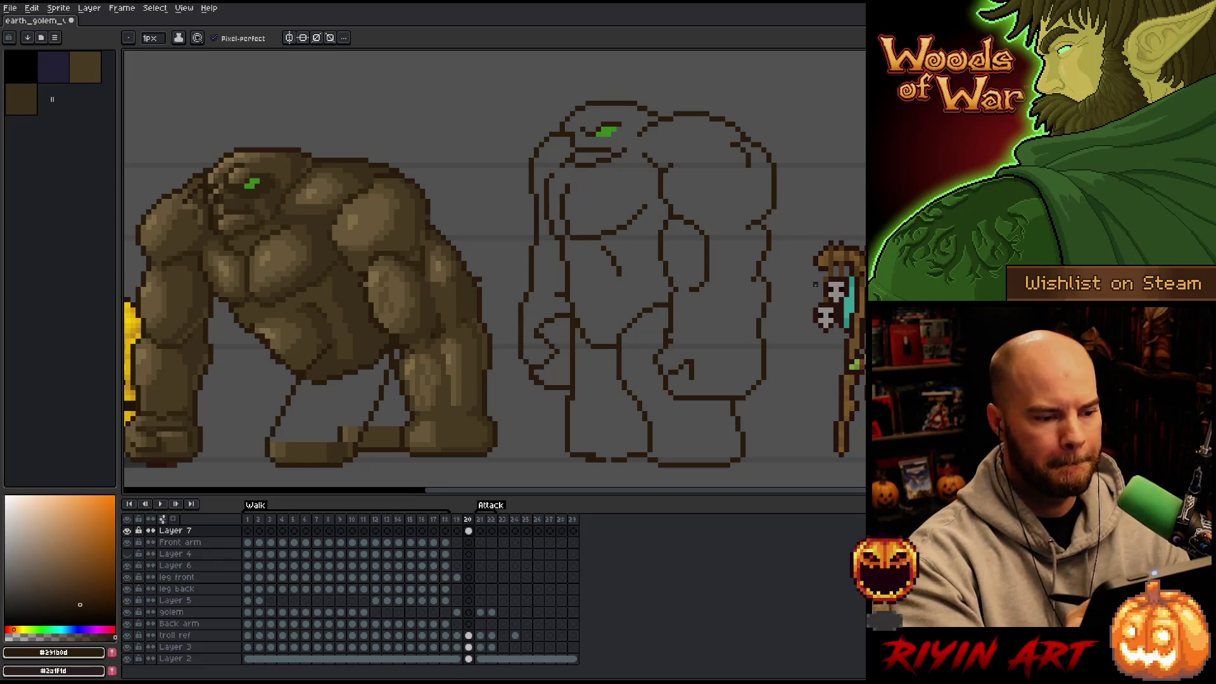
key("e")
mouse_move(630, 388)
left_mouse_down()
mouse_move(653, 462)
mouse_move(638, 412)
mouse_move(646, 457)
mouse_move(608, 459)
left_mouse_up()
key("b")
Step: Touch up stray pixels at the bottom of the sketch, undoing one change
key("e")
key("b")
key("ctrl+z")
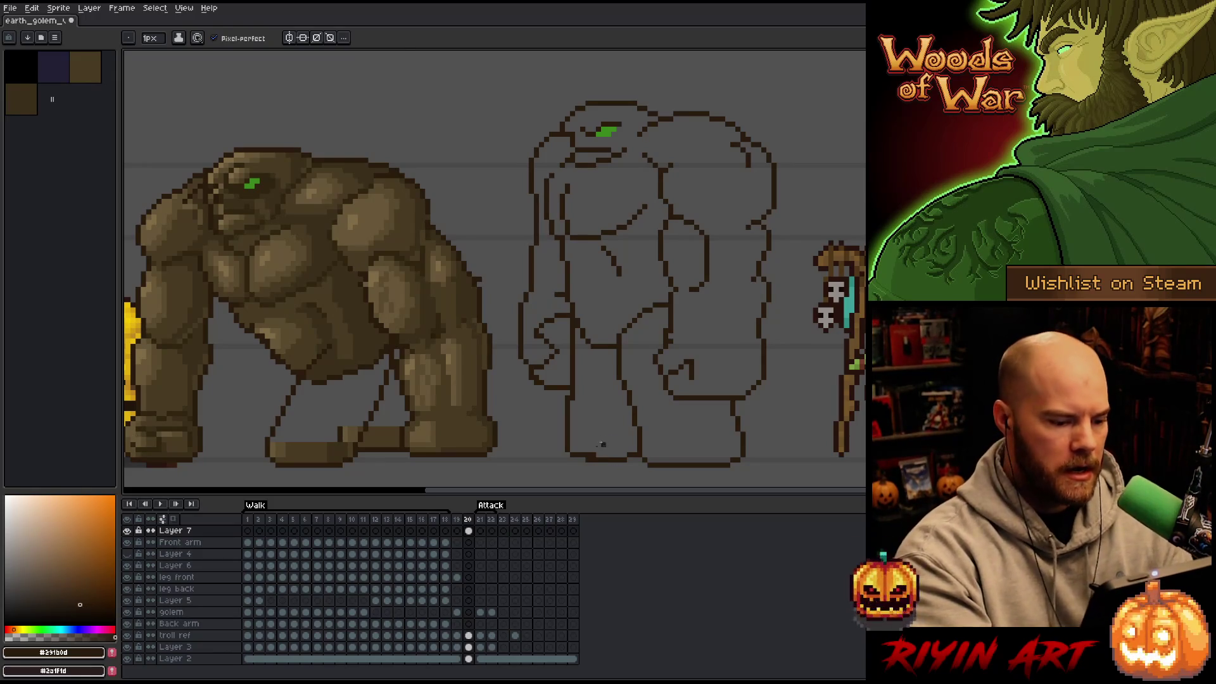
key("e")
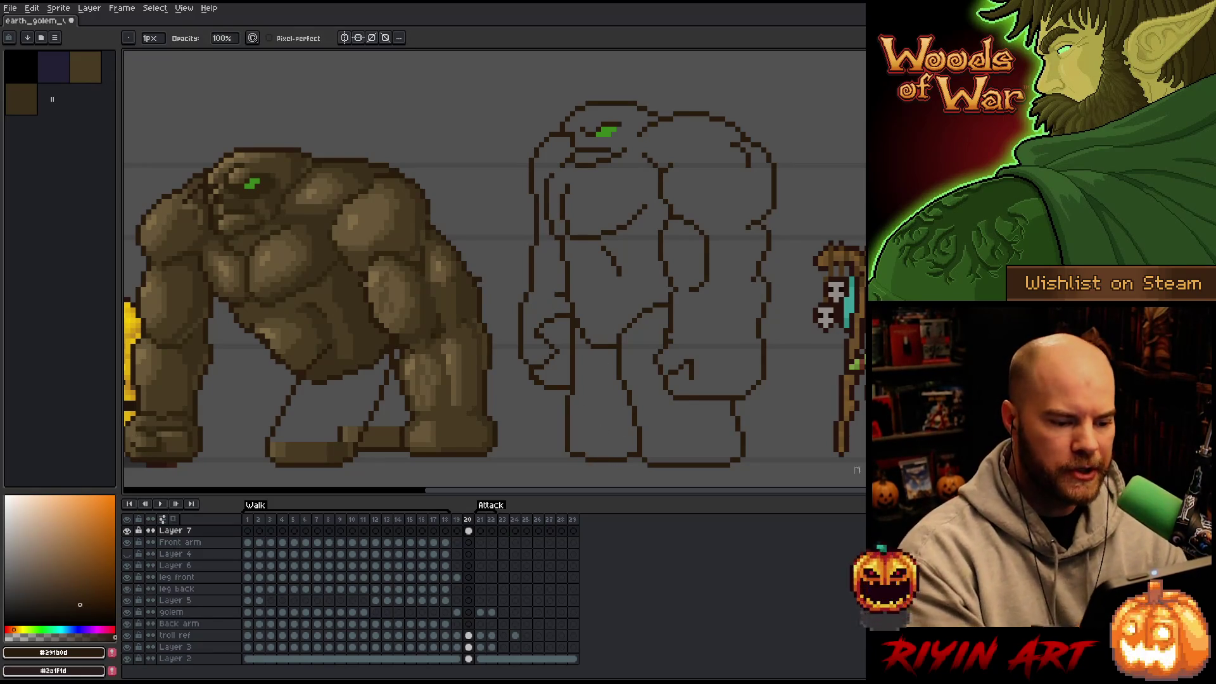
key("b")
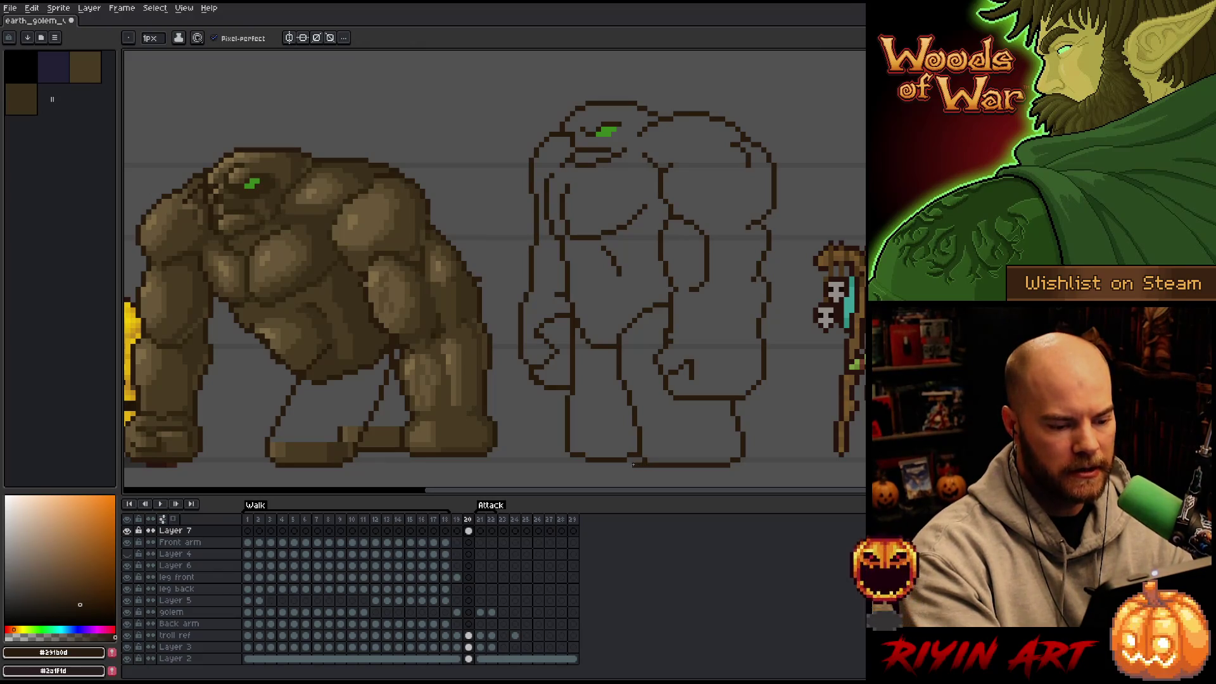
key("e")
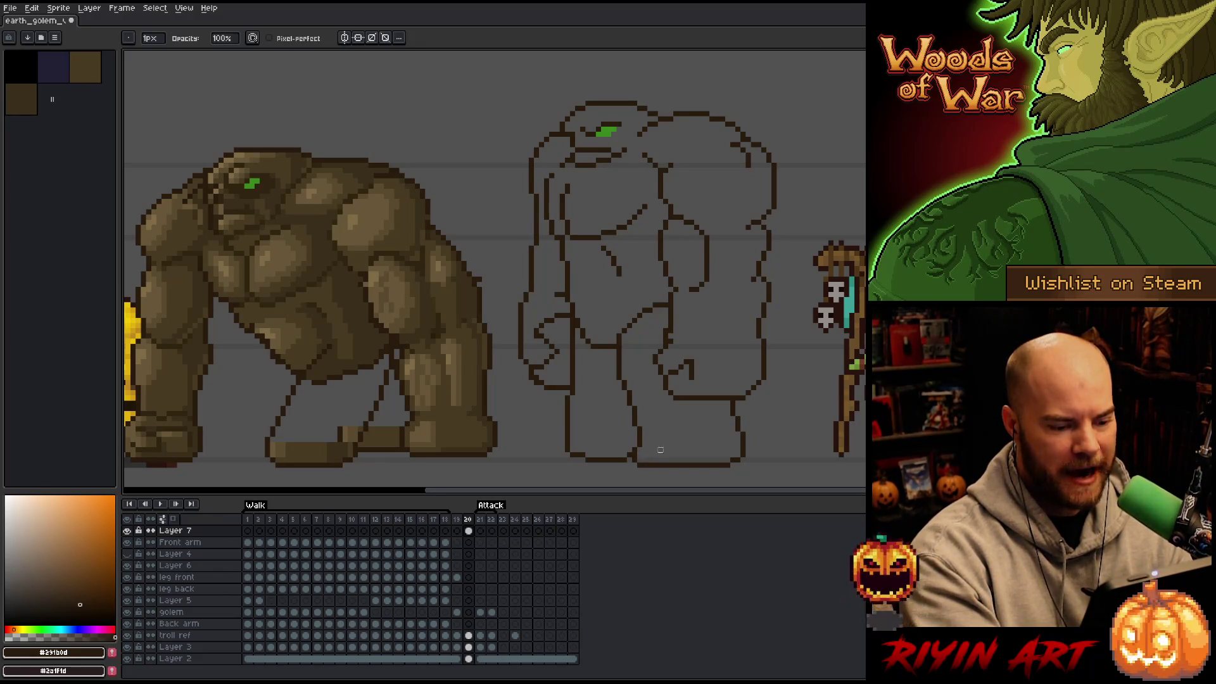
key("b")
Step: Redraw the left leg's lower outline, erase its old bottom edge, and box-select the leg bottom
left_click_drag(561, 446, 569, 453)
key("e")
left_click(568, 441)
key("b")
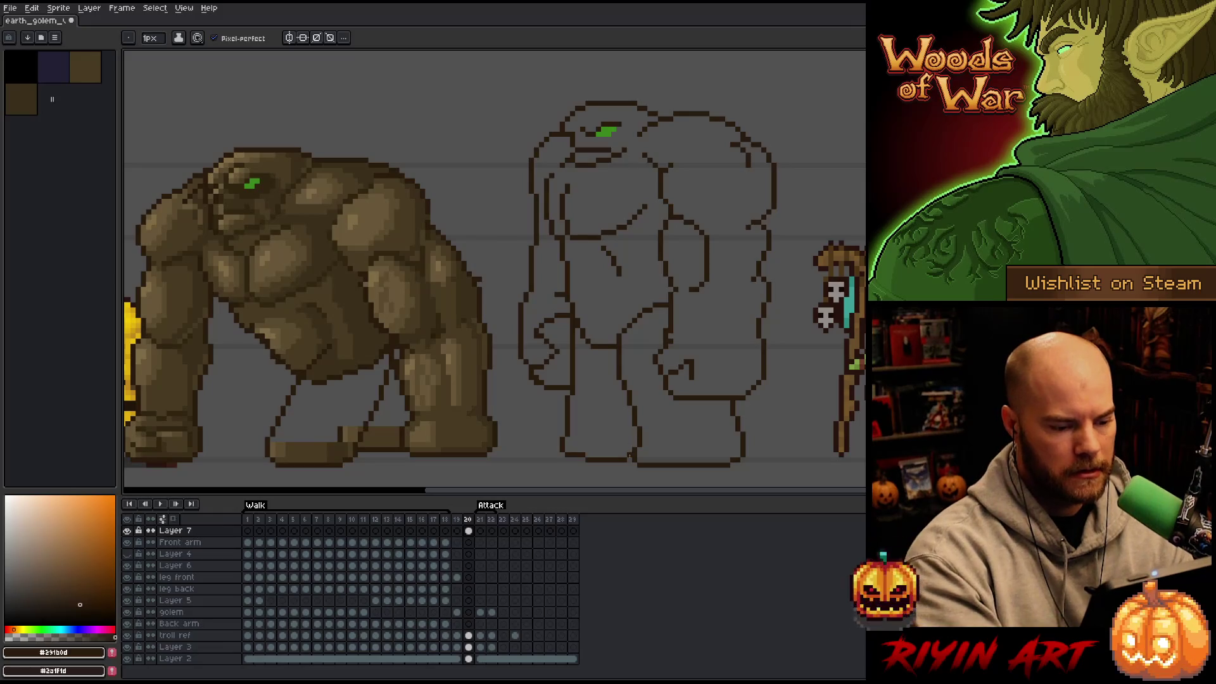
key("e")
mouse_move(630, 460)
left_mouse_down()
mouse_move(583, 455)
mouse_move(623, 455)
left_mouse_up()
key("b")
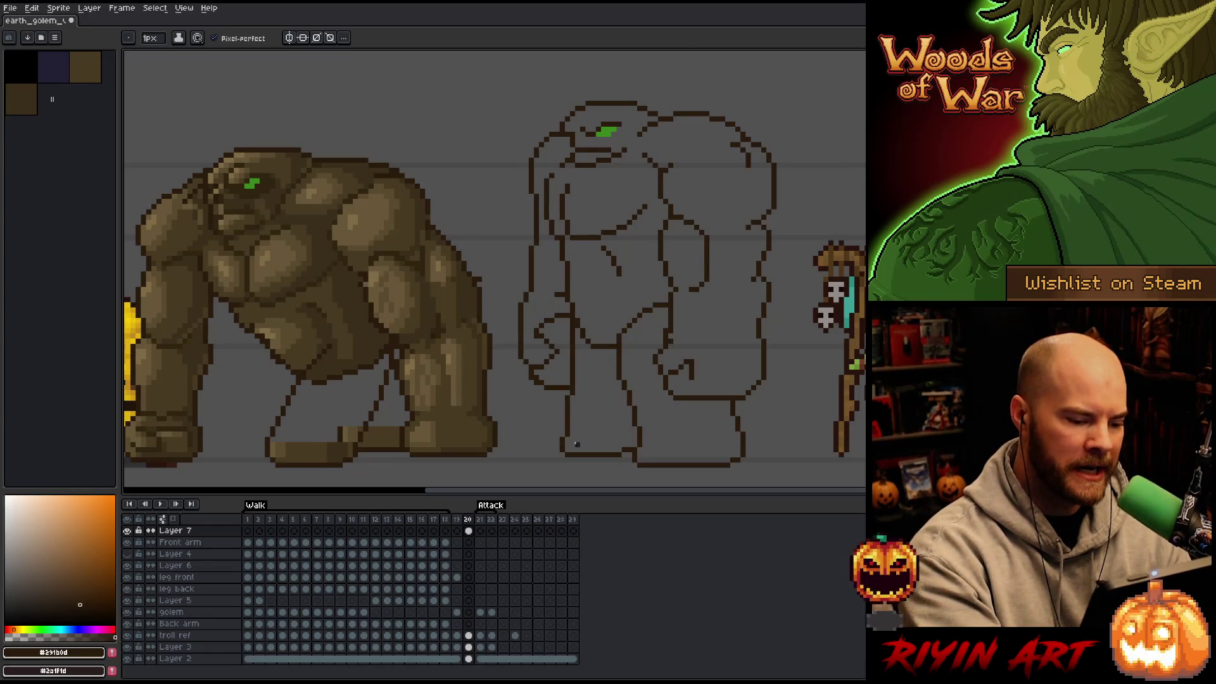
key("m")
left_click_drag(547, 419, 583, 469)
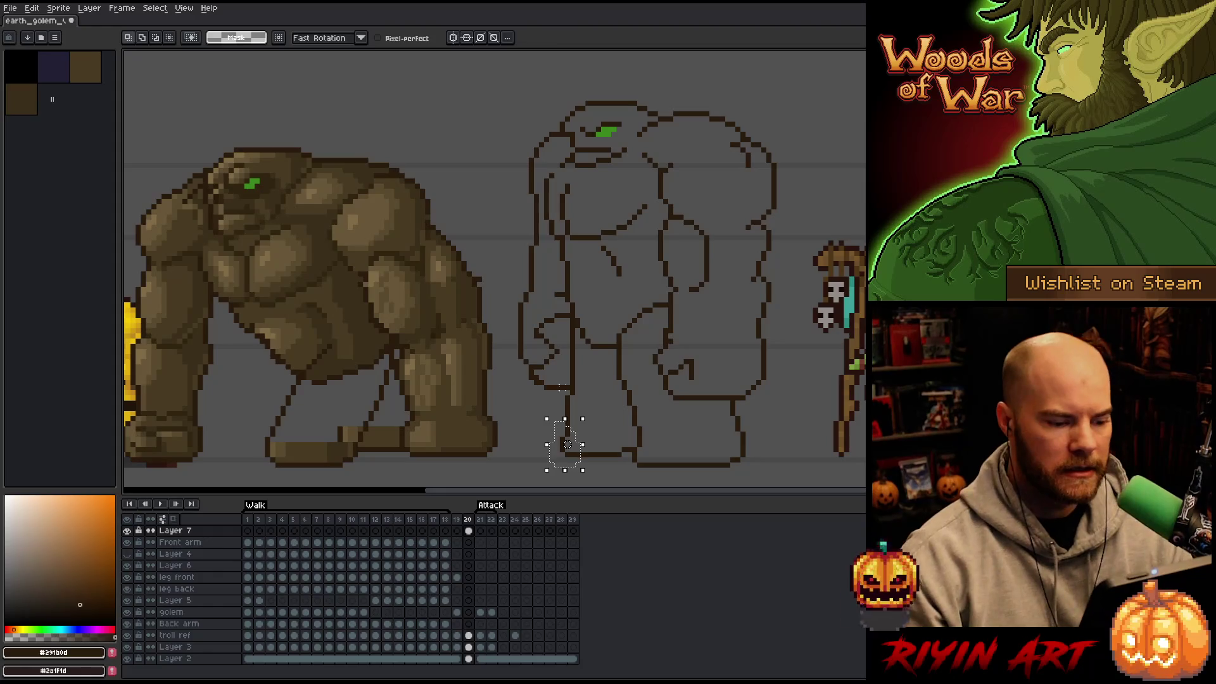
Step: Drop the leg-bottom selection and return to the Pencil
key("ctrl+d")
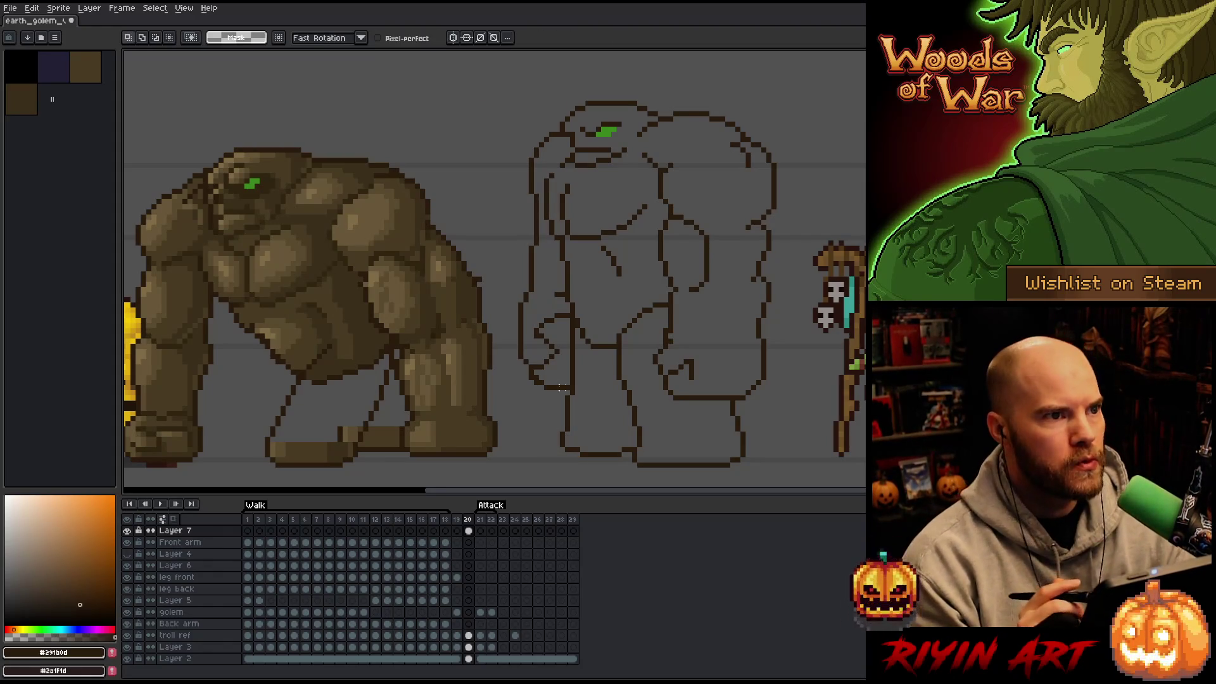
key("b")
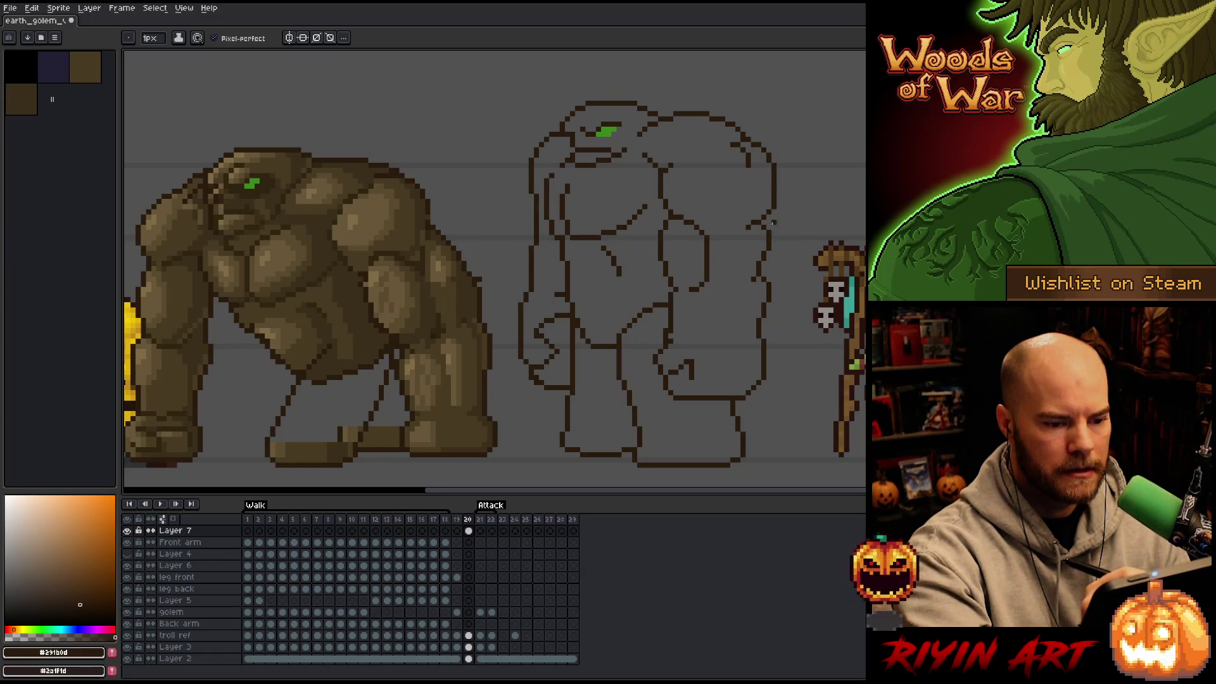
Step: Draw an outline segment down the right arm's outer edge
mouse_move(770, 222)
left_mouse_down()
mouse_move(774, 247)
mouse_move(753, 289)
mouse_move(767, 266)
mouse_move(762, 277)
left_mouse_up()
key("e")
key("b")
key("e")
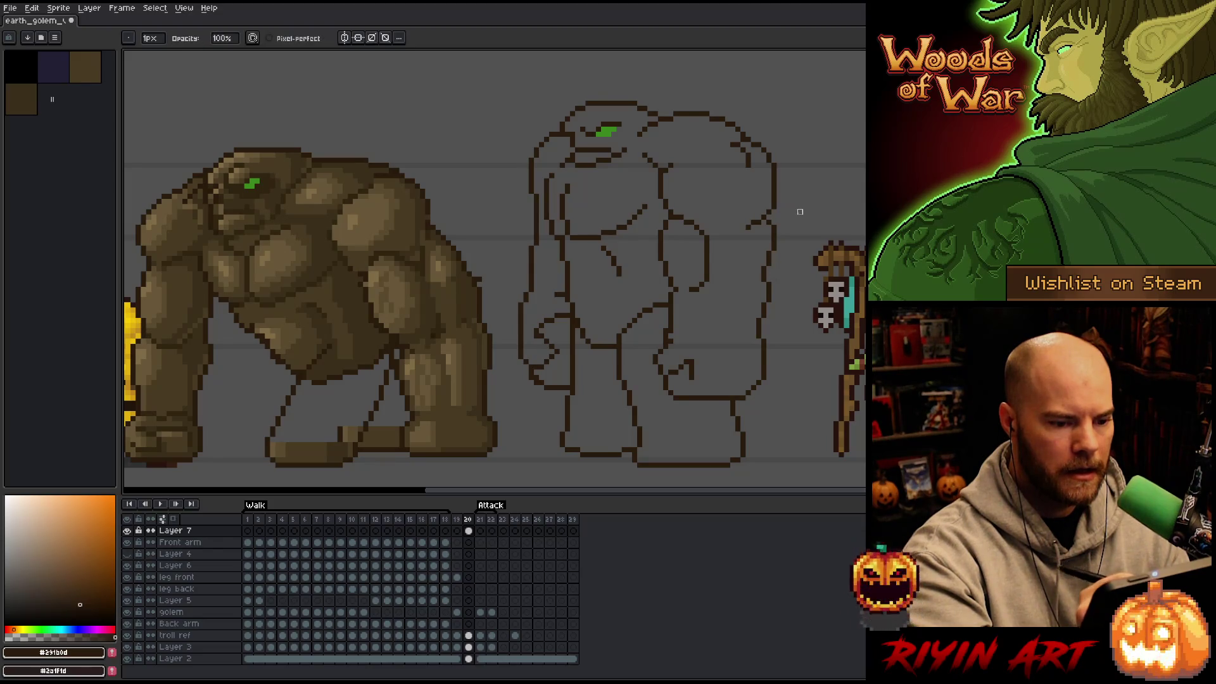
key("b")
key("e")
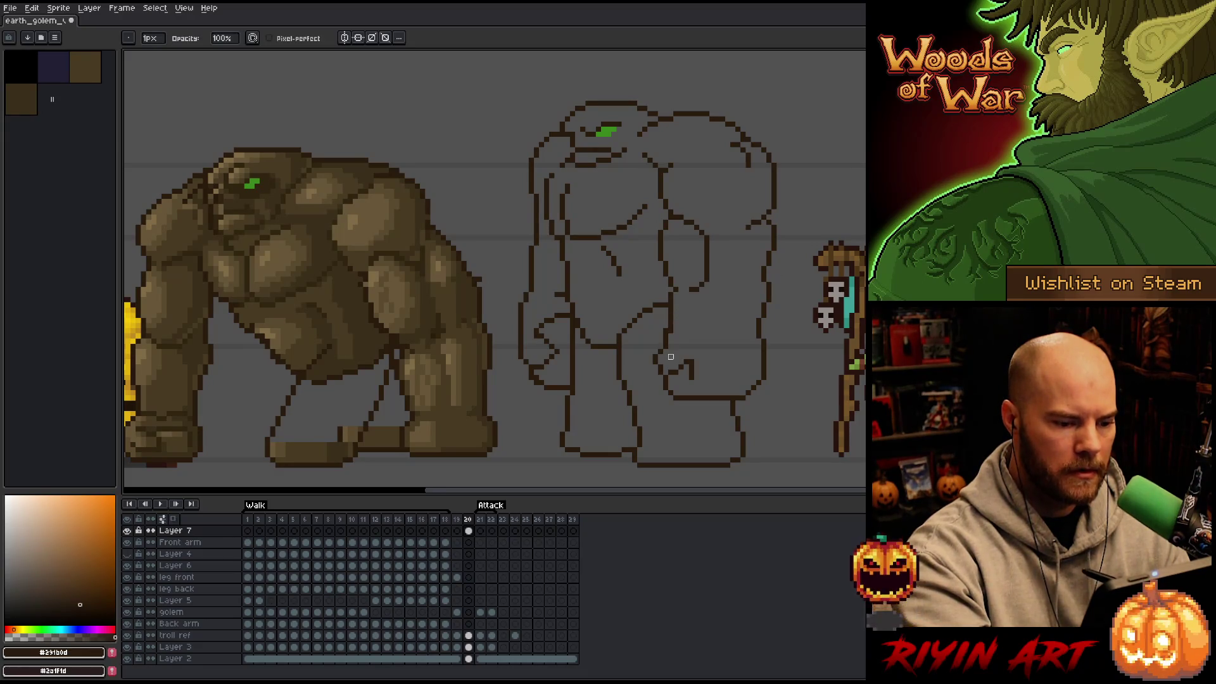
key("b")
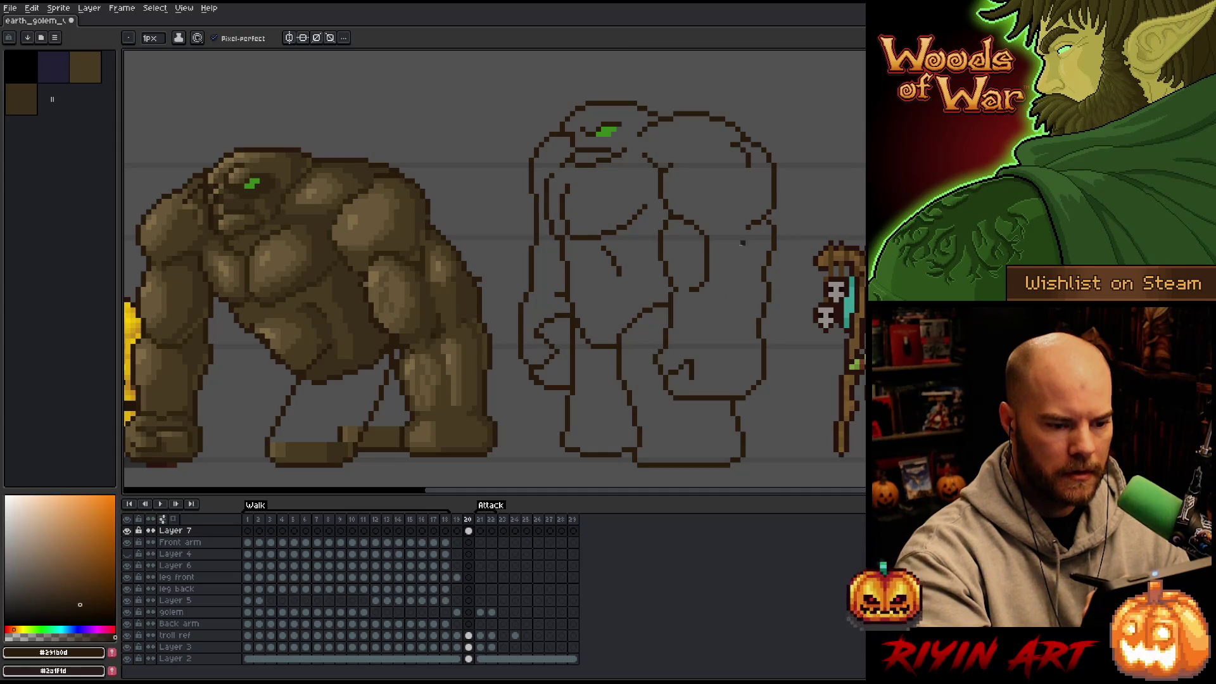
Step: Redraw a curved muscle line bulging across the right arm
mouse_move(712, 272)
left_mouse_down()
mouse_move(715, 243)
mouse_move(707, 271)
mouse_move(739, 227)
mouse_move(727, 266)
left_mouse_up()
key("e")
key("b")
key("ctrl+z")
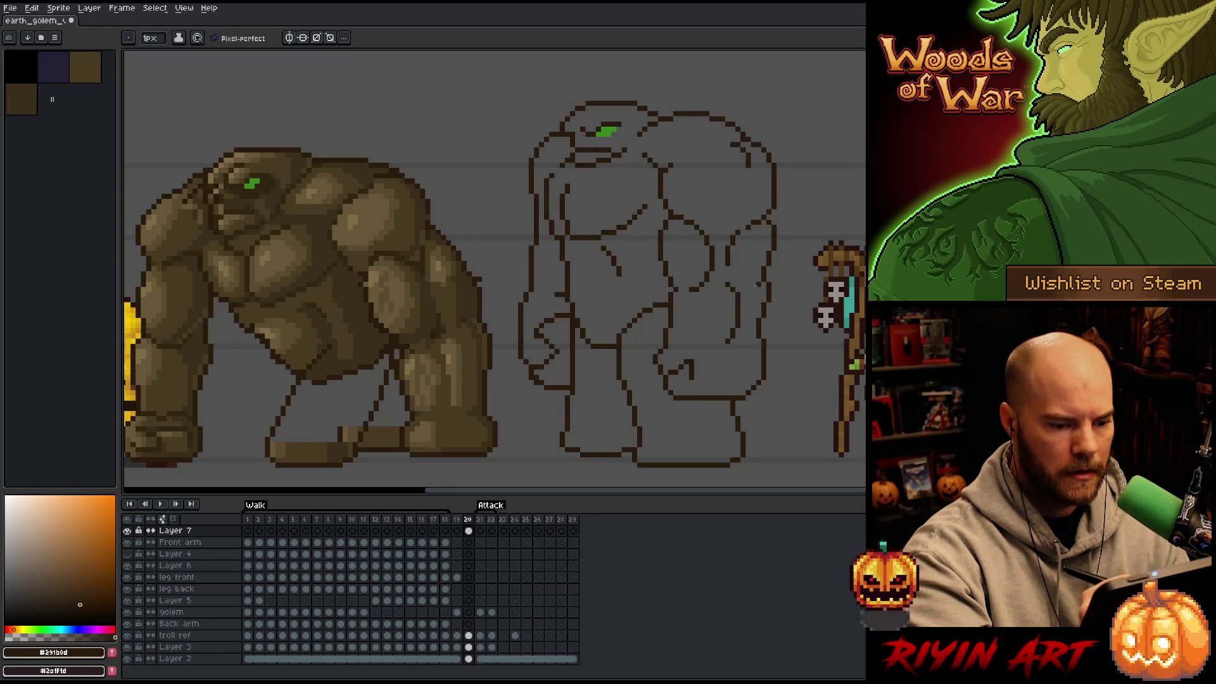
left_click_drag(723, 283, 744, 313)
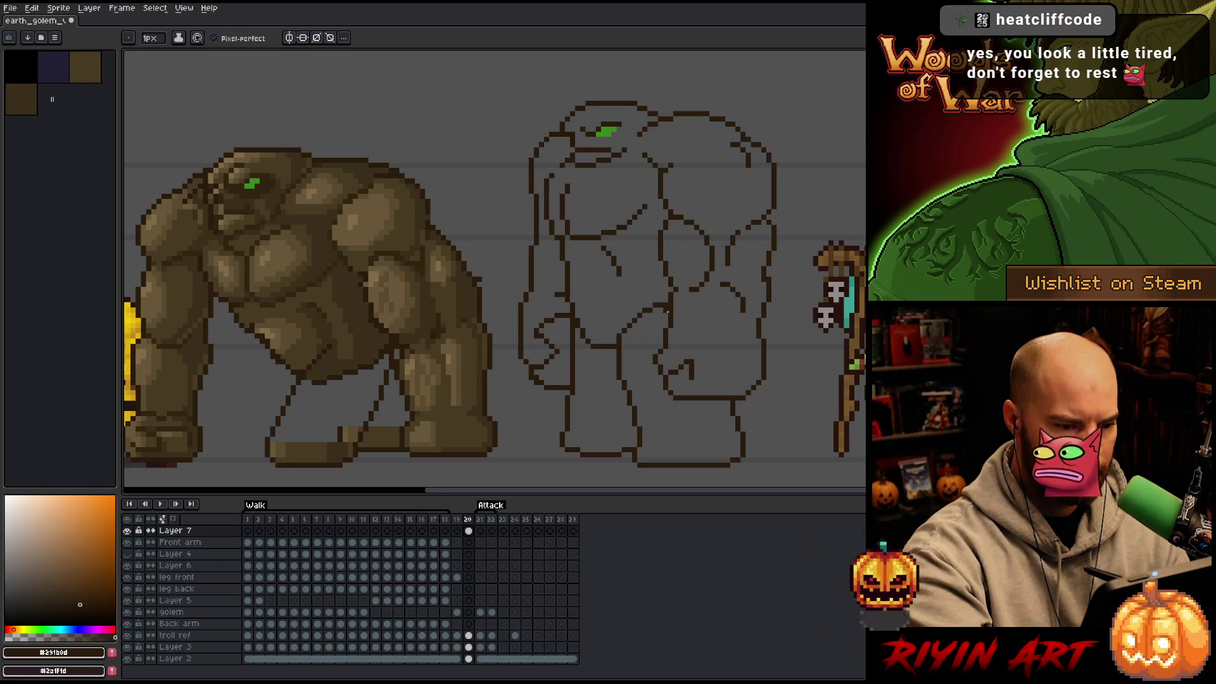
Step: Erase a short stray line on the torso and select the curved chest stroke
key("e")
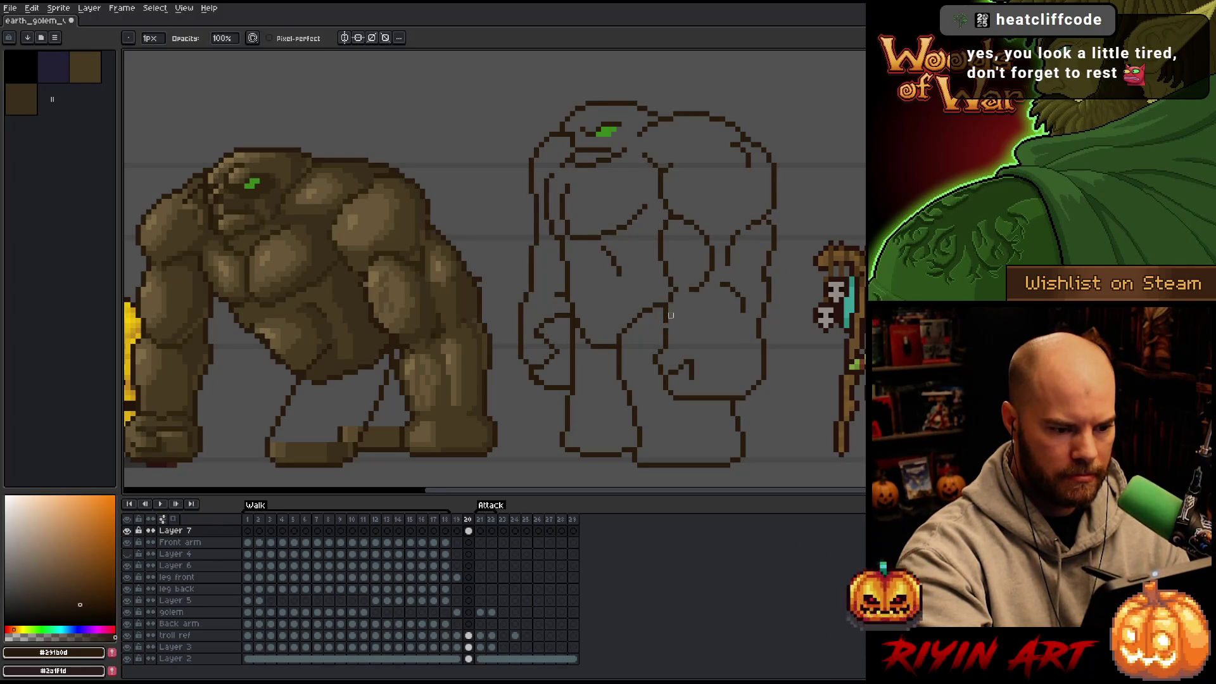
left_click_drag(671, 336, 666, 326)
key("b")
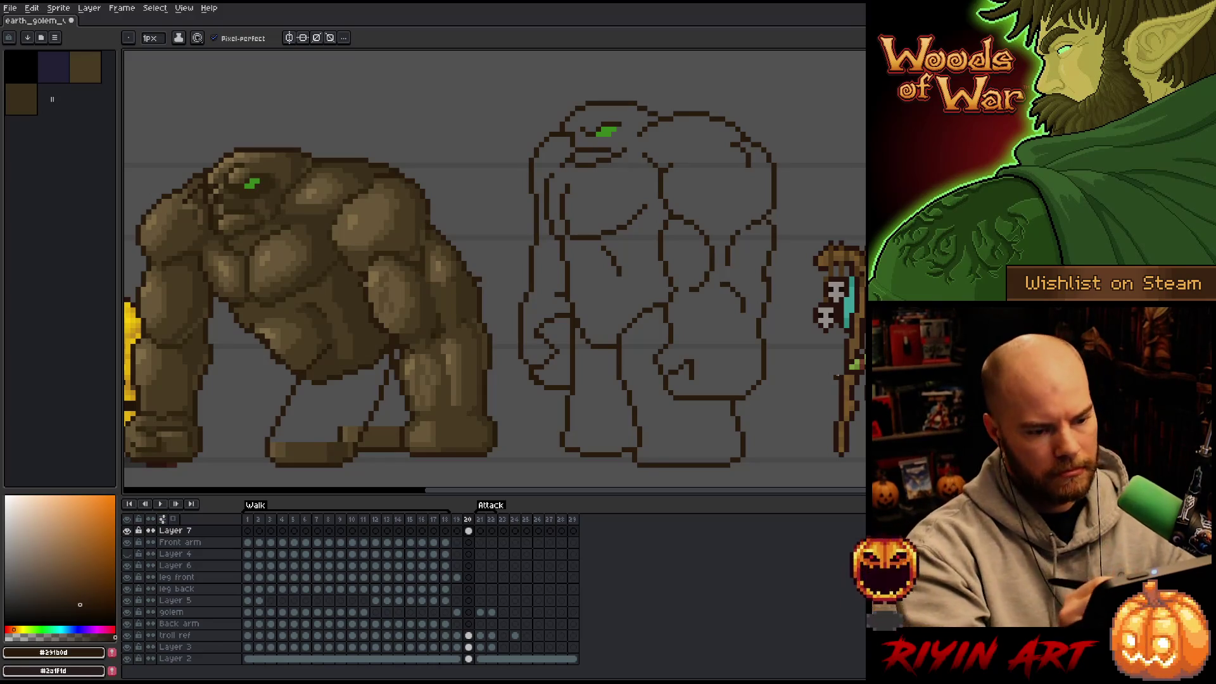
key("e")
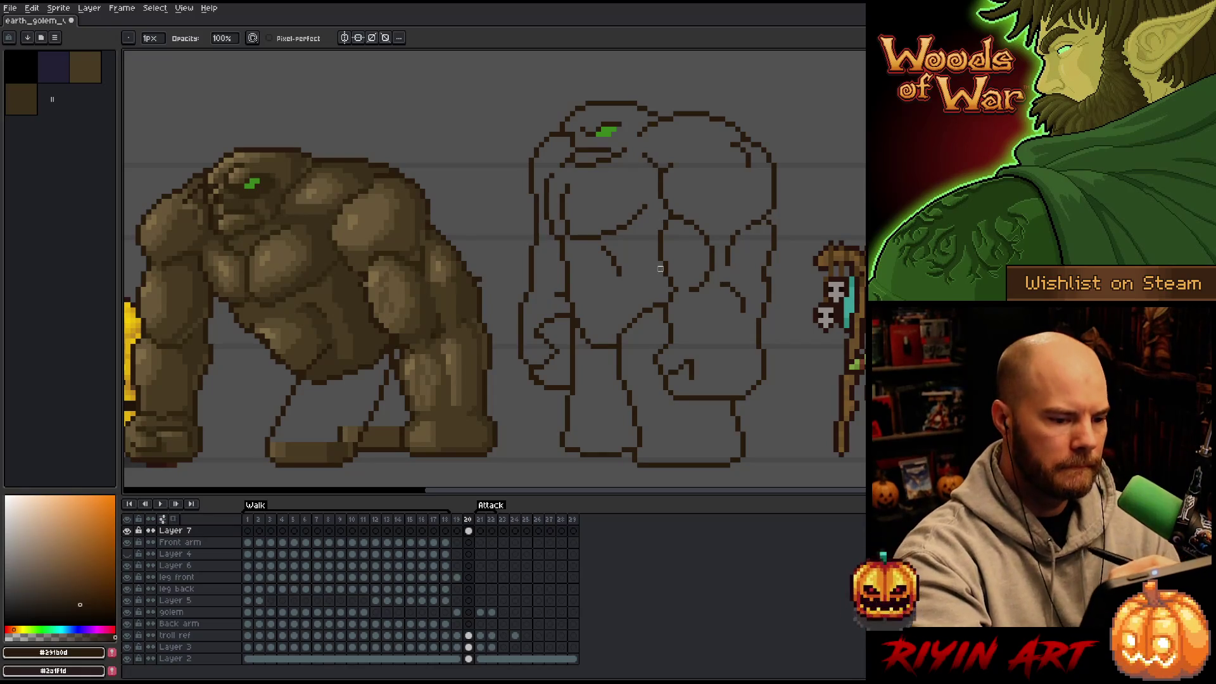
key("m")
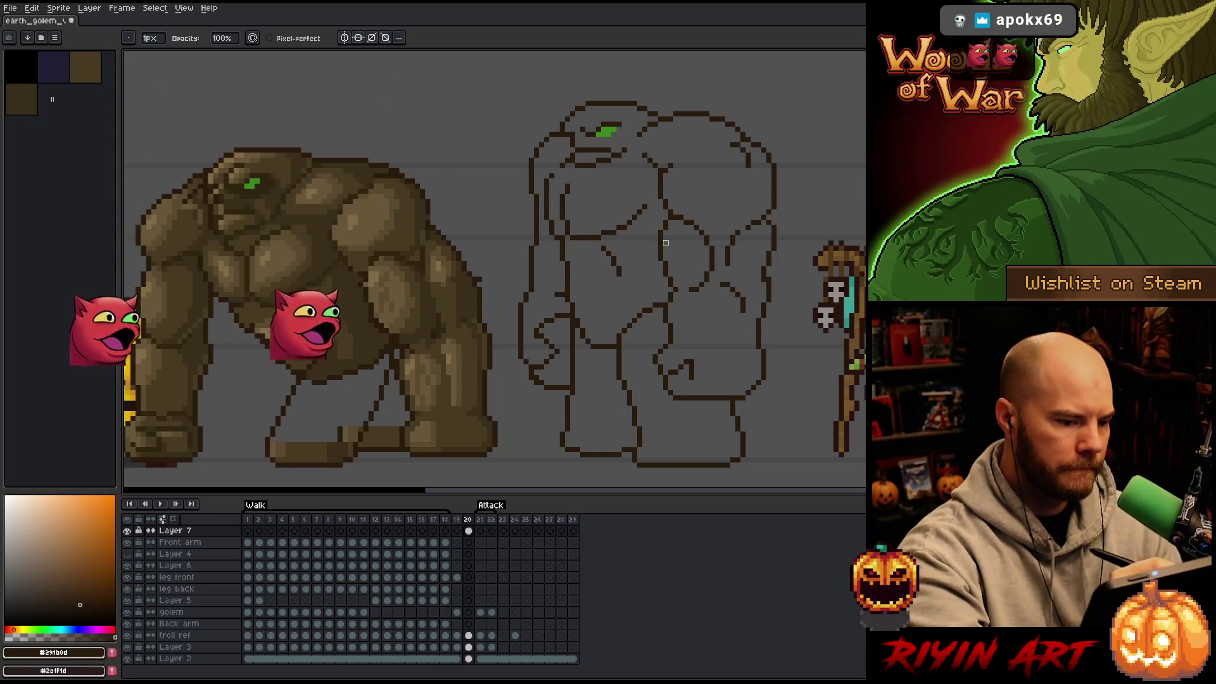
mouse_move(658, 237)
left_mouse_down()
mouse_move(662, 278)
mouse_move(658, 257)
left_mouse_up()
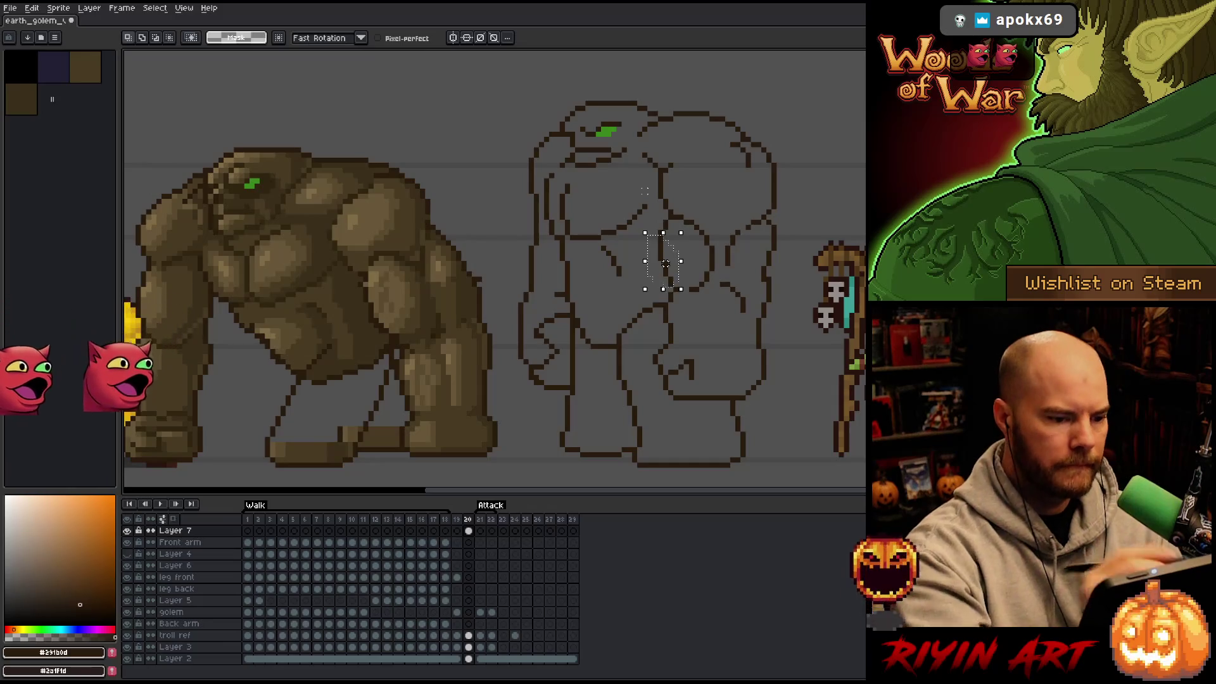
Step: Delete the old chest stroke and reposition the curved line running down the chest
key("Delete")
key("b")
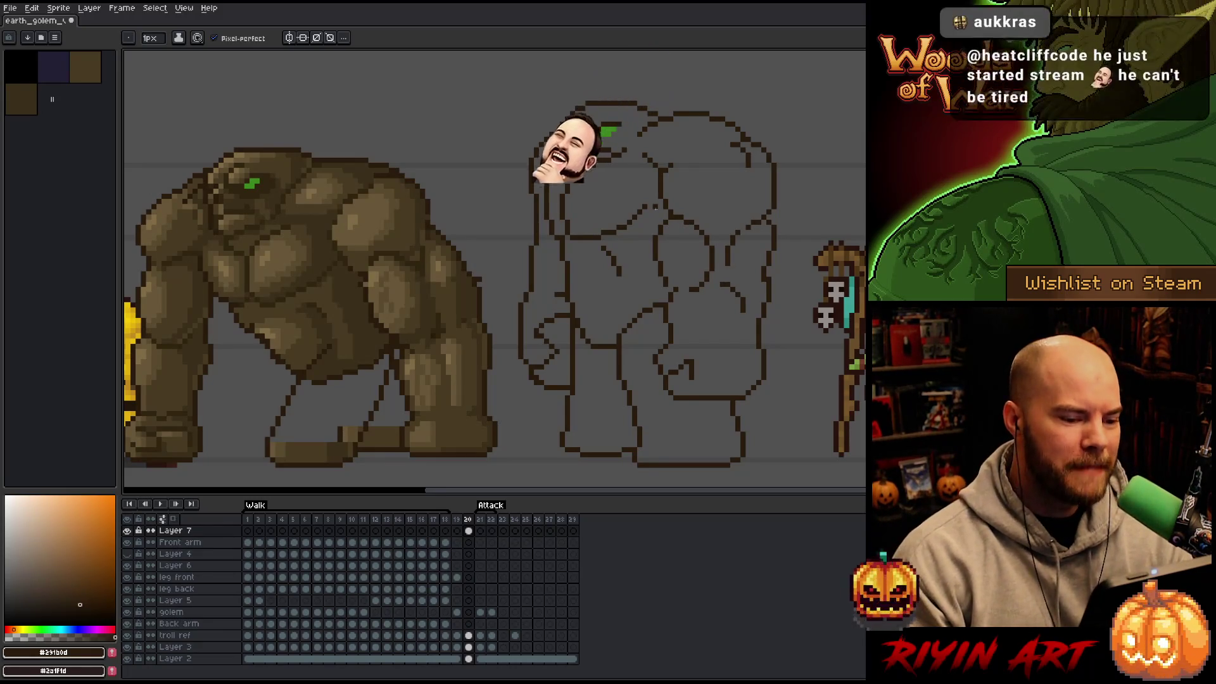
key("e")
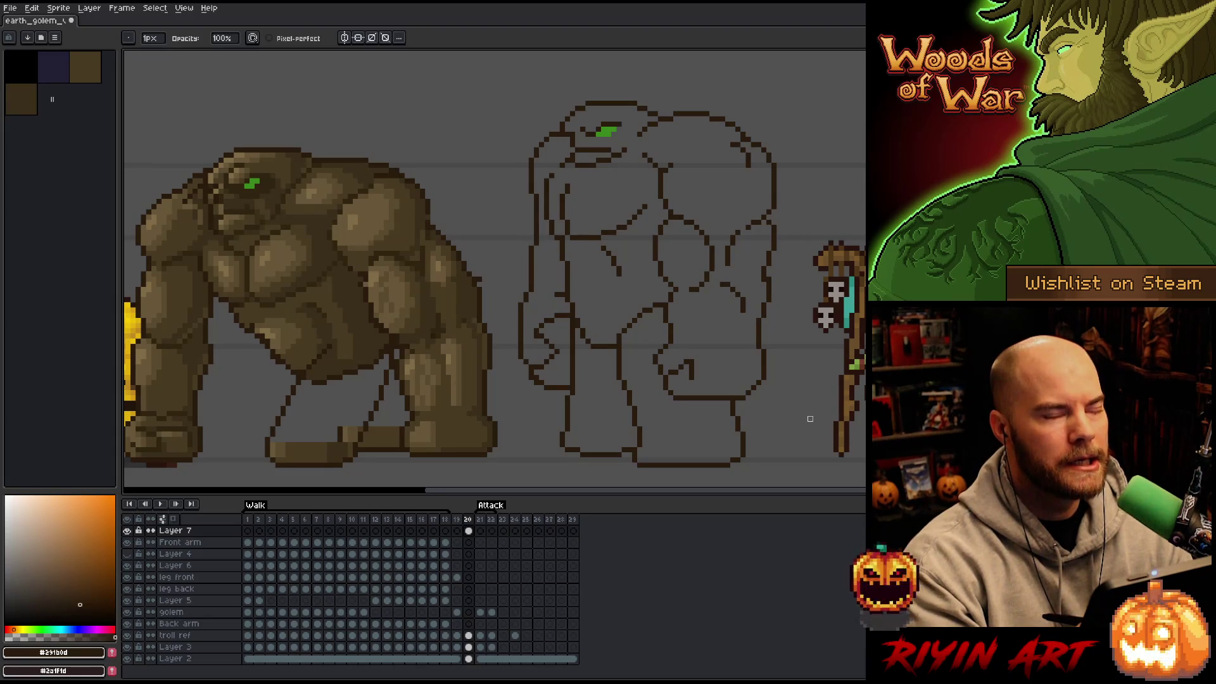
key("m")
mouse_move(659, 221)
left_mouse_down()
mouse_move(671, 218)
mouse_move(679, 259)
mouse_move(681, 286)
mouse_move(665, 293)
left_mouse_up()
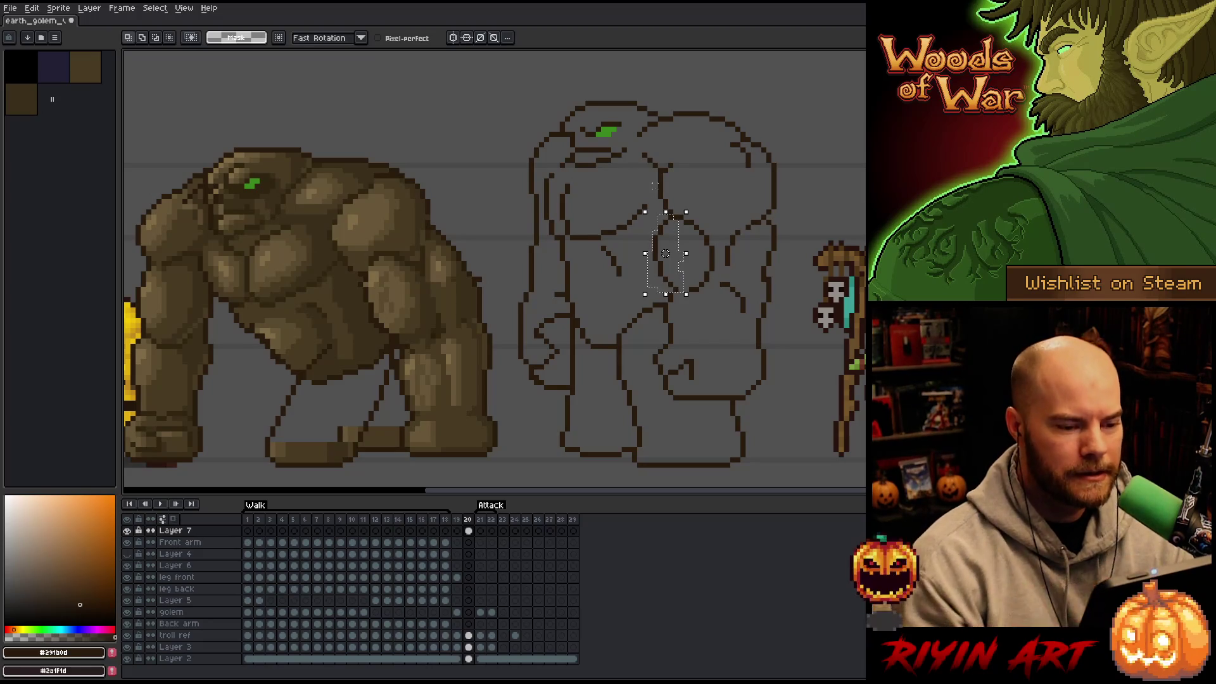
key("Return")
key("ctrl+d")
key("b")
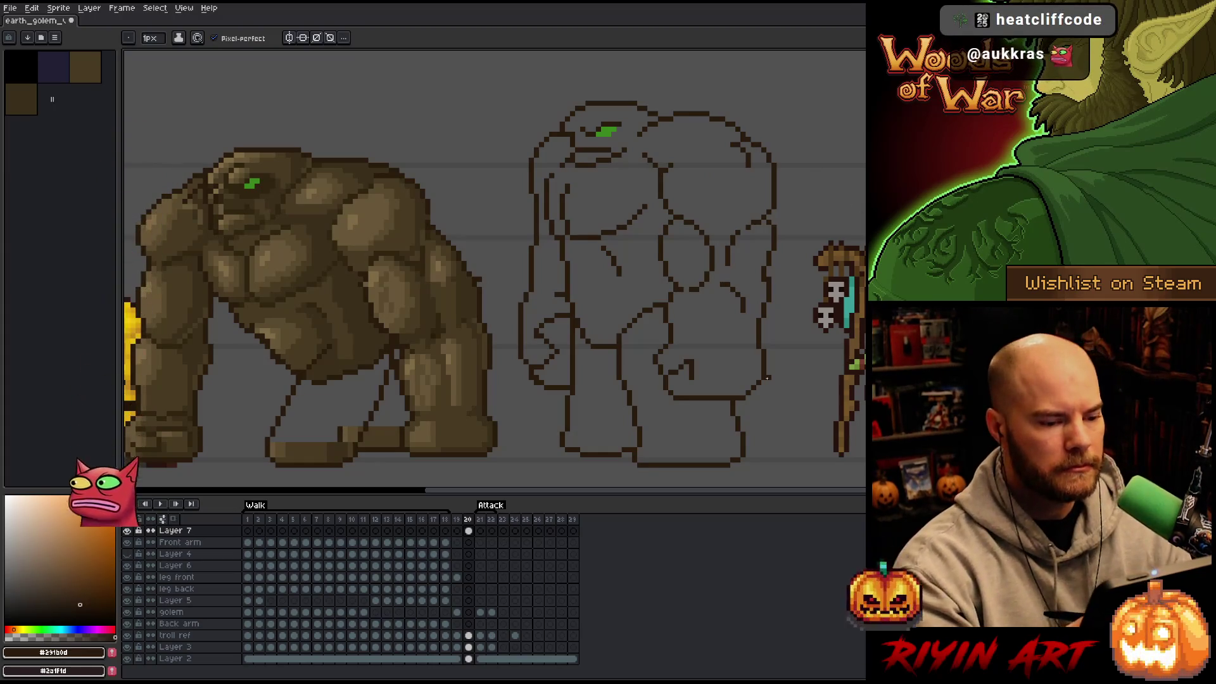
Step: Save the sprite and erase a stray pixel on the head outline
key("ctrl+s")
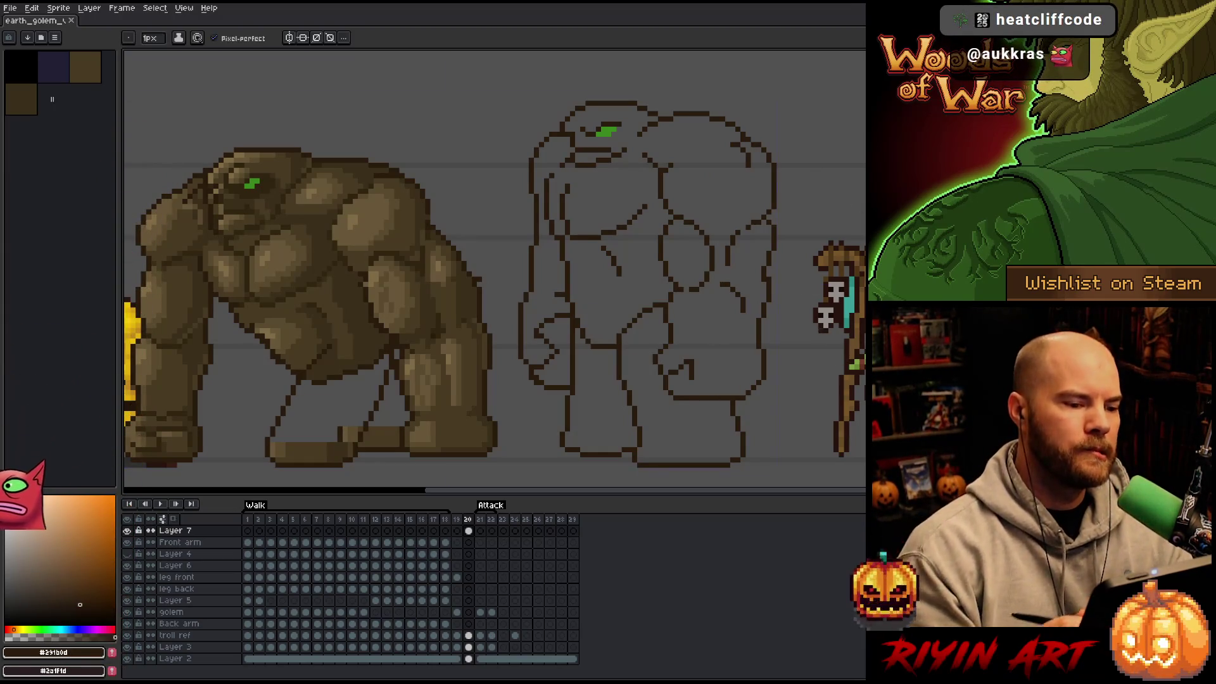
key("b")
left_click(562, 134)
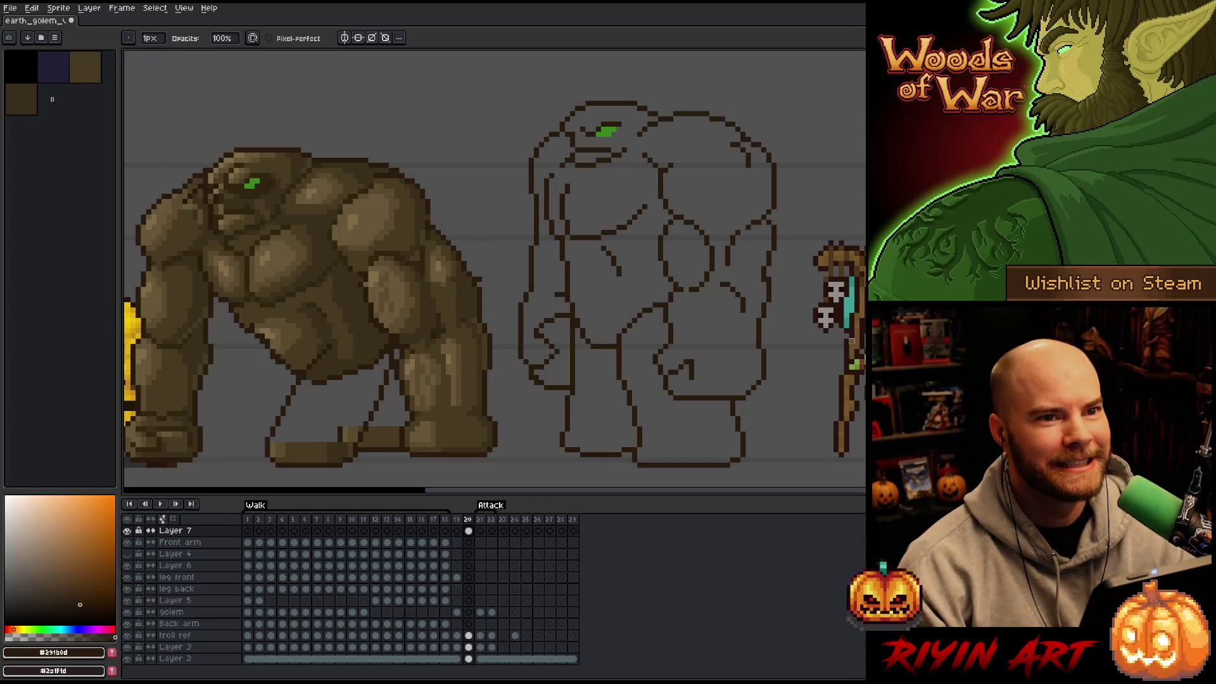
Step: Save the sprite, then add a single pixel to the sketch's right outline
key("ctrl+s")
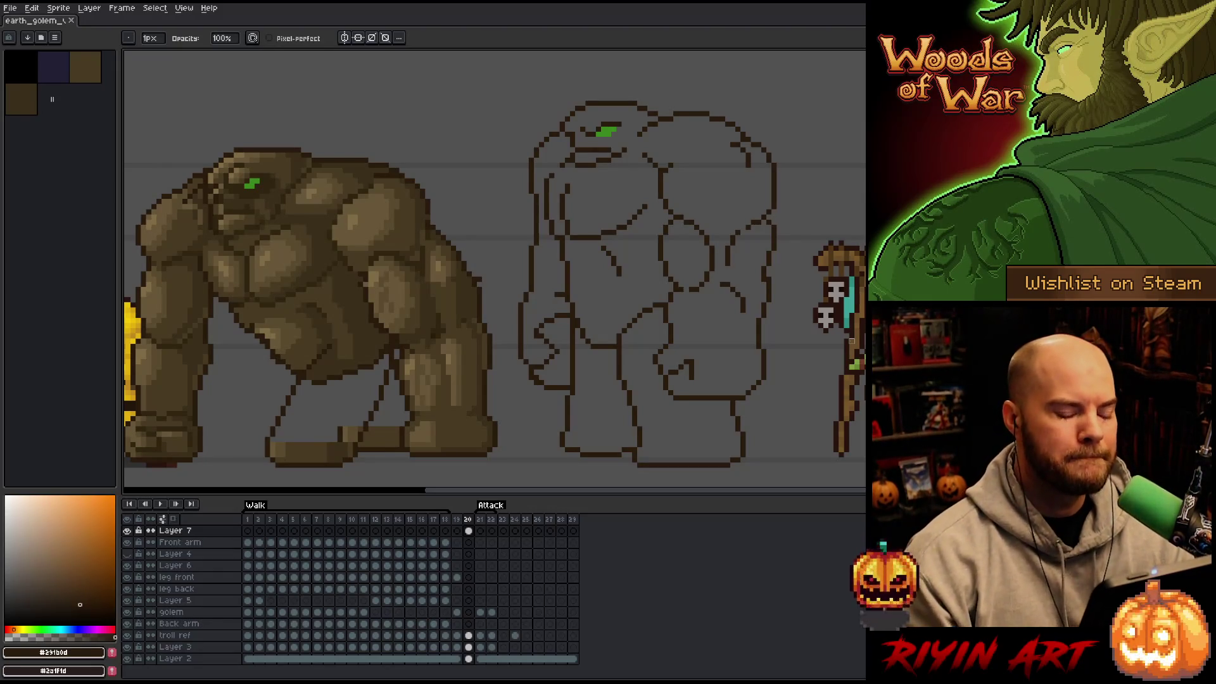
left_click(764, 279)
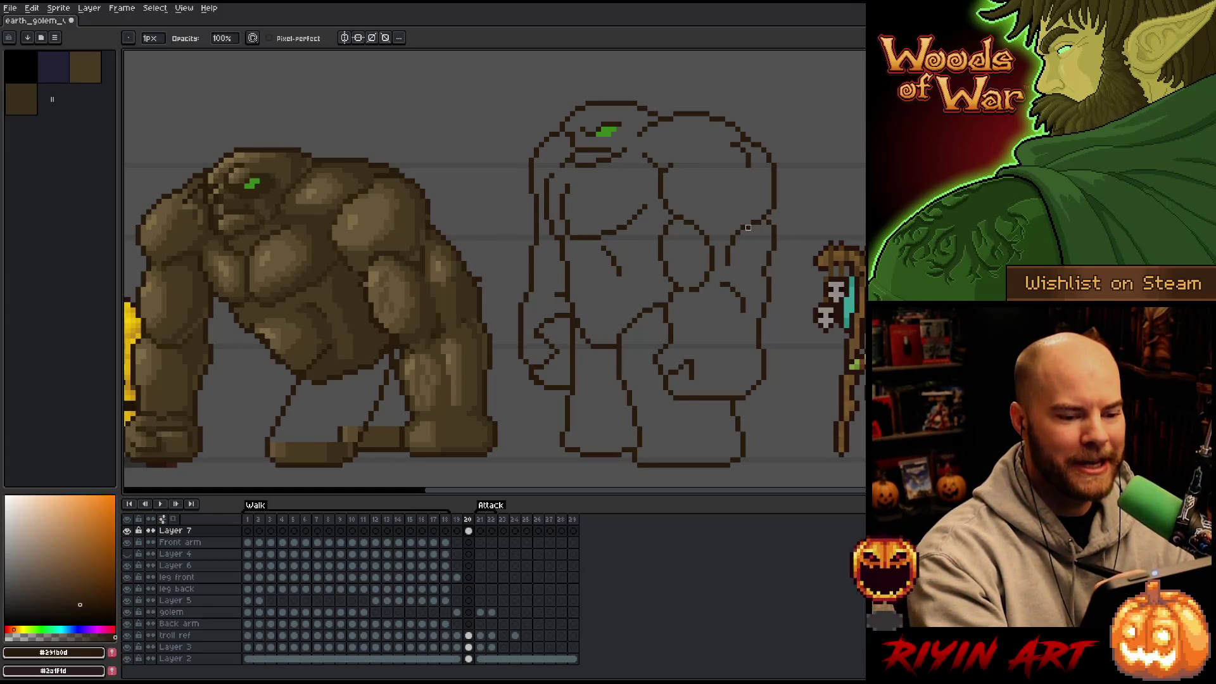
key("e")
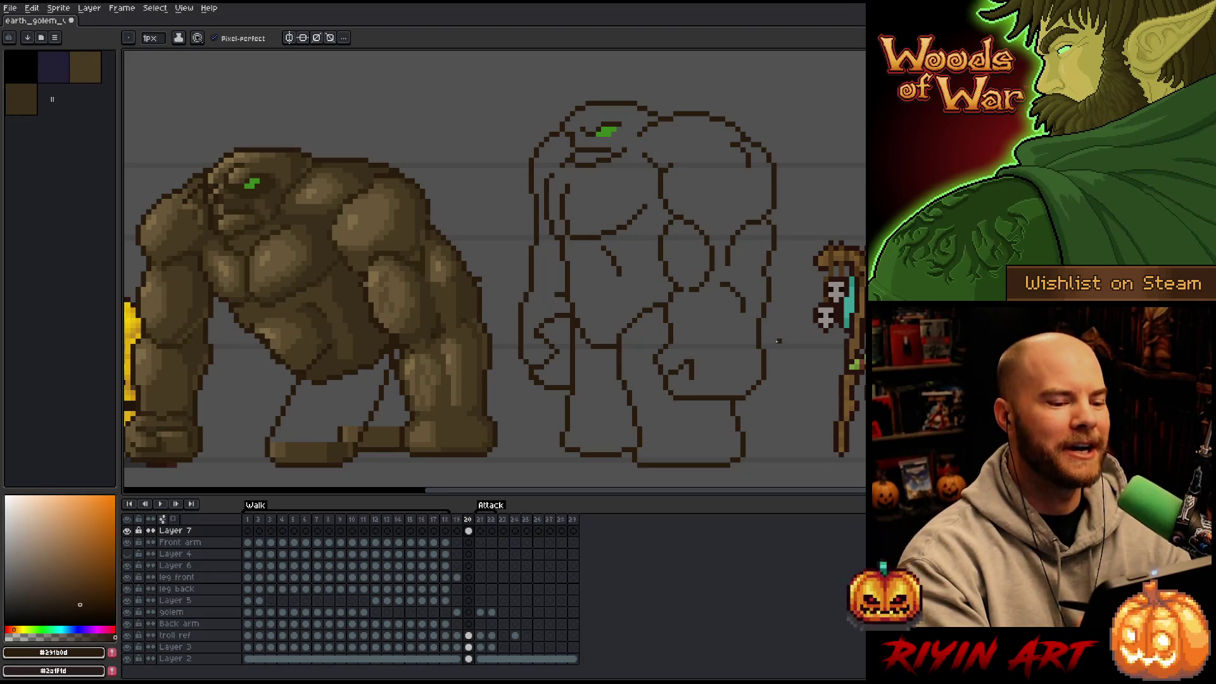
key("b")
key("e")
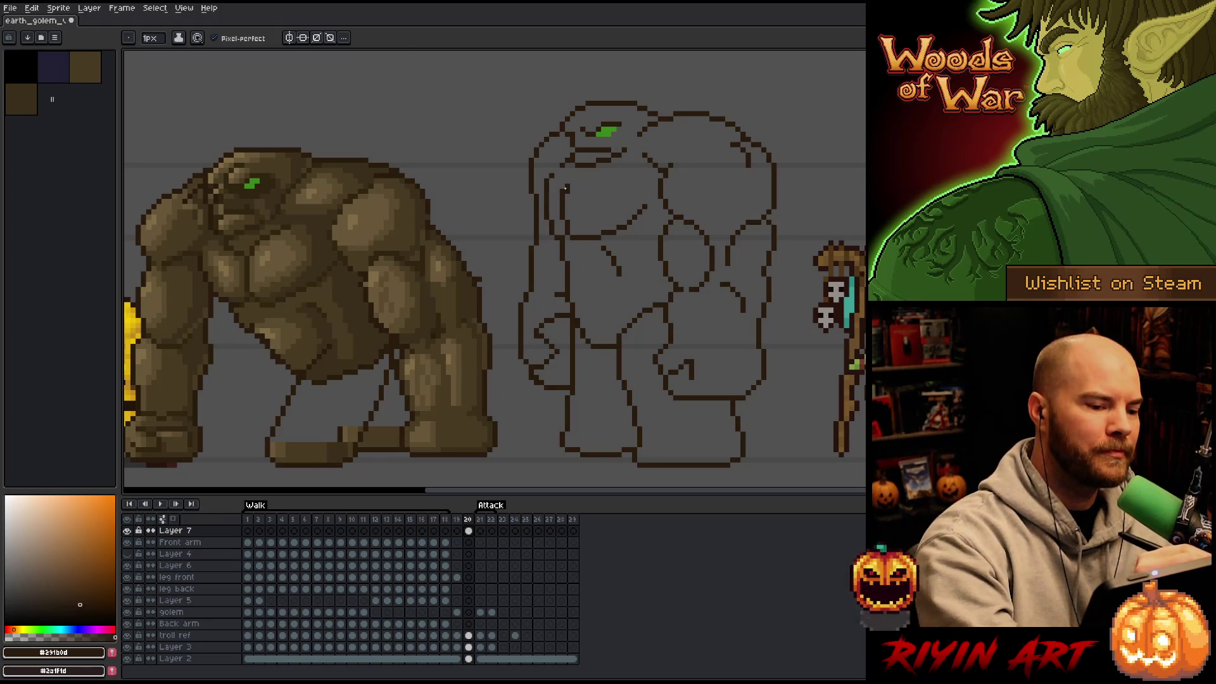
key("e")
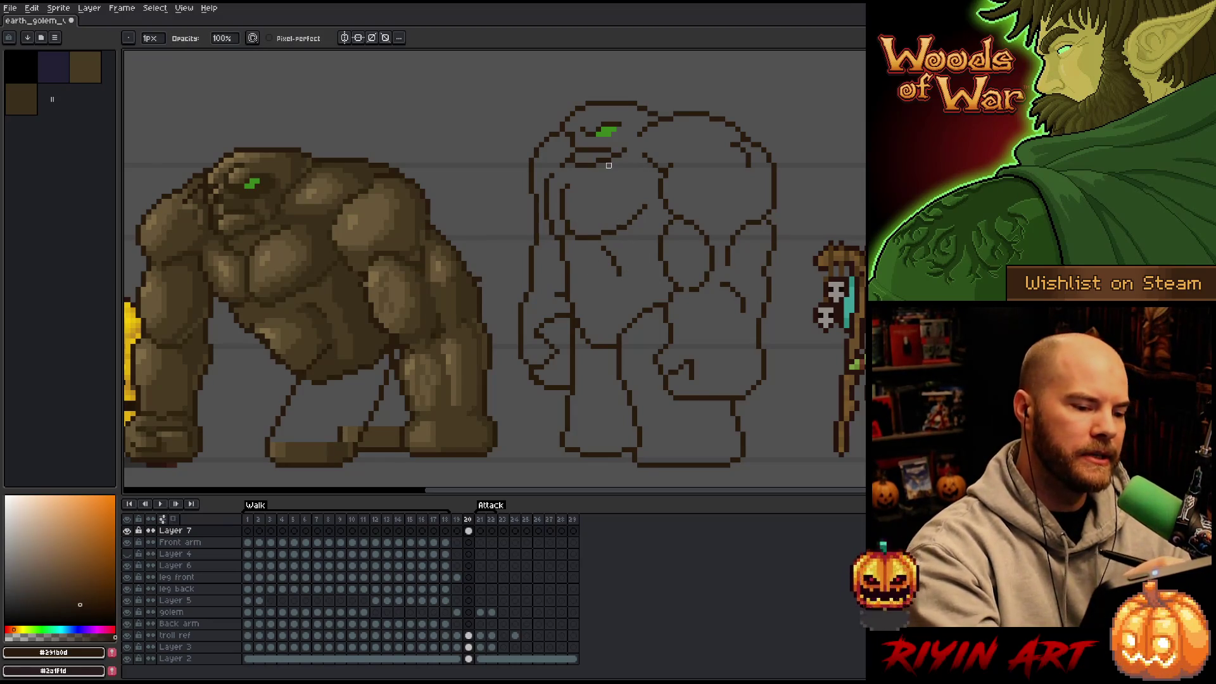
key("v")
key("b")
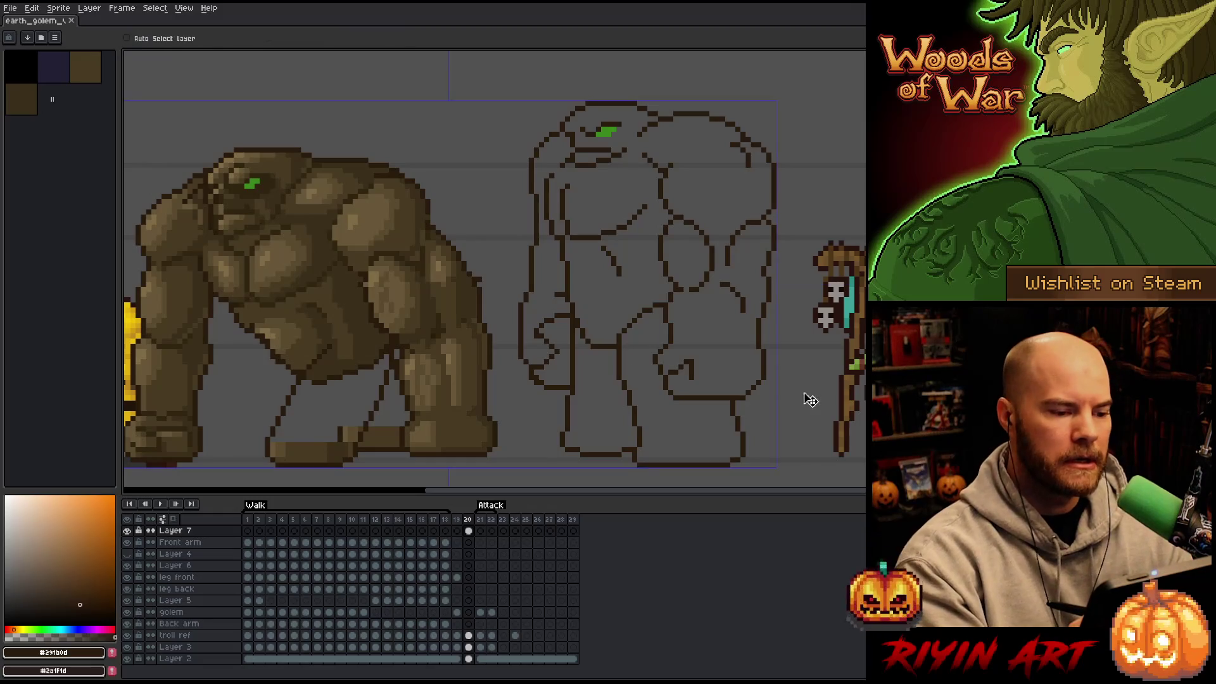
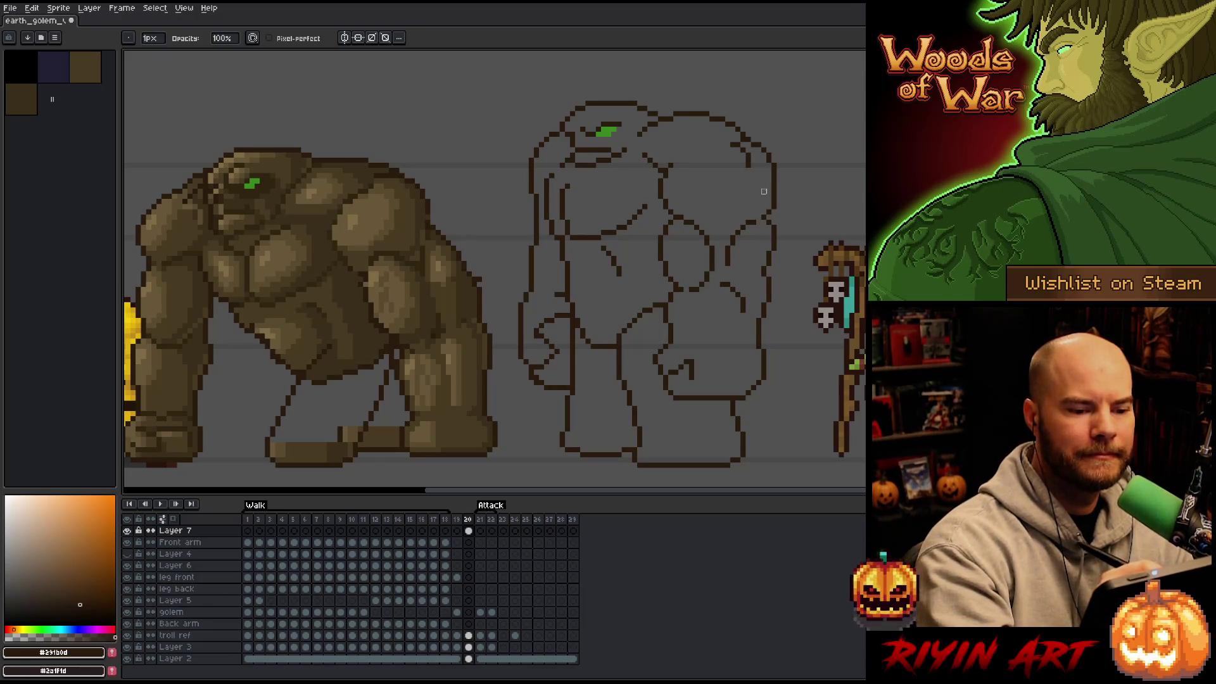
Step: Touch up pixels with the eraser and pencil, then save the sprite
key("e")
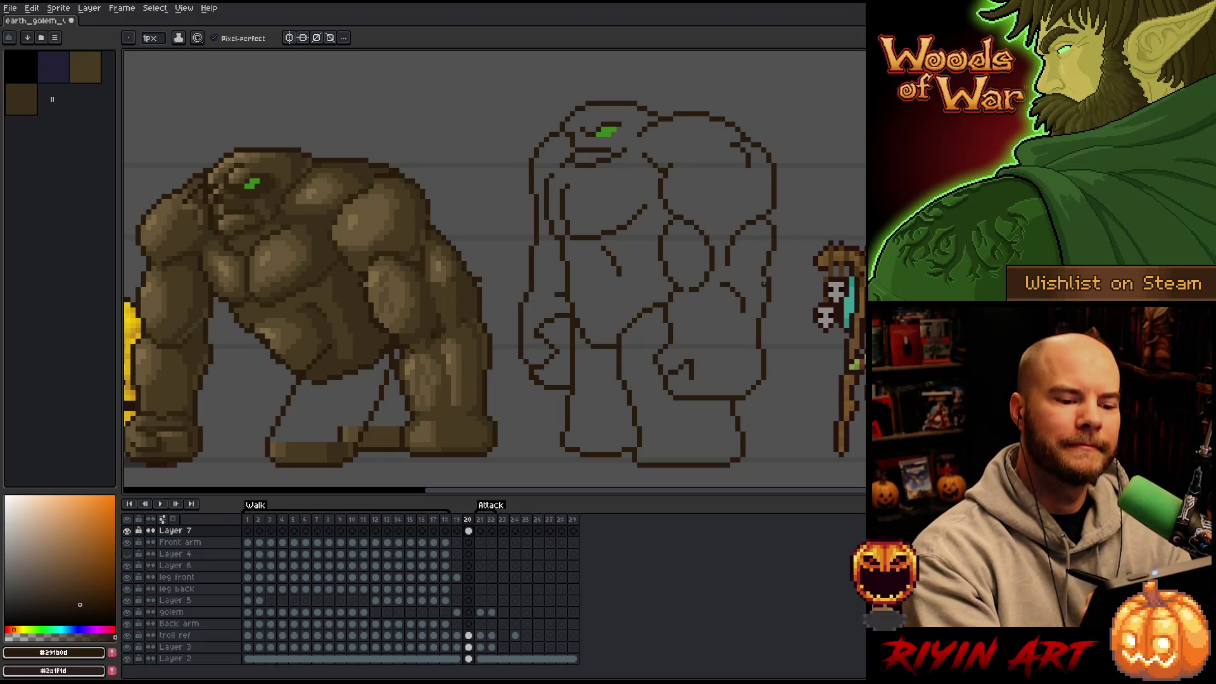
key("b")
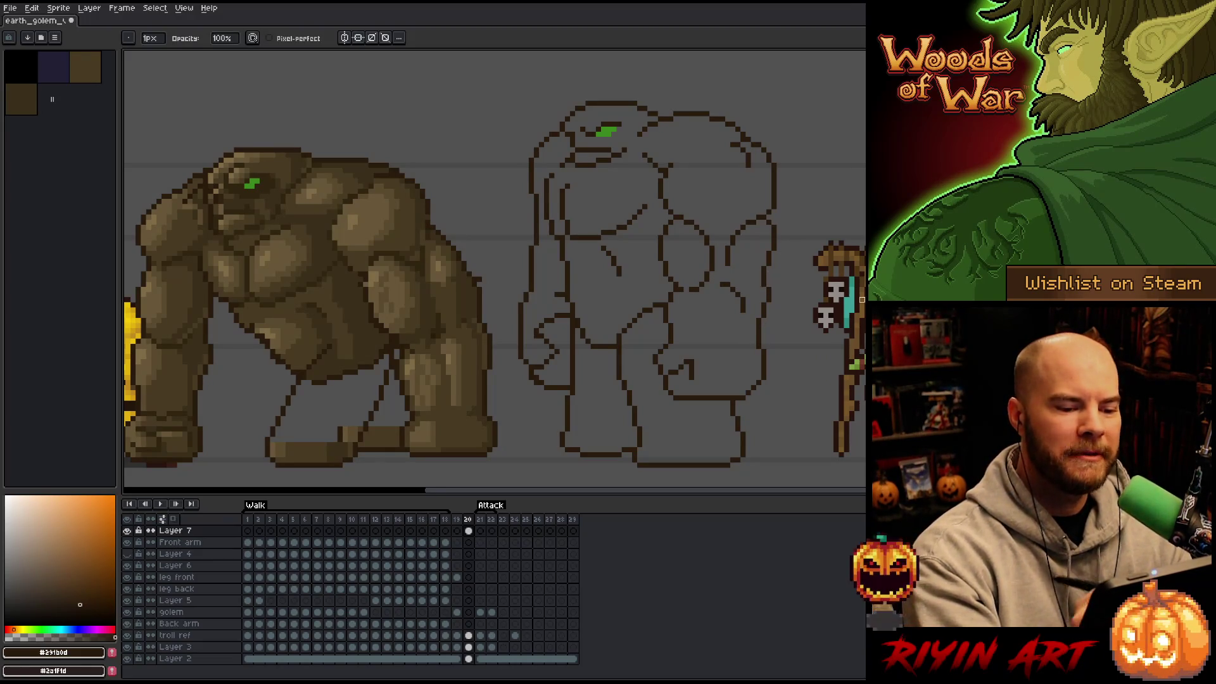
key("ctrl+s")
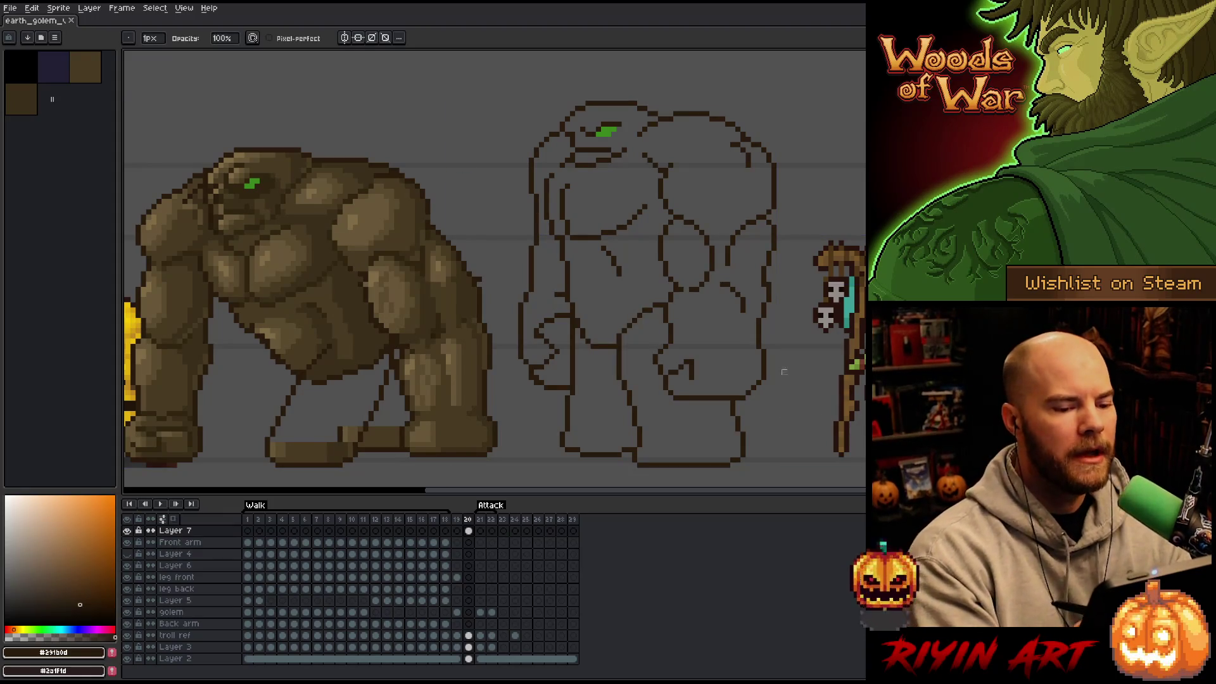
Step: Lasso the curl on the golem's right arm and shift it up one pixel
key("q")
mouse_move(713, 317)
left_mouse_down()
mouse_move(752, 320)
mouse_move(715, 320)
left_mouse_up()
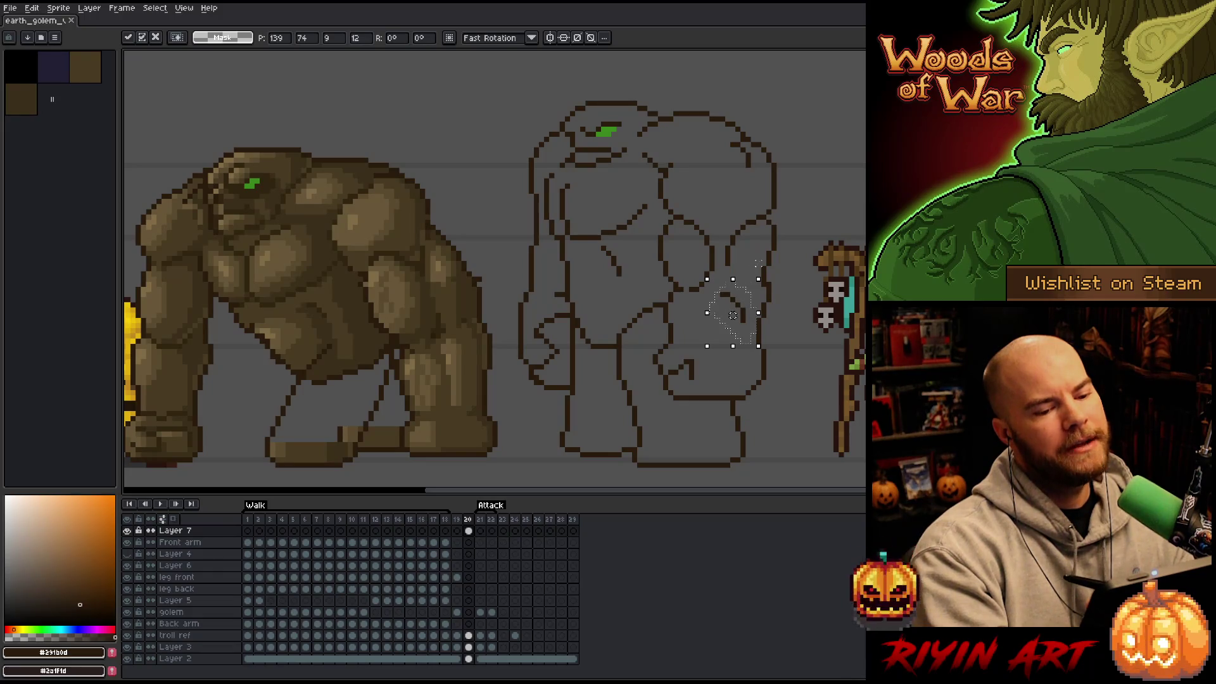
key("Up")
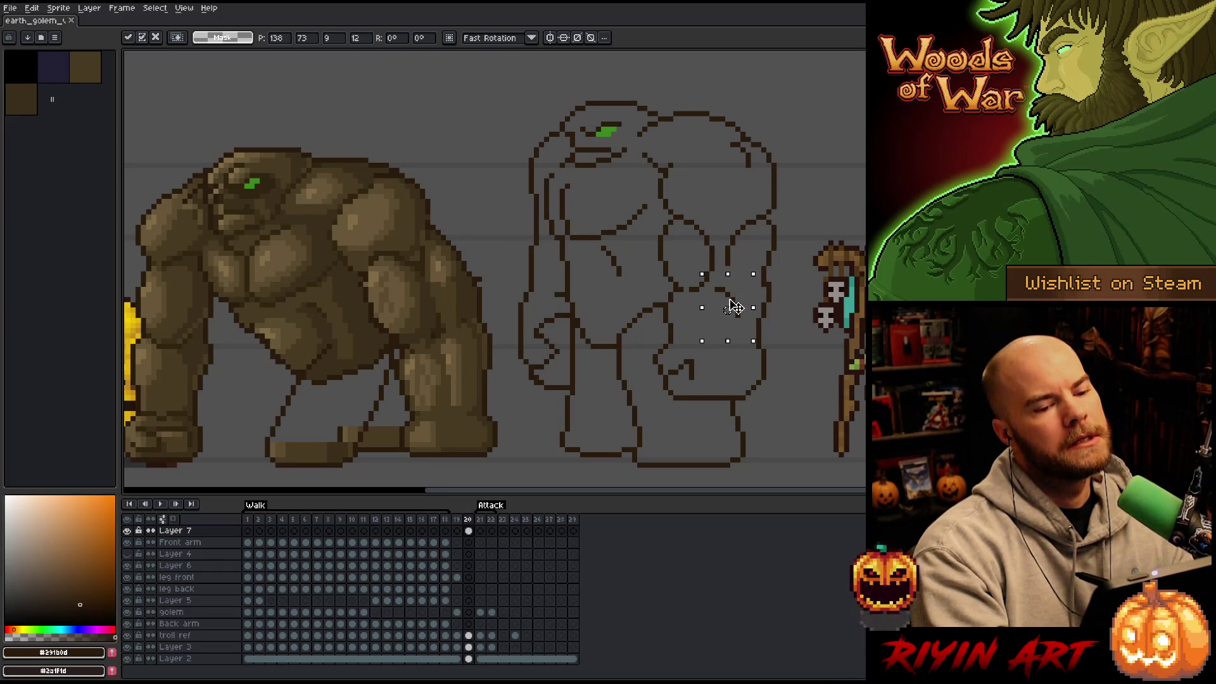
key("Return")
key("b")
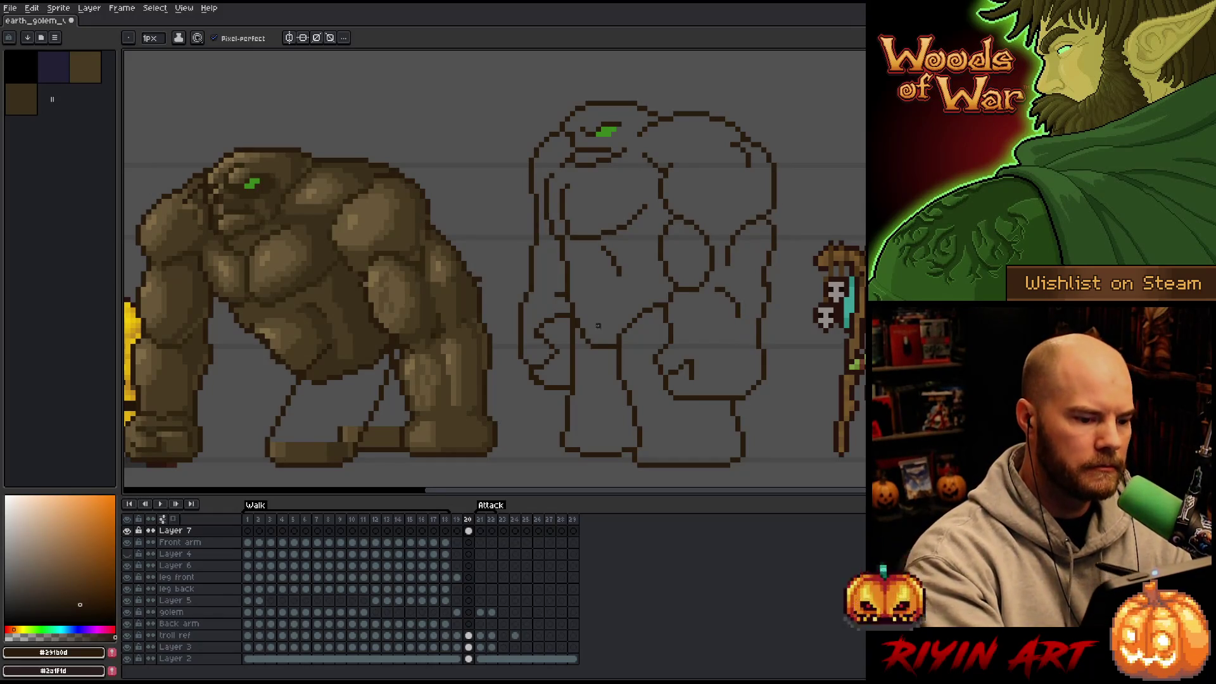
Step: Erase part of the left leg line and redraw a shorter line there
key("e")
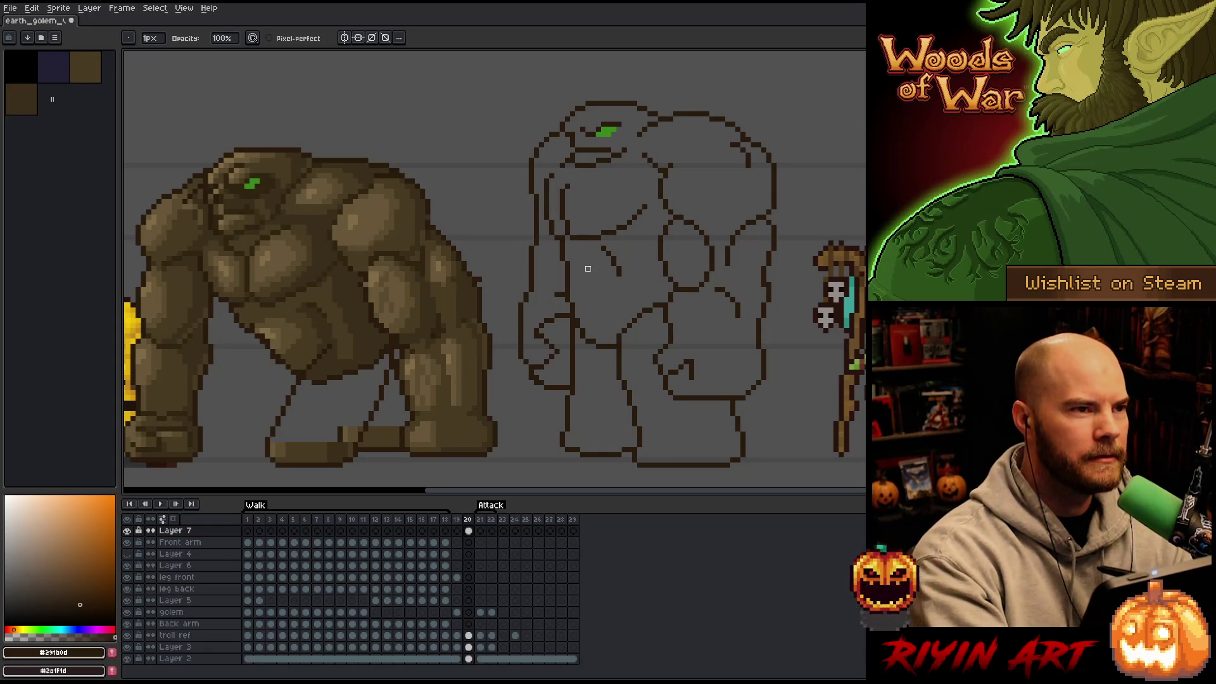
left_click_drag(574, 320, 568, 384)
key("b")
left_click_drag(573, 332, 573, 358)
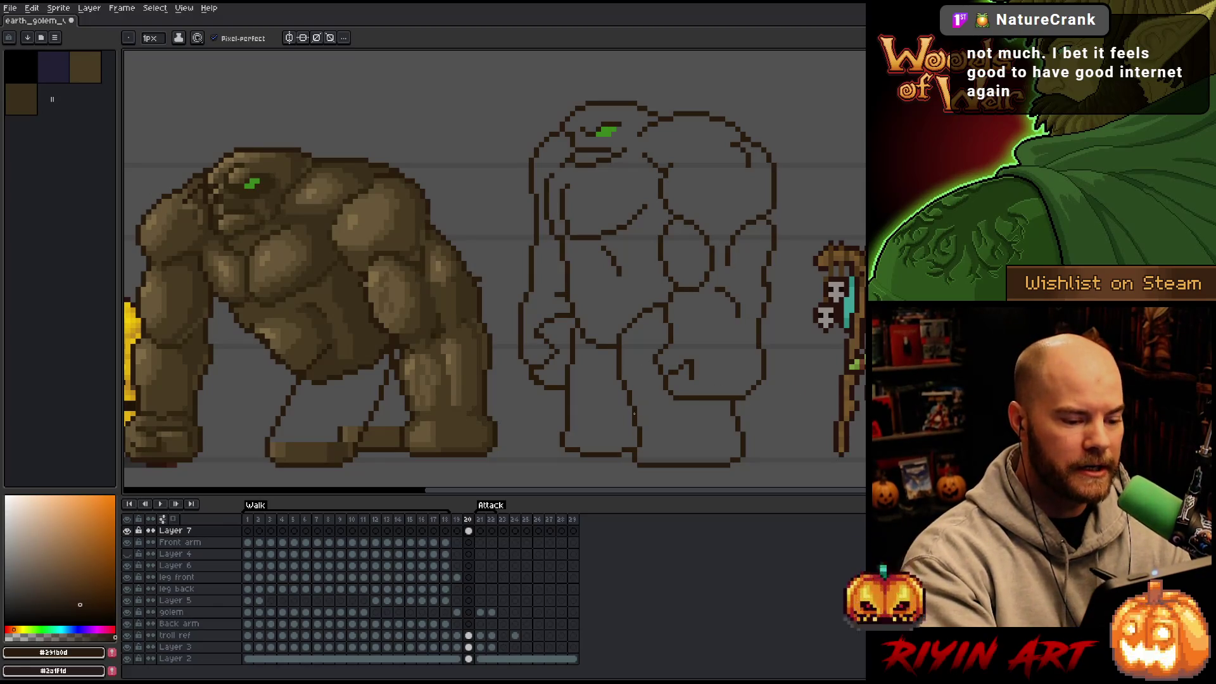
key("e")
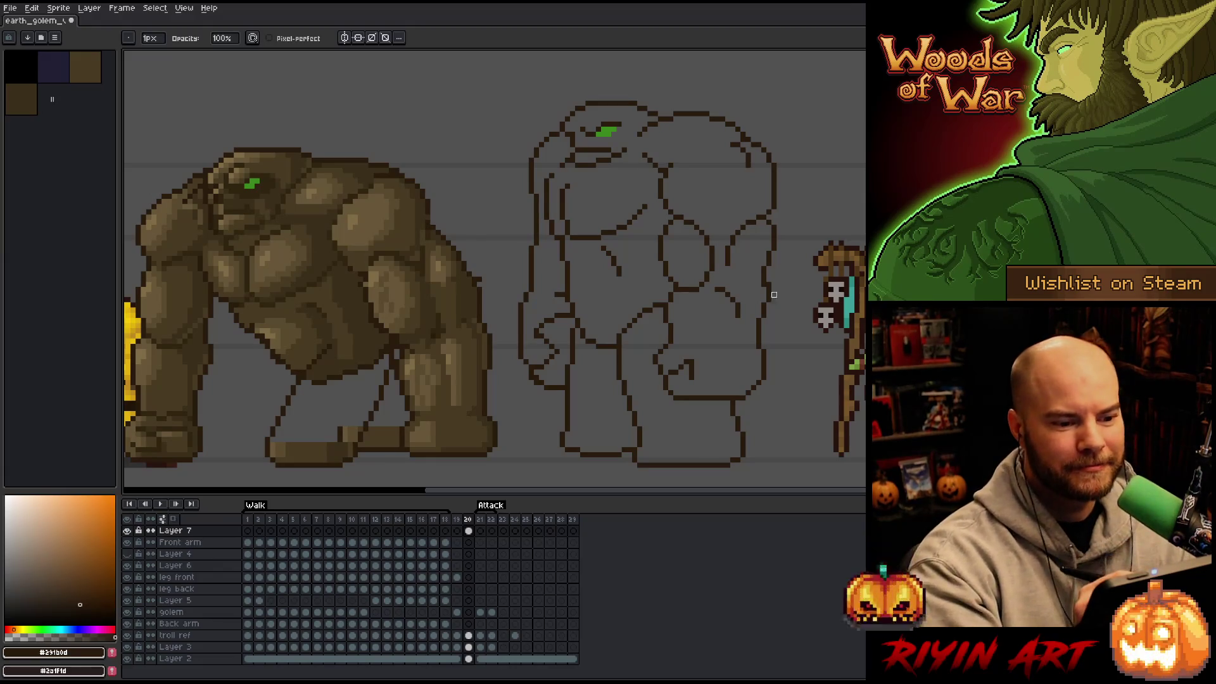
key("b")
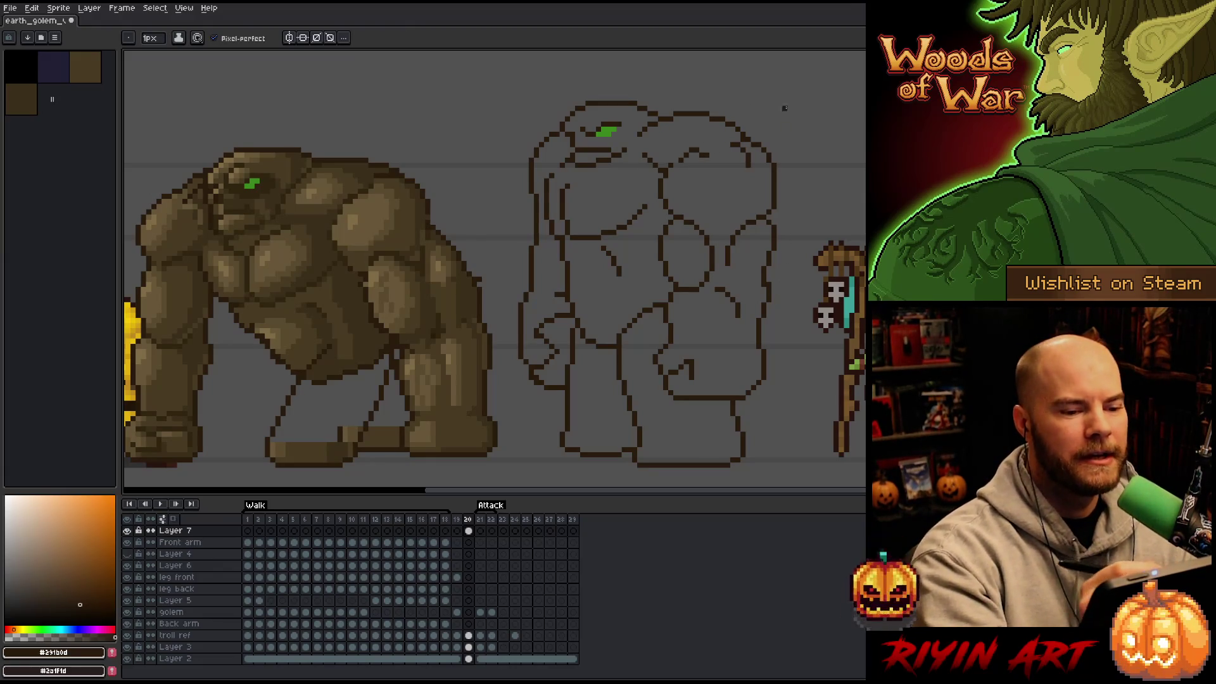
mouse_move(717, 150)
left_mouse_down()
mouse_move(681, 161)
mouse_move(739, 168)
mouse_move(705, 151)
left_mouse_up()
key("e")
key("b")
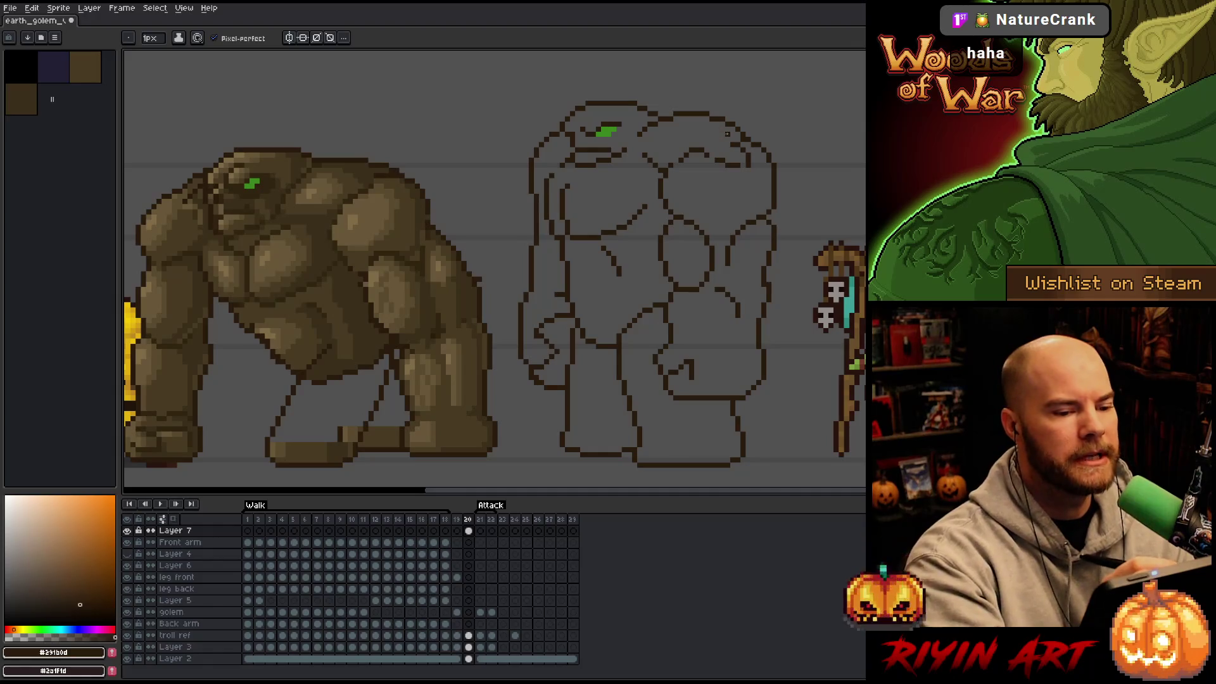
key("ctrl+z")
key("ctrl+z")
key("ctrl+z")
key("b")
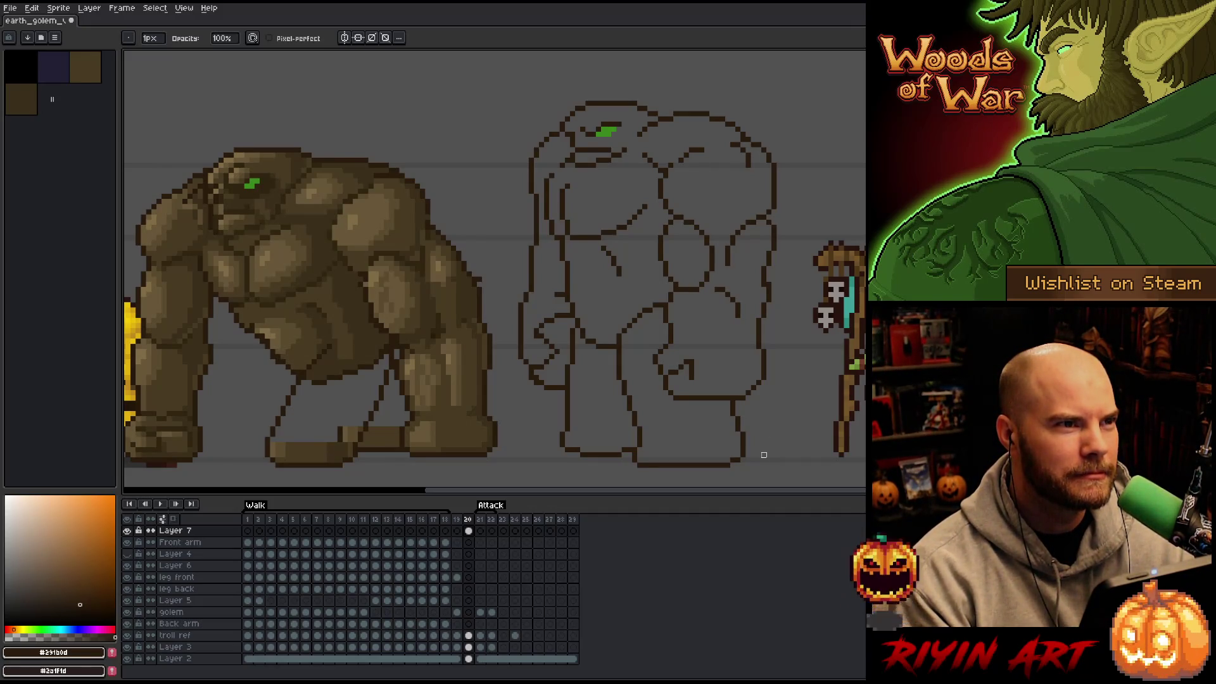
key("m")
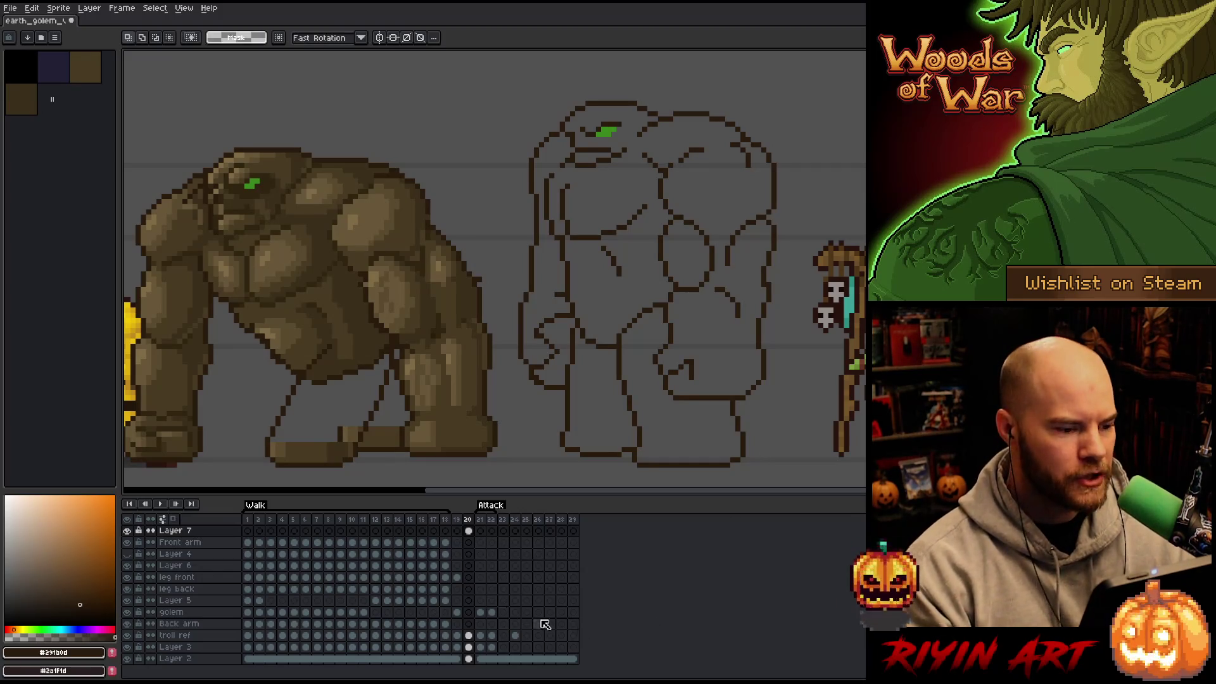
Step: Select the shaded golem, delete it from this frame and deselect
scroll(496, 136, "down", 2)
scroll(496, 137, "up", 1)
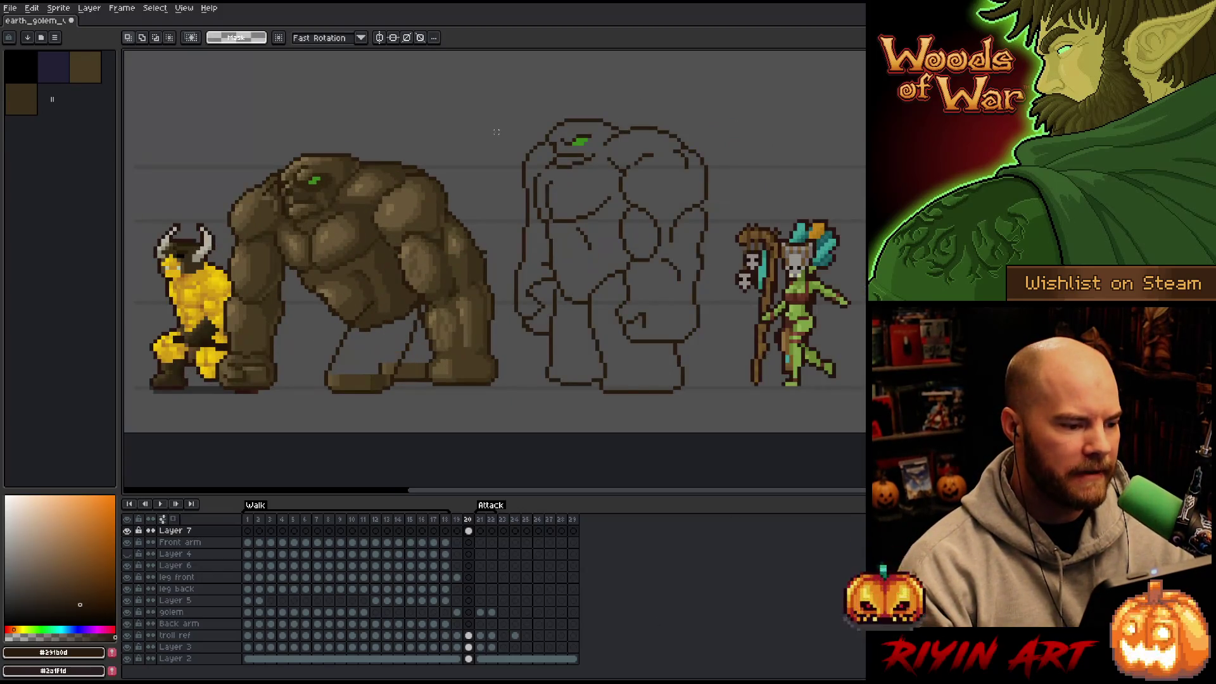
mouse_move(496, 128)
left_mouse_down()
mouse_move(456, 276)
mouse_move(359, 389)
mouse_move(179, 427)
mouse_move(183, 415)
left_mouse_up()
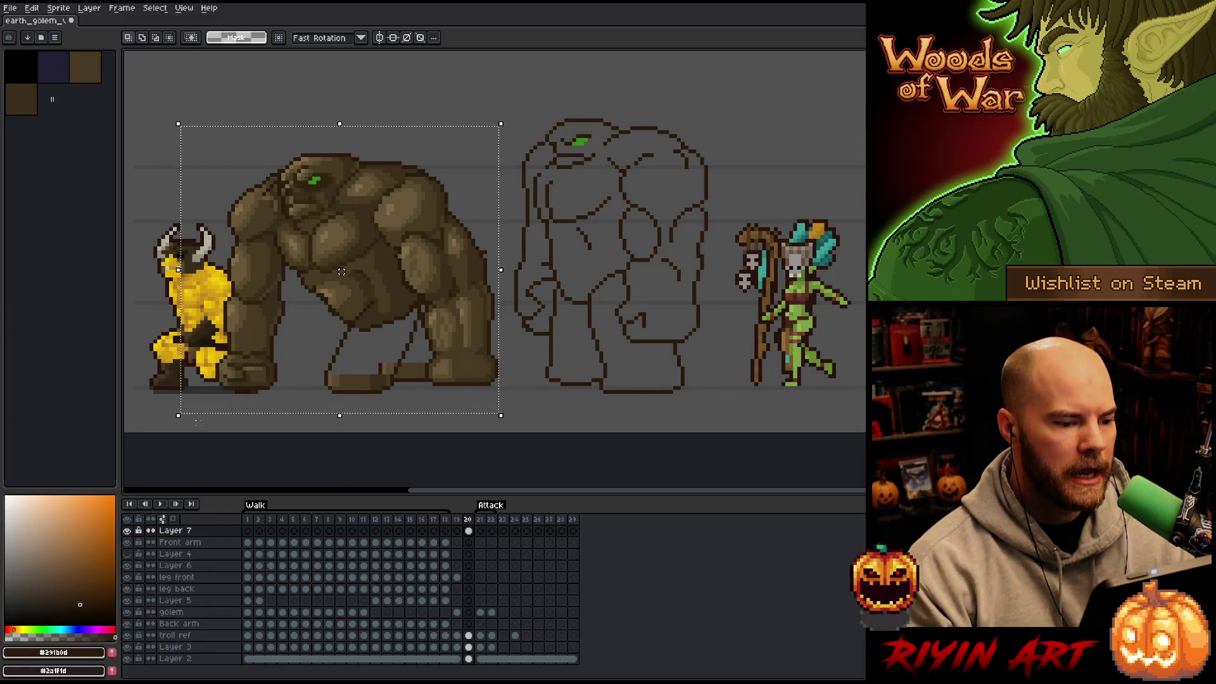
key("Delete")
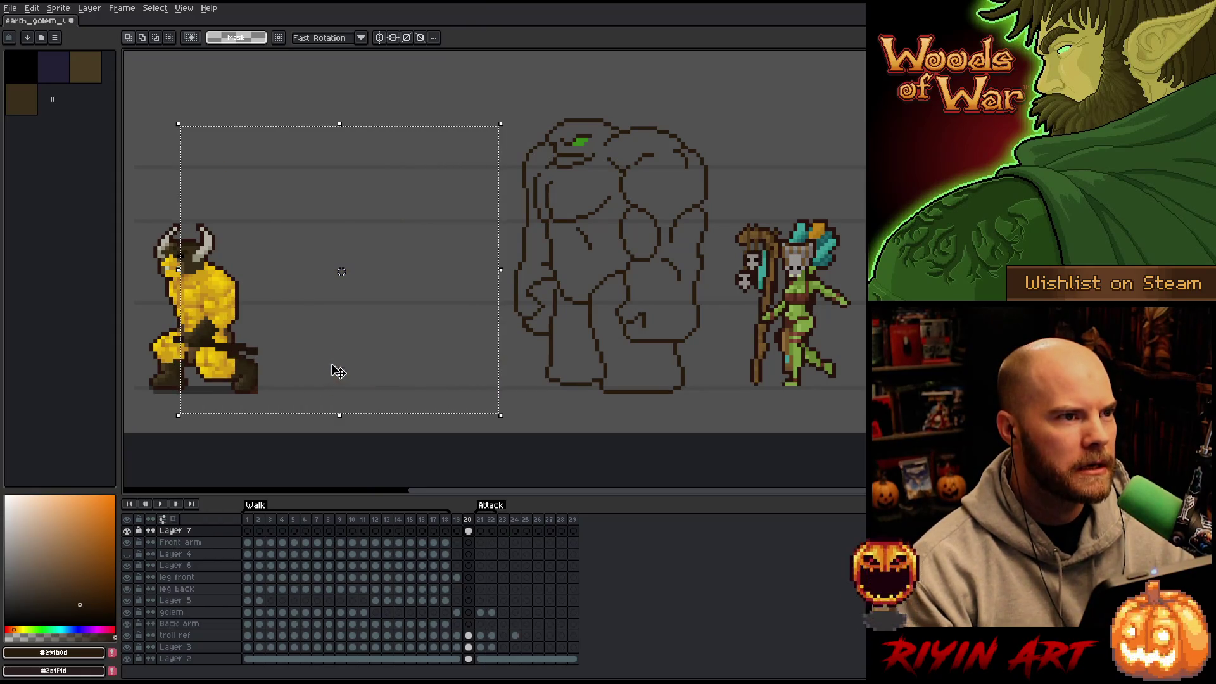
key("ctrl+d")
Step: Select the golem outline sketch and drag it across the canvas
mouse_move(483, 103)
left_mouse_down()
mouse_move(687, 388)
mouse_move(726, 415)
left_mouse_up()
mouse_move(673, 272)
left_mouse_down()
mouse_move(351, 288)
mouse_move(419, 291)
mouse_move(372, 288)
left_mouse_up()
mouse_move(372, 150)
left_mouse_down()
mouse_move(429, 135)
mouse_move(494, 146)
mouse_move(420, 171)
mouse_move(284, 298)
mouse_move(779, 301)
mouse_move(423, 326)
mouse_move(839, 334)
mouse_move(509, 323)
mouse_move(722, 234)
mouse_move(843, 244)
mouse_move(716, 264)
mouse_move(866, 253)
mouse_move(818, 285)
mouse_move(845, 272)
mouse_move(802, 272)
left_mouse_up()
Step: Fine-tune the outline sketch's position with several single-pixel nudges
key("Left")
key("Left")
key("Left")
key("Down")
key("Down")
key("Down")
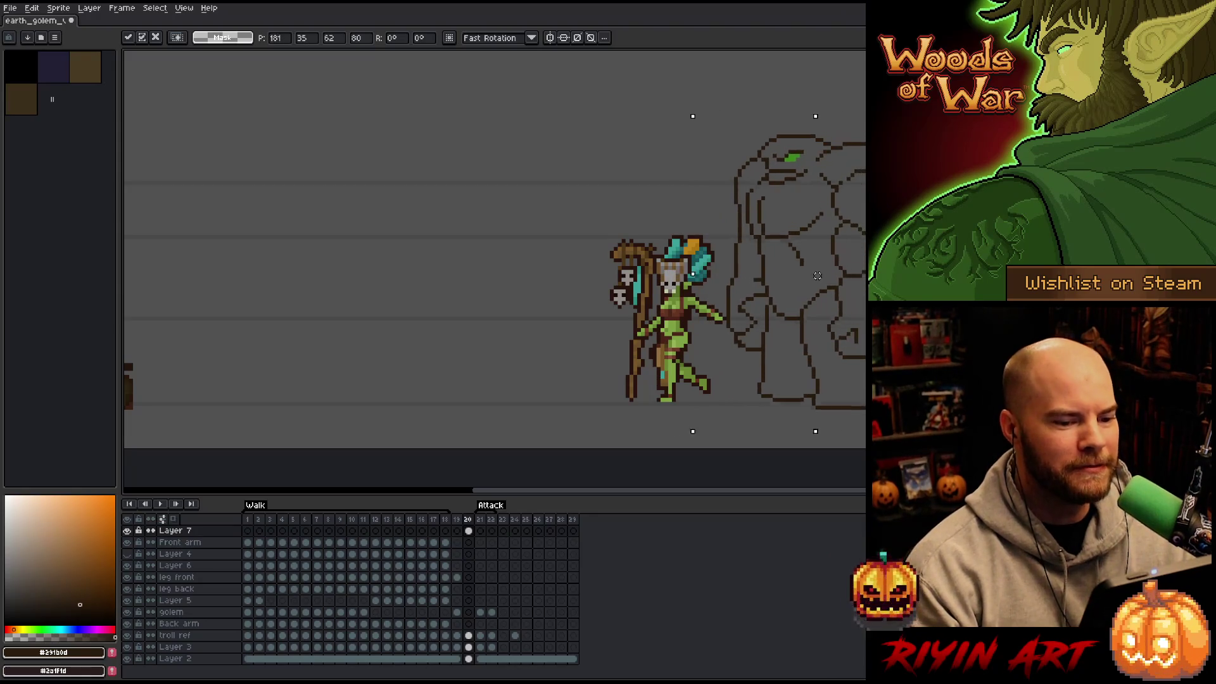
key("Left")
key("Left")
key("Down")
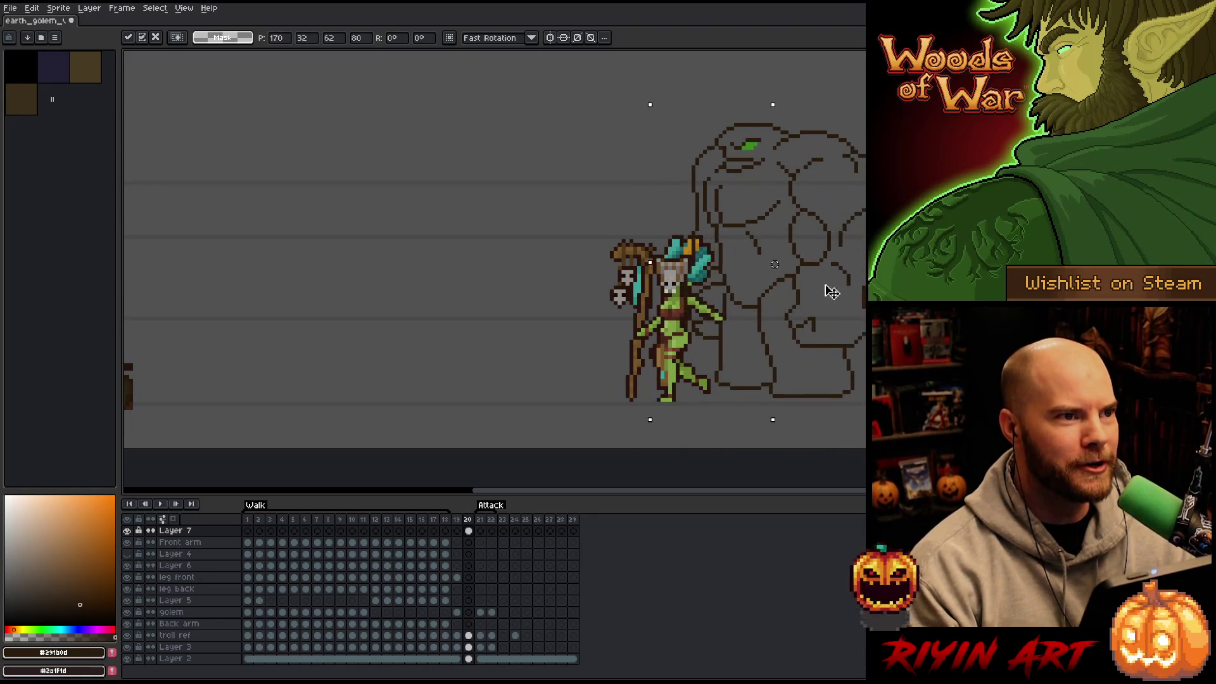
key("Right")
key("Down")
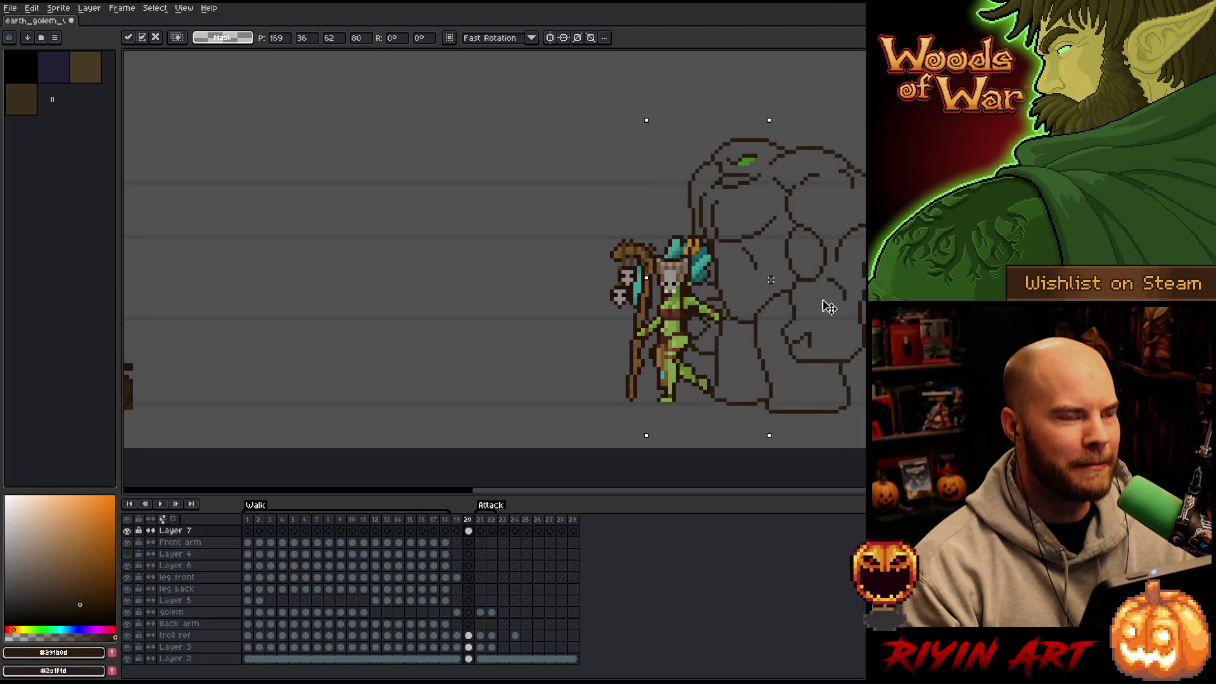
key("Right")
key("Right")
key("Up")
key("Left")
key("Left")
key("Left")
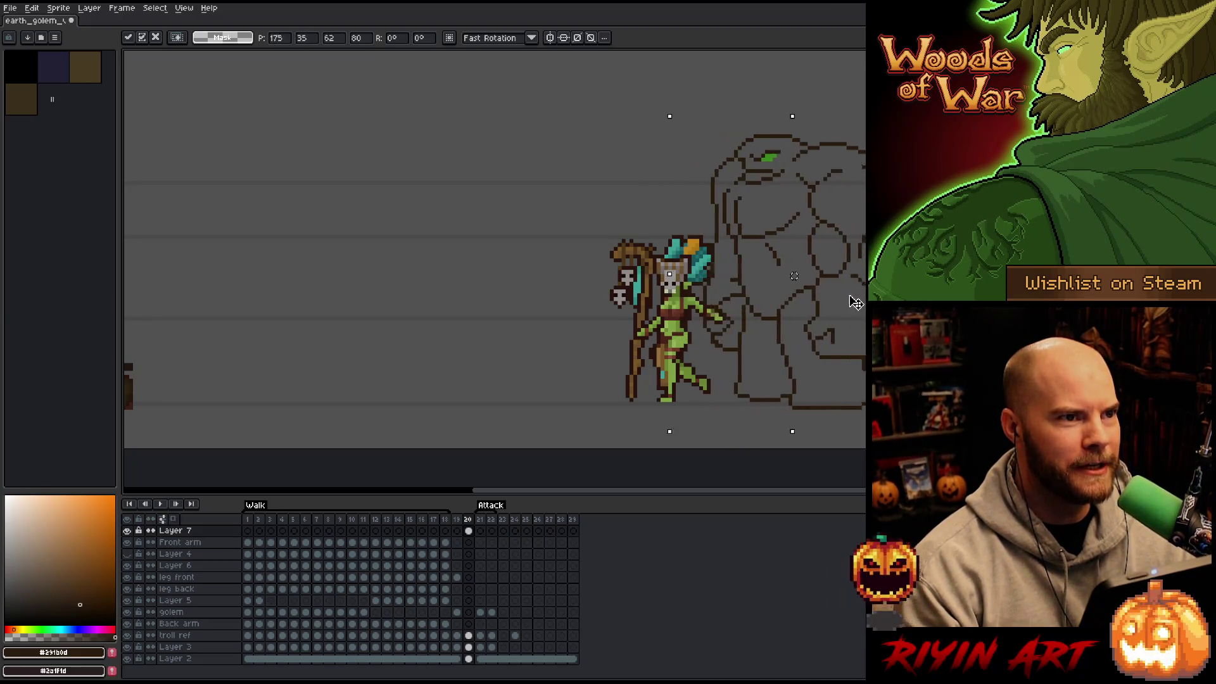
key("Left")
key("Left")
key("Left")
key("Up")
key("Up")
Step: Adjust the sketch slightly, hide the troll ref layer, and move the sketch left
mouse_move(833, 268)
left_mouse_down()
mouse_move(513, 307)
mouse_move(804, 274)
mouse_move(837, 253)
mouse_move(847, 298)
mouse_move(529, 320)
mouse_move(462, 321)
mouse_move(448, 299)
mouse_move(661, 280)
mouse_move(636, 287)
left_mouse_up()
key("Up")
key("Up")
key("Up")
key("Left")
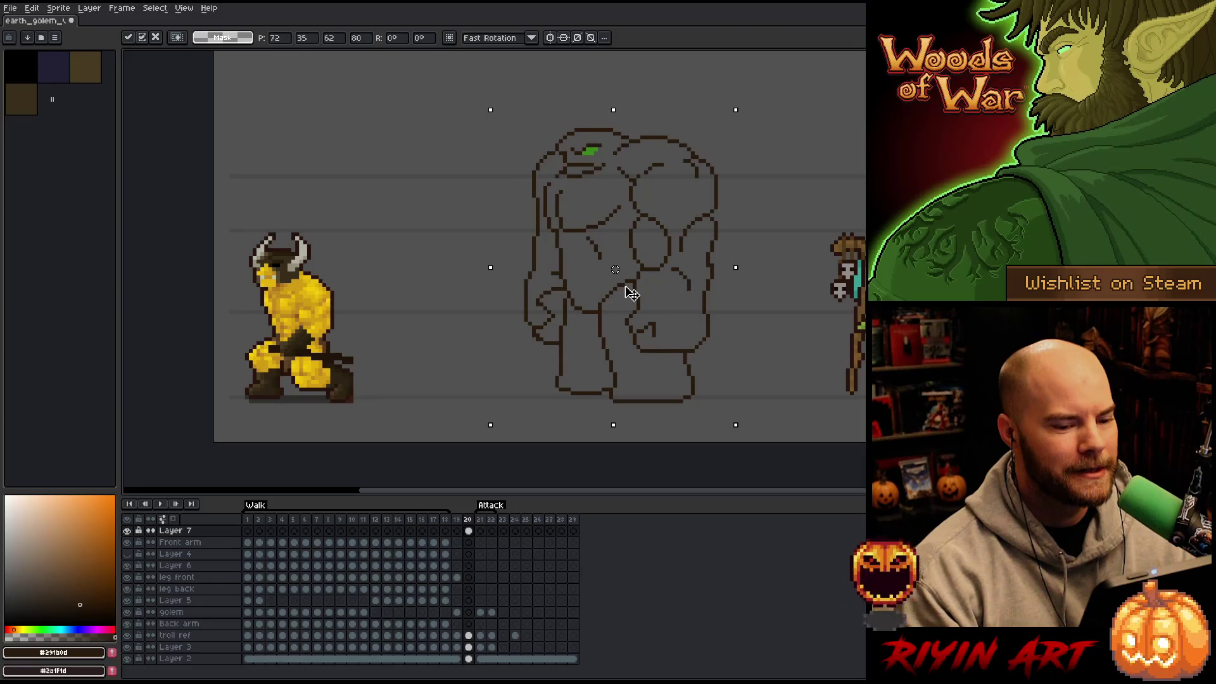
scroll(697, 304, "right", 3)
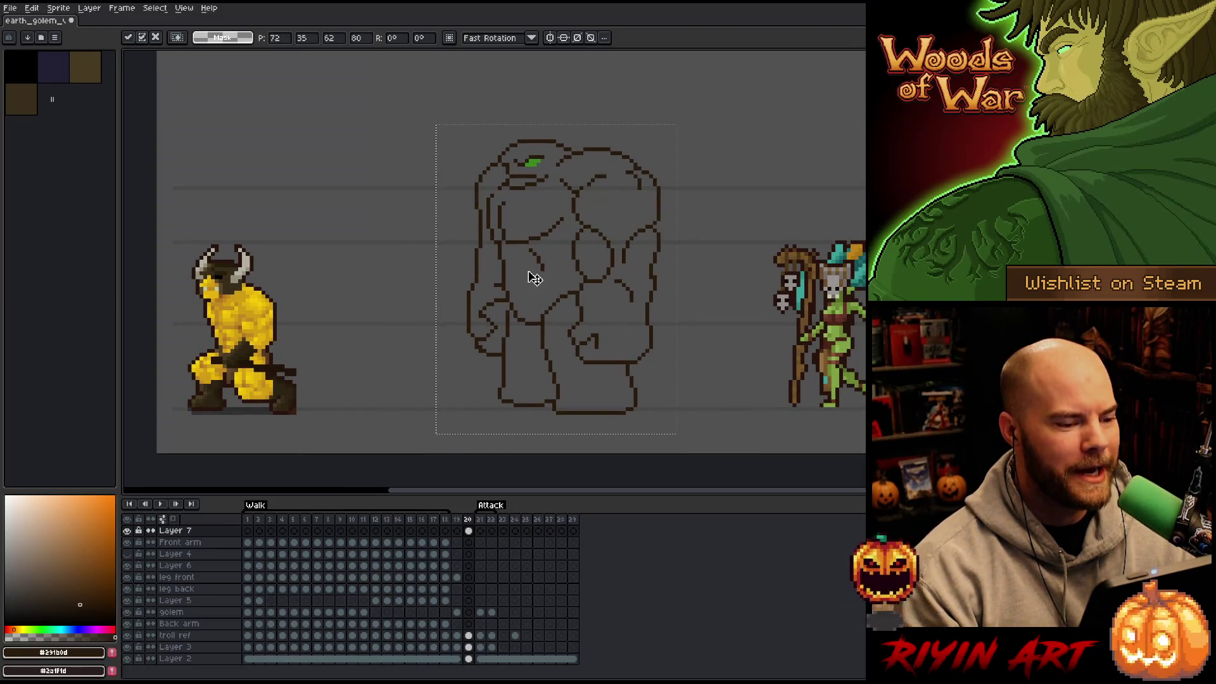
key("Up")
key("Left")
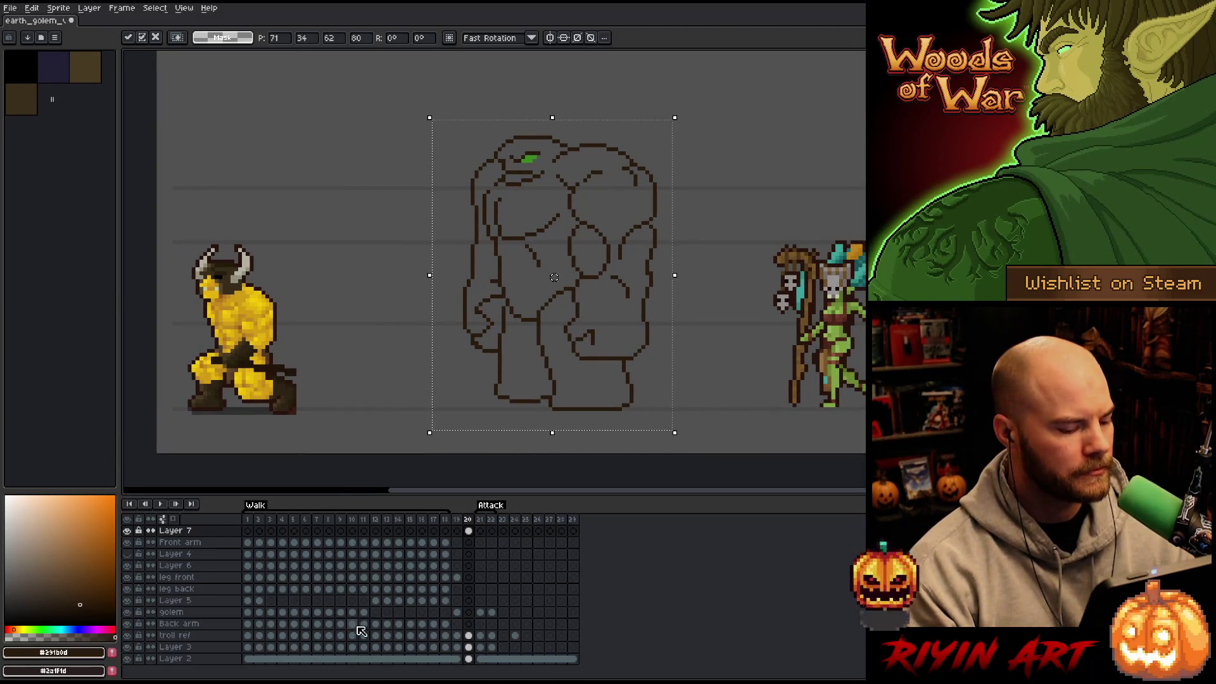
left_click(127, 635)
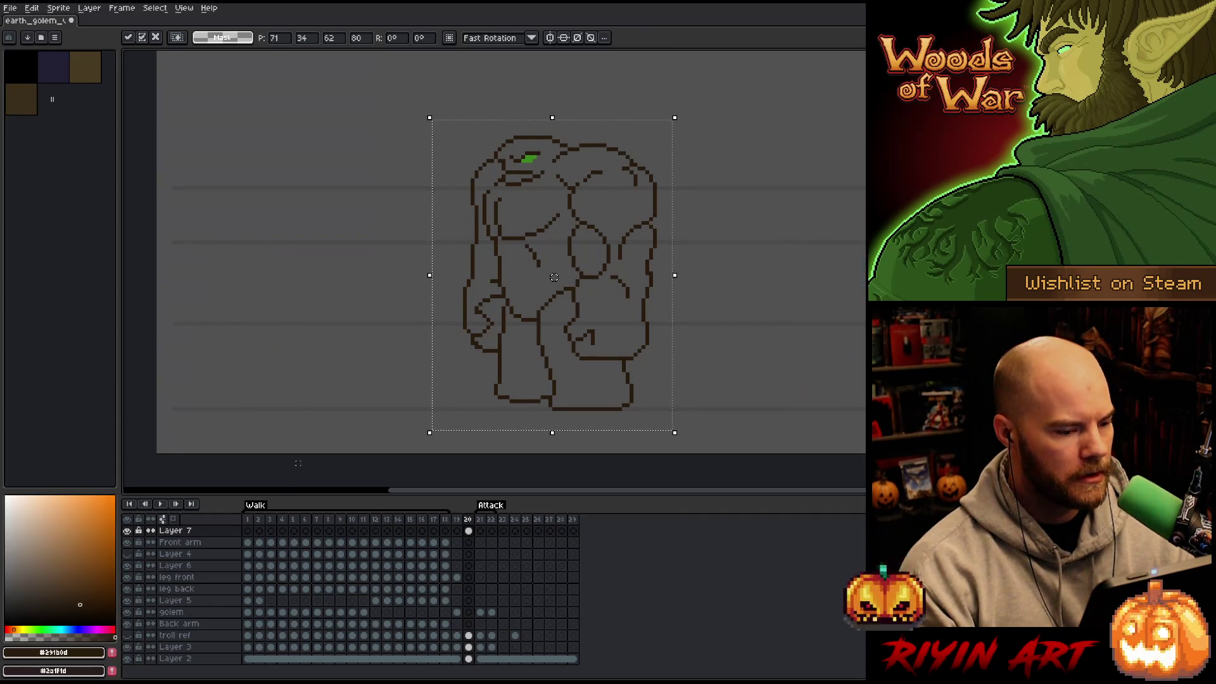
left_click_drag(617, 235, 420, 239)
Step: Commit the sketch's position and compare it against frames 21 and 22 before reframing
left_click(508, 261)
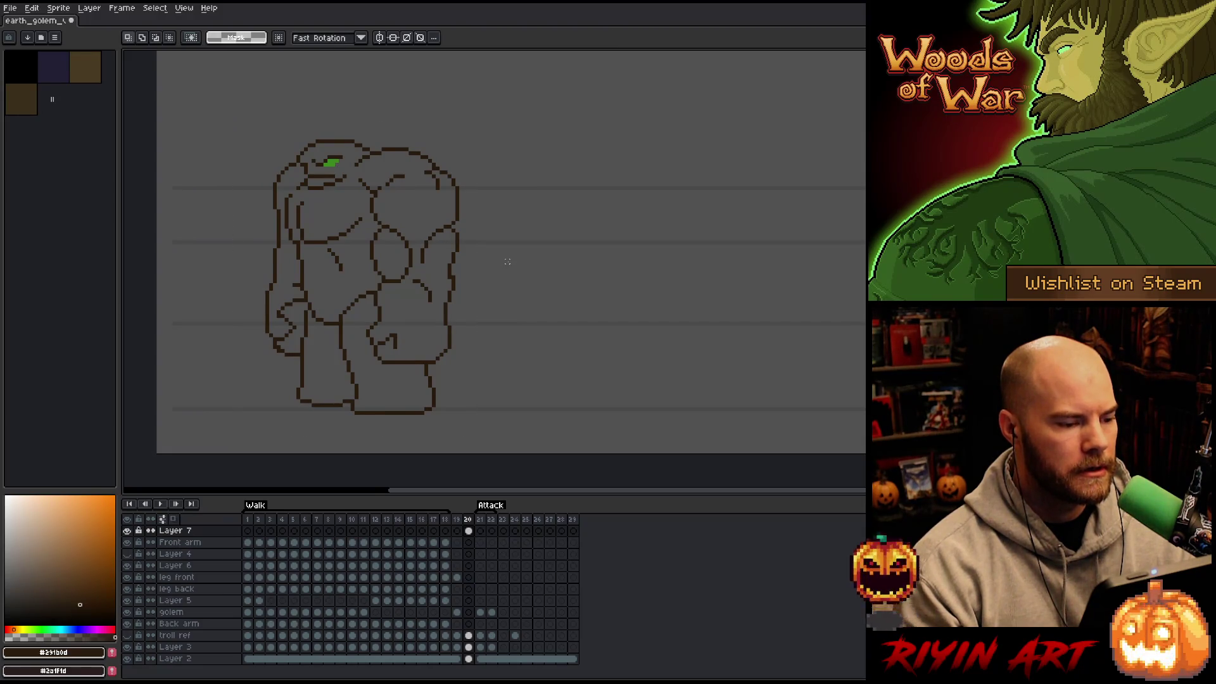
left_click(483, 522)
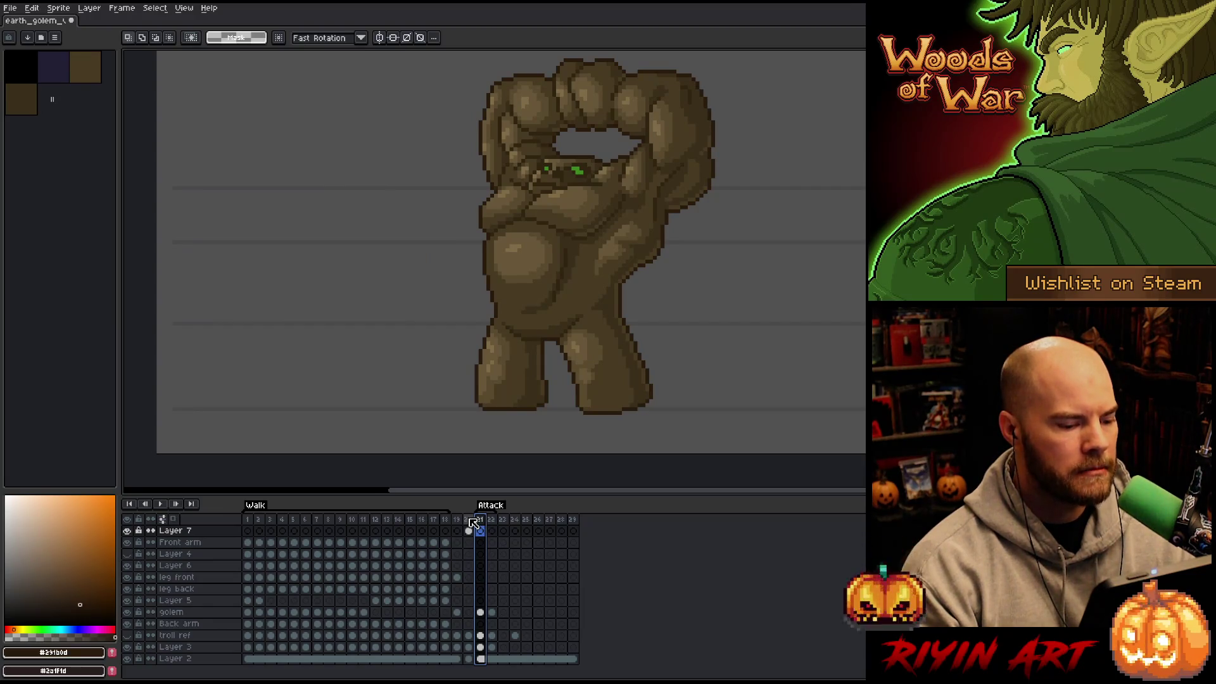
left_click(469, 520)
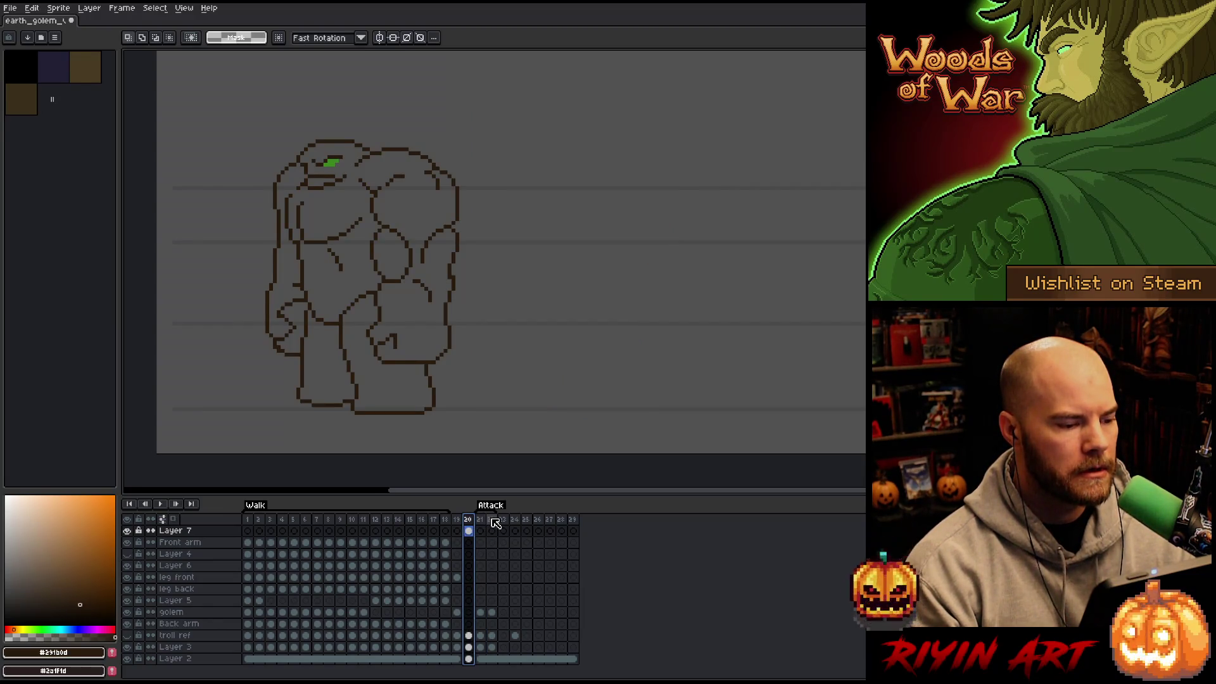
left_click(492, 521)
left_click(470, 521)
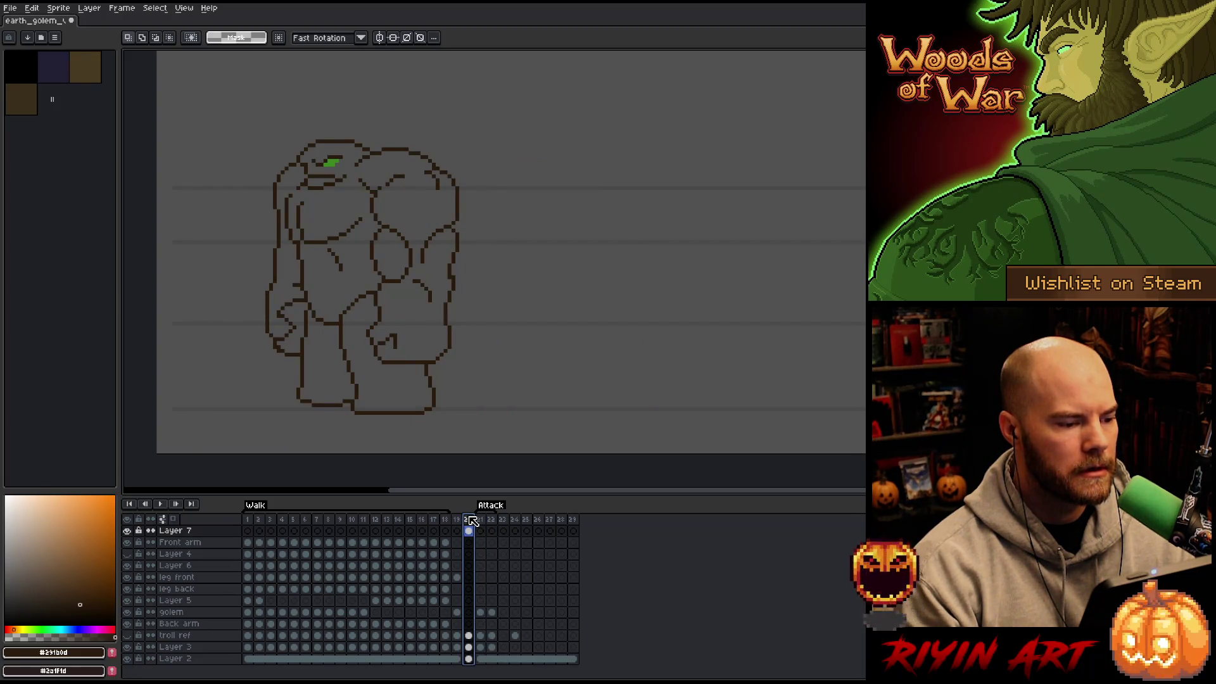
key("space")
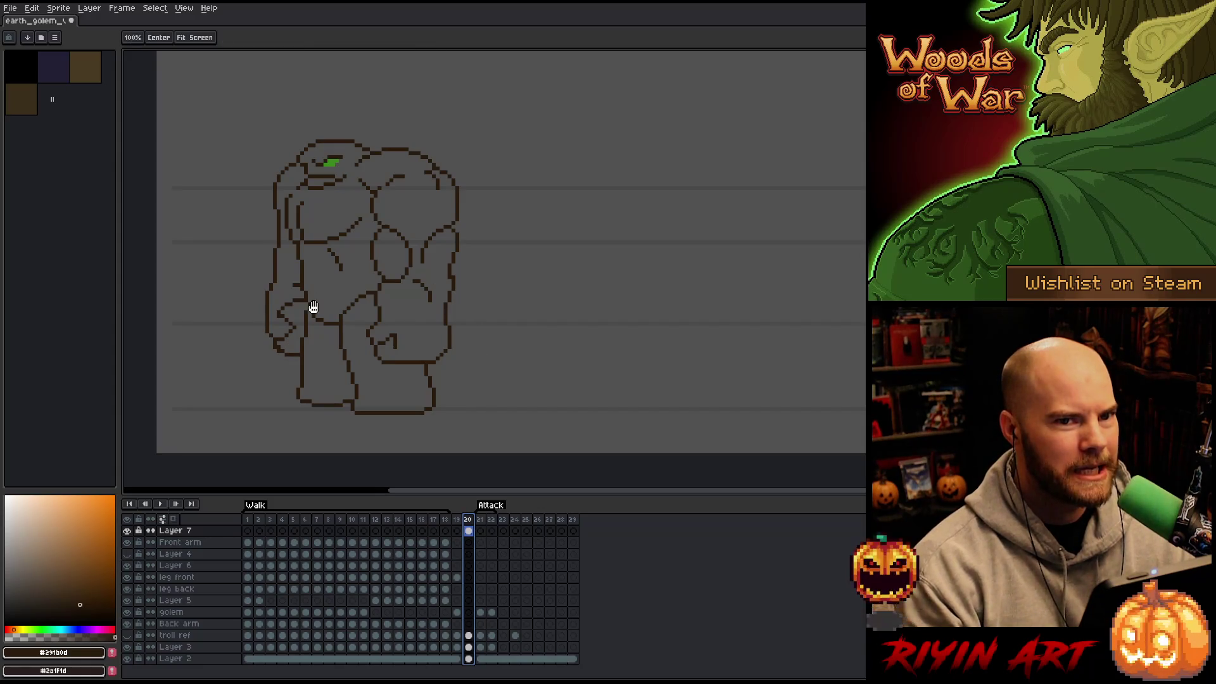
left_click_drag(373, 328, 358, 339)
left_click_drag(431, 309, 412, 321)
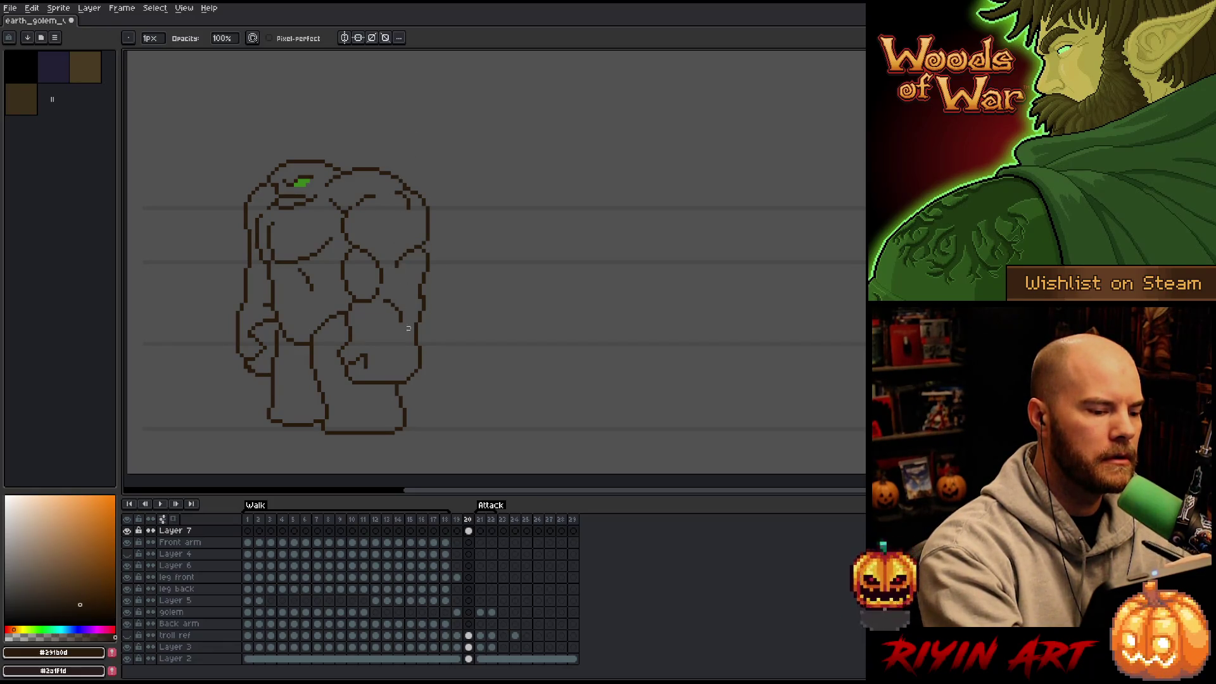
Step: Try extending the golem's right-side line downward, then undo it
key("b")
mouse_move(401, 322)
left_mouse_down()
mouse_move(396, 346)
mouse_move(412, 310)
left_mouse_up()
key("ctrl+z")
key("ctrl+y")
key("ctrl+z")
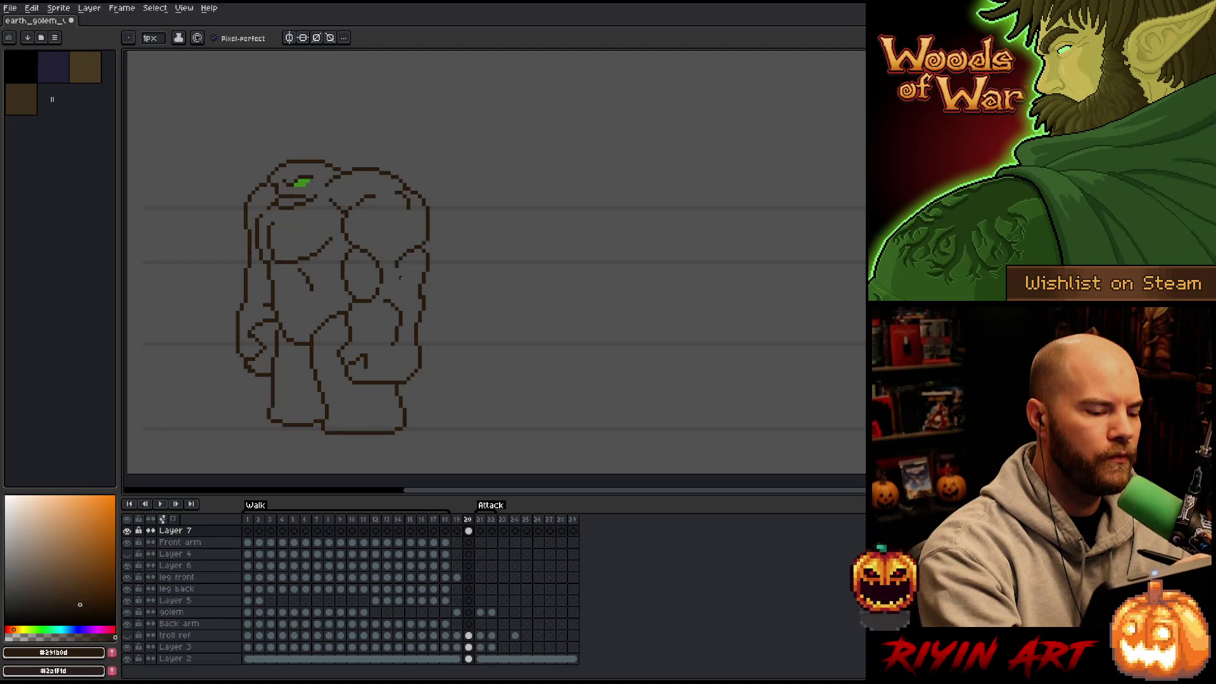
Step: Shift the right-arm strokes one pixel right and preview the animation
key("q")
mouse_move(400, 292)
left_mouse_down()
mouse_move(383, 342)
mouse_move(399, 293)
left_mouse_up()
left_click(396, 325)
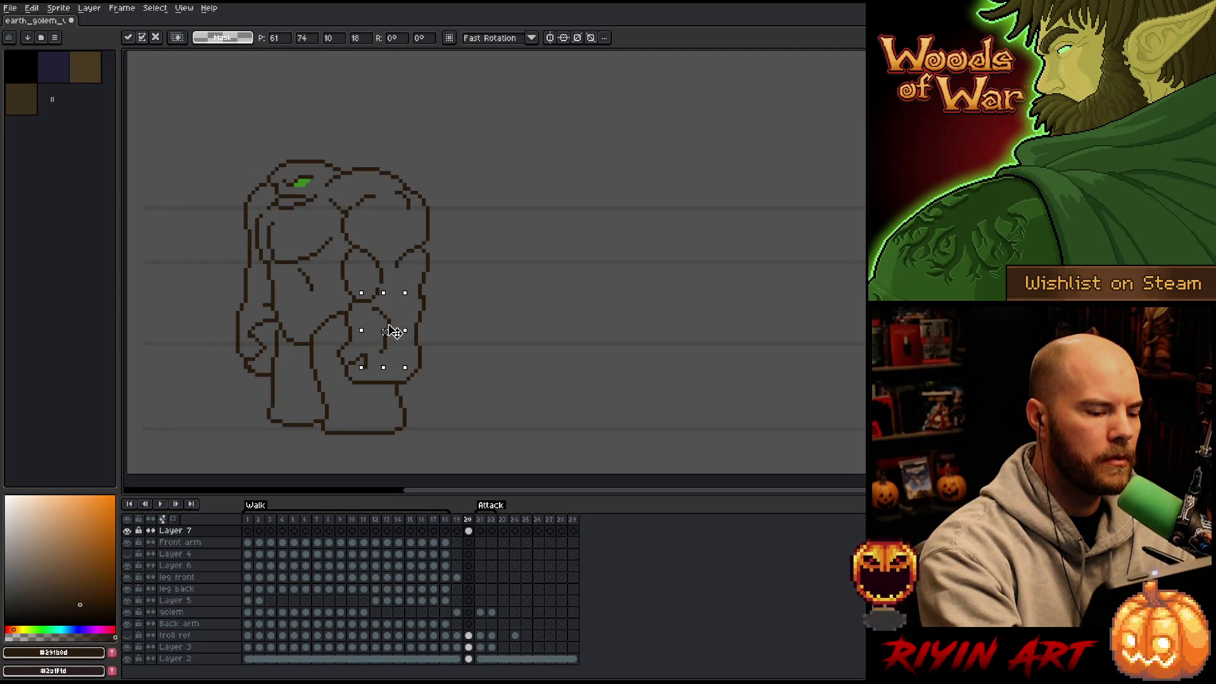
key("Right")
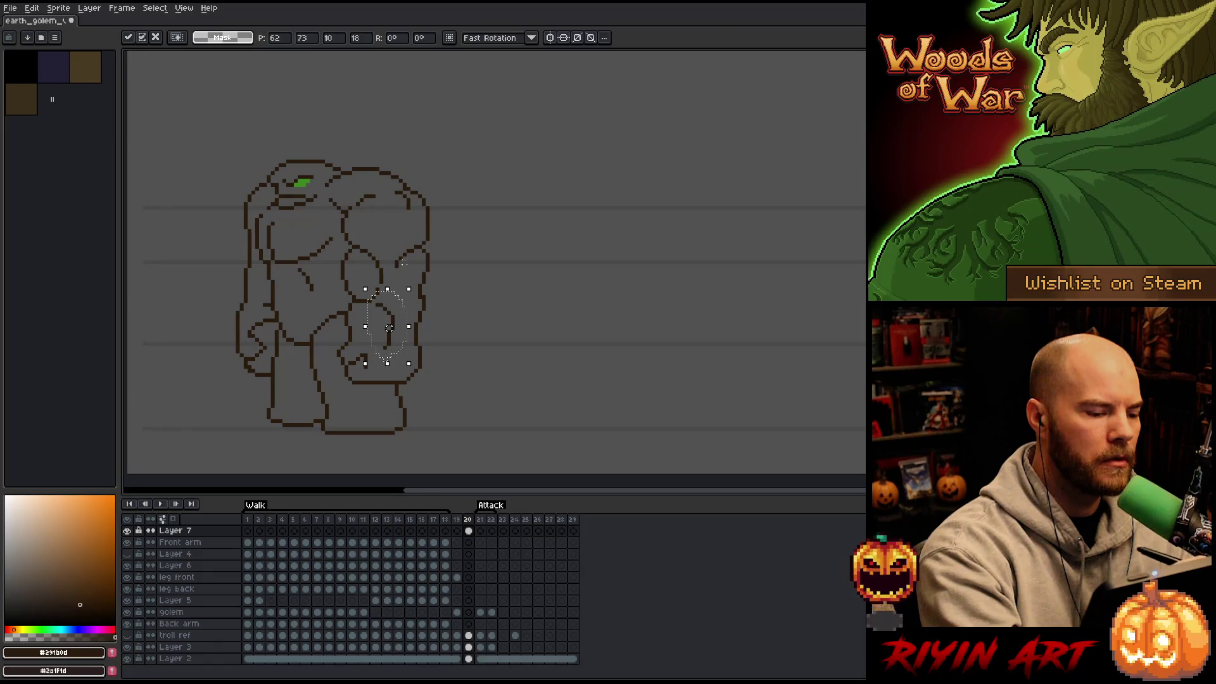
key("Return")
mouse_move(401, 347)
left_mouse_down()
mouse_move(385, 359)
mouse_move(388, 331)
left_mouse_up()
key("Return")
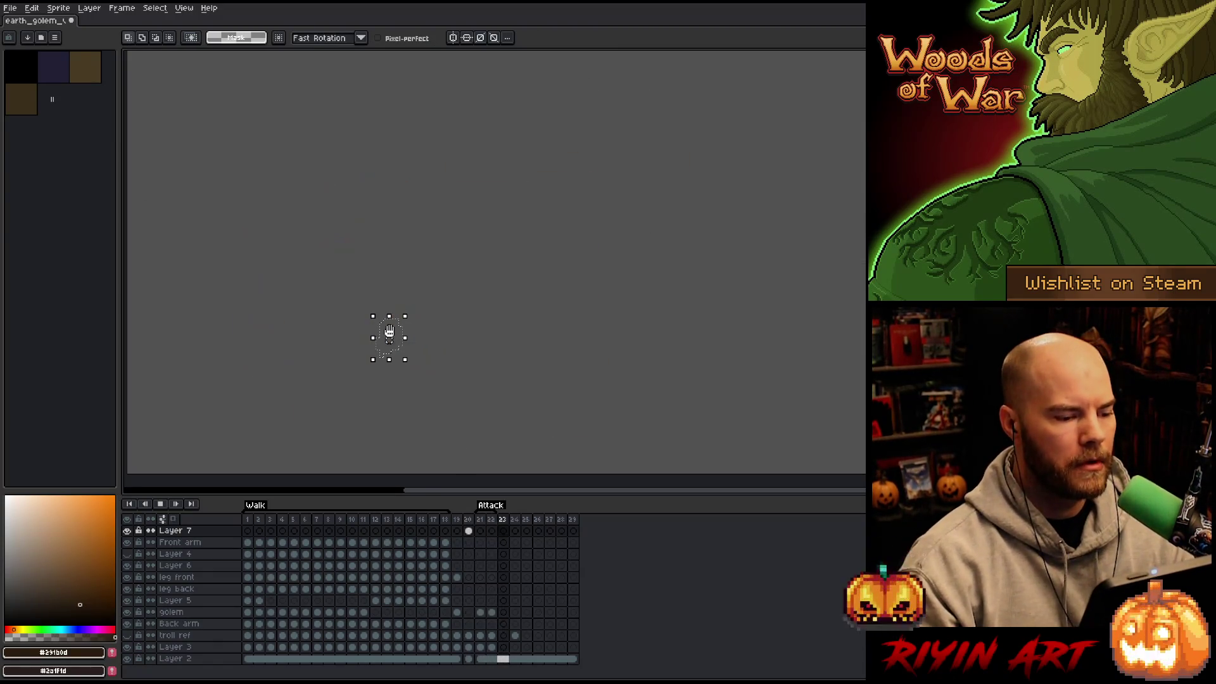
left_click(469, 519)
key("Return")
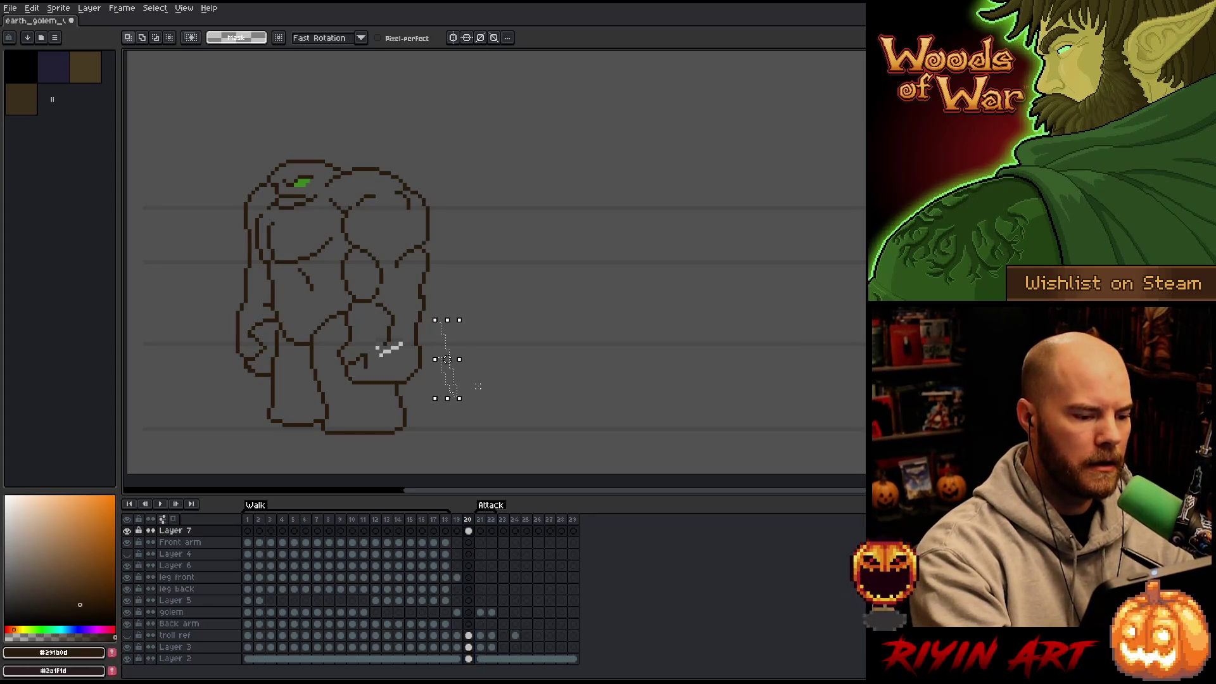
Step: Nudge the fist strokes up a pixel, deselect, and save the sprite
mouse_move(388, 330)
left_mouse_down()
mouse_move(380, 345)
mouse_move(390, 320)
left_mouse_up()
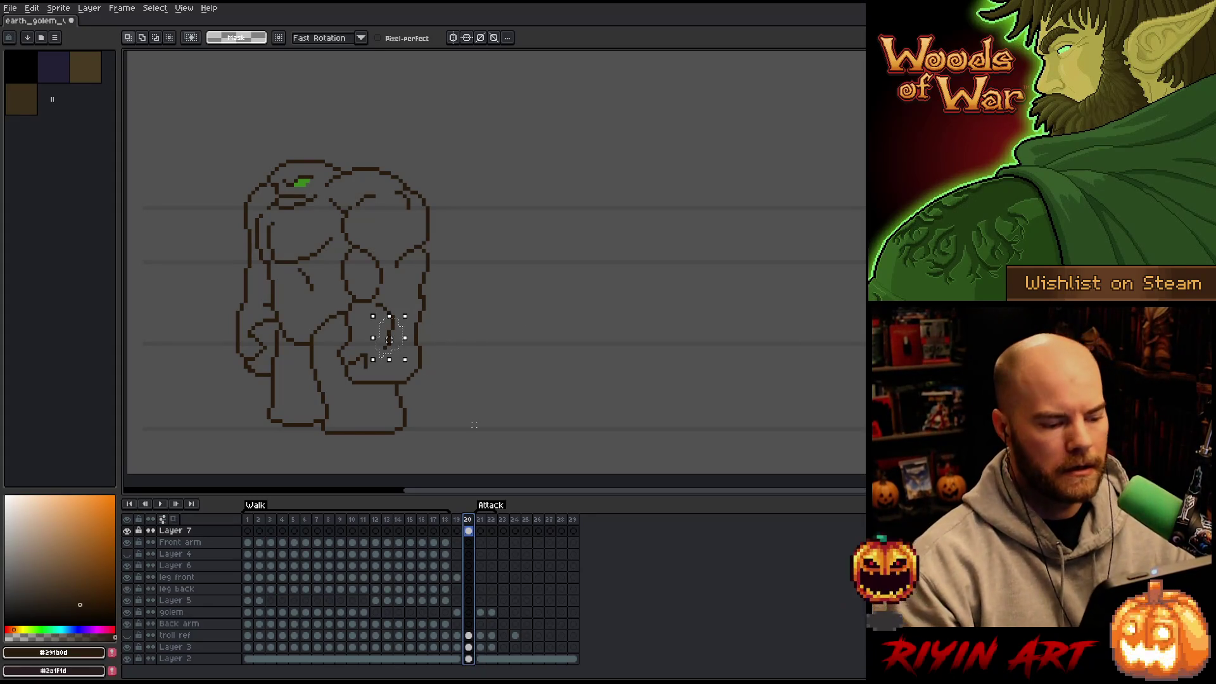
key("Up")
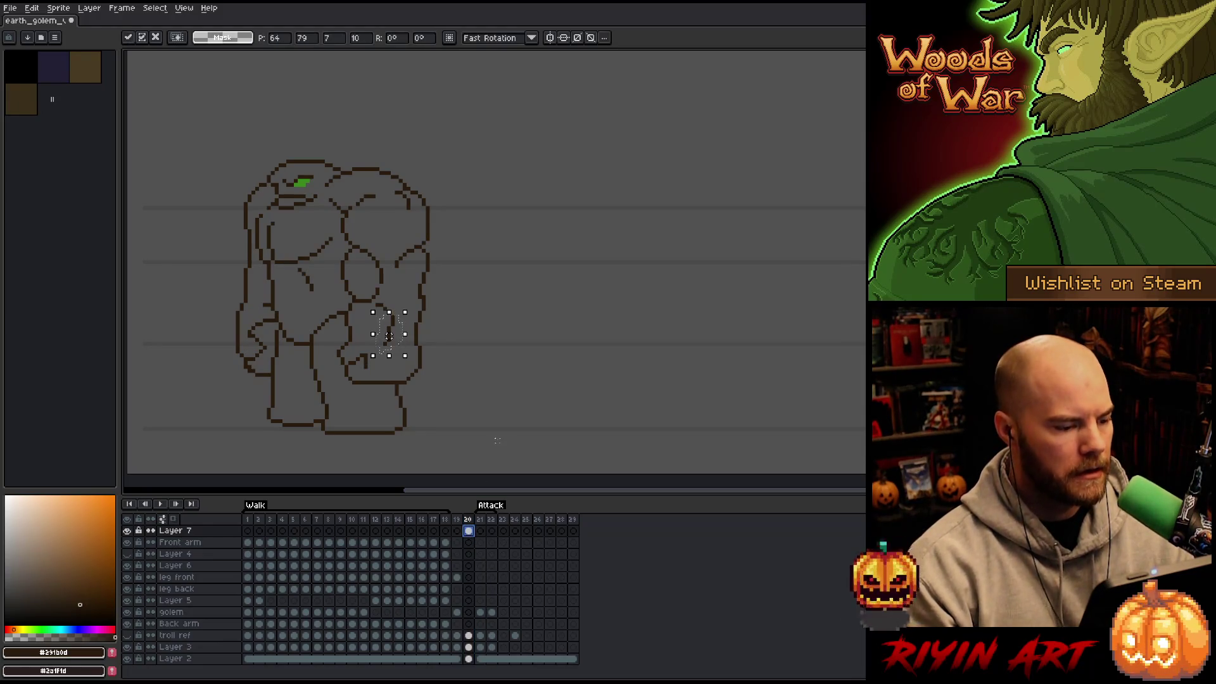
key("ctrl+d")
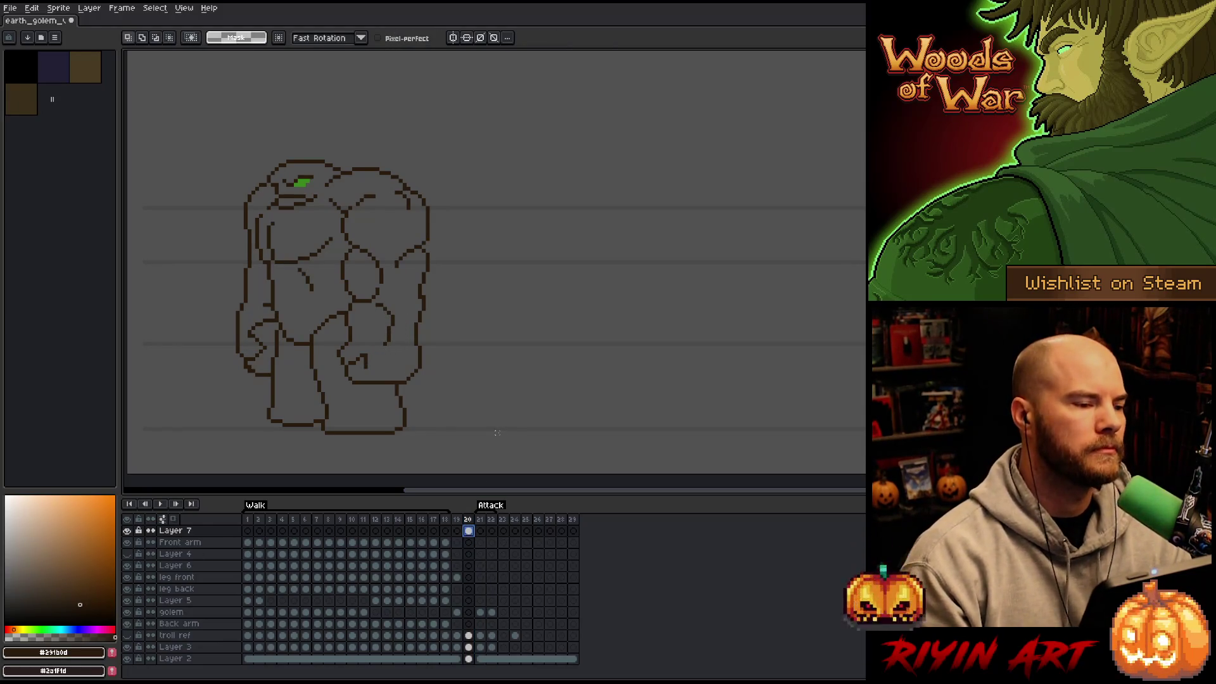
key("ctrl+s")
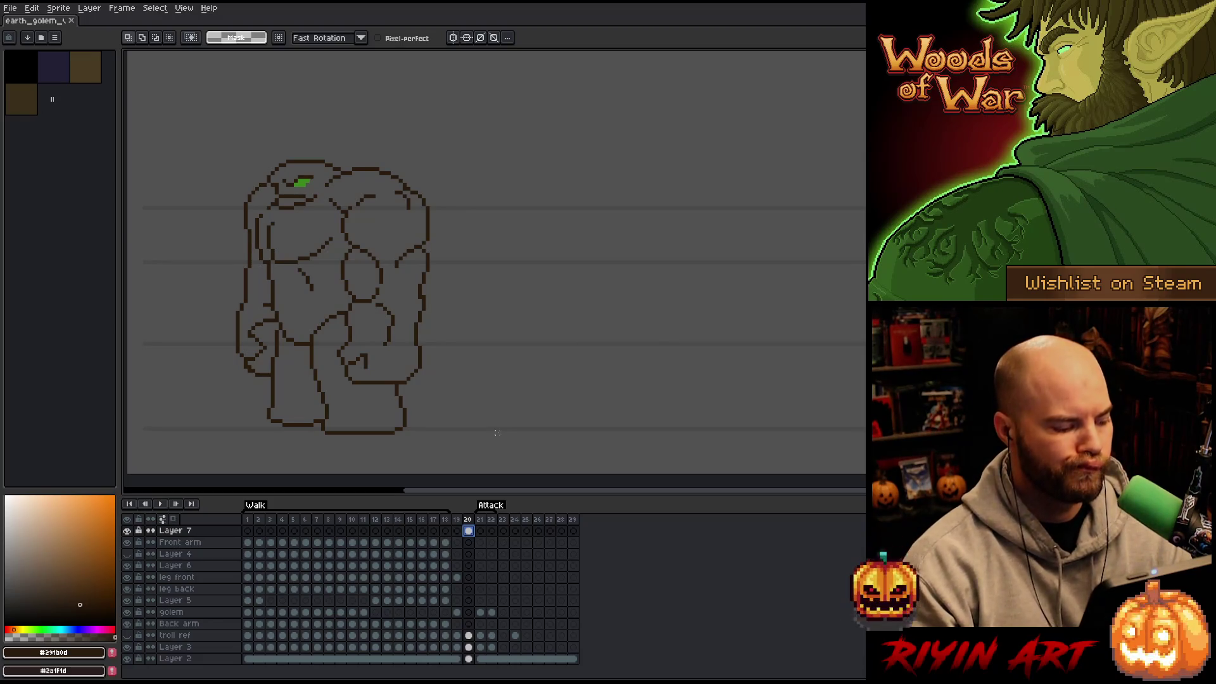
Step: Push the right shoulder outline outward and erase the old line
key("b")
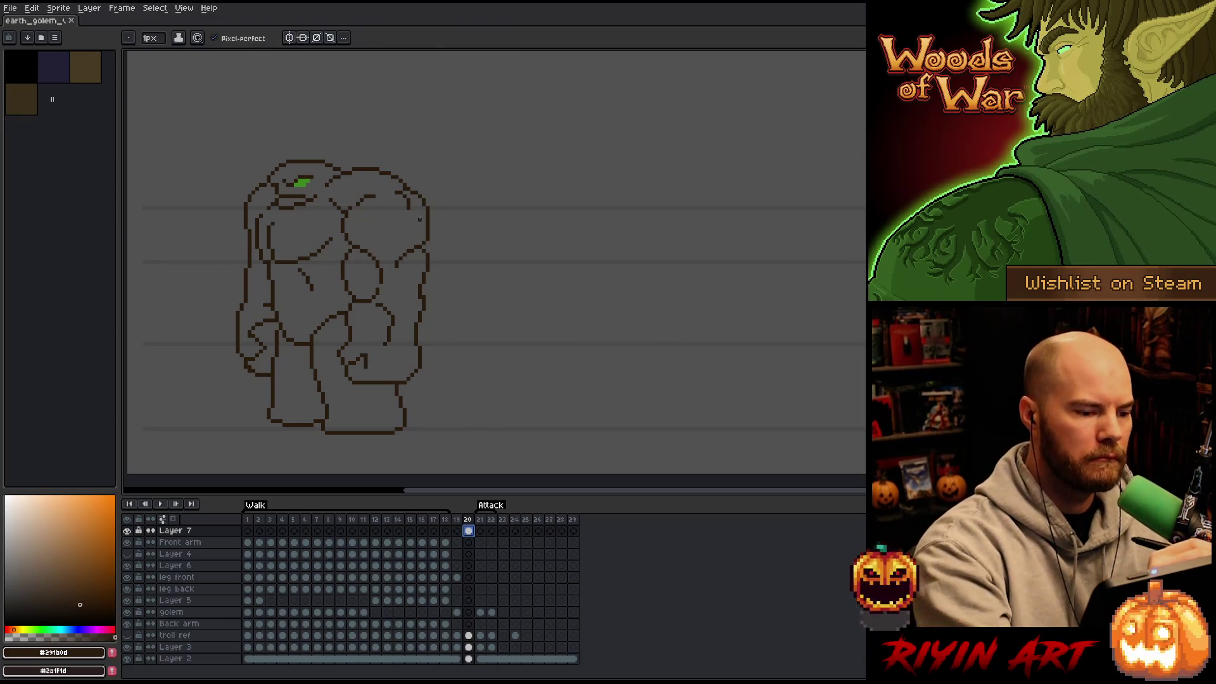
left_click_drag(432, 216, 429, 233)
key("e")
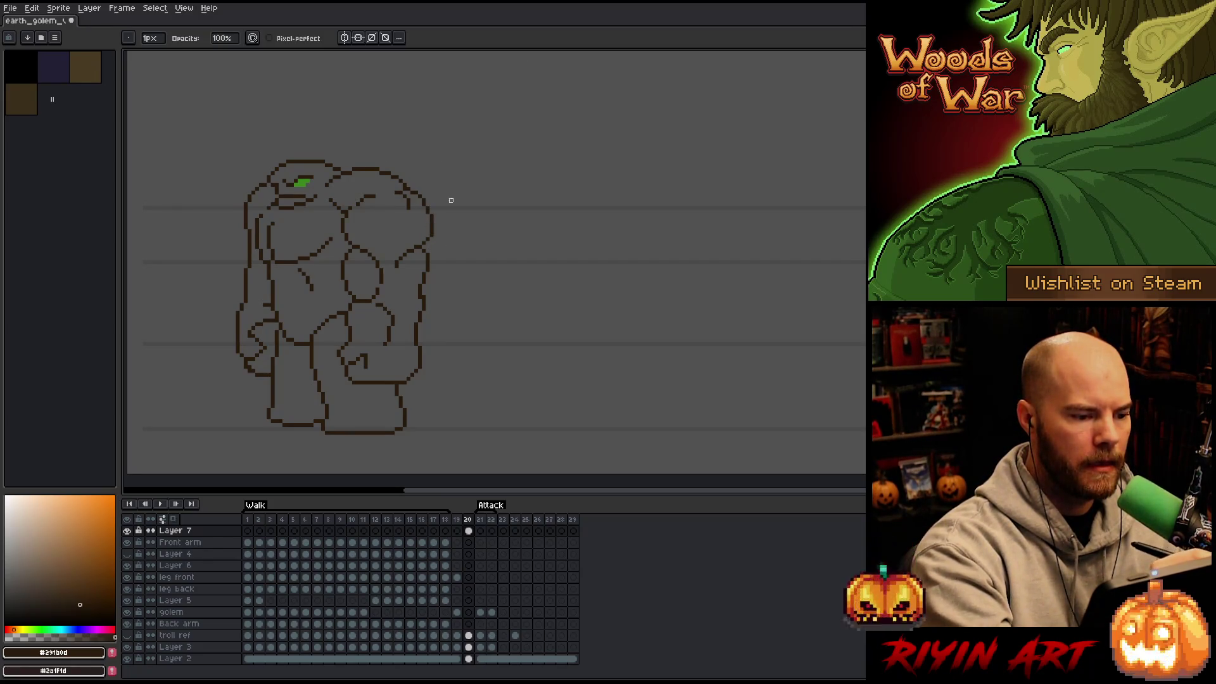
key("b")
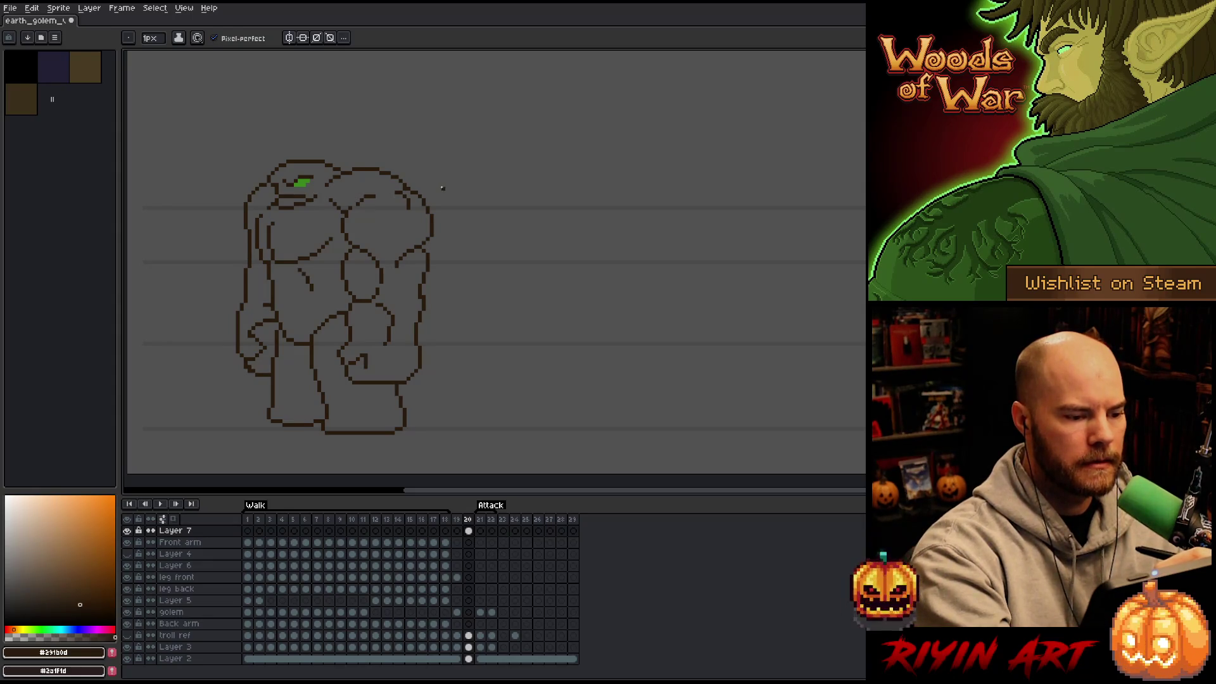
key("e")
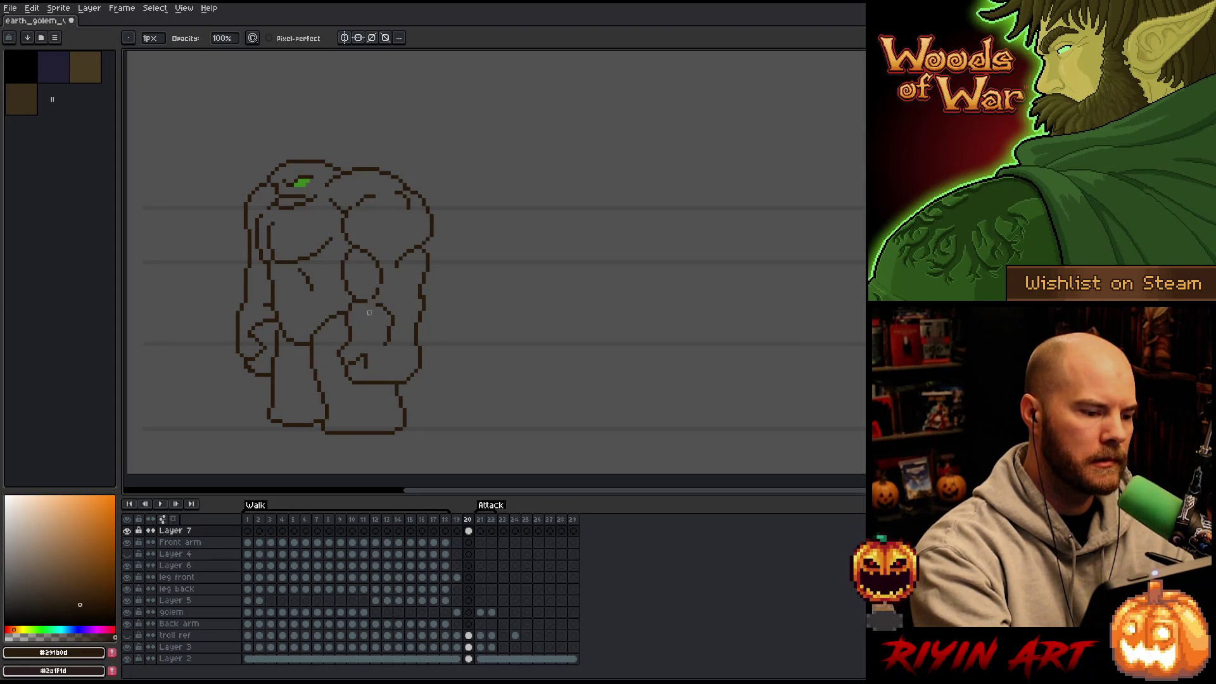
key("b")
Step: Add dark pixels on the torso and erase part of the belly outline
left_click(376, 291)
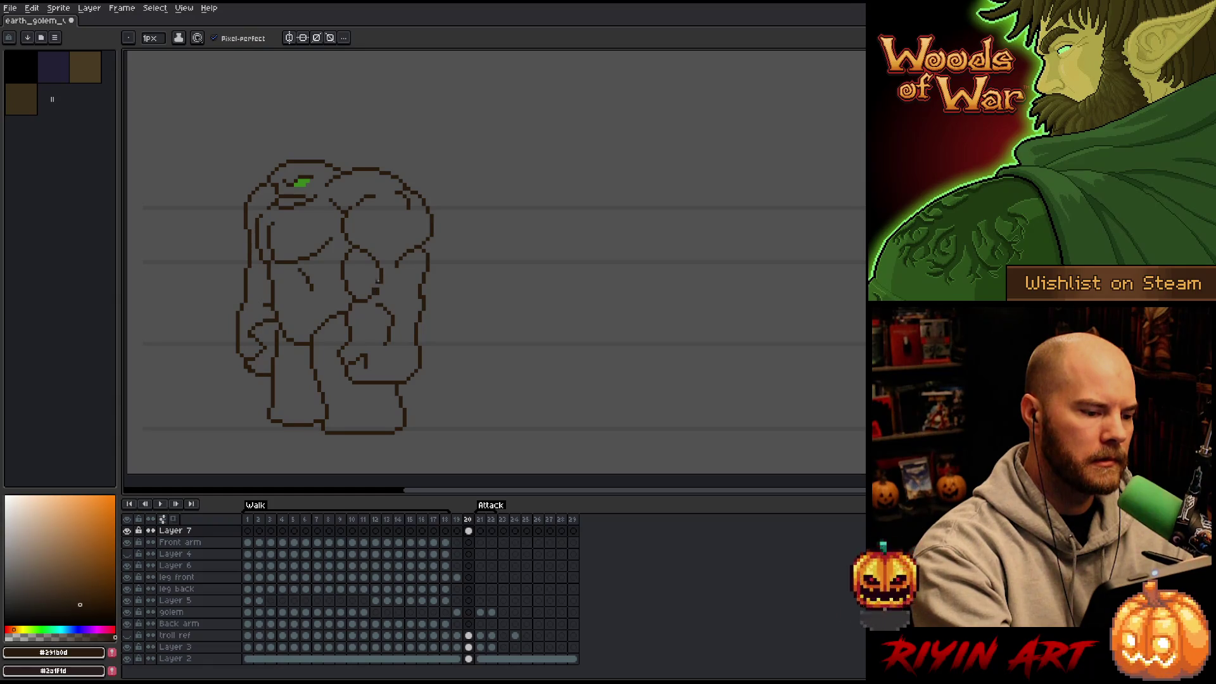
key("e")
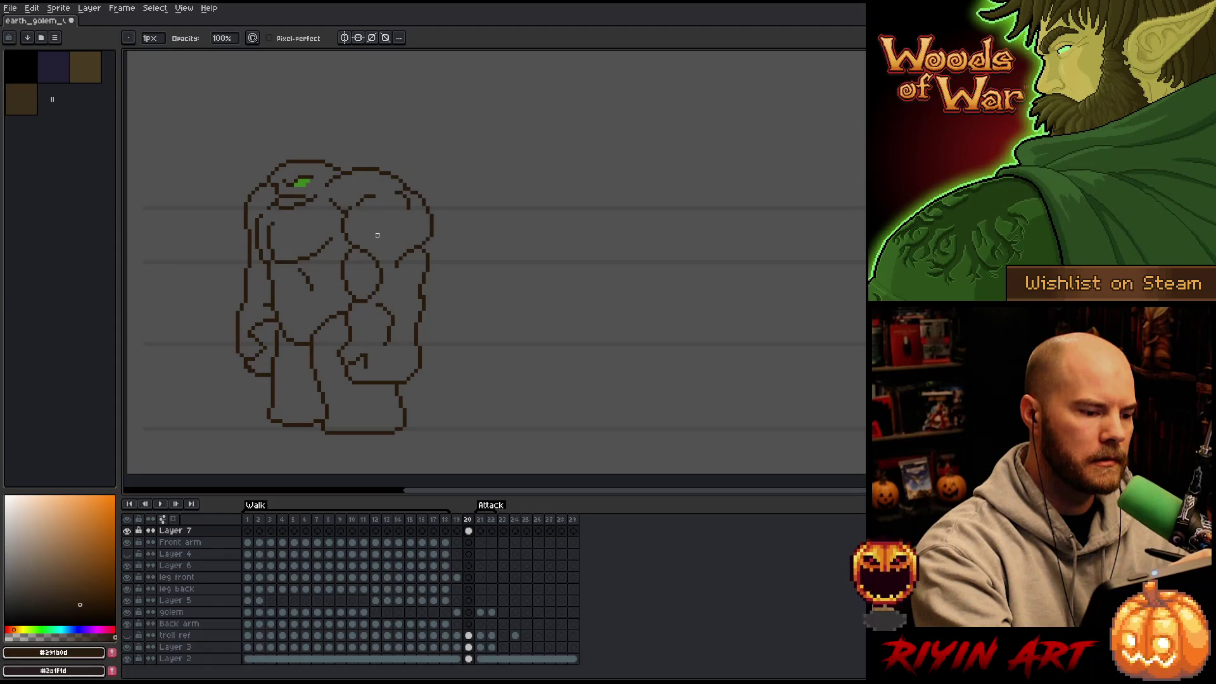
left_click_drag(379, 262, 382, 274)
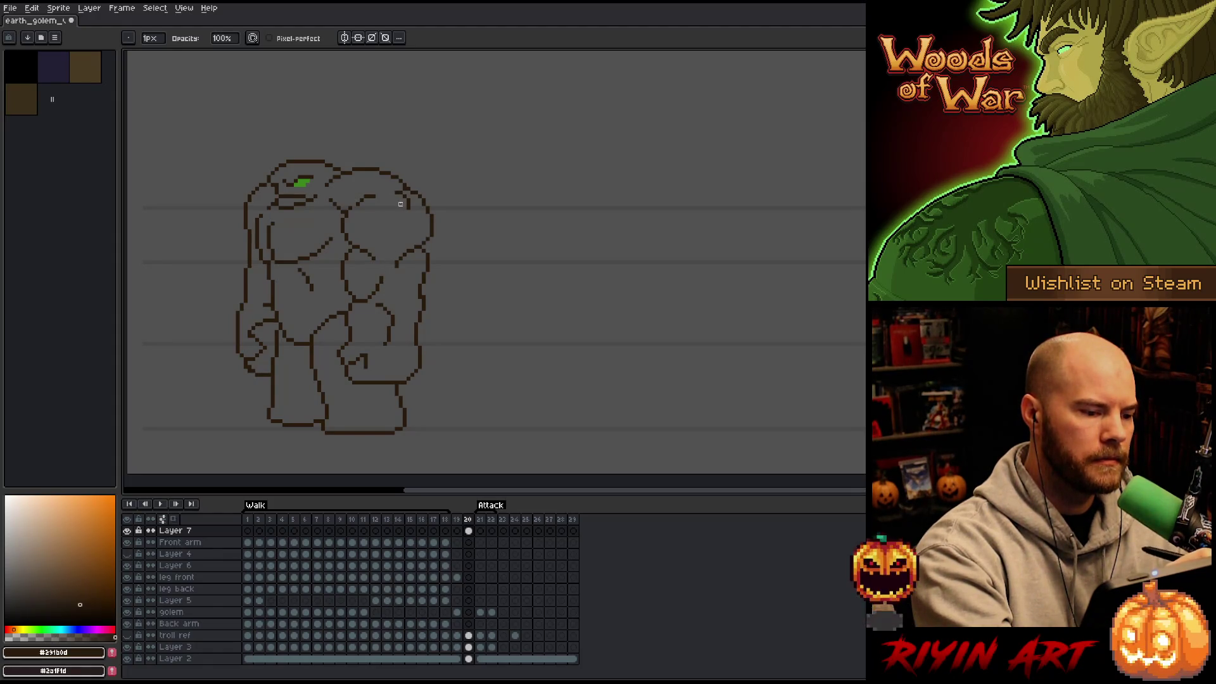
key("b")
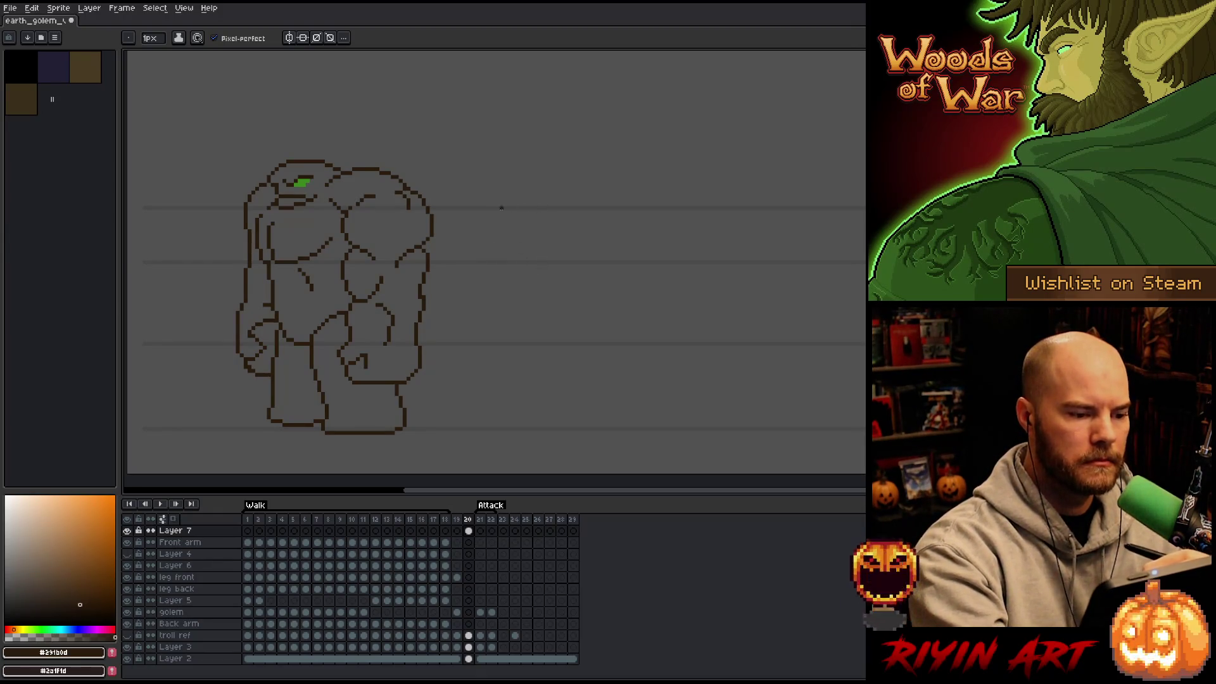
left_click_drag(531, 209, 657, 238)
key("ctrl+z")
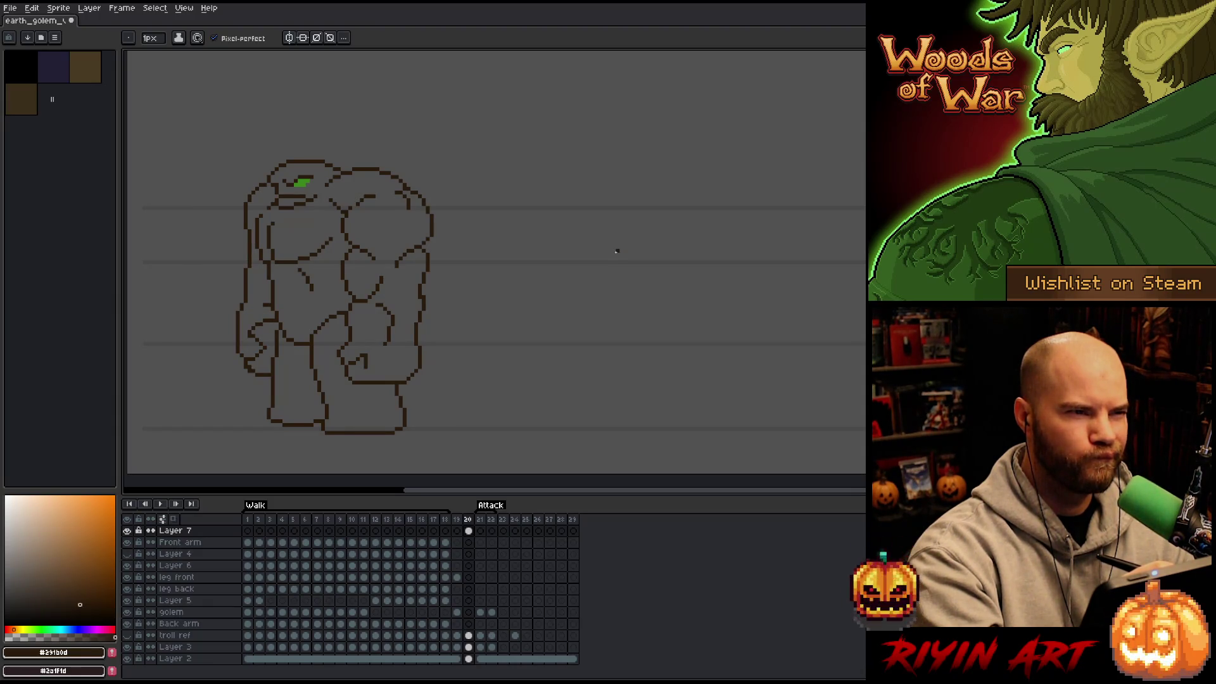
Step: Sketch the arching upper edge of the outstretched arm, retrying several strokes
mouse_move(567, 228)
left_mouse_down()
mouse_move(588, 194)
mouse_move(610, 192)
mouse_move(619, 199)
mouse_move(592, 232)
left_mouse_up()
key("ctrl+z")
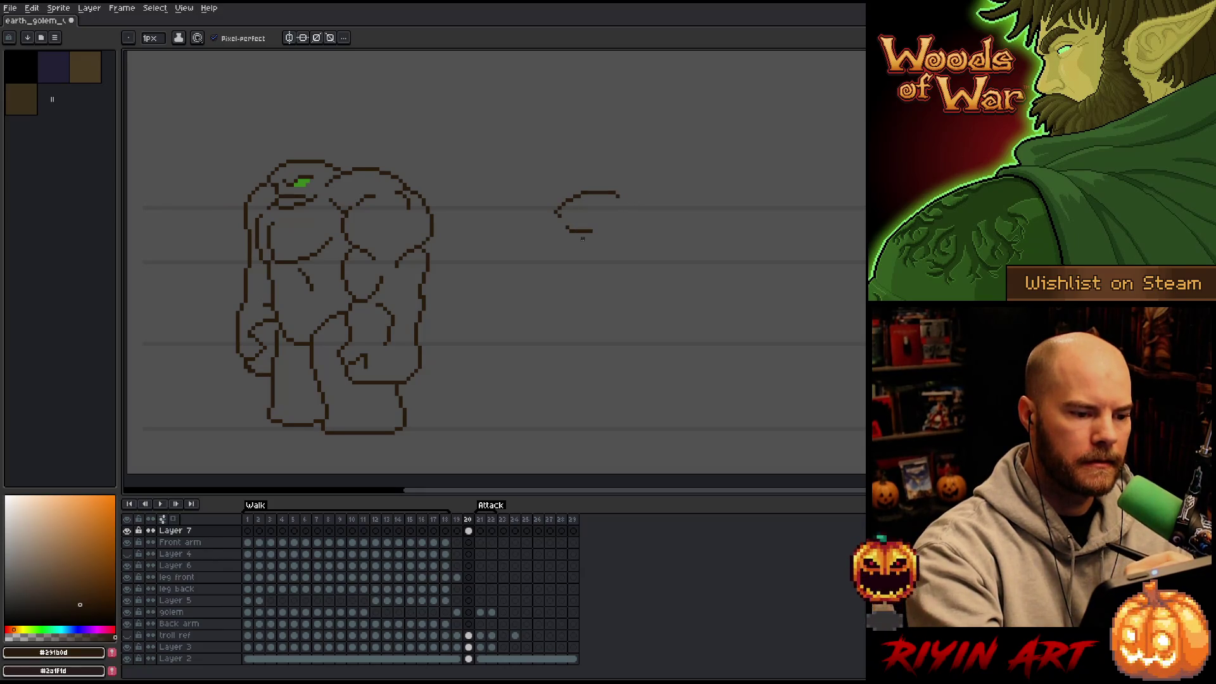
left_click_drag(616, 192, 660, 171)
key("ctrl+z")
left_click_drag(602, 203, 689, 172)
key("ctrl+z")
left_click_drag(603, 201, 688, 176)
key("ctrl+z")
key("ctrl+z")
key("ctrl+z")
mouse_move(615, 193)
left_mouse_down()
mouse_move(689, 178)
mouse_move(779, 212)
mouse_move(739, 222)
mouse_move(786, 203)
mouse_move(750, 231)
left_mouse_up()
key("ctrl+z")
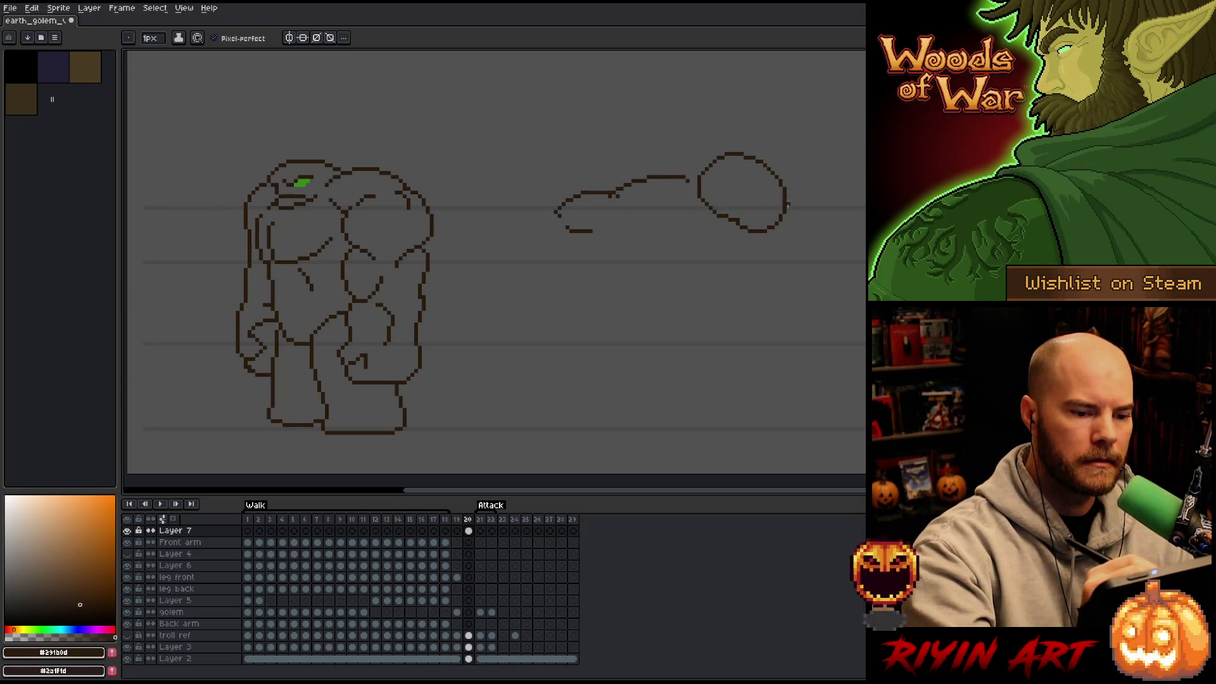
Step: Outline the fist at the arm's end and erase stray pixels around it
mouse_move(661, 192)
left_mouse_down()
mouse_move(700, 166)
mouse_move(686, 165)
mouse_move(756, 154)
mouse_move(679, 179)
left_mouse_up()
key("ctrl+z")
key("e")
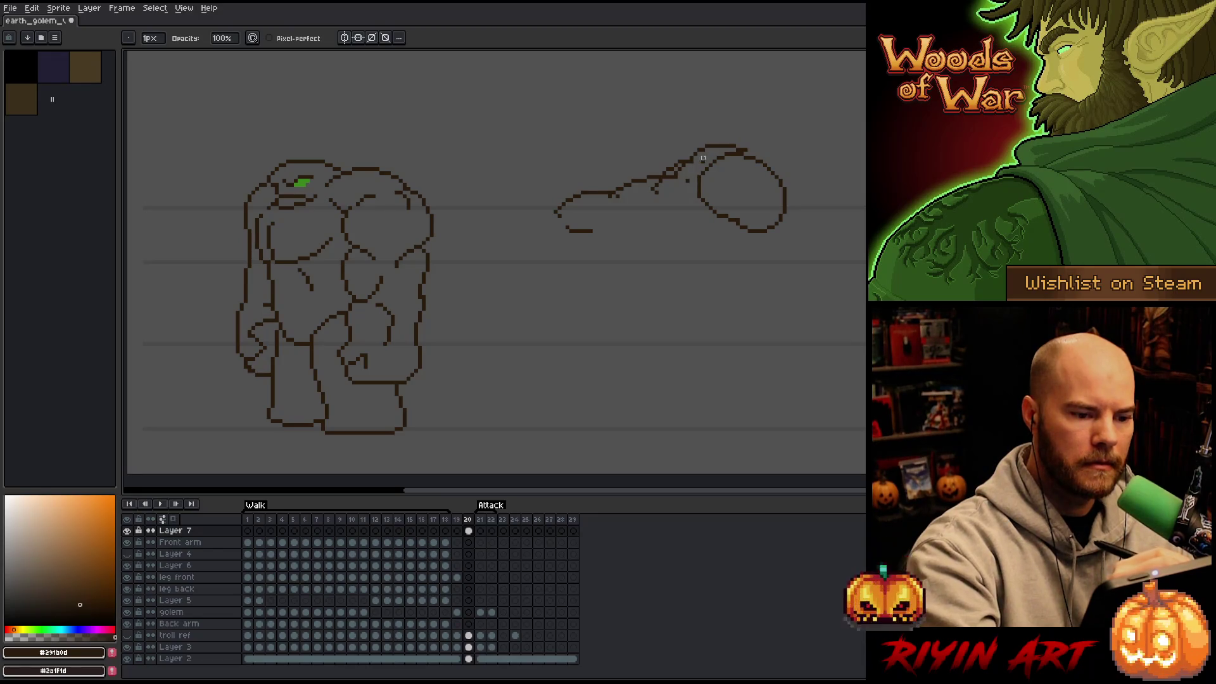
left_click(706, 161)
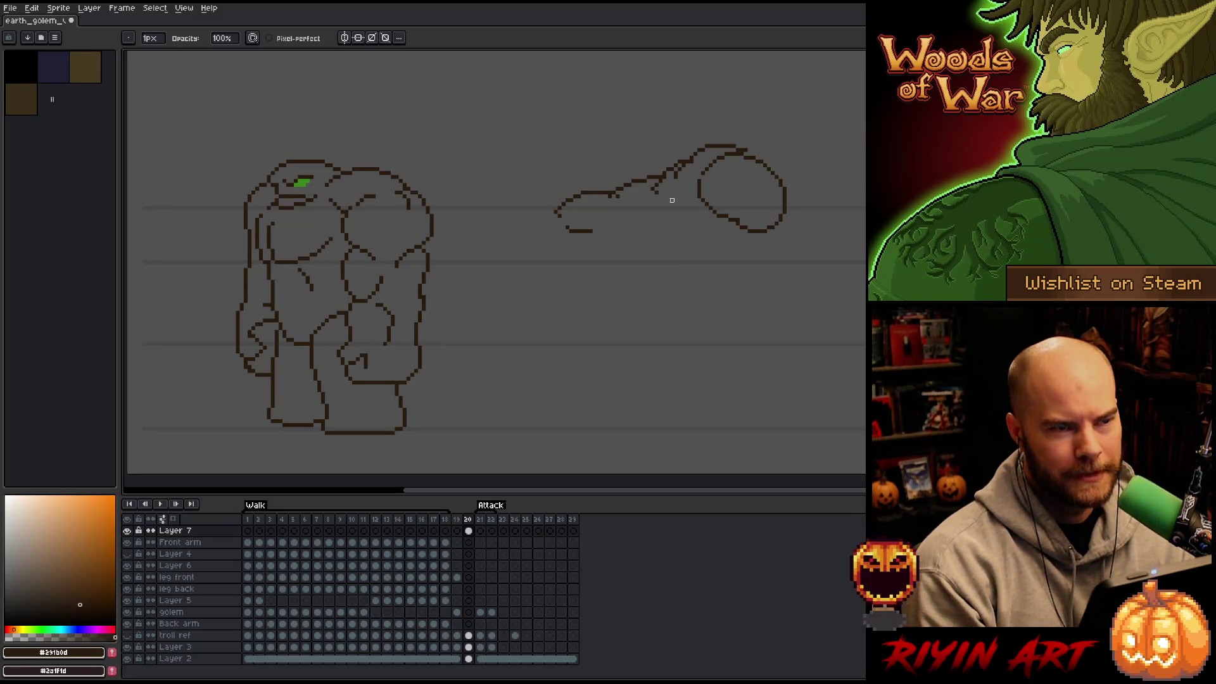
key("b")
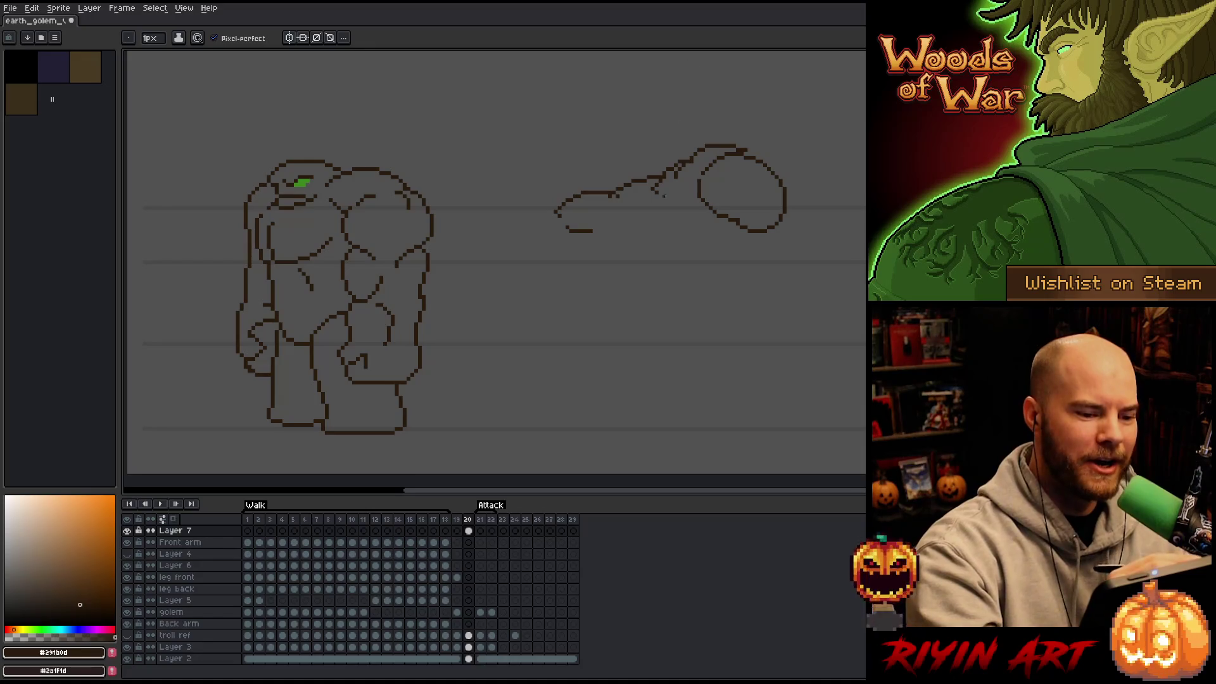
key("e")
left_click(659, 198)
Step: Draw a short vertical line on the arm and the curve beneath it
key("b")
left_click_drag(651, 186, 658, 211)
key("e")
key("b")
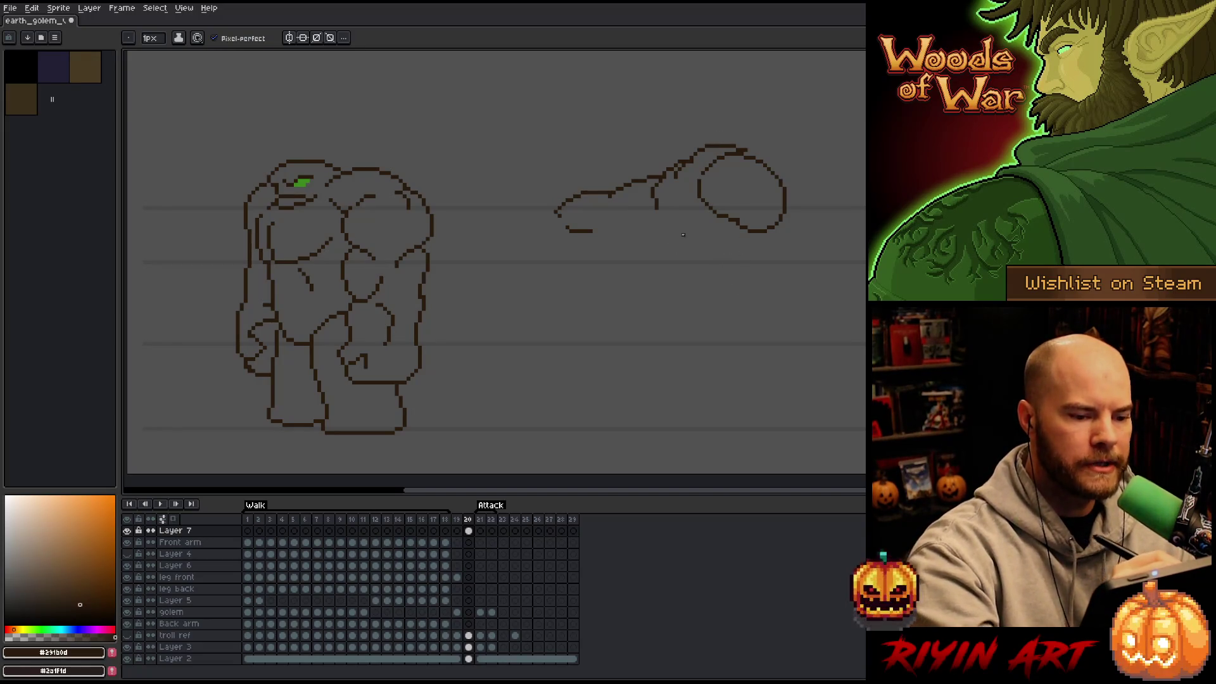
mouse_move(656, 218)
left_mouse_down()
mouse_move(690, 250)
mouse_move(716, 235)
left_mouse_up()
Step: Rework the arm's lower outline and close off the fist shape
key("e")
key("b")
mouse_move(653, 192)
left_mouse_down()
mouse_move(662, 246)
mouse_move(646, 225)
mouse_move(726, 227)
mouse_move(716, 220)
left_mouse_up()
key("e")
key("b")
key("e")
key("b")
key("ctrl+z")
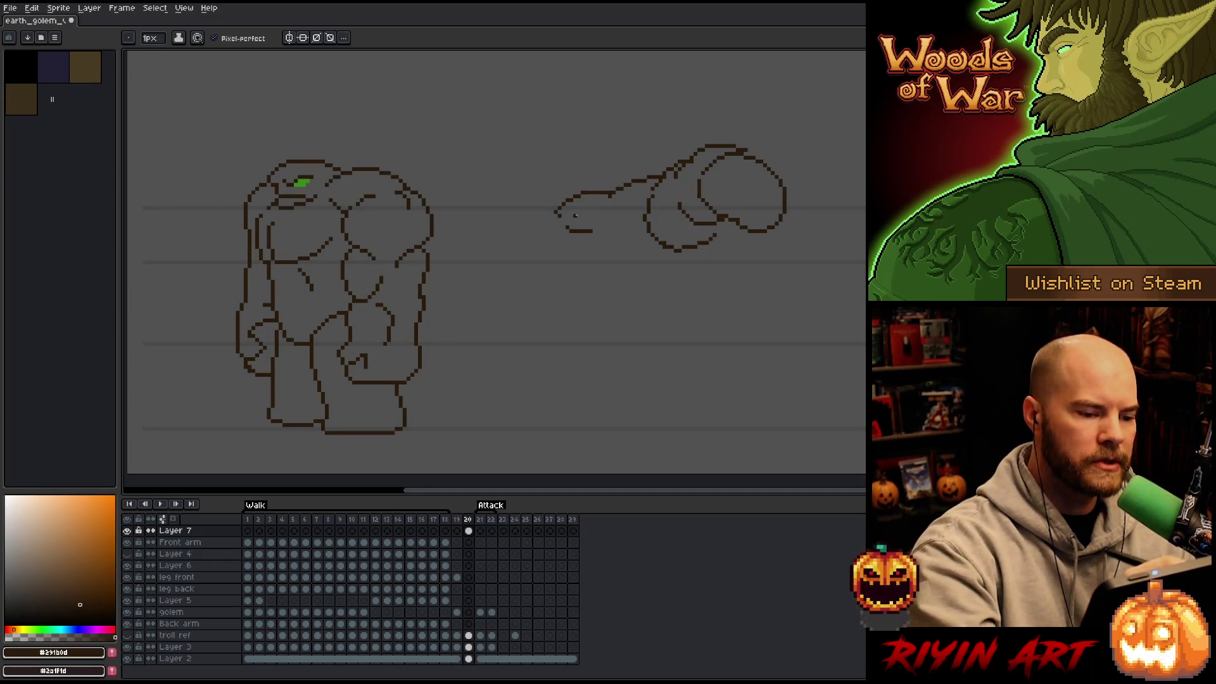
Step: Drop the closing stroke at the arm's left end and erase the loop's lower curve
mouse_move(602, 223)
left_mouse_down()
mouse_move(615, 201)
mouse_move(629, 236)
left_mouse_up()
key("ctrl+z")
key("ctrl+z")
key("e")
mouse_move(713, 247)
left_mouse_down()
mouse_move(673, 249)
mouse_move(656, 227)
mouse_move(648, 246)
left_mouse_up()
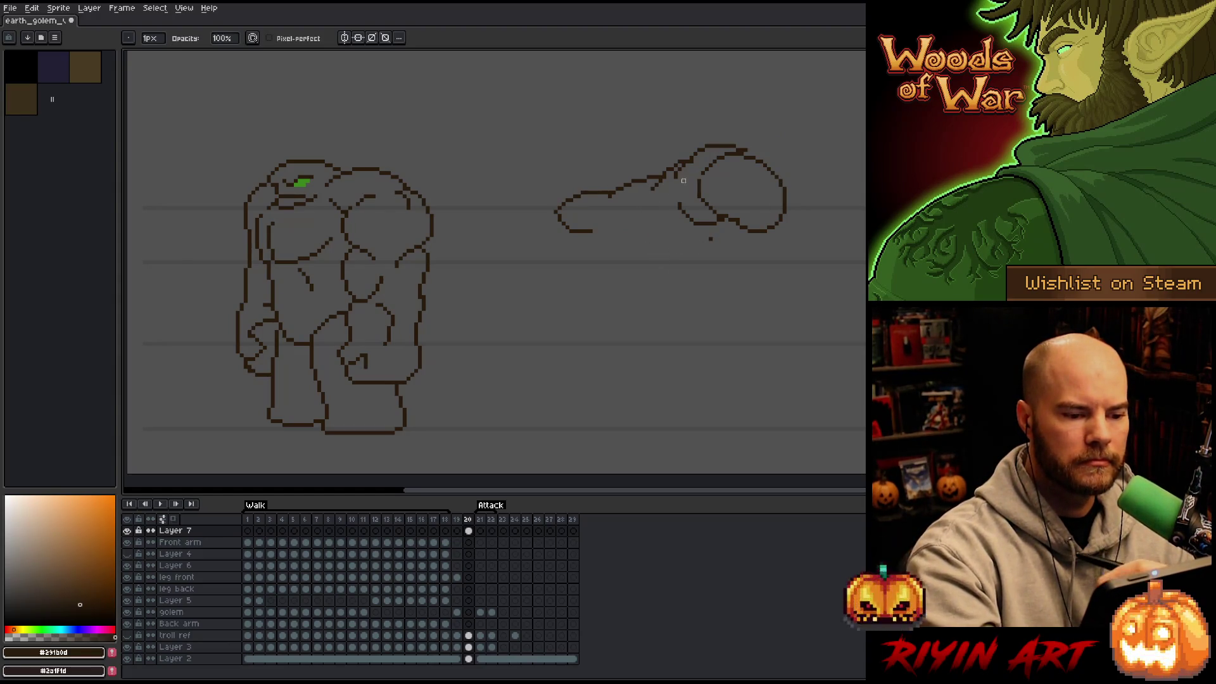
key("b")
key("e")
key("b")
Step: Try several strokes under the arm and fist, undoing each and erasing stray pixels
mouse_move(651, 179)
left_mouse_down()
mouse_move(632, 221)
mouse_move(688, 260)
left_mouse_up()
key("ctrl+z")
key("e")
left_click(715, 247)
key("b")
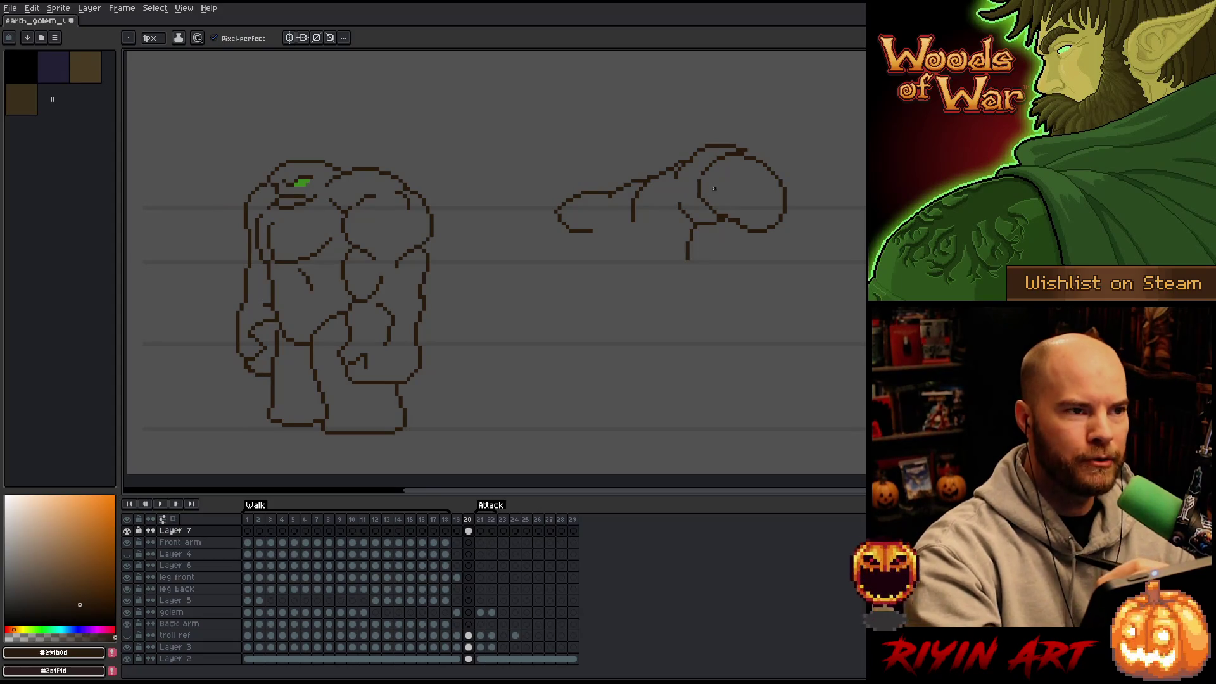
key("ctrl+z")
left_click_drag(721, 223, 699, 293)
key("ctrl+z")
left_click_drag(722, 225, 683, 295)
key("ctrl+z")
mouse_move(722, 225)
left_mouse_down()
mouse_move(694, 308)
mouse_move(705, 272)
mouse_move(664, 325)
left_mouse_up()
key("ctrl+z")
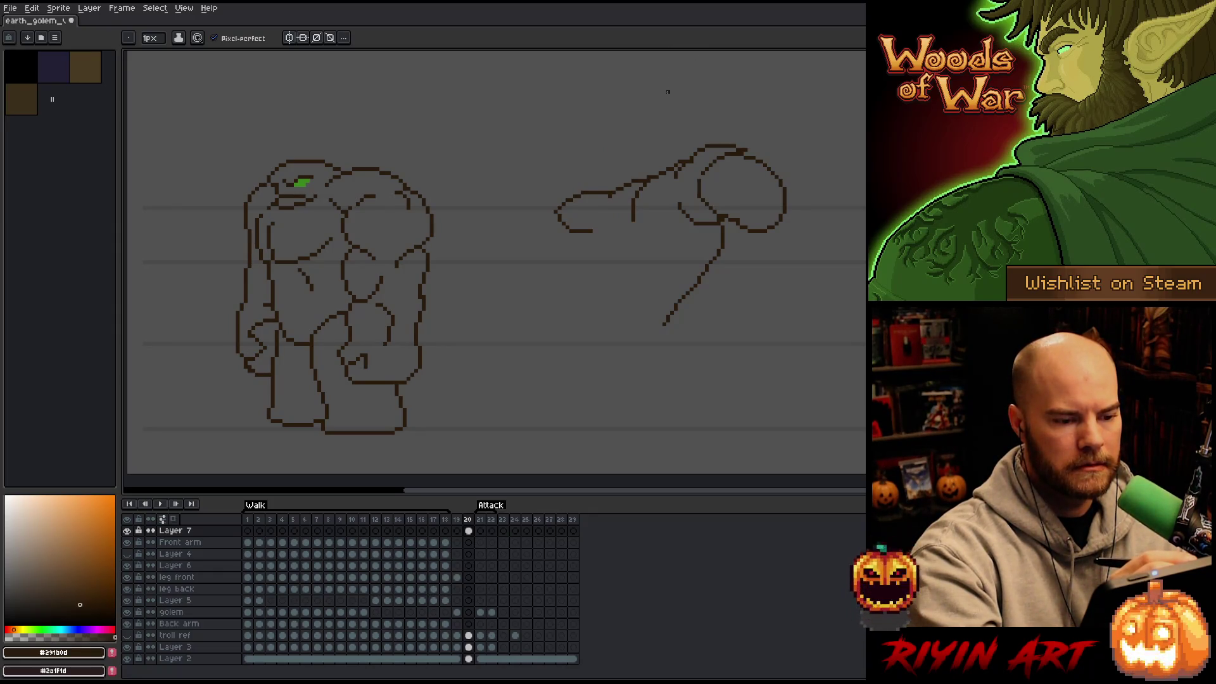
Step: Lasso-select the arm tip and move it up into place
key("q")
mouse_move(633, 160)
left_mouse_down()
mouse_move(579, 263)
mouse_move(633, 166)
left_mouse_up()
mouse_move(589, 215)
left_mouse_down()
mouse_move(614, 215)
mouse_move(627, 175)
mouse_move(611, 200)
mouse_move(618, 182)
left_mouse_up()
key("b")
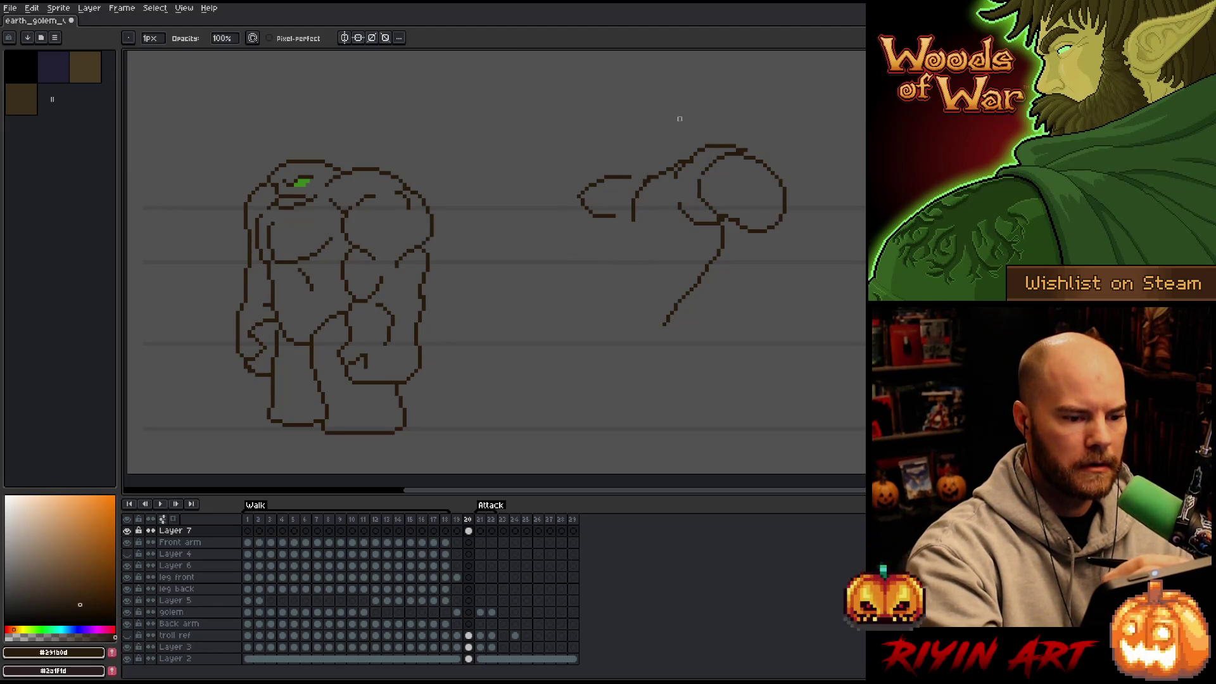
Step: Redraw the upper-arm line running leftward from the fist
mouse_move(634, 219)
left_mouse_down()
mouse_move(647, 178)
mouse_move(678, 163)
mouse_move(653, 166)
mouse_move(627, 206)
left_mouse_up()
key("b")
key("ctrl+z")
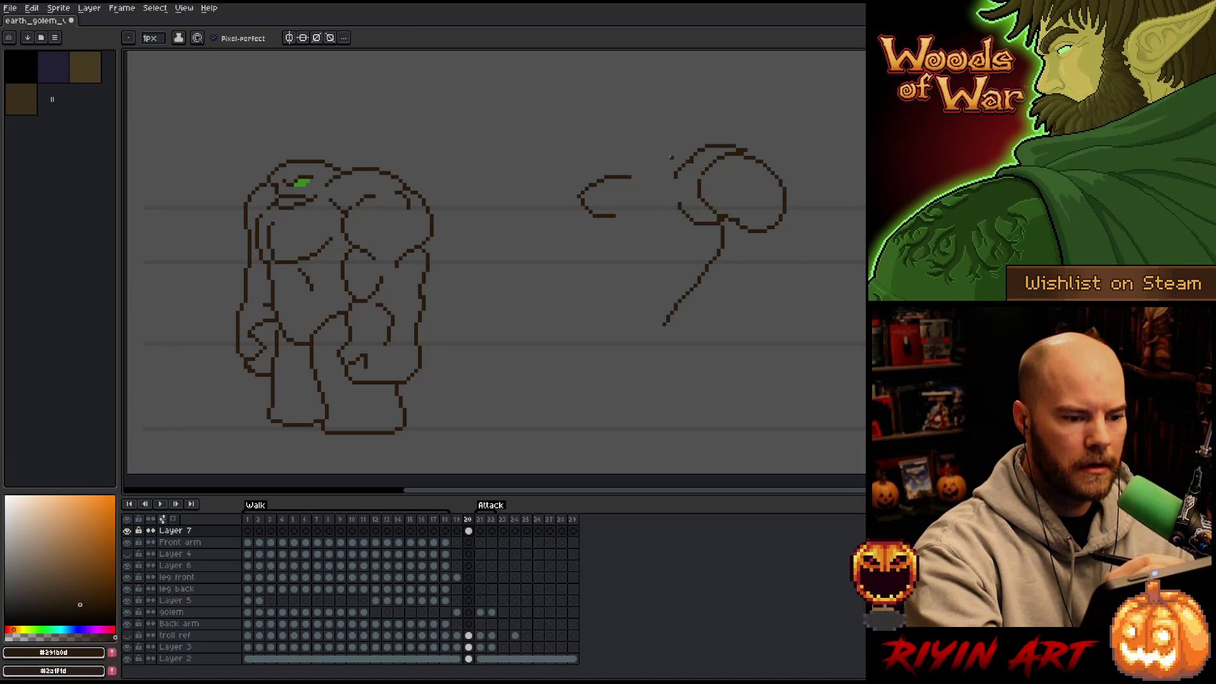
left_click_drag(681, 162, 631, 187)
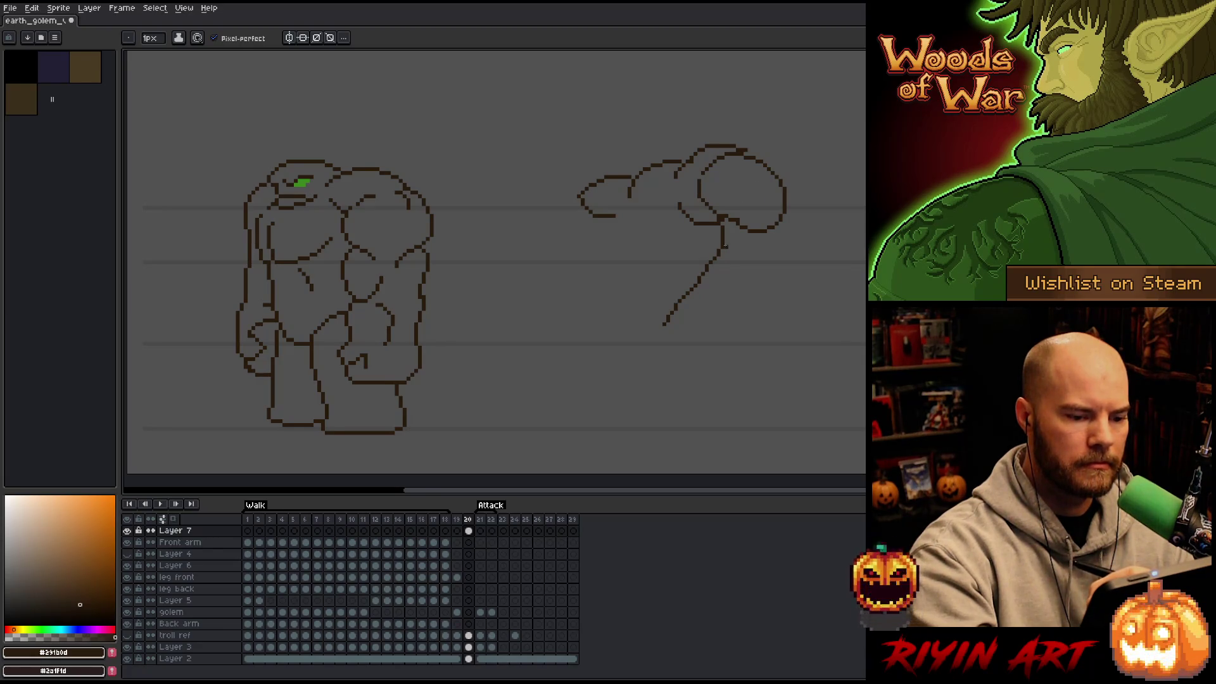
Step: Replace the diagonal forearm line with a longer curve below the fist and muscle curves on the arm
key("e")
mouse_move(721, 248)
left_mouse_down()
mouse_move(667, 320)
mouse_move(722, 246)
mouse_move(708, 290)
left_mouse_up()
key("b")
key("ctrl+z")
left_click_drag(723, 222, 691, 323)
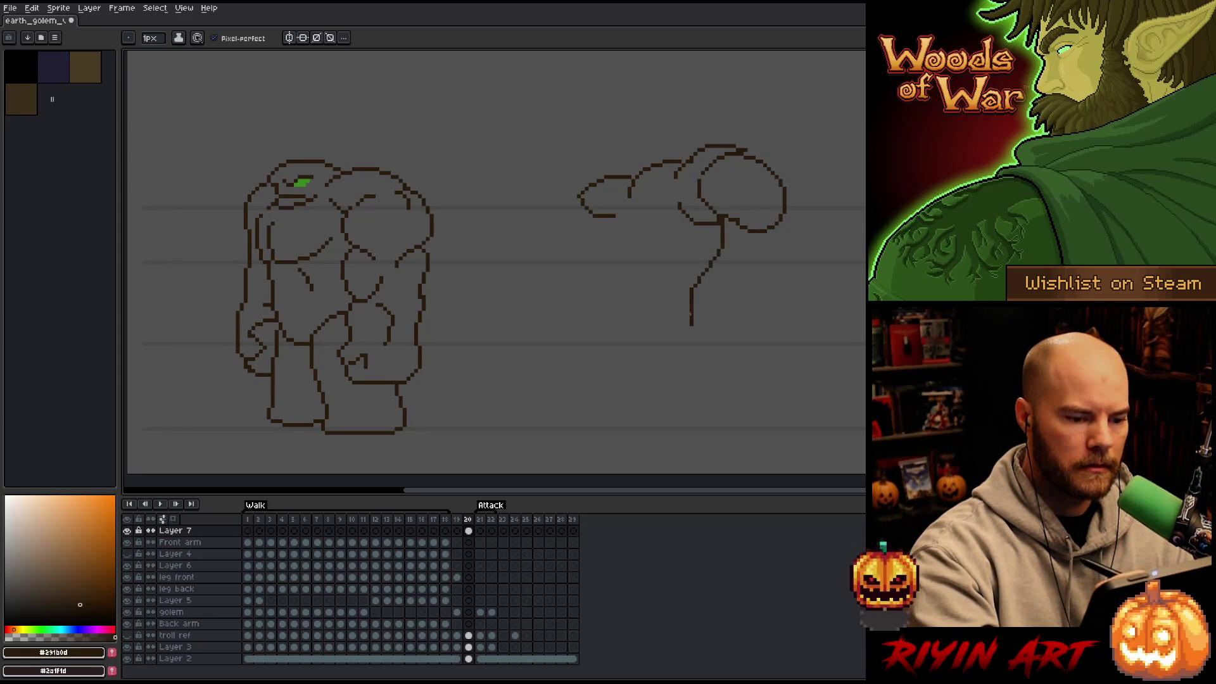
left_click_drag(575, 238, 599, 306)
key("ctrl+z")
mouse_move(567, 235)
left_mouse_down()
mouse_move(580, 266)
mouse_move(608, 277)
left_mouse_up()
left_click_drag(676, 215, 621, 283)
mouse_move(612, 234)
left_mouse_down()
mouse_move(647, 259)
mouse_move(638, 266)
left_mouse_up()
Step: Extend the arm's end down-left, add an inner line, and lasso the fist up-right
key("e")
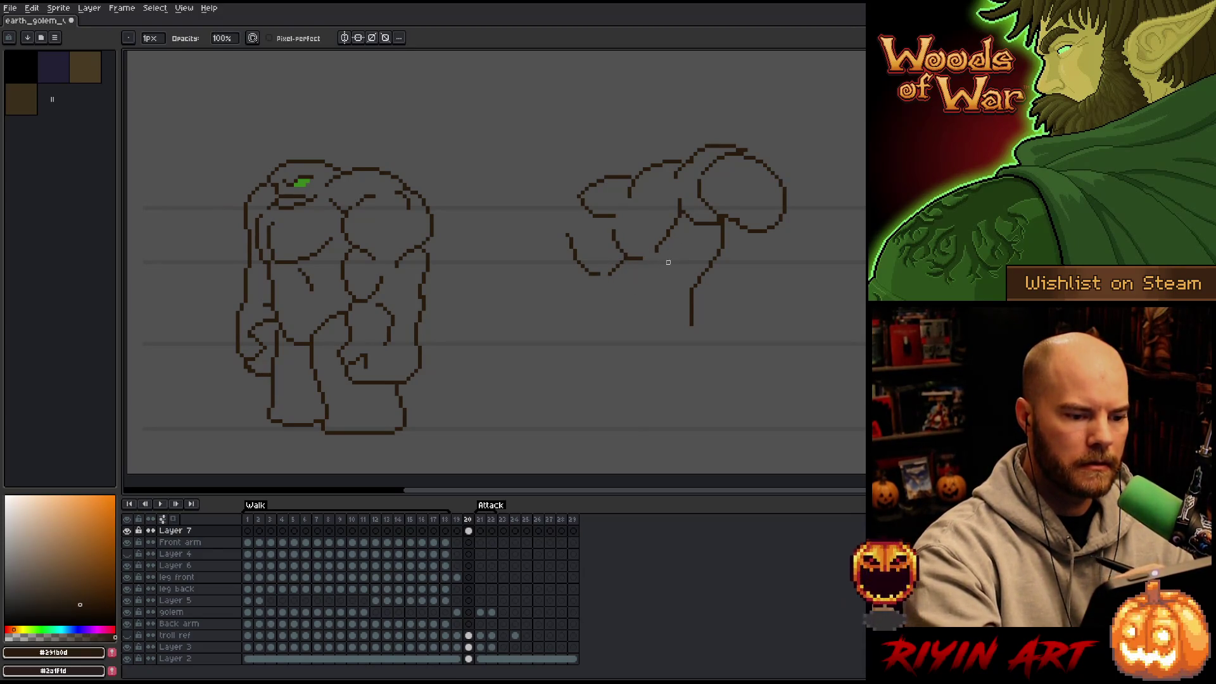
key("b")
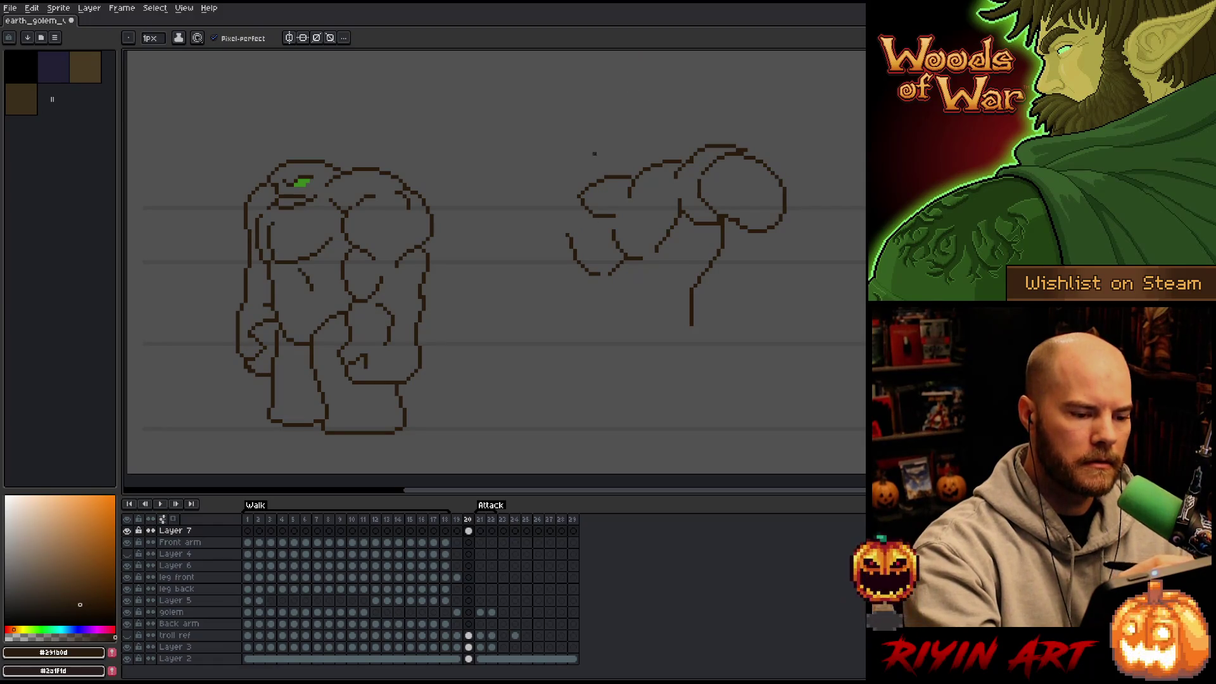
left_click_drag(575, 208, 547, 249)
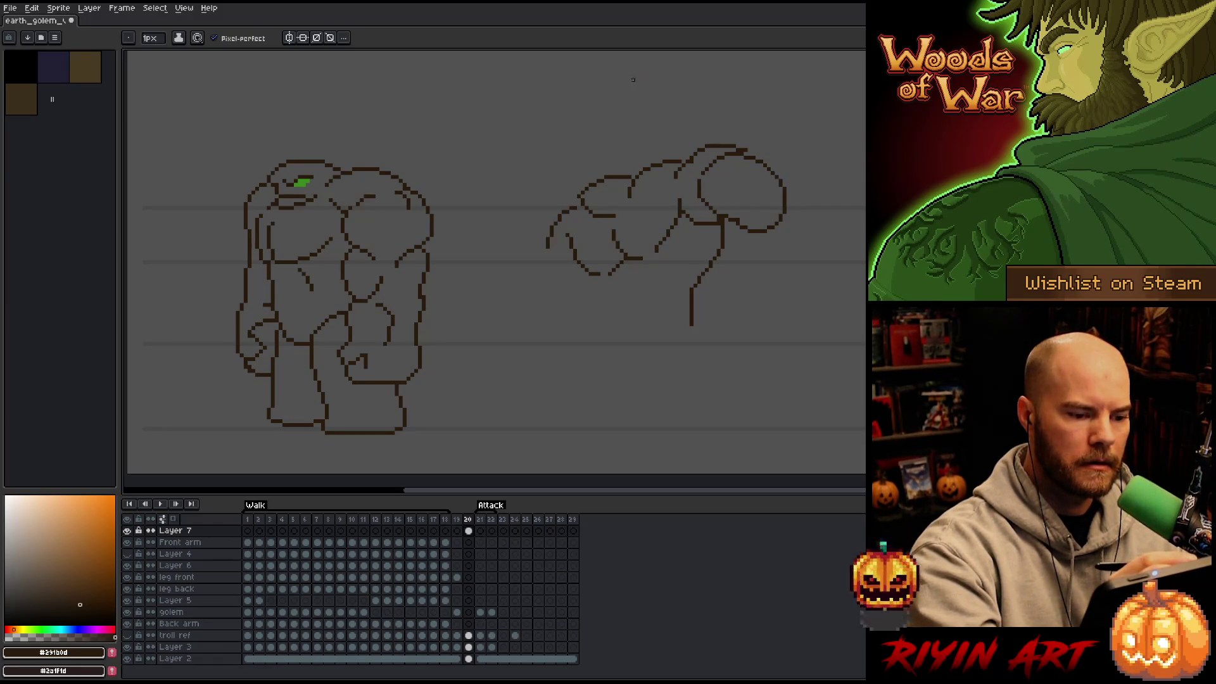
left_click_drag(603, 196, 619, 184)
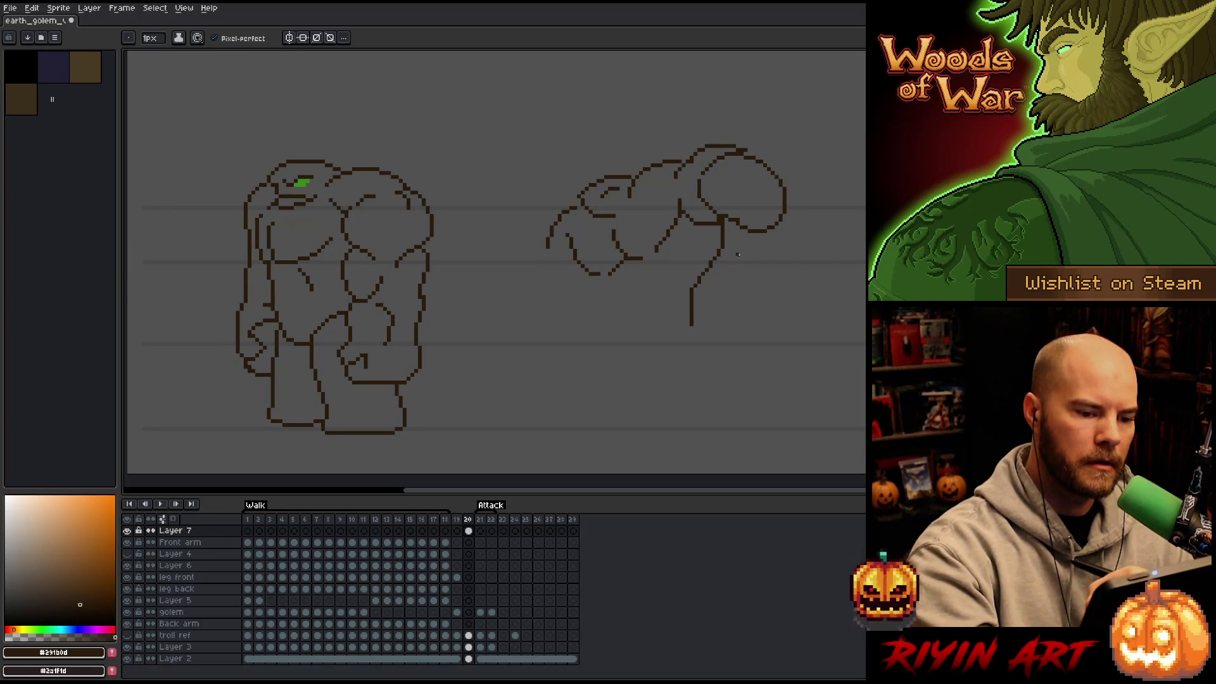
key("q")
mouse_move(811, 226)
left_mouse_down()
mouse_move(783, 245)
mouse_move(748, 149)
mouse_move(813, 230)
mouse_move(817, 187)
mouse_move(802, 190)
left_mouse_up()
Step: Settle the moved fist and sketch a curve around its left side plus arm strokes
left_click(733, 114)
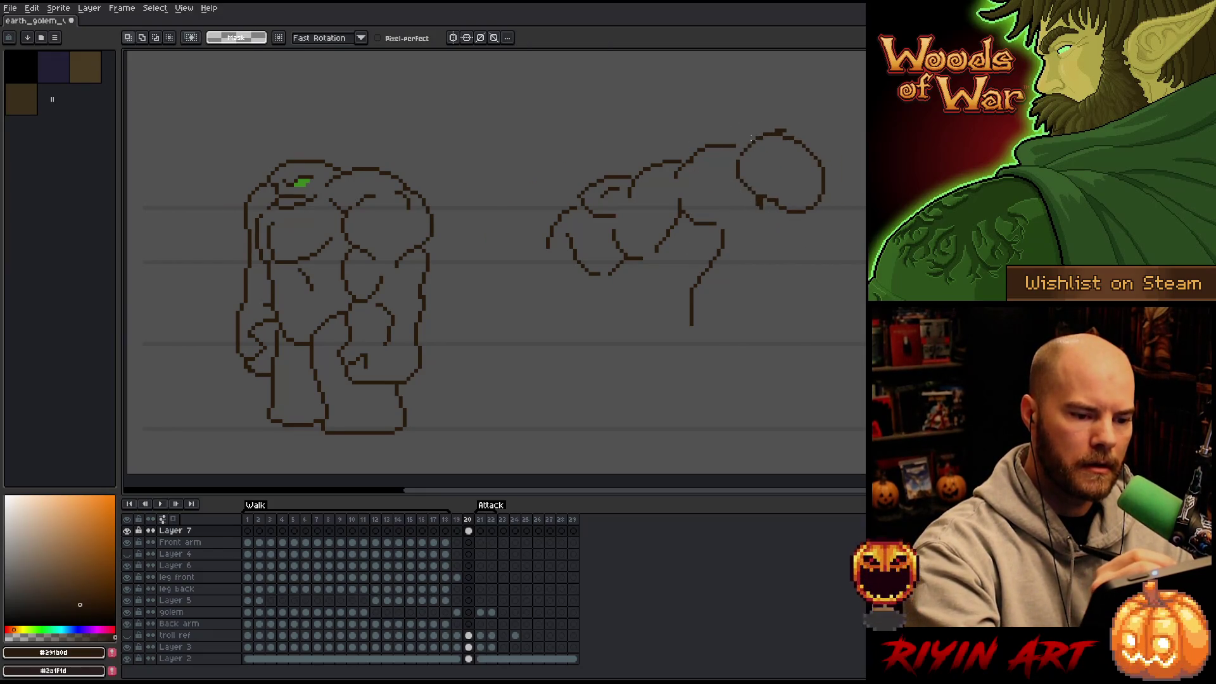
key("b")
left_click_drag(753, 133, 757, 200)
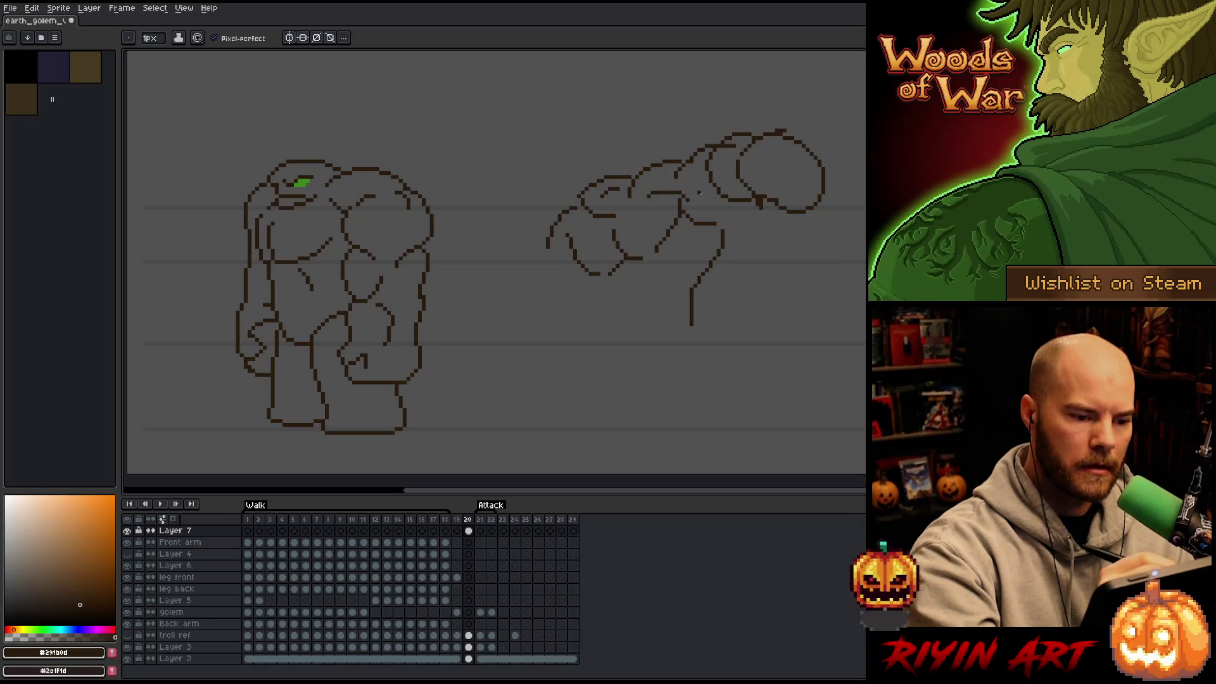
mouse_move(650, 198)
left_mouse_down()
mouse_move(678, 209)
mouse_move(644, 170)
mouse_move(696, 149)
mouse_move(676, 176)
left_mouse_up()
Step: Erase the recent upper-arm curves and stray dots using a 4px eraser
key("e")
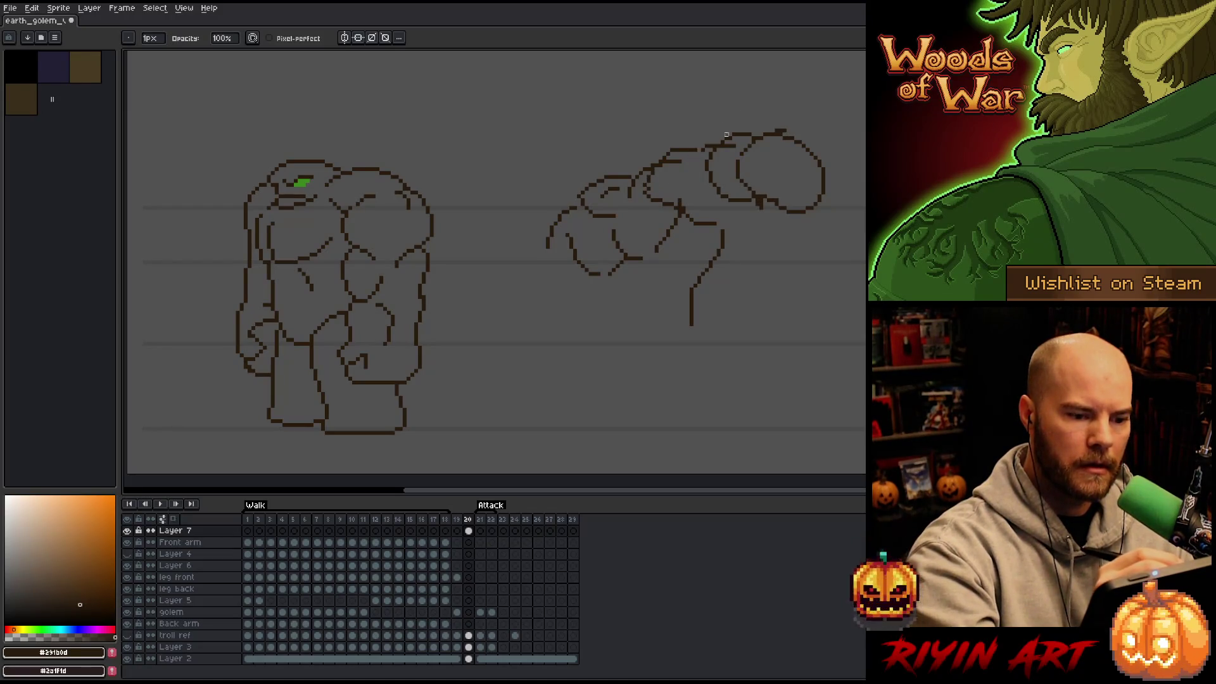
mouse_move(742, 150)
left_mouse_down()
mouse_move(700, 147)
mouse_move(676, 161)
mouse_move(700, 217)
mouse_move(687, 197)
mouse_move(681, 213)
mouse_move(710, 223)
mouse_move(719, 135)
left_mouse_up()
key("b")
key("e")
key("b")
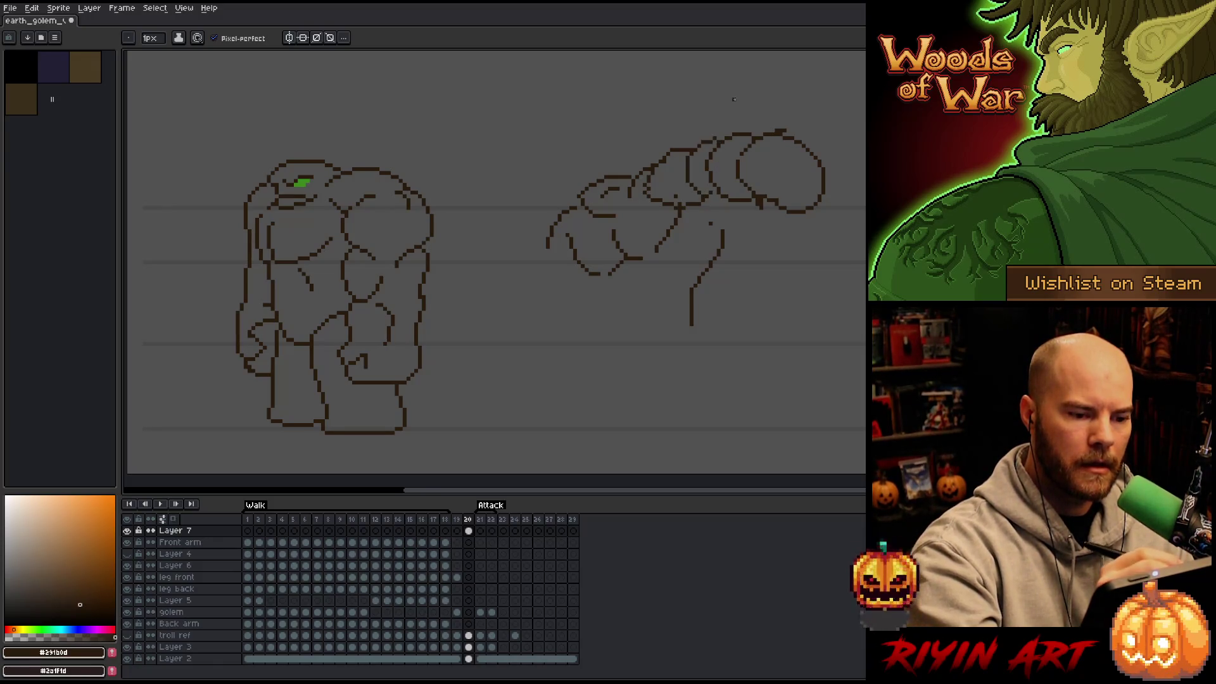
key("e")
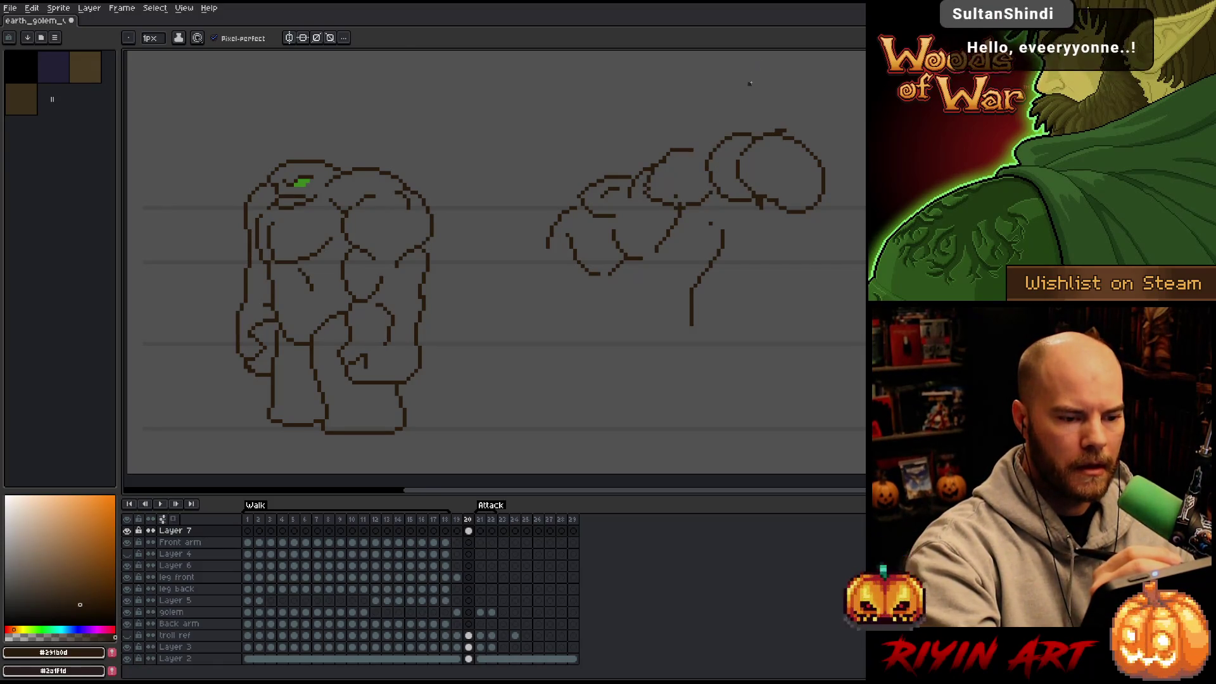
mouse_move(733, 135)
left_mouse_down()
mouse_move(711, 169)
mouse_move(731, 200)
left_mouse_up()
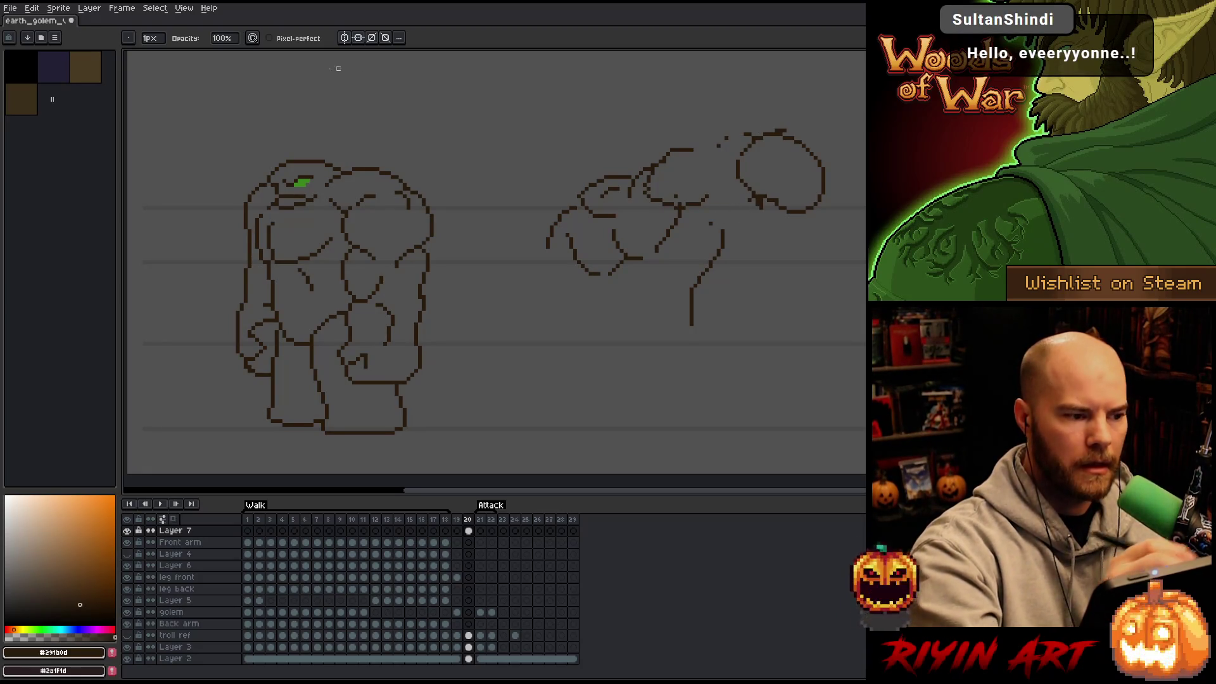
left_click_drag(153, 38, 161, 40)
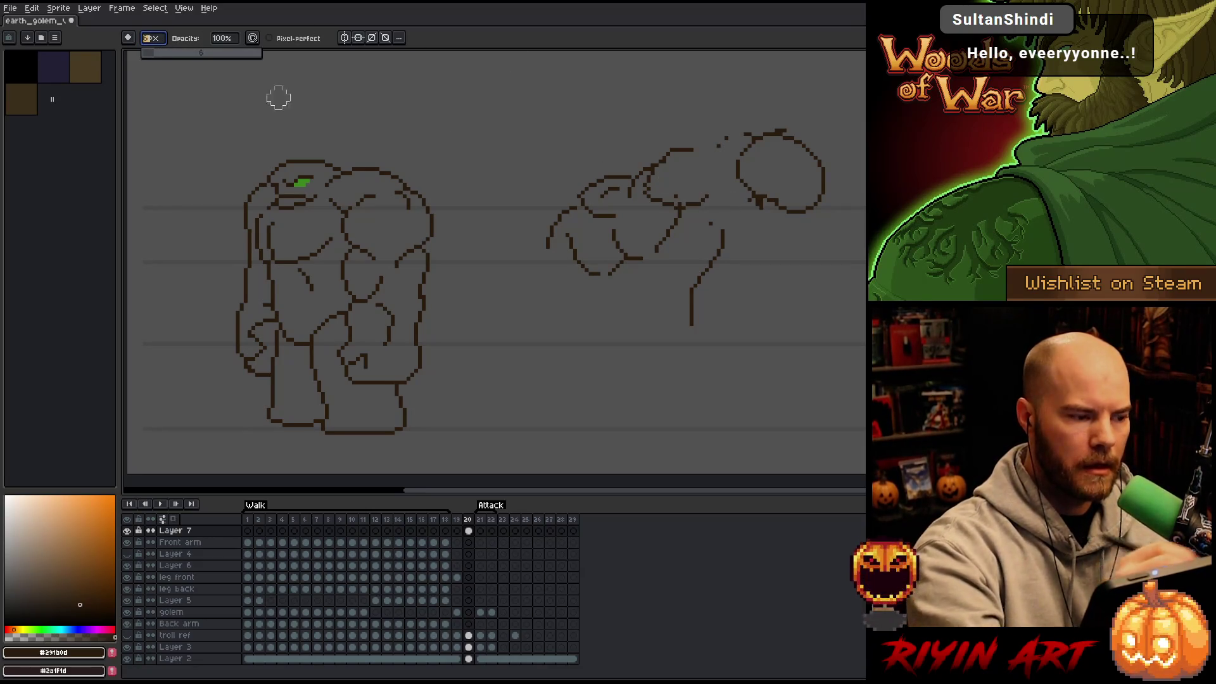
key("minus")
key("minus")
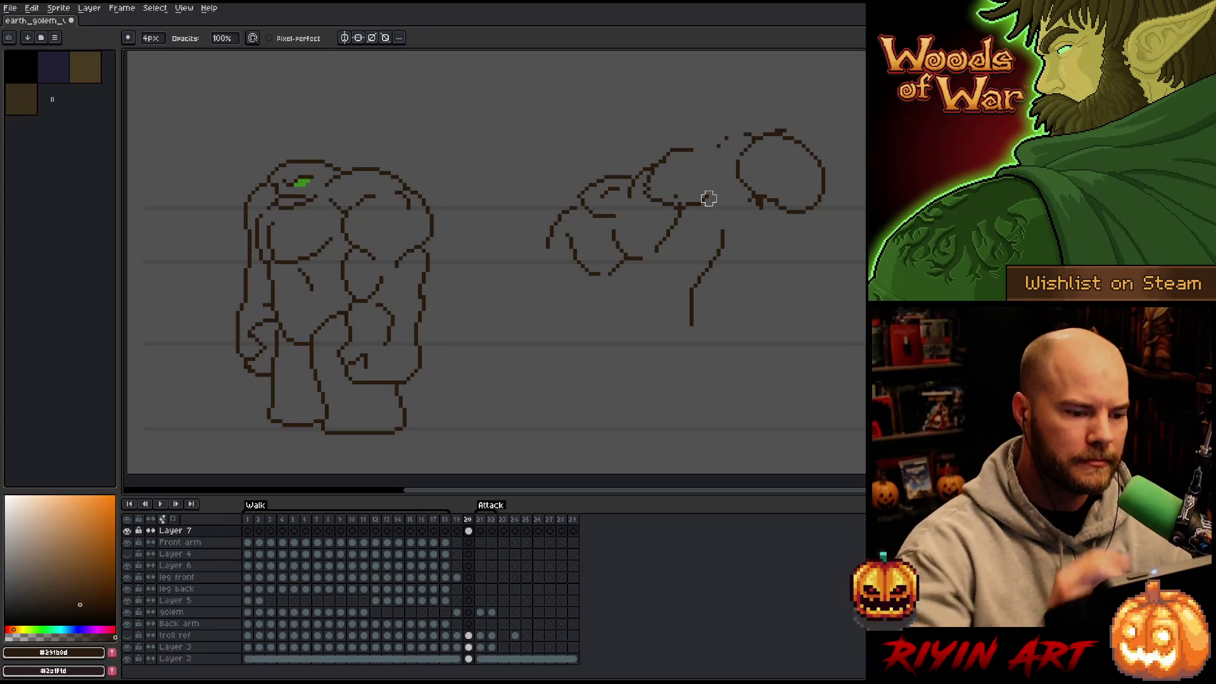
mouse_move(709, 163)
left_mouse_down()
mouse_move(735, 130)
mouse_move(764, 201)
left_mouse_up()
Step: Smooth the fist's top outline, close it, and extend the line along its top
key("b")
key("e")
left_click_drag(777, 130, 757, 135)
key("b")
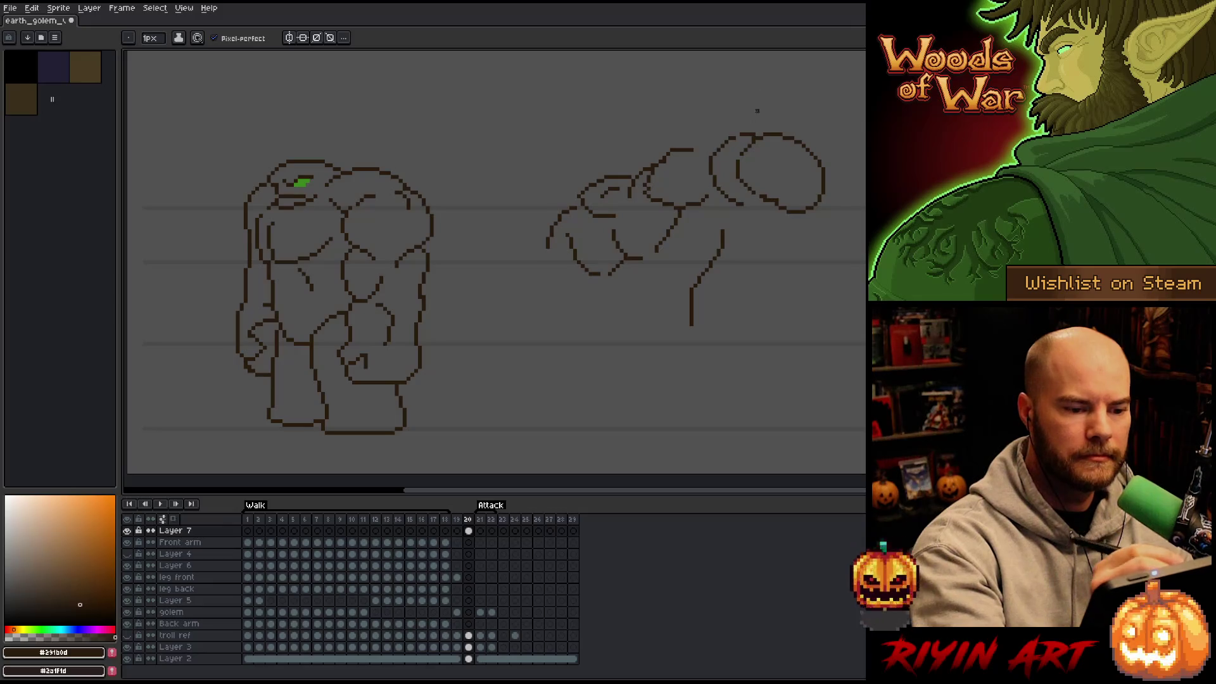
left_click_drag(740, 187, 761, 190)
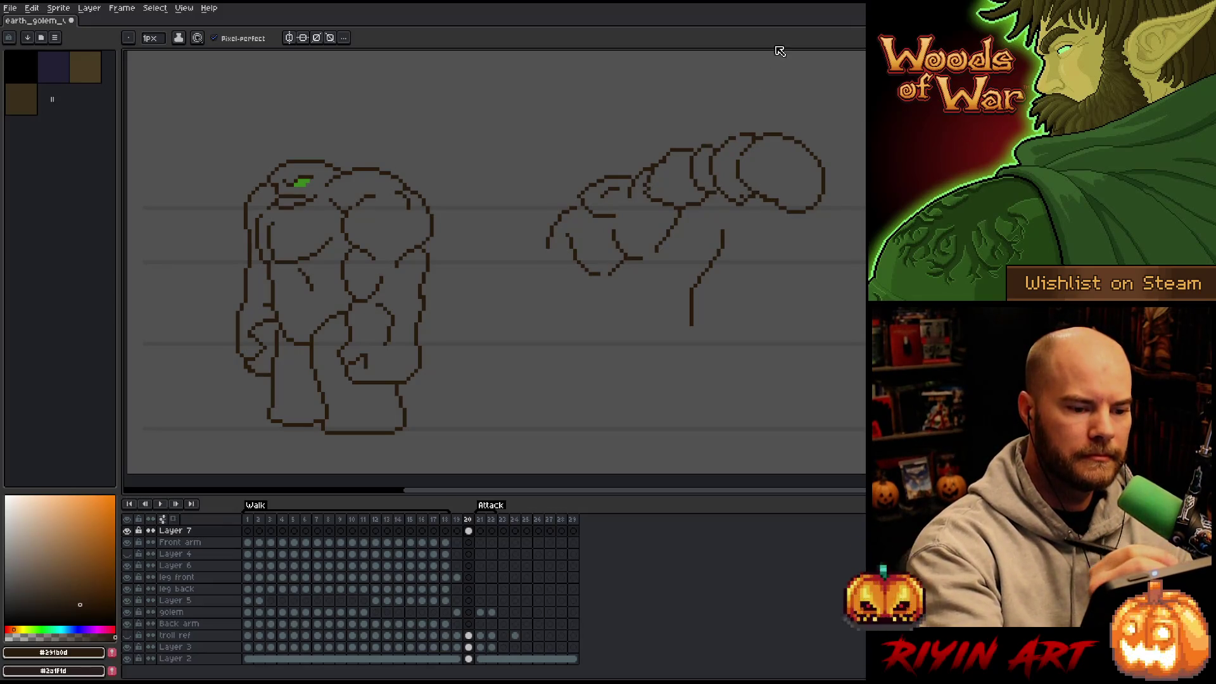
left_click_drag(688, 191, 722, 196)
key("ctrl+z")
left_click_drag(691, 152, 736, 134)
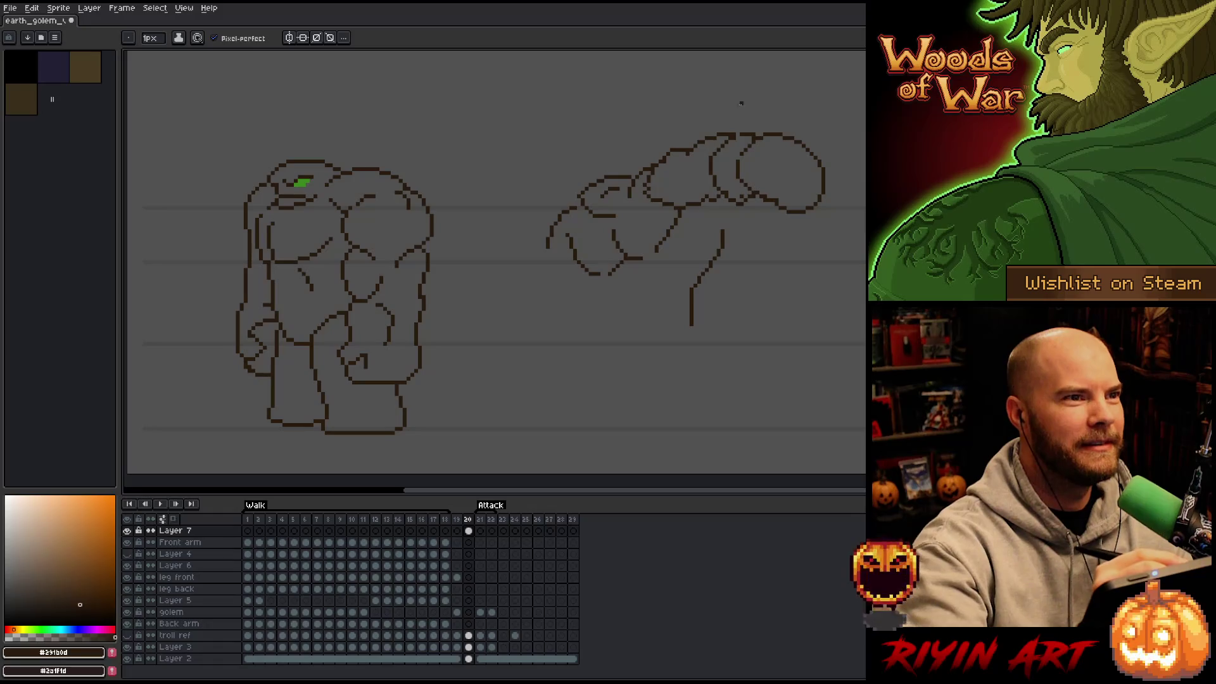
left_click_drag(722, 199, 720, 241)
key("ctrl+z")
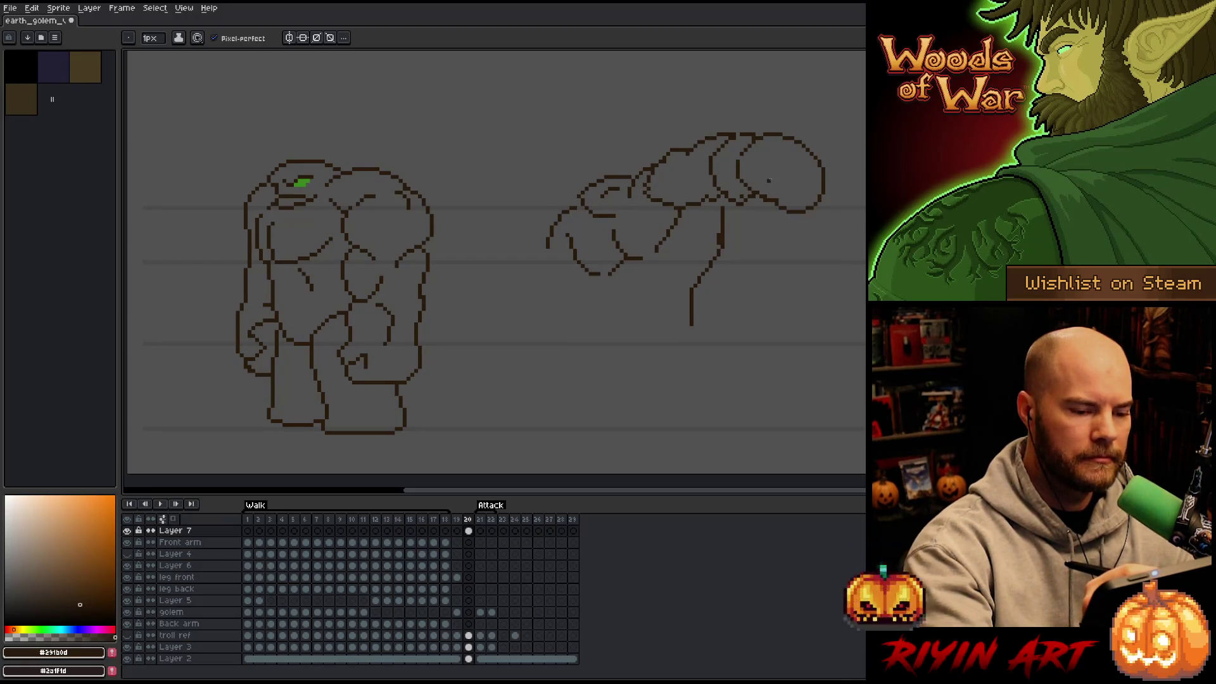
Step: Delete the fist lines inside an elliptical selection, deselect, and clear leftover top-stroke bits
key("m")
mouse_move(865, 228)
left_mouse_down()
mouse_move(770, 197)
mouse_move(680, 99)
left_mouse_up()
key("Delete")
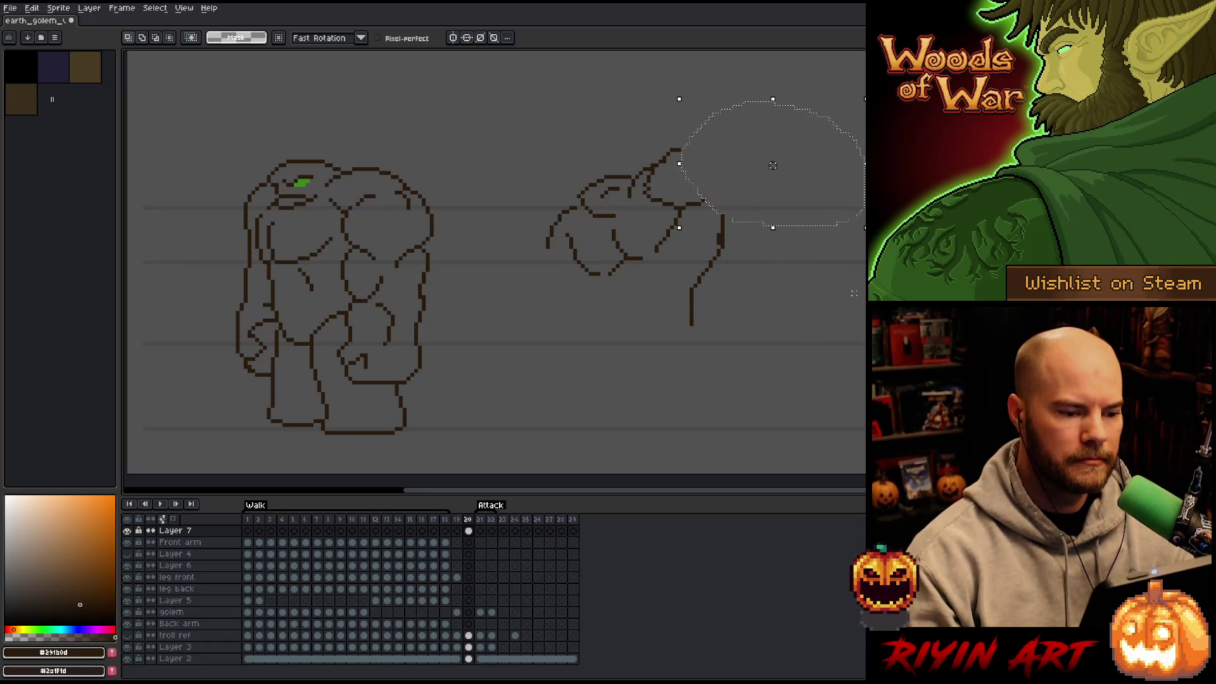
key("ctrl+d")
key("w")
left_click(659, 195)
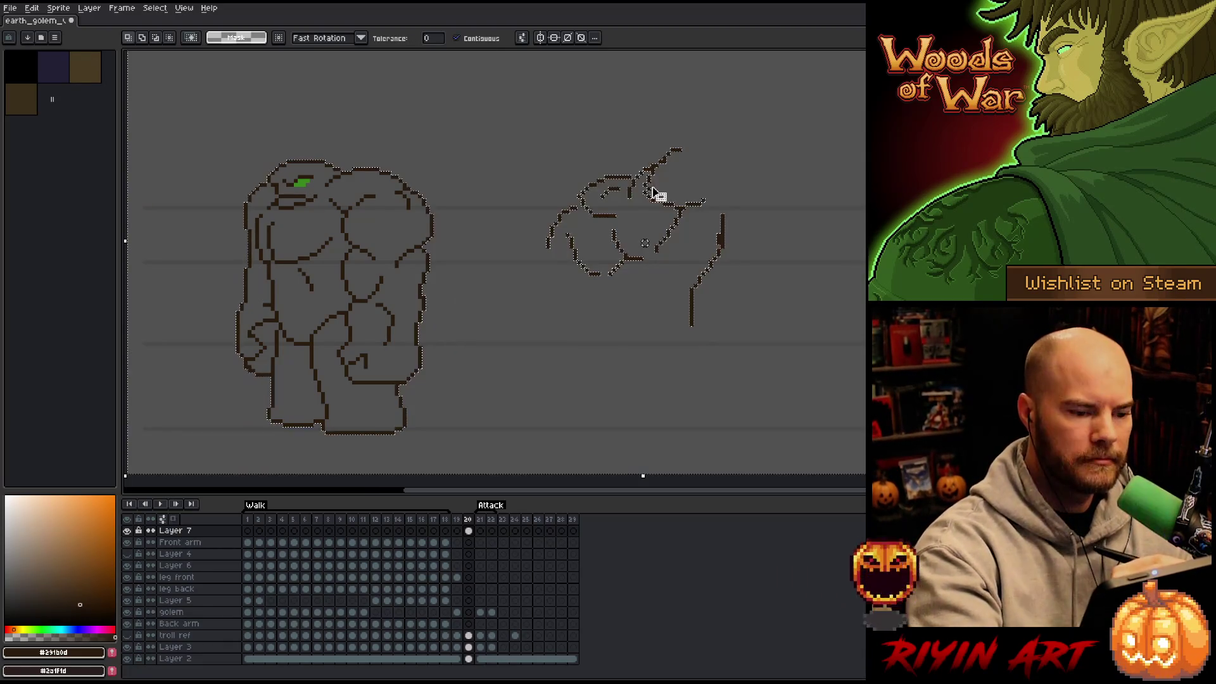
key("ctrl+d")
key("b")
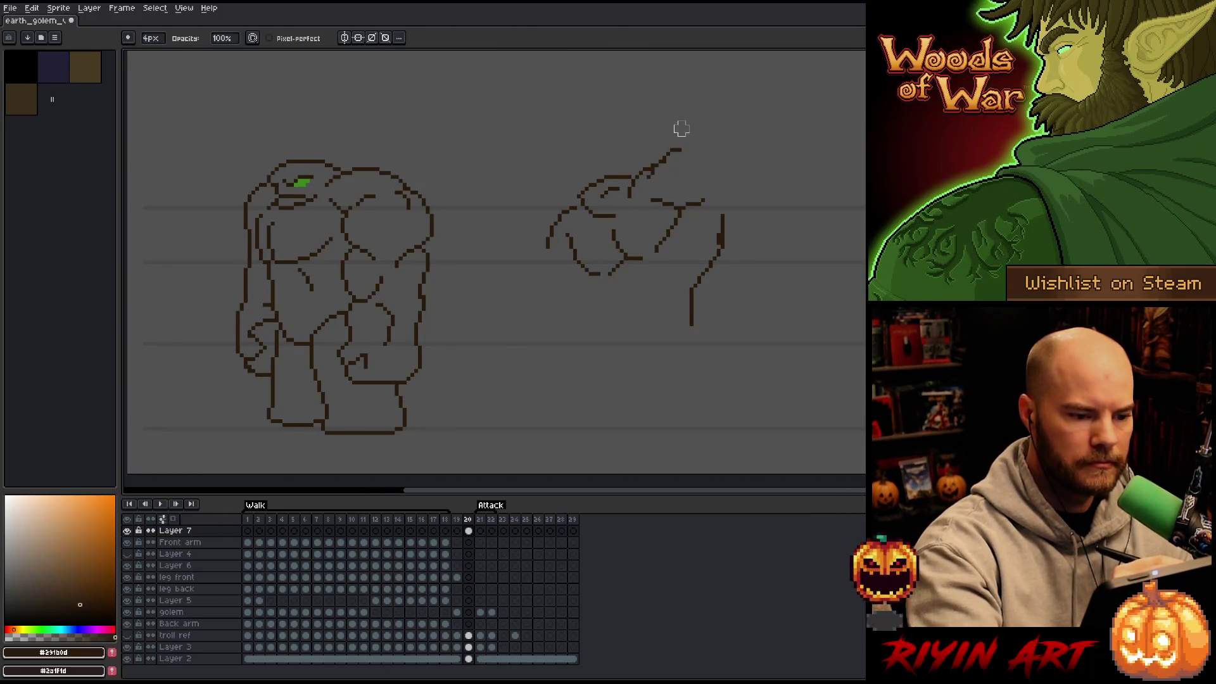
key("ctrl+z")
left_click_drag(662, 199, 704, 201)
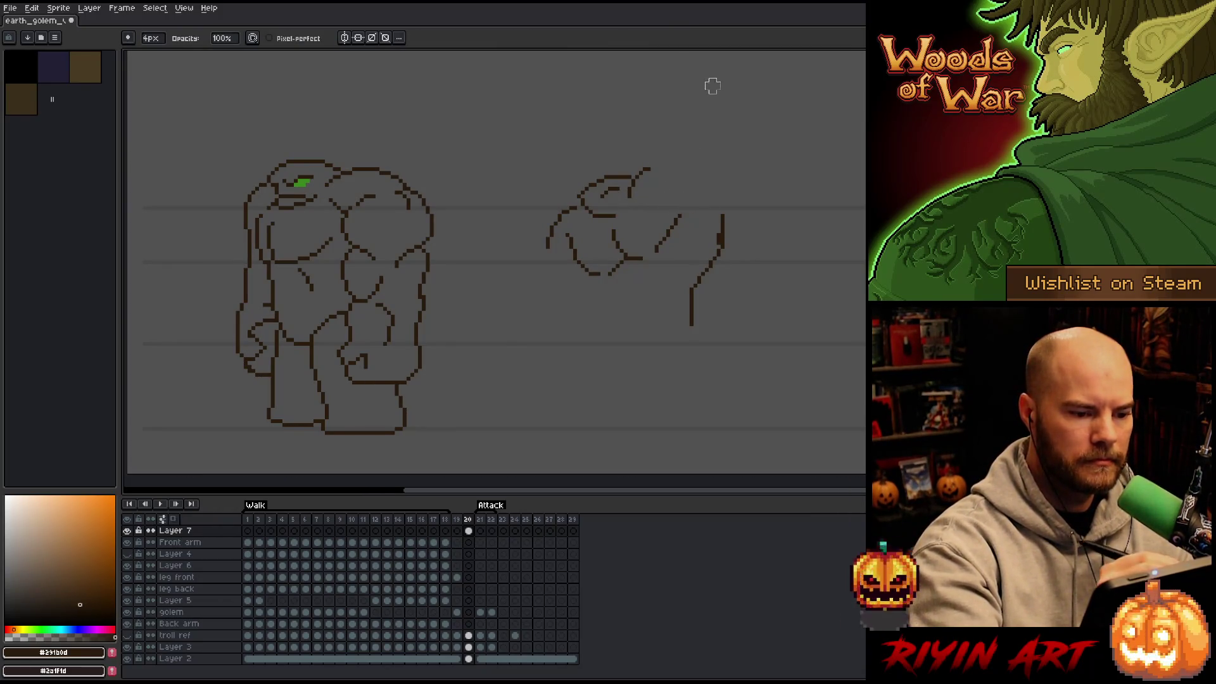
Step: Join the gap in the arm line and draw a new curved upper-arm stroke
key("b")
left_click_drag(656, 250, 643, 258)
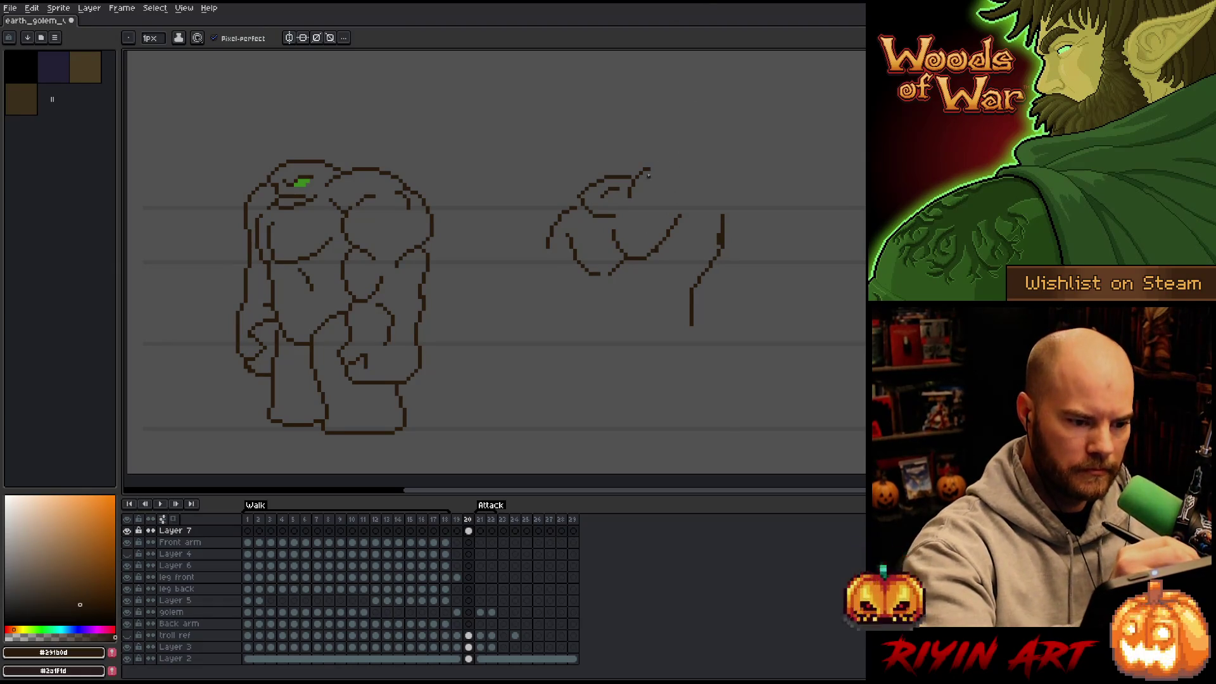
key("e")
mouse_move(644, 163)
left_mouse_down()
mouse_move(633, 190)
mouse_move(705, 142)
mouse_move(686, 156)
mouse_move(747, 150)
mouse_move(688, 202)
mouse_move(710, 164)
mouse_move(711, 225)
mouse_move(714, 155)
mouse_move(772, 204)
mouse_move(720, 168)
mouse_move(823, 123)
mouse_move(782, 204)
left_mouse_up()
key("b")
key("e")
key("b")
Step: Retry the strokes at the fist's top and erase the inner fist circle's right side
key("ctrl+z")
key("ctrl+z")
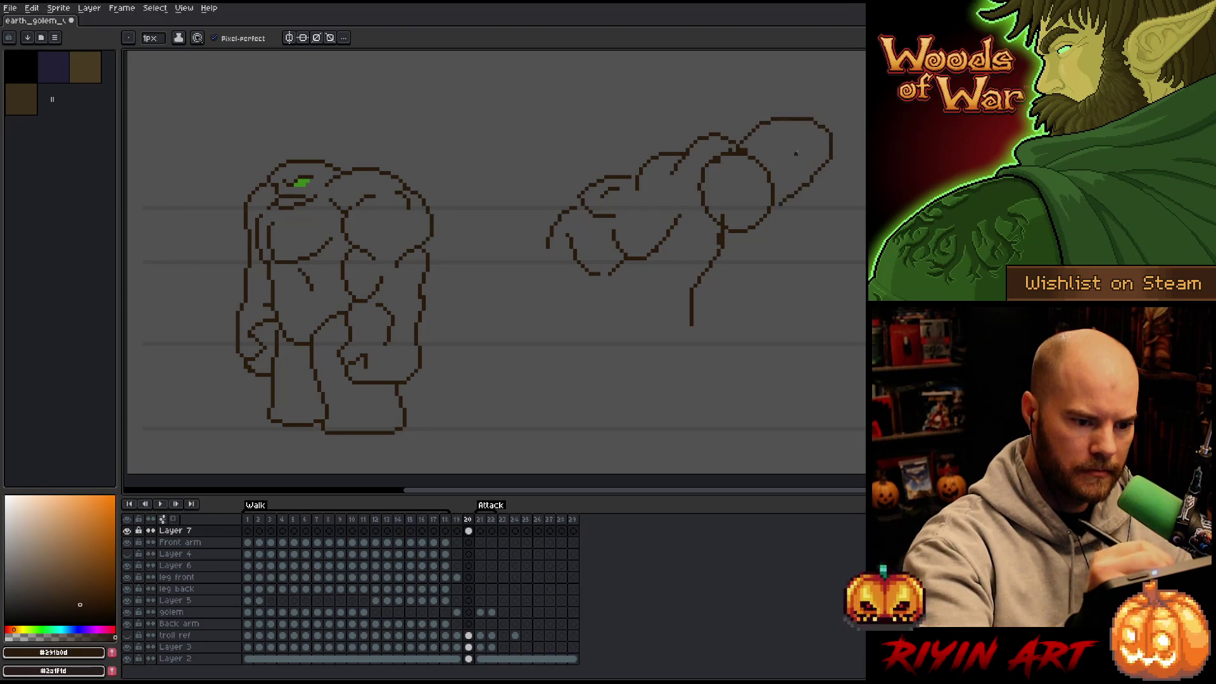
key("ctrl+z")
mouse_move(740, 136)
left_mouse_down()
mouse_move(729, 152)
mouse_move(811, 113)
mouse_move(831, 174)
mouse_move(774, 205)
left_mouse_up()
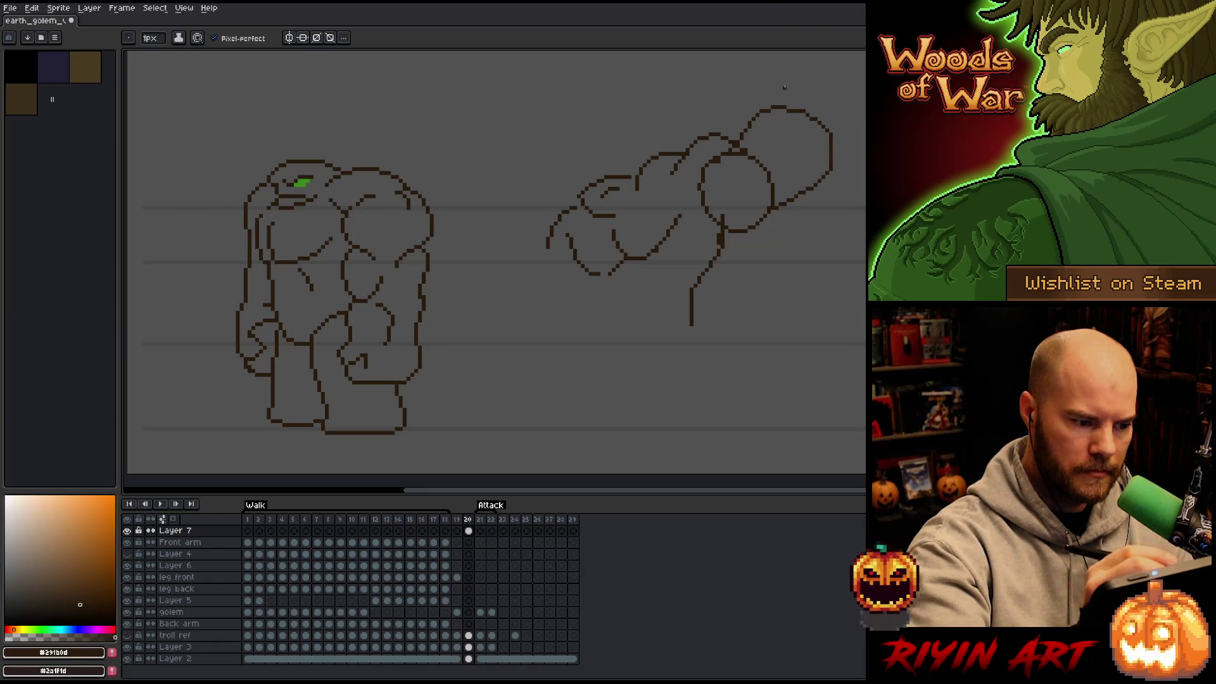
key("ctrl+z")
mouse_move(735, 147)
left_mouse_down()
mouse_move(797, 120)
mouse_move(810, 185)
mouse_move(774, 206)
mouse_move(767, 122)
mouse_move(824, 155)
mouse_move(771, 210)
left_mouse_up()
key("ctrl+z")
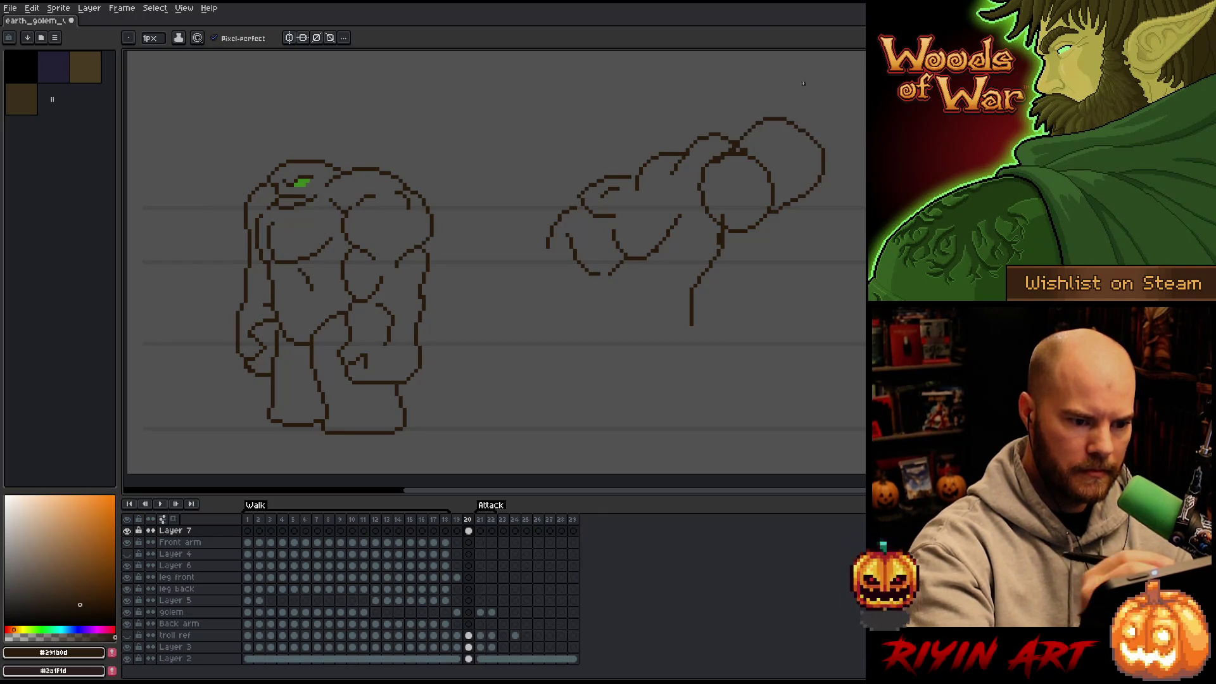
key("e")
mouse_move(728, 152)
left_mouse_down()
mouse_move(790, 166)
mouse_move(732, 147)
left_mouse_up()
Step: Clean the fist's inner stroke and lower-right outline before adding a knuckle
key("b")
key("e")
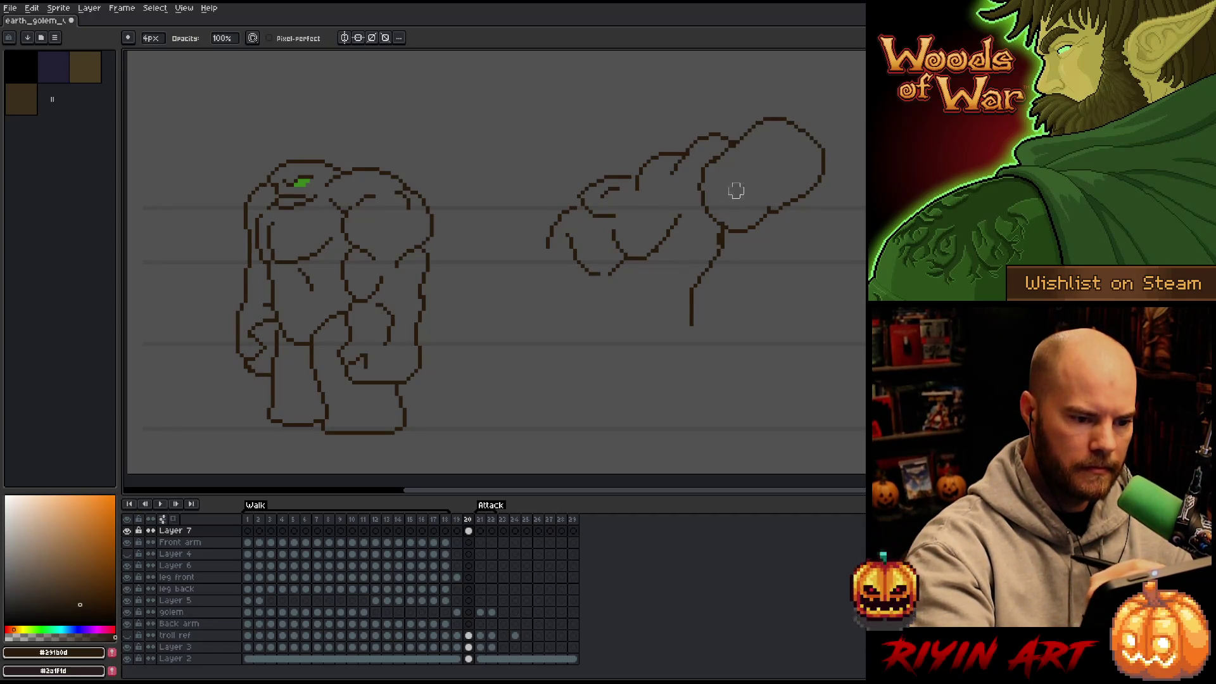
key("b")
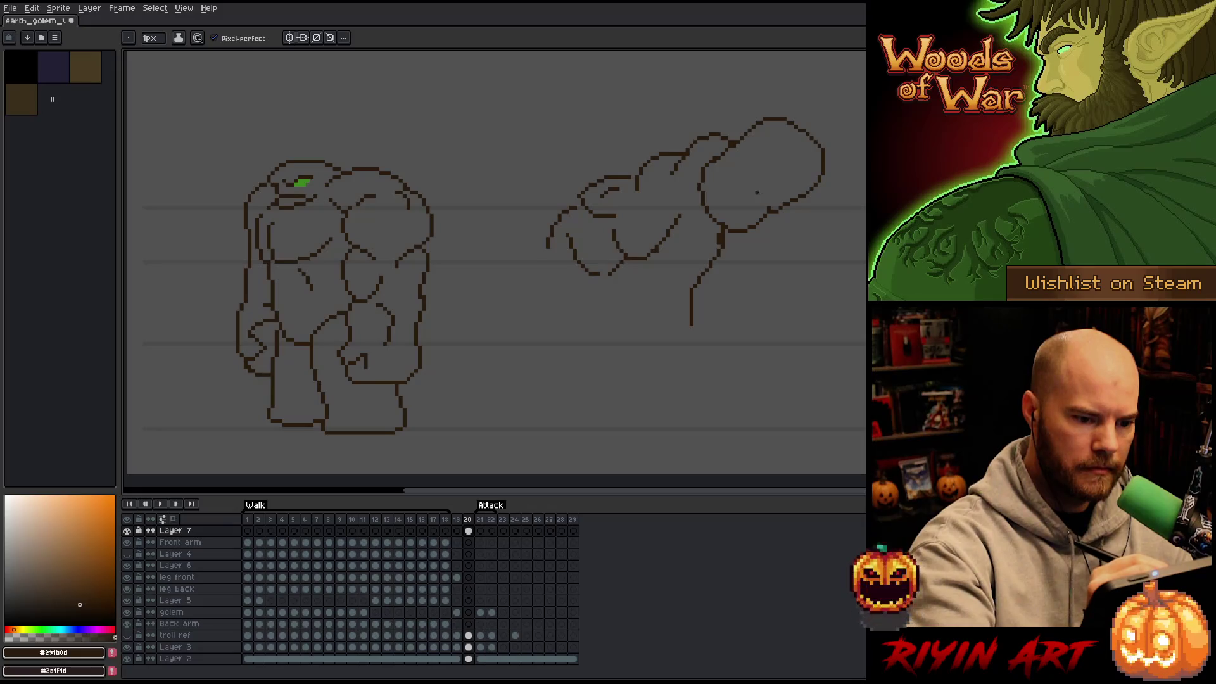
mouse_move(754, 197)
left_mouse_down()
mouse_move(762, 226)
mouse_move(798, 203)
mouse_move(759, 209)
mouse_move(805, 199)
left_mouse_up()
key("ctrl+z")
key("e")
key("b")
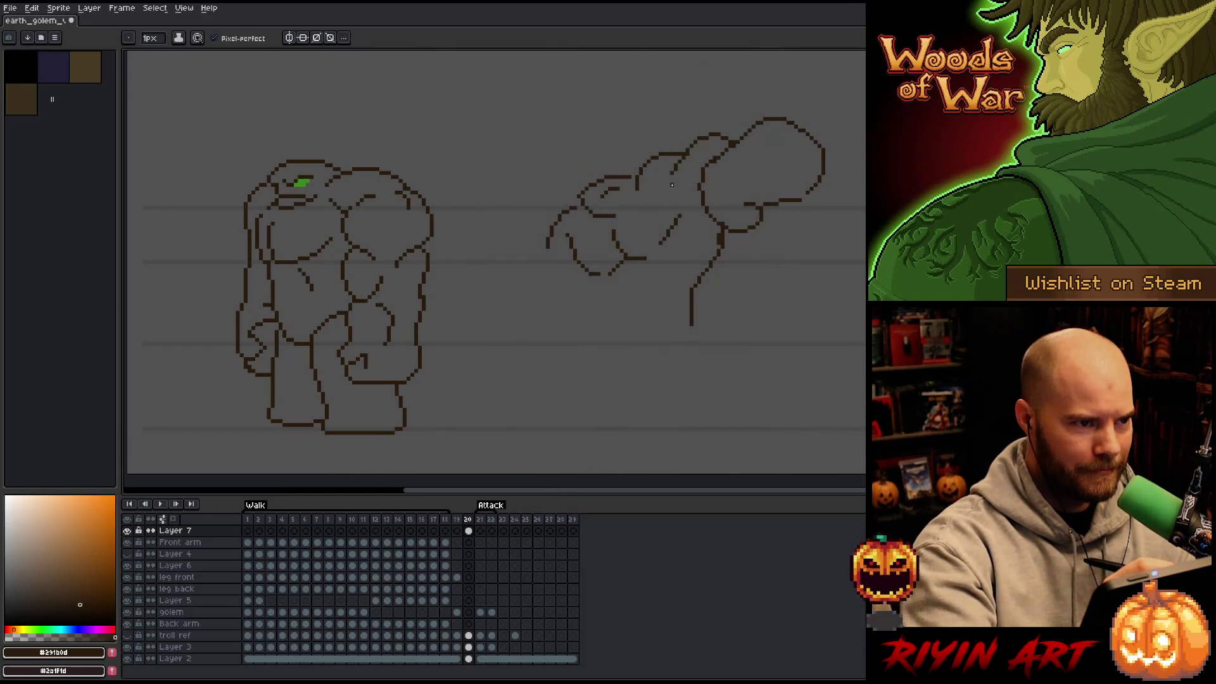
Step: Join the arm line to the diagonal and trial a short stroke under the arm
left_click_drag(647, 256, 664, 243)
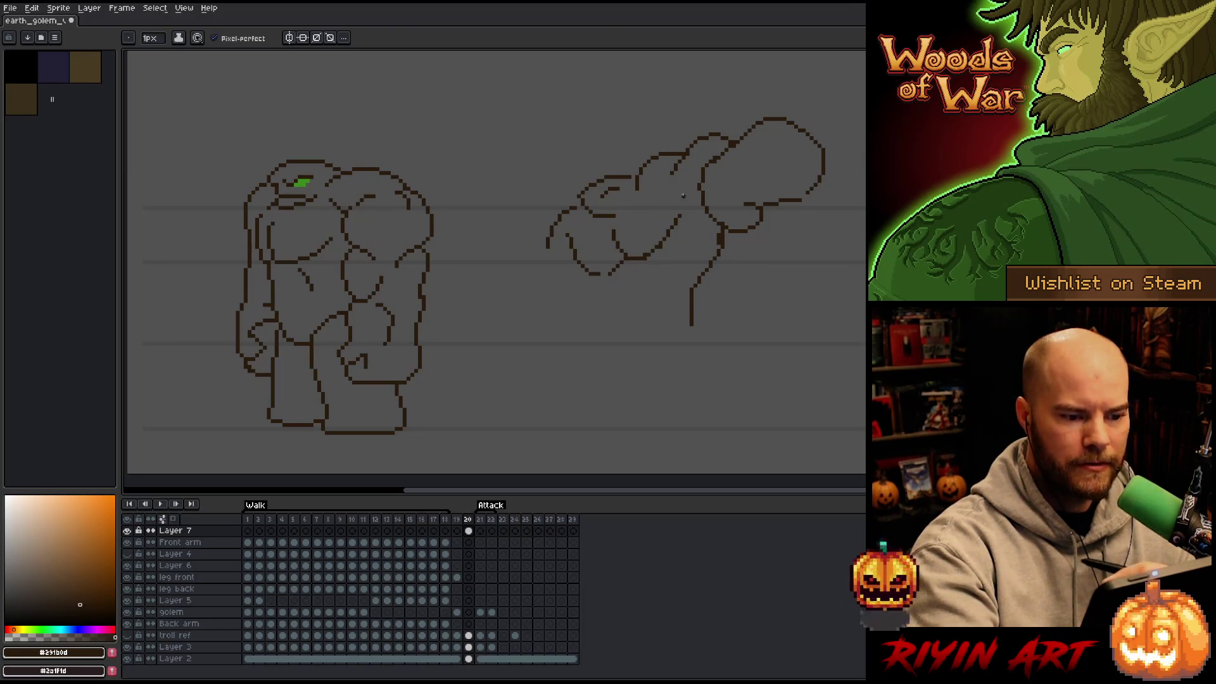
key("e")
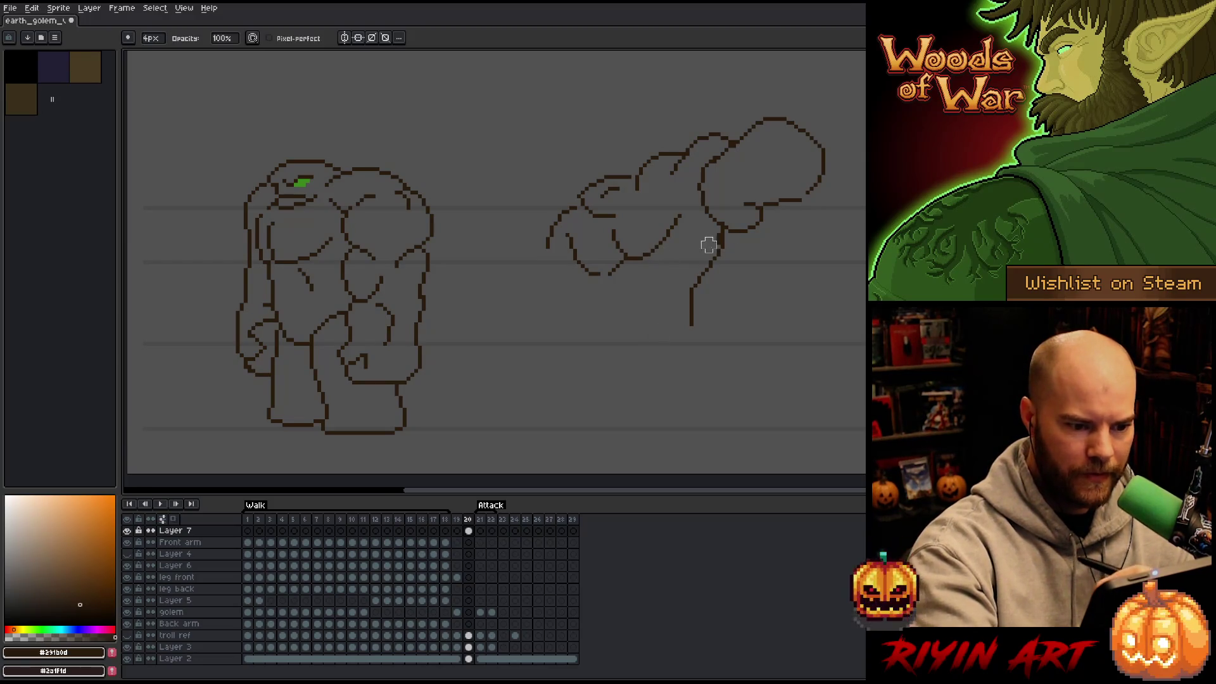
key("b")
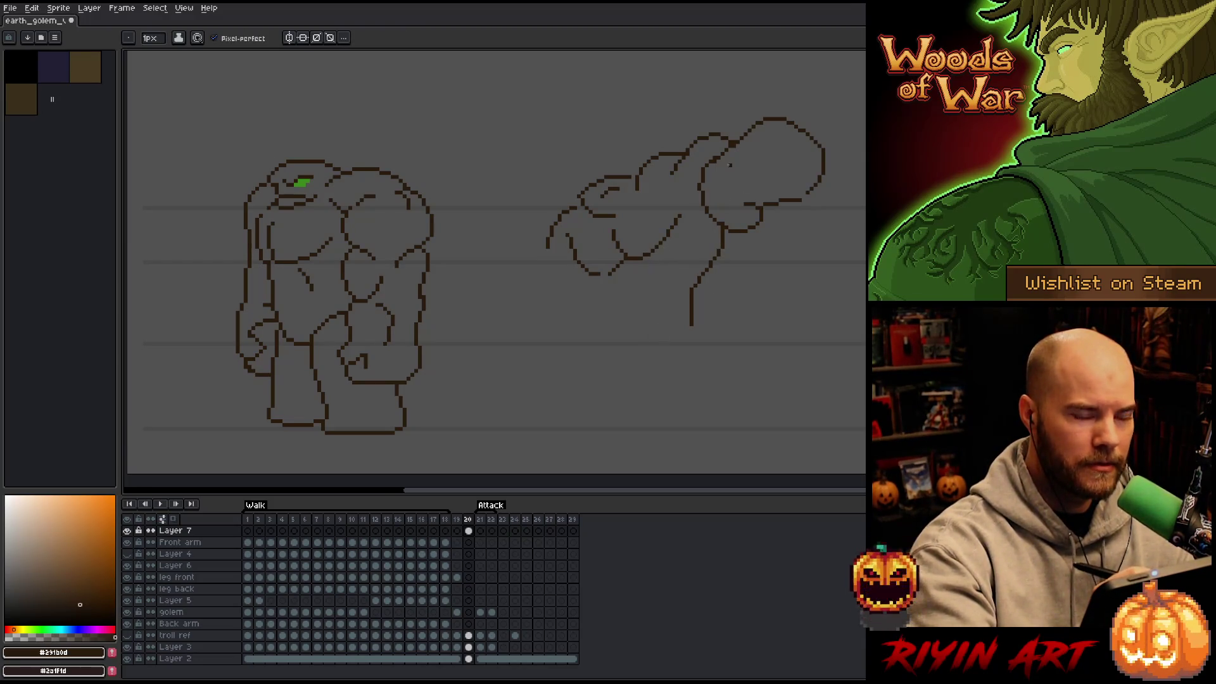
left_click_drag(594, 281, 611, 307)
key("ctrl+z")
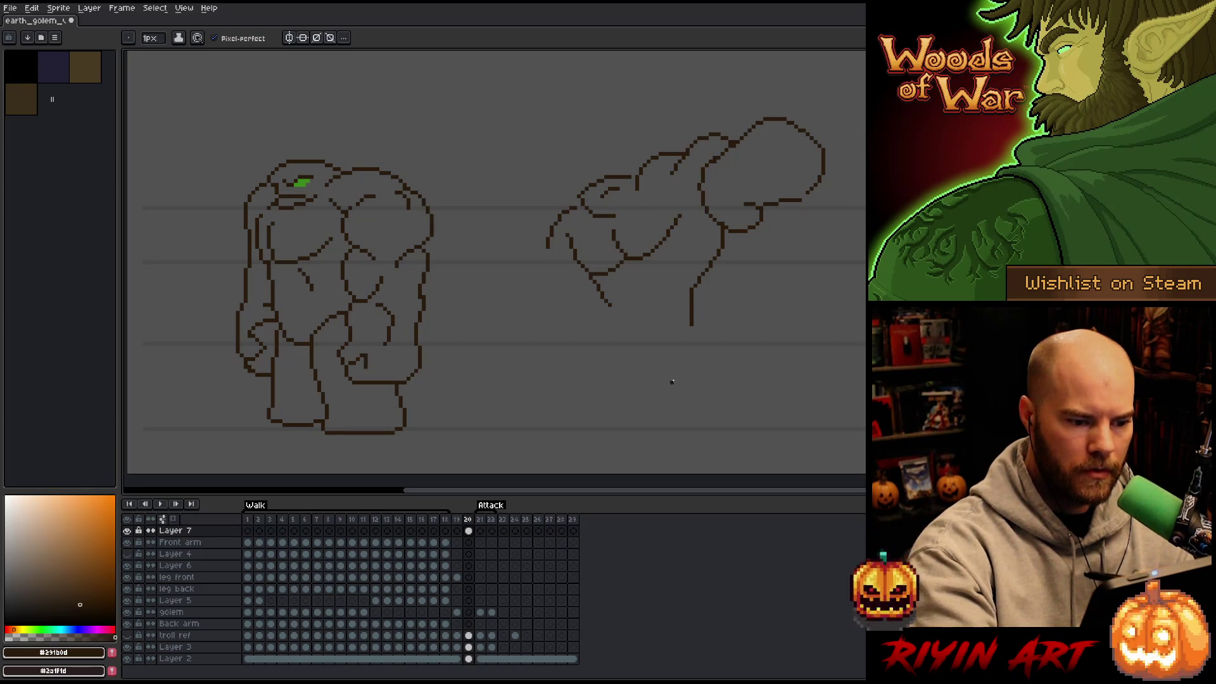
Step: Rework the curve beneath the arm's left end and add a diagonal forearm line below it
key("ctrl+z")
key("ctrl+z")
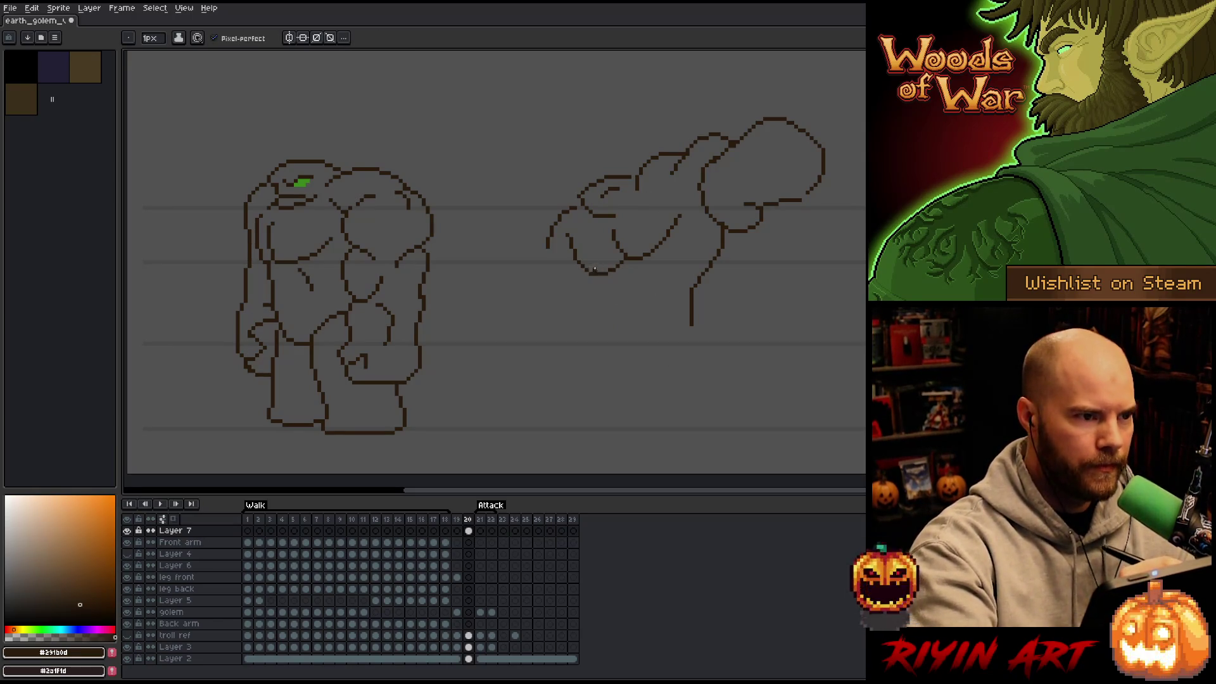
key("ctrl+y")
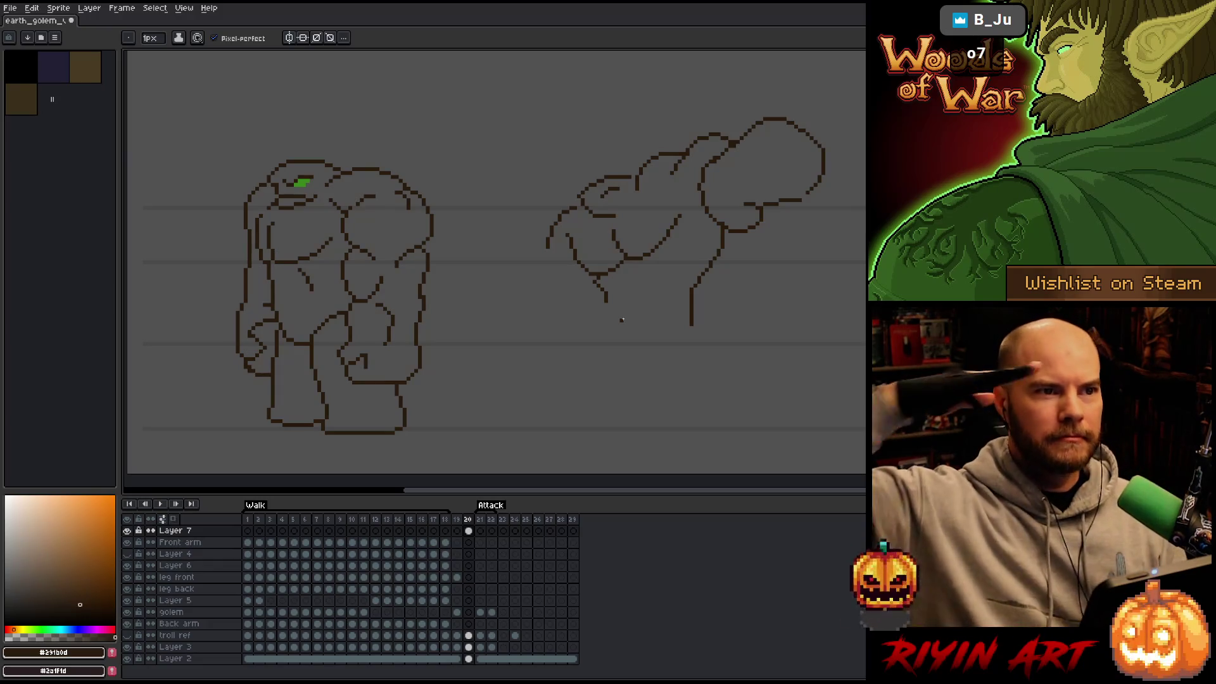
key("e")
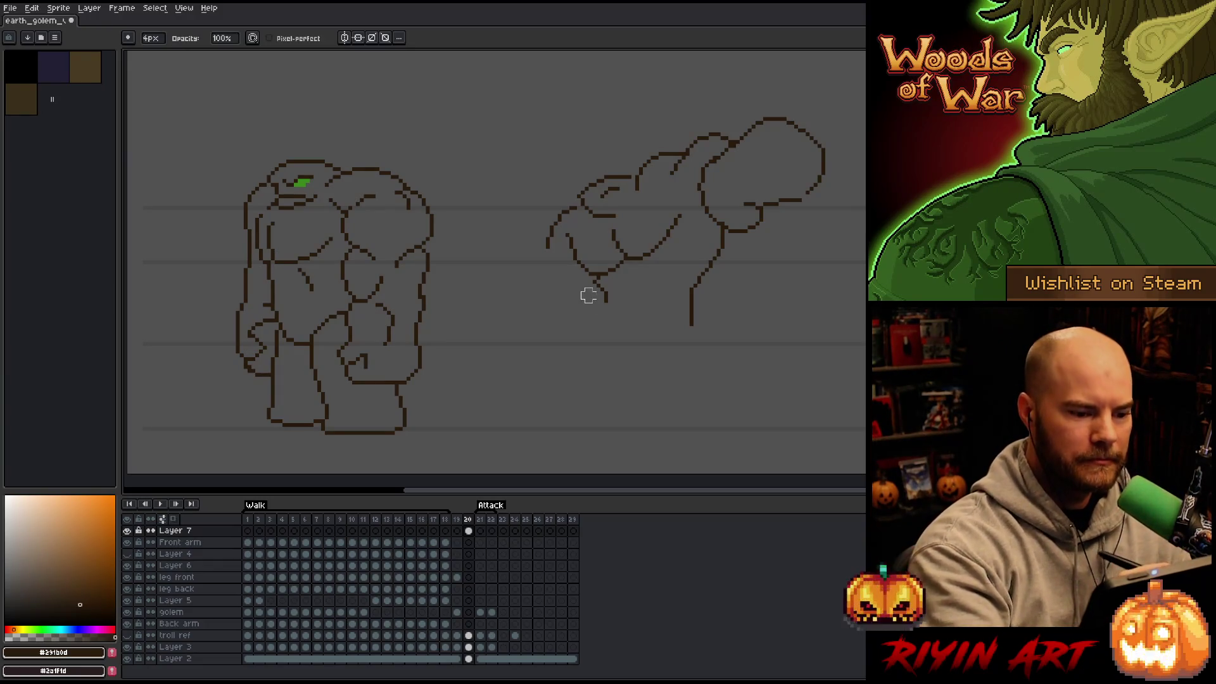
key("b")
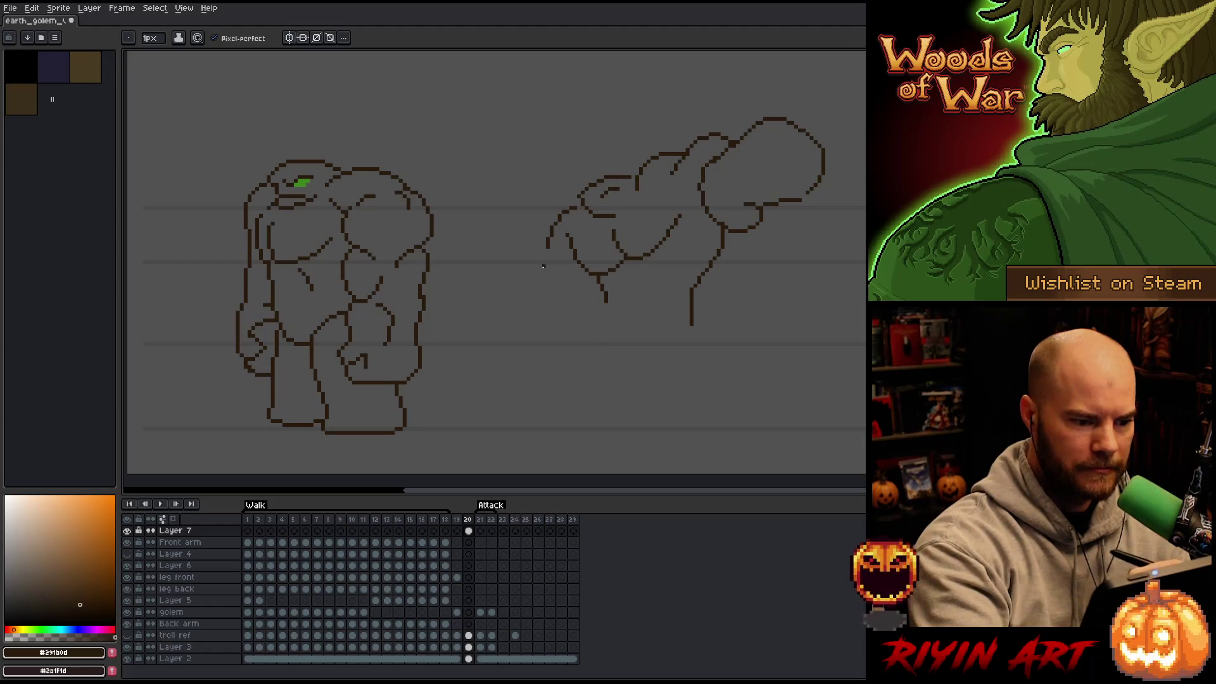
left_click_drag(547, 237, 561, 271)
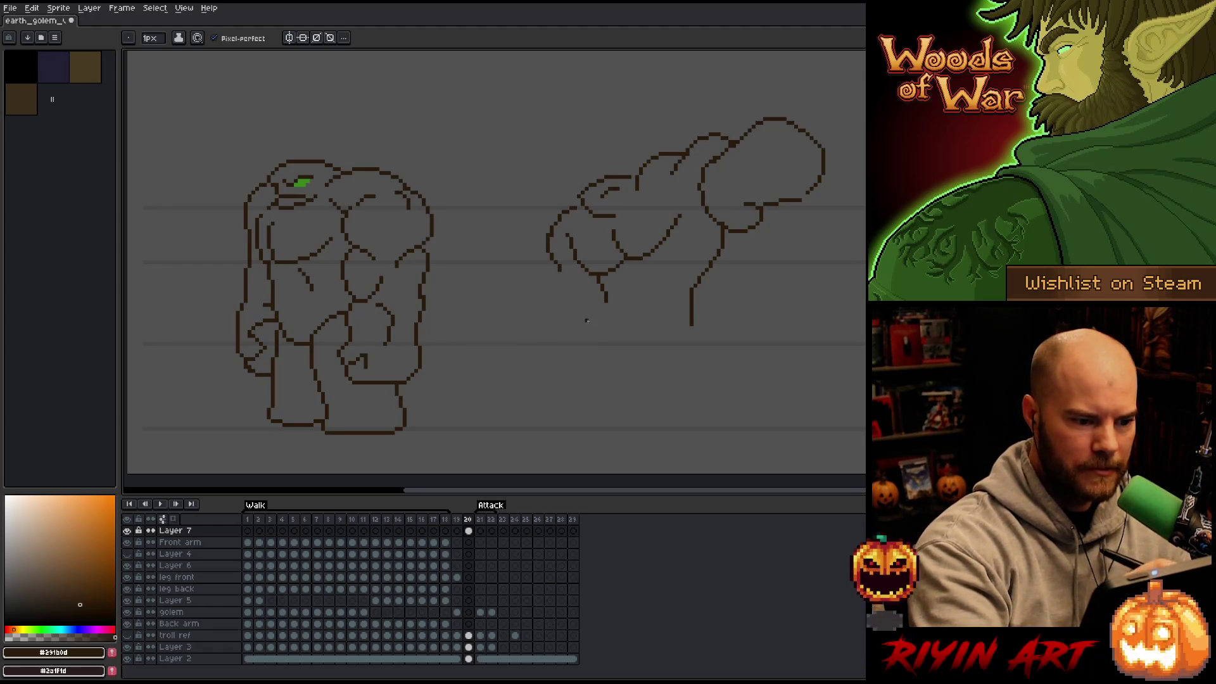
key("ctrl+z")
left_click_drag(549, 249, 536, 295)
key("ctrl+z")
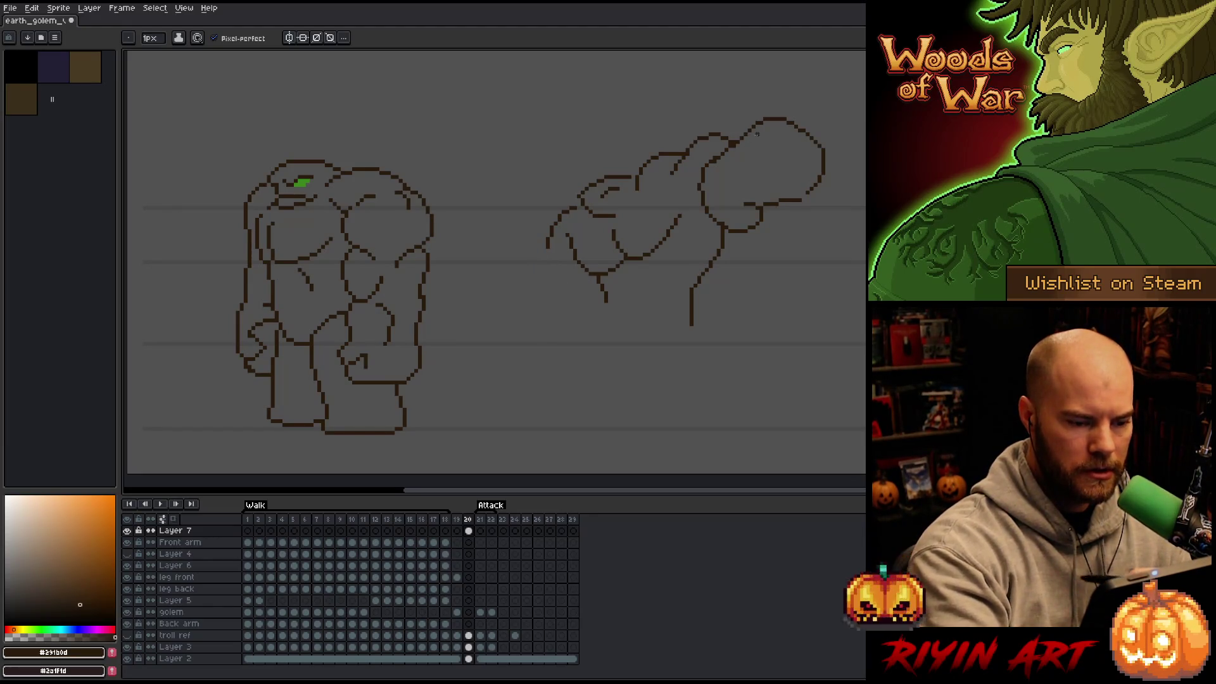
mouse_move(473, 335)
left_mouse_down()
mouse_move(508, 299)
mouse_move(461, 380)
mouse_move(495, 396)
mouse_move(529, 391)
mouse_move(543, 348)
left_mouse_up()
Step: Sketch an oval fist below-left of the arm and erase stray strokes around it
key("ctrl+z")
key("ctrl+z")
mouse_move(514, 391)
left_mouse_down()
mouse_move(546, 359)
mouse_move(532, 295)
mouse_move(482, 351)
left_mouse_up()
key("ctrl+z")
key("ctrl+z")
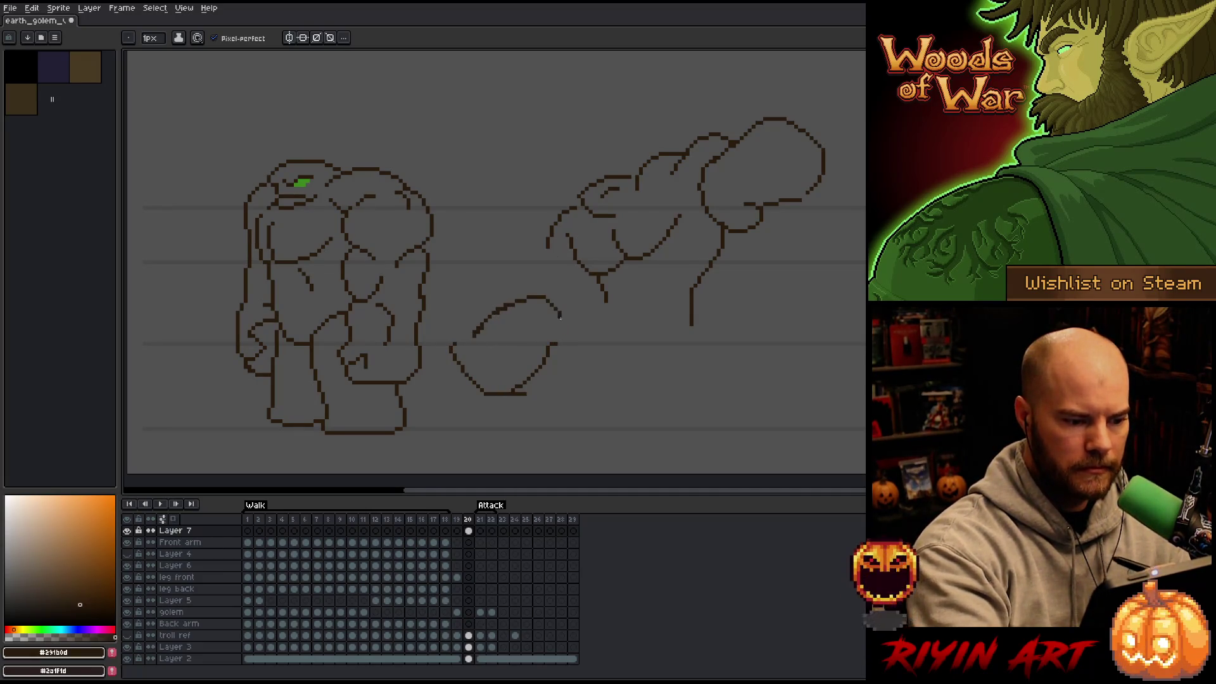
key("ctrl+y")
key("ctrl+y")
key("ctrl+z")
key("ctrl+z")
key("ctrl+z")
key("e")
left_click_drag(483, 318, 507, 305)
left_click_drag(527, 393, 518, 382)
Step: Close the fist oval and draw the forearm's upper and lower edges to the arm
key("b")
mouse_move(477, 327)
left_mouse_down()
mouse_move(492, 295)
mouse_move(540, 308)
mouse_move(549, 319)
mouse_move(517, 376)
left_mouse_up()
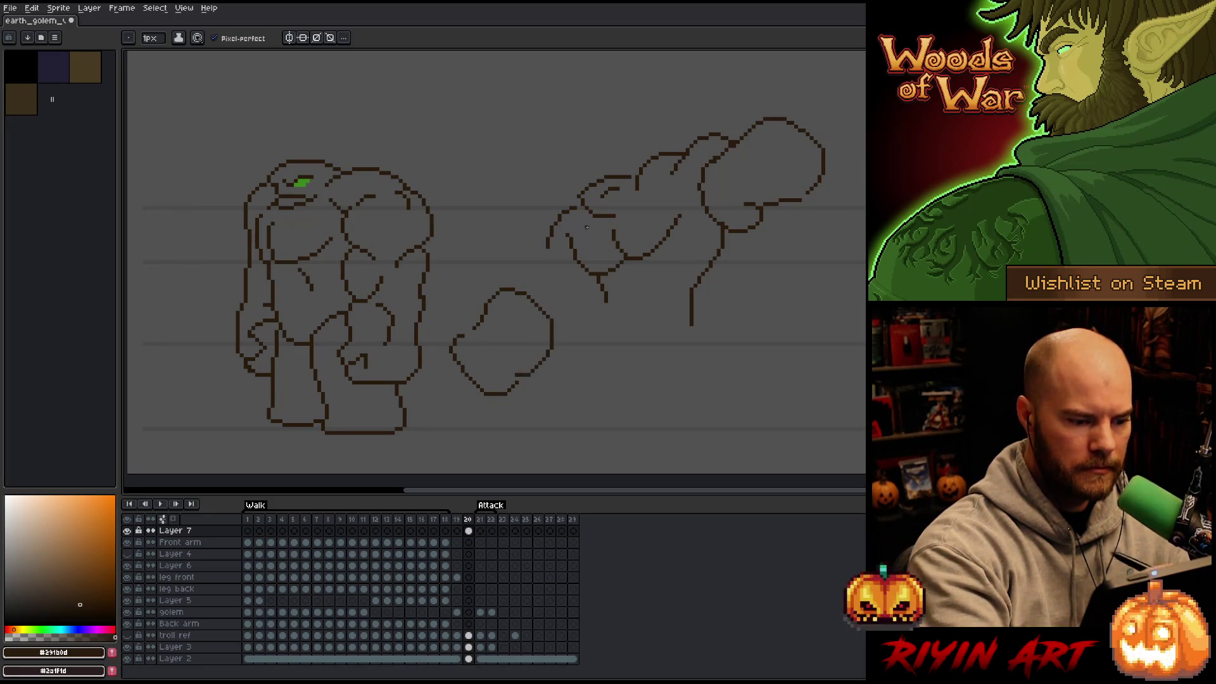
left_click_drag(518, 289, 563, 249)
left_click_drag(553, 324, 599, 295)
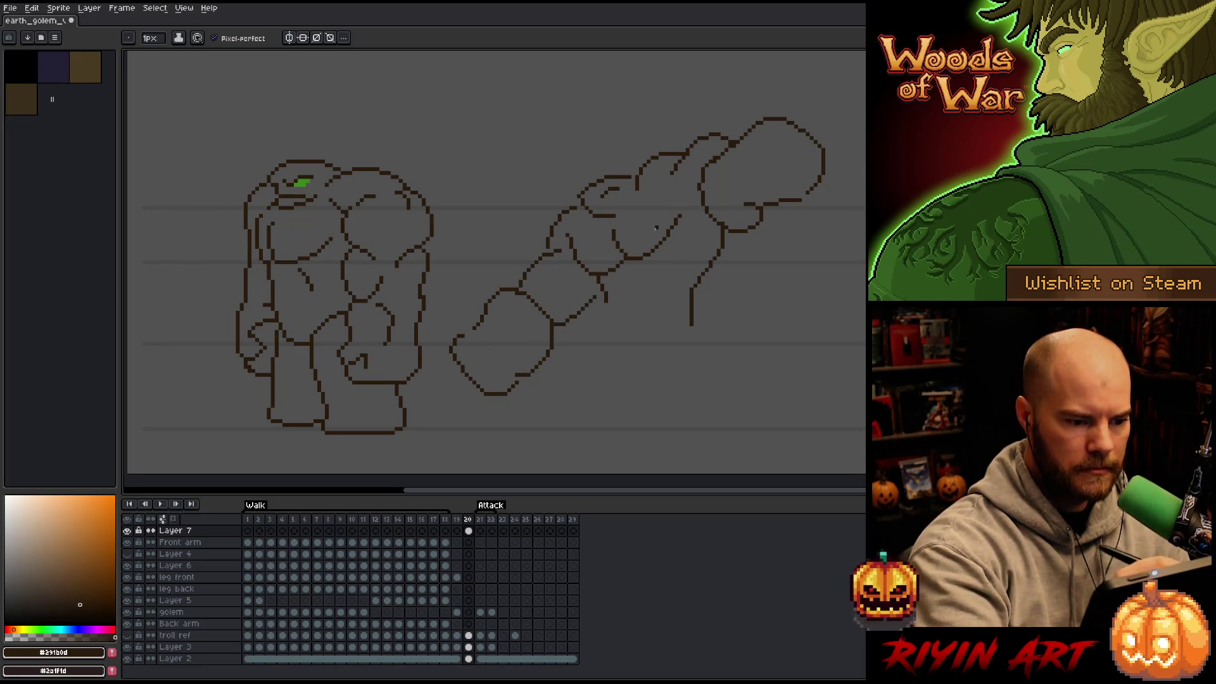
key("e")
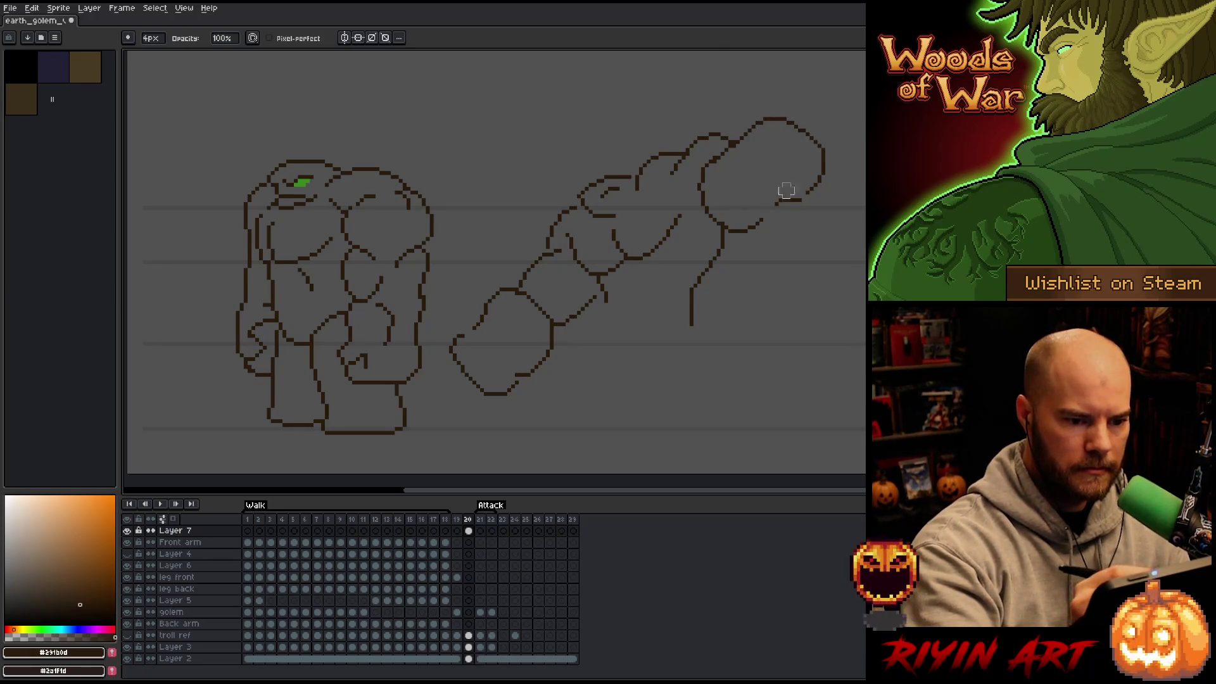
Step: Erase the old upper-arm outline strokes and the old arm curve
key("b")
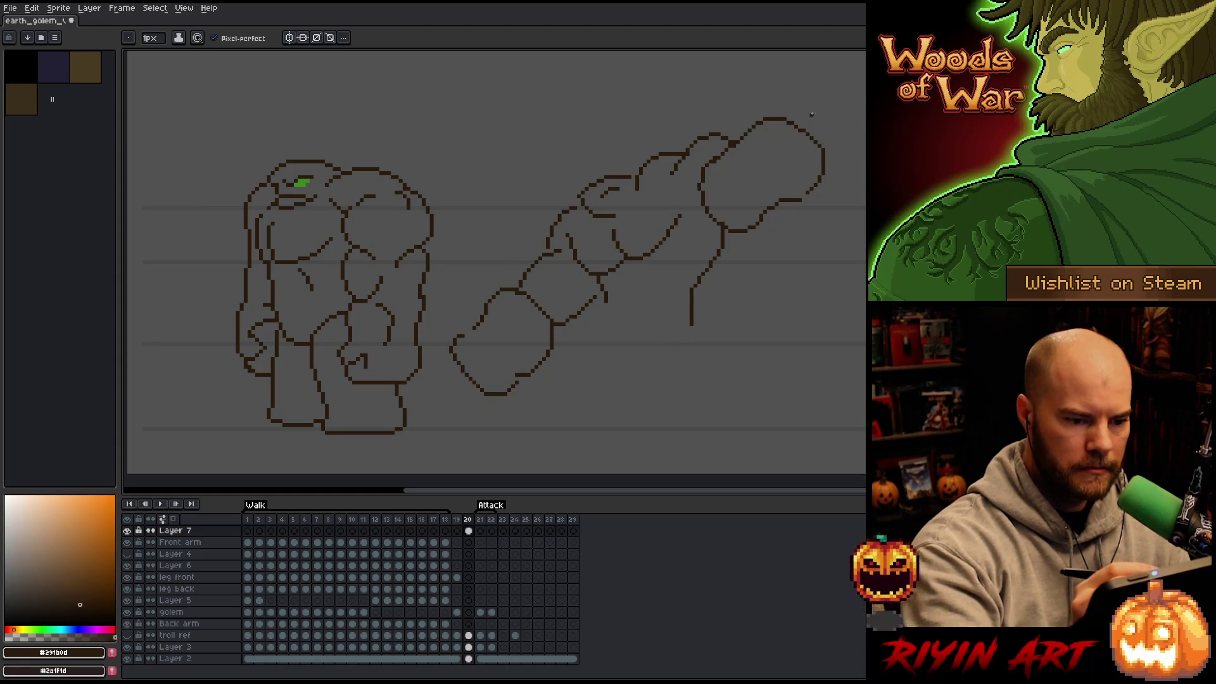
key("e")
mouse_move(673, 169)
left_mouse_down()
mouse_move(711, 132)
mouse_move(753, 121)
mouse_move(734, 147)
left_mouse_up()
key("b")
key("e")
key("b")
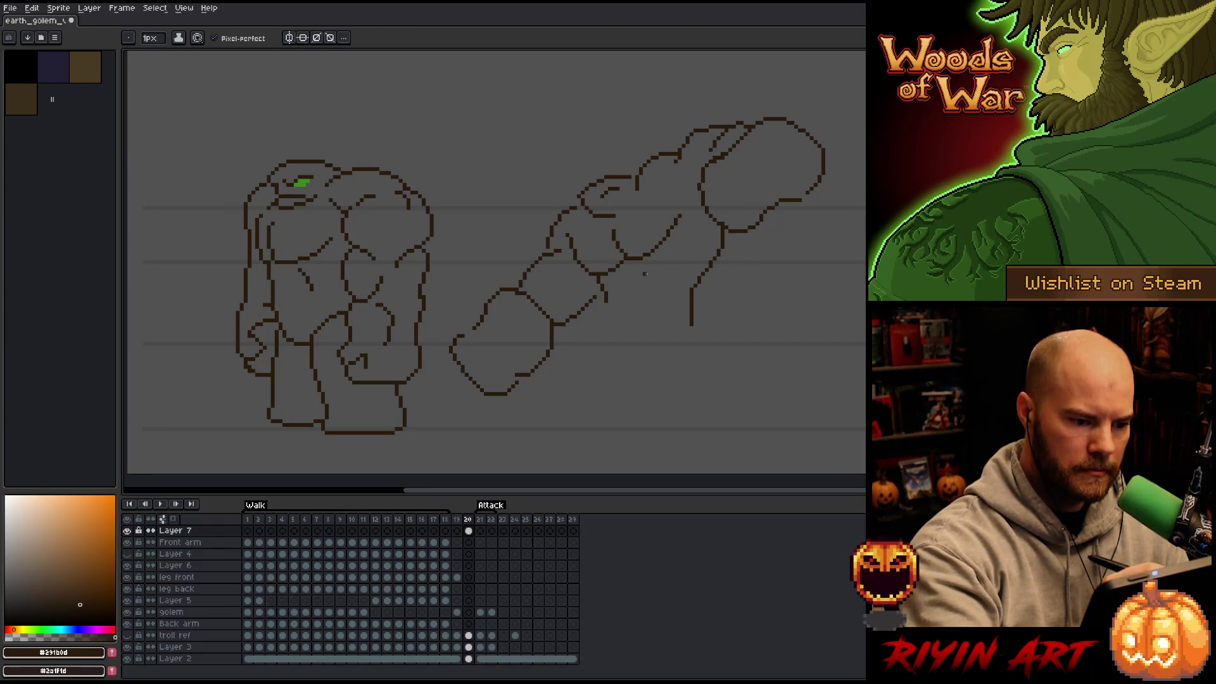
key("e")
mouse_move(648, 257)
left_mouse_down()
mouse_move(668, 226)
mouse_move(659, 257)
left_mouse_up()
Step: Draw a new contour line inside the upper arm and rework the short elbow lines
key("b")
left_click_drag(642, 202, 682, 175)
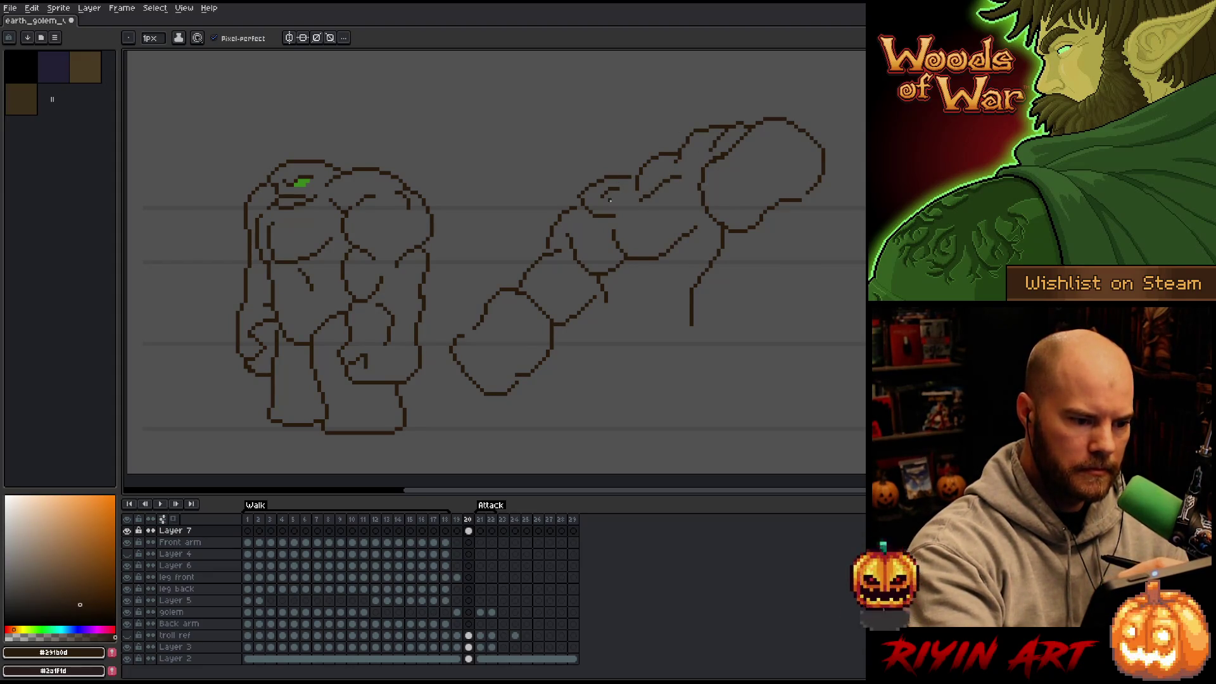
key("e")
mouse_move(624, 217)
left_mouse_down()
mouse_move(613, 203)
mouse_move(599, 223)
mouse_move(625, 206)
left_mouse_up()
key("b")
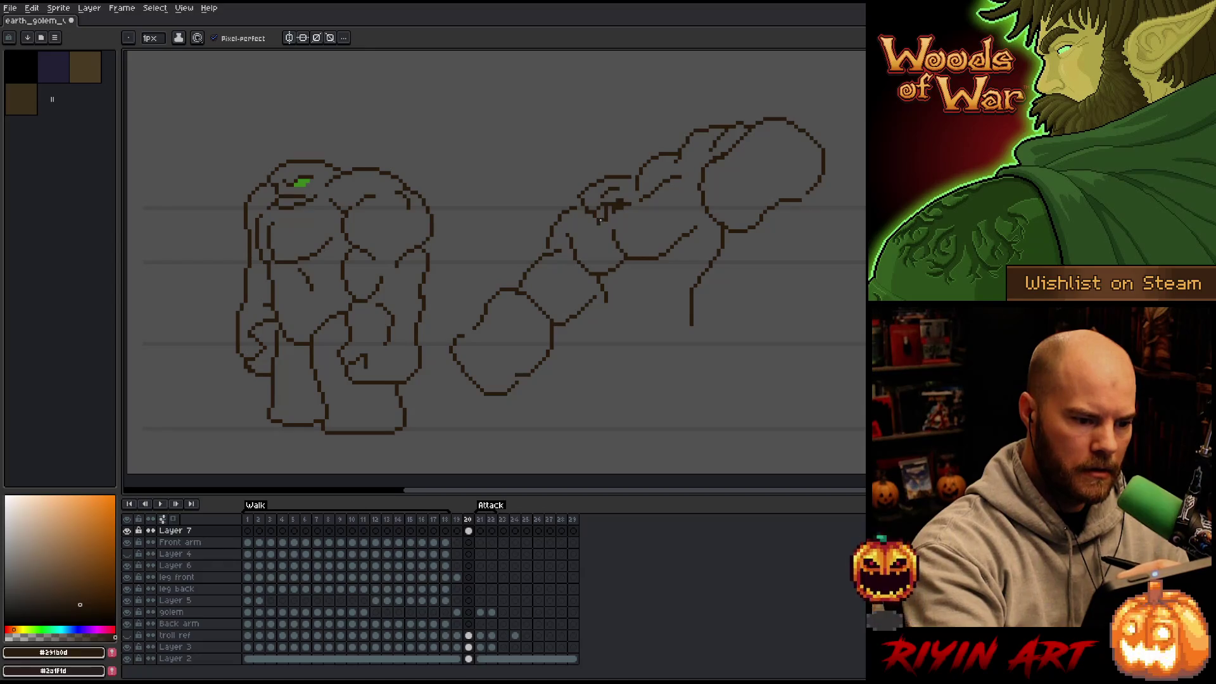
Step: Close the brush size adjustment and sample the standing golem's green eye colour
key("e")
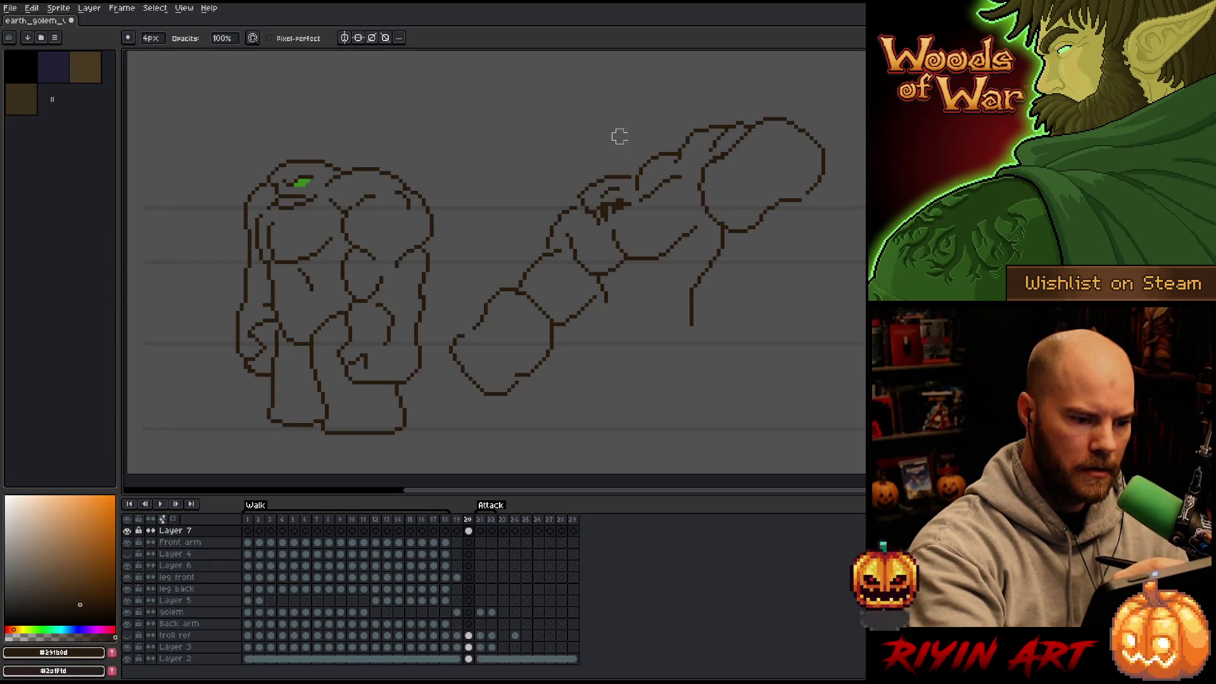
left_click(630, 51)
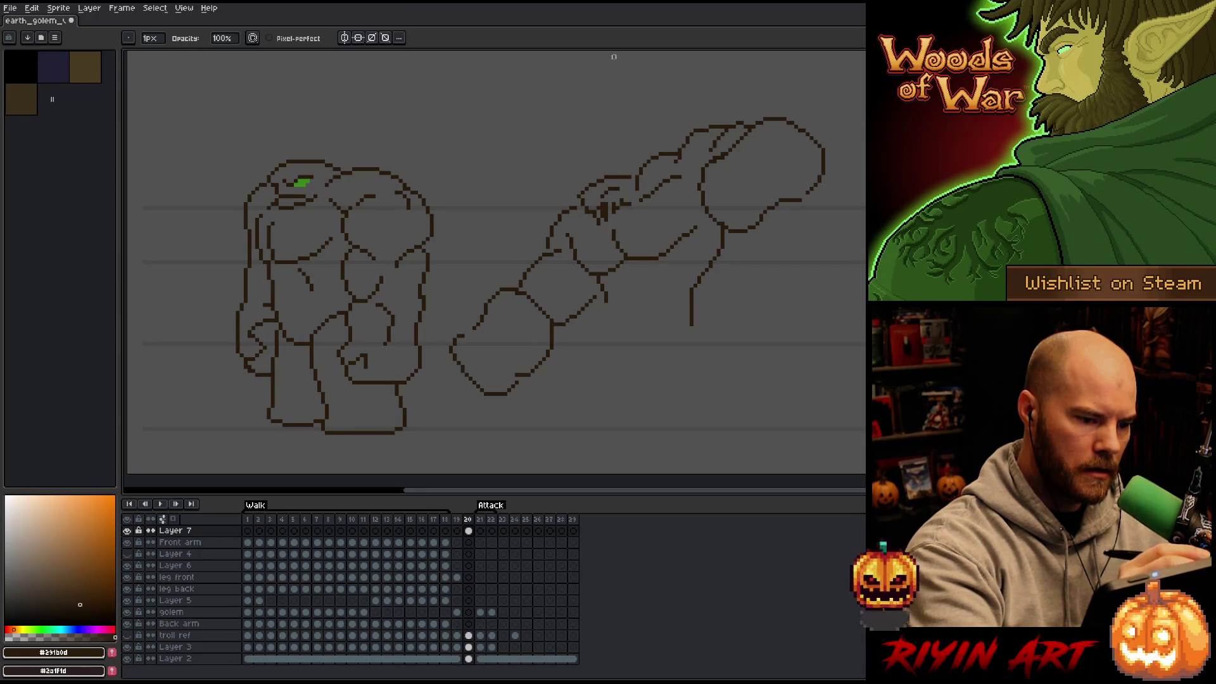
key("e")
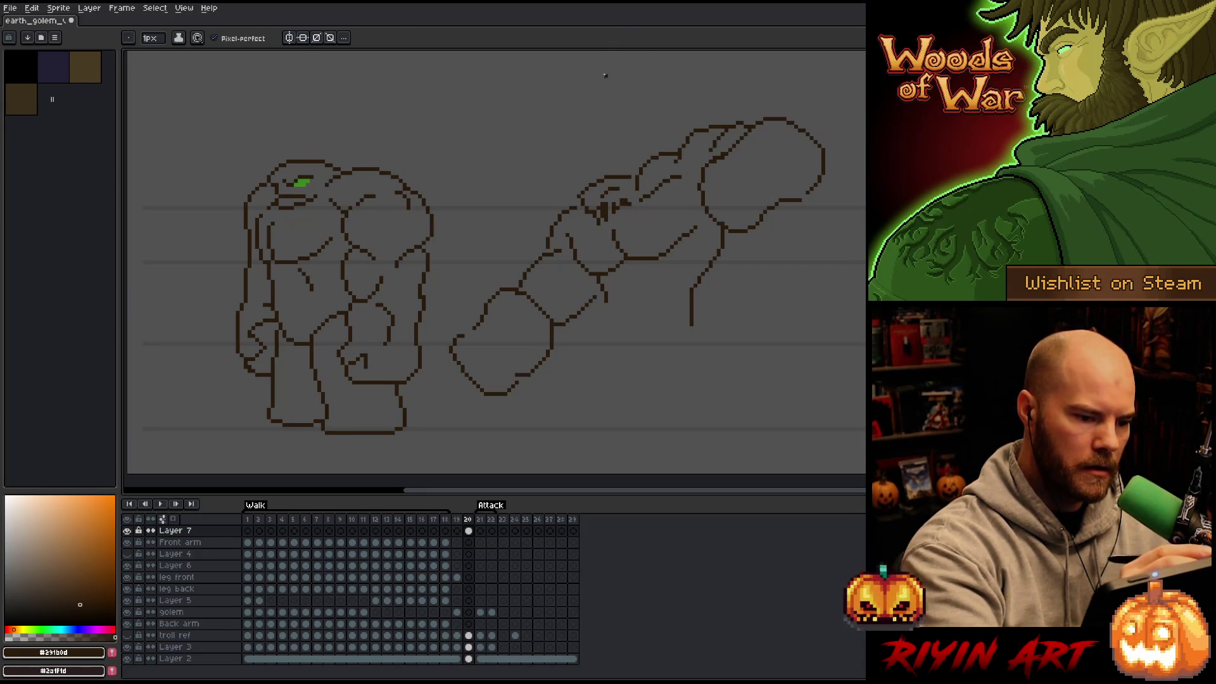
left_click(304, 181, "alt")
Step: Paint the green eye pixel on the attacking golem and add a dark brown outline stroke beside the head
left_click(613, 190)
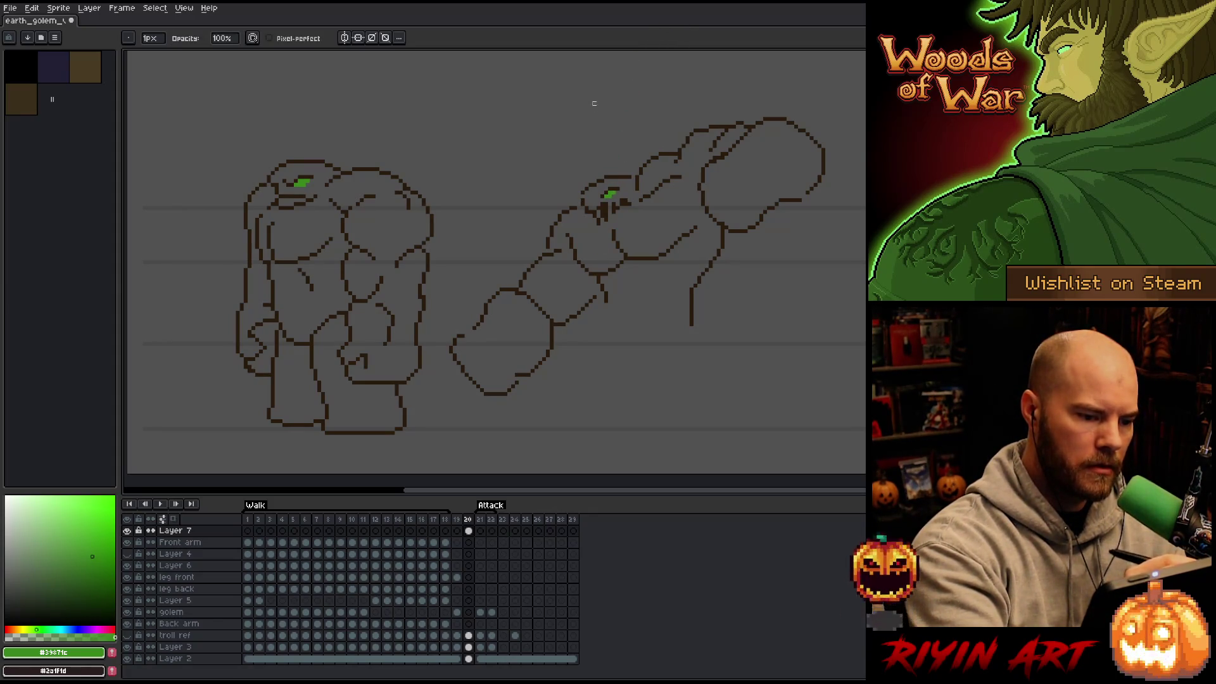
left_click(610, 208, "alt")
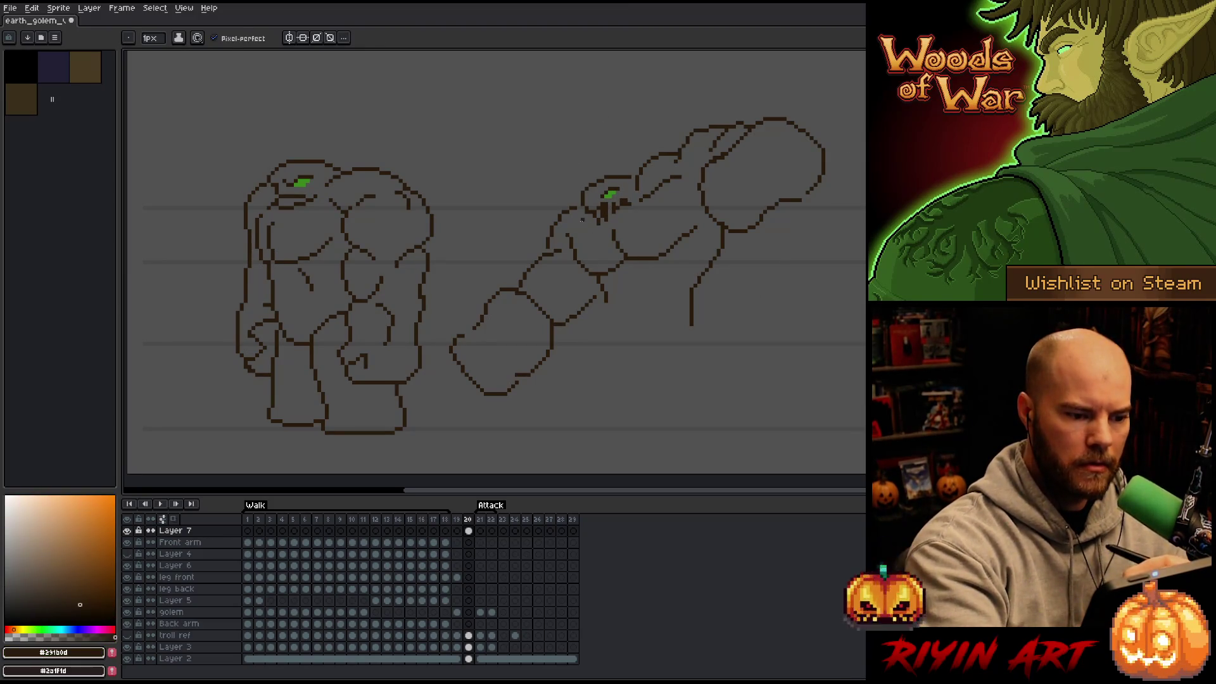
left_click_drag(581, 199, 572, 219)
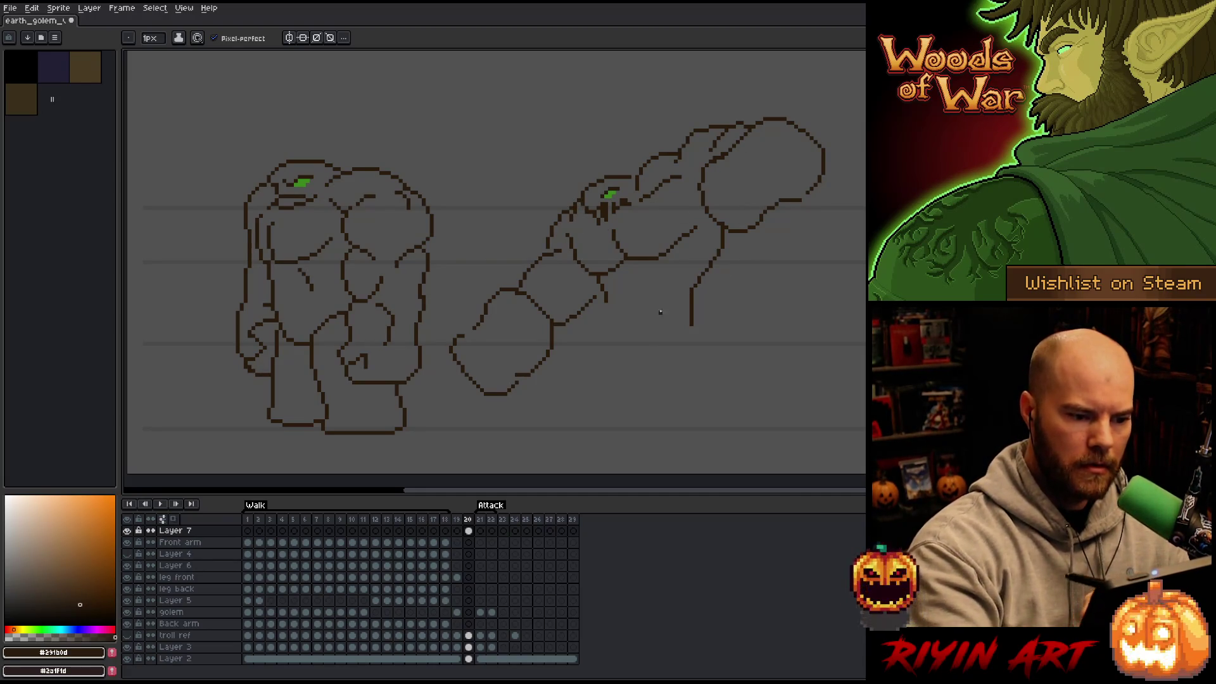
key("m")
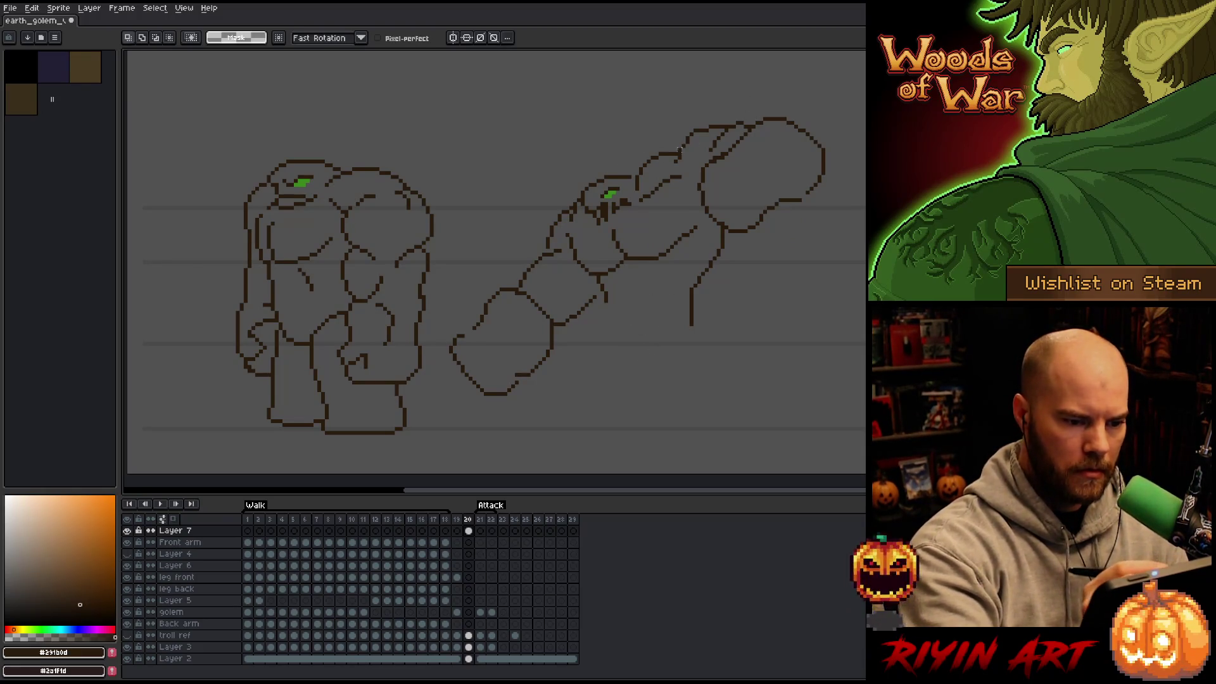
Step: Lasso the forearm and fist and shift them slightly down-left, committing the move
mouse_move(556, 163)
left_mouse_down()
mouse_move(579, 188)
mouse_move(599, 268)
mouse_move(562, 404)
mouse_move(535, 198)
mouse_move(556, 166)
left_mouse_up()
left_click_drag(578, 294, 583, 299)
key("b")
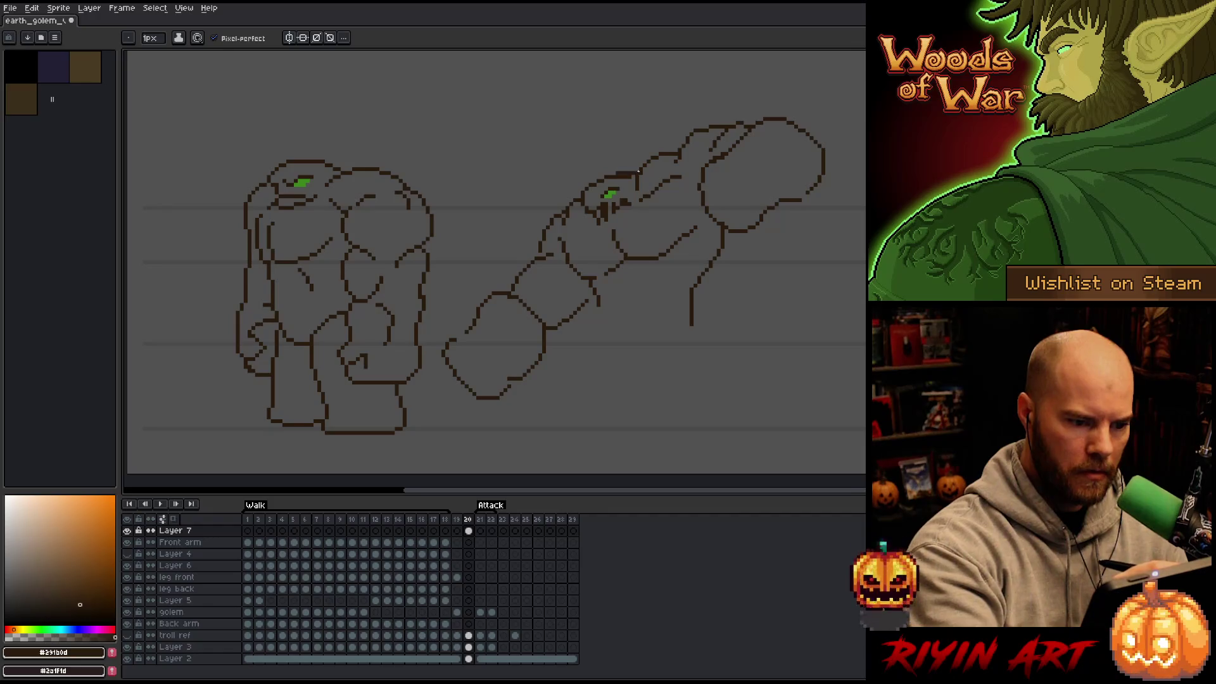
key("e")
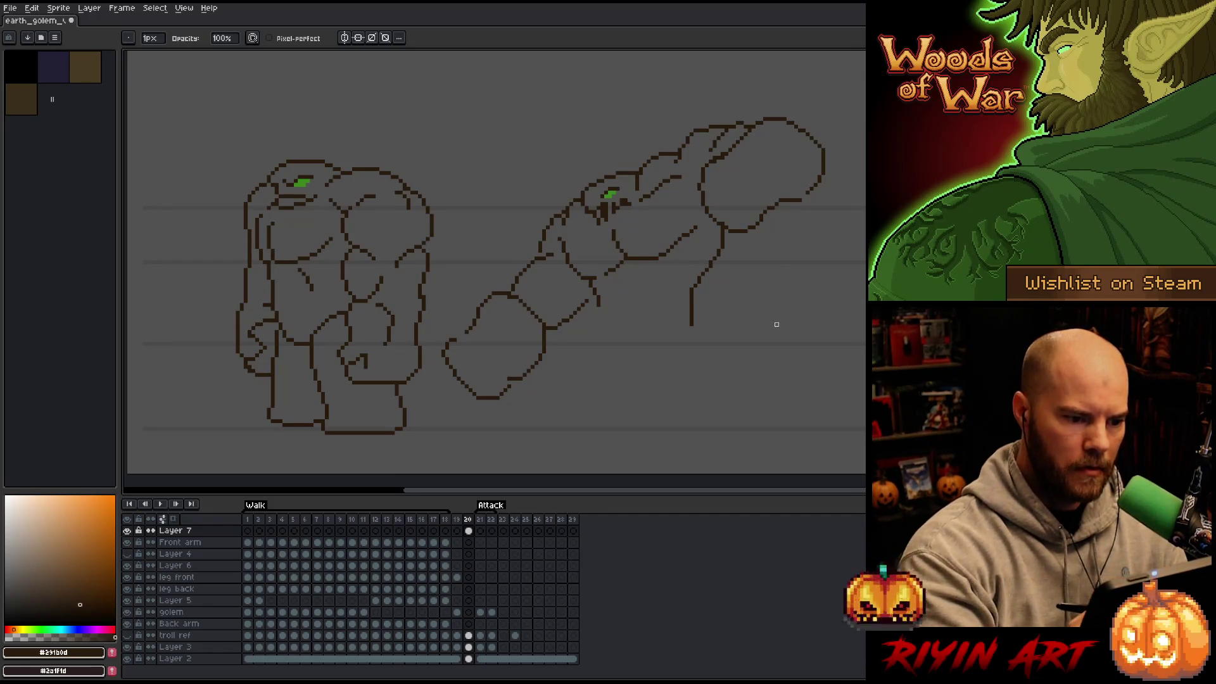
Step: Add another green pixel to the eye and return to the dark brown outline colour
key("b")
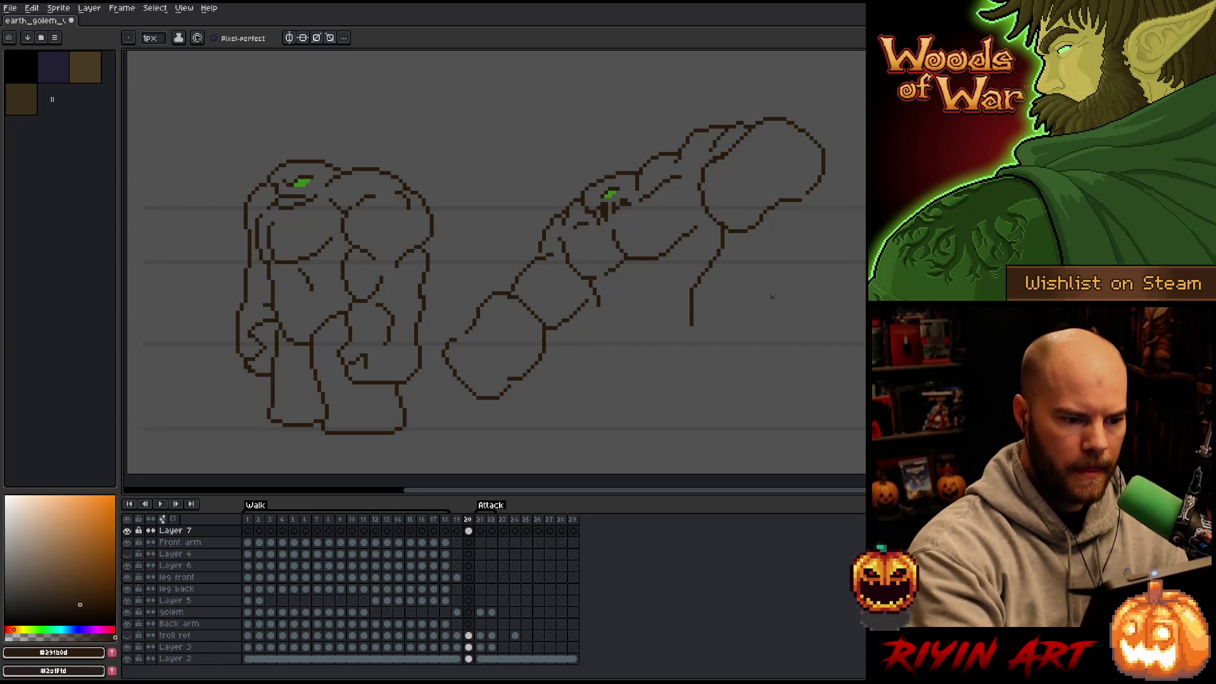
key("e")
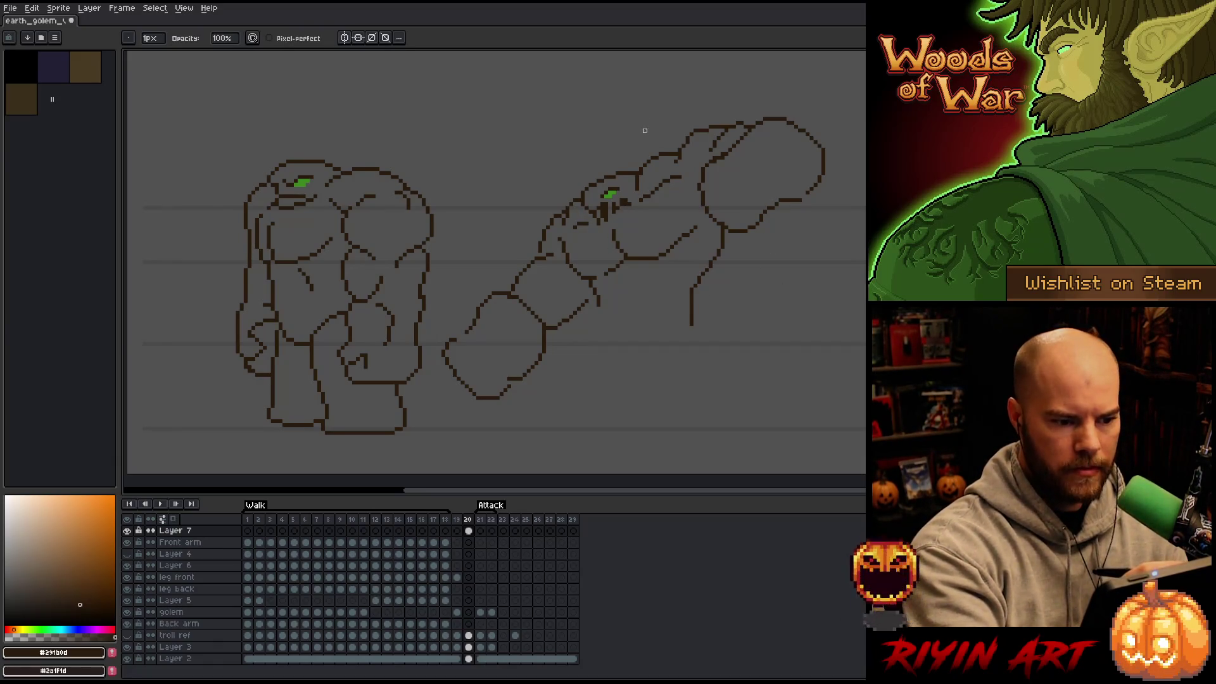
key("b")
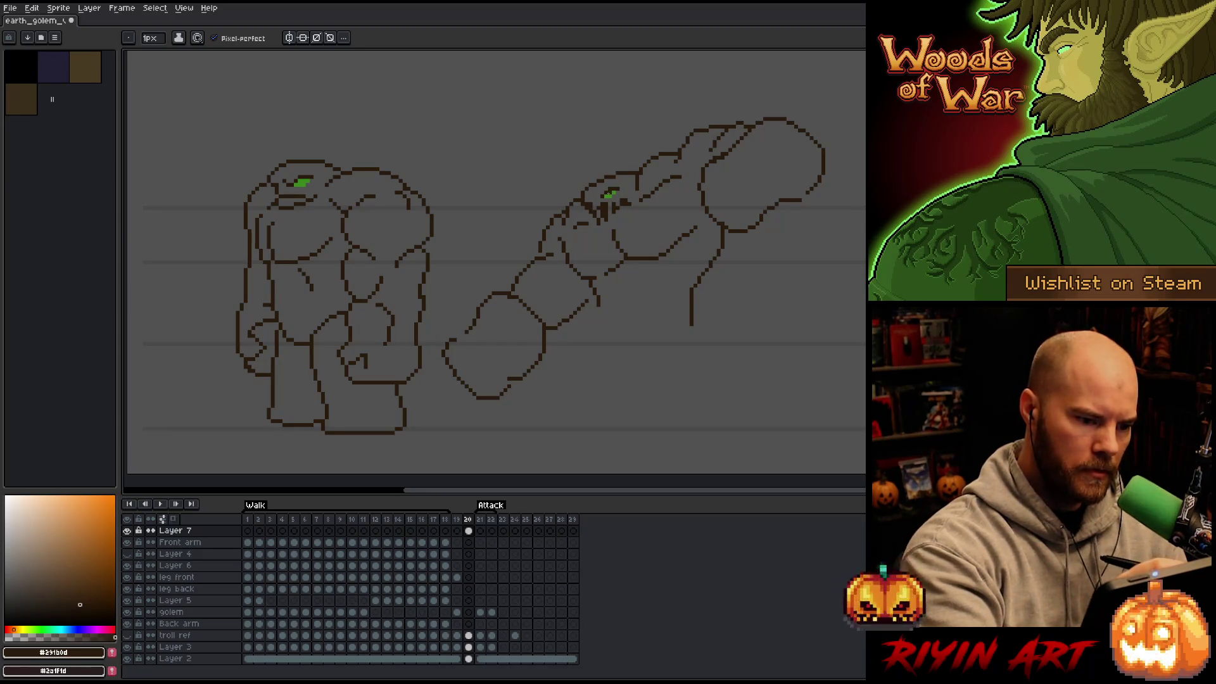
left_click(610, 194, "alt")
left_click(586, 206)
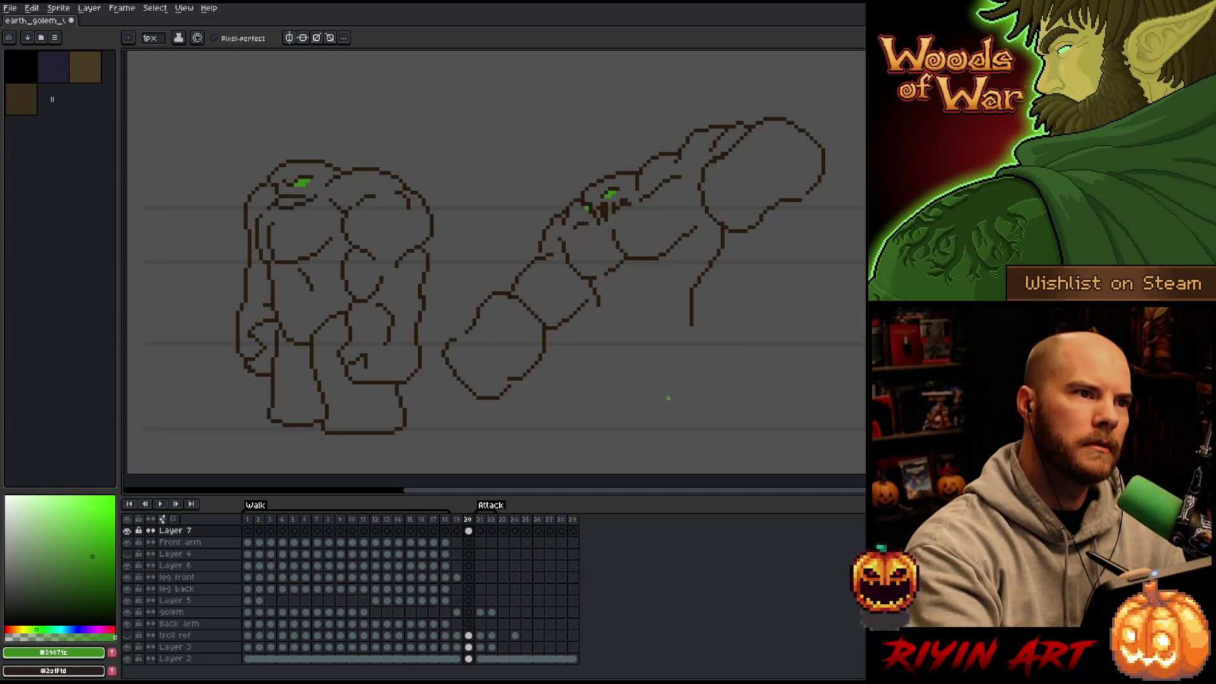
left_click(608, 206, "alt")
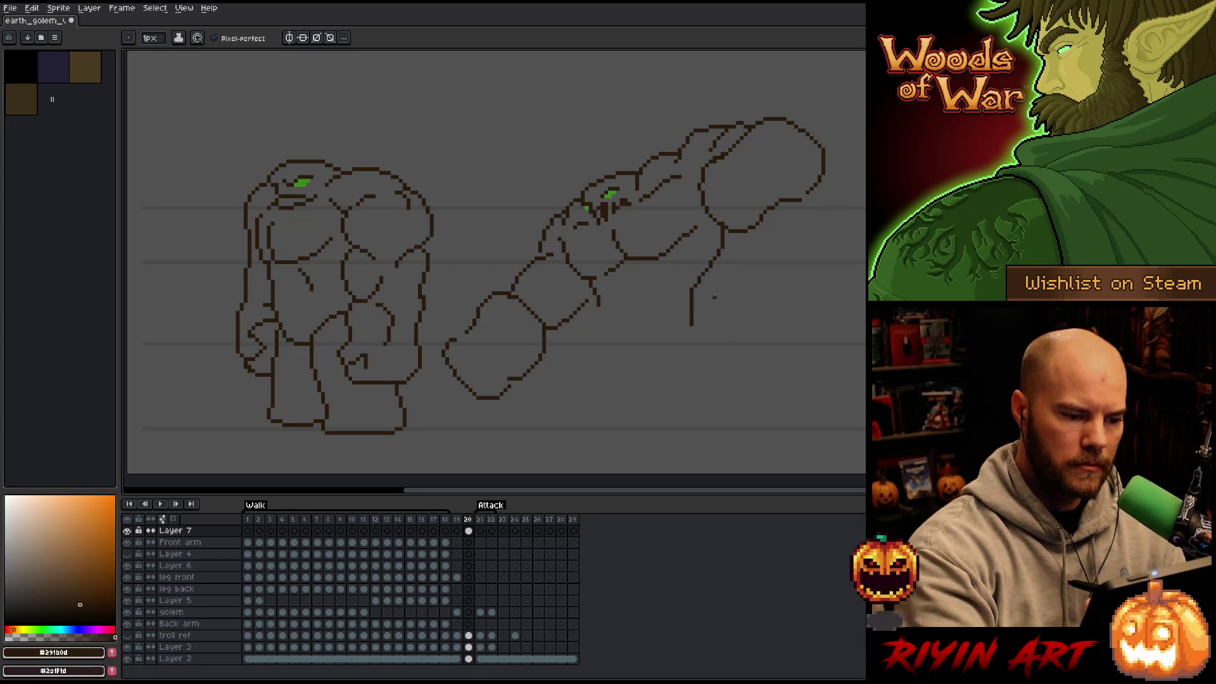
Step: Redraw the arm's underside and vertical side line, erasing the old side line and bottom fragment
mouse_move(600, 302)
left_mouse_down()
mouse_move(655, 359)
mouse_move(608, 327)
mouse_move(665, 352)
mouse_move(691, 323)
left_mouse_up()
key("ctrl+z")
key("b")
key("ctrl+z")
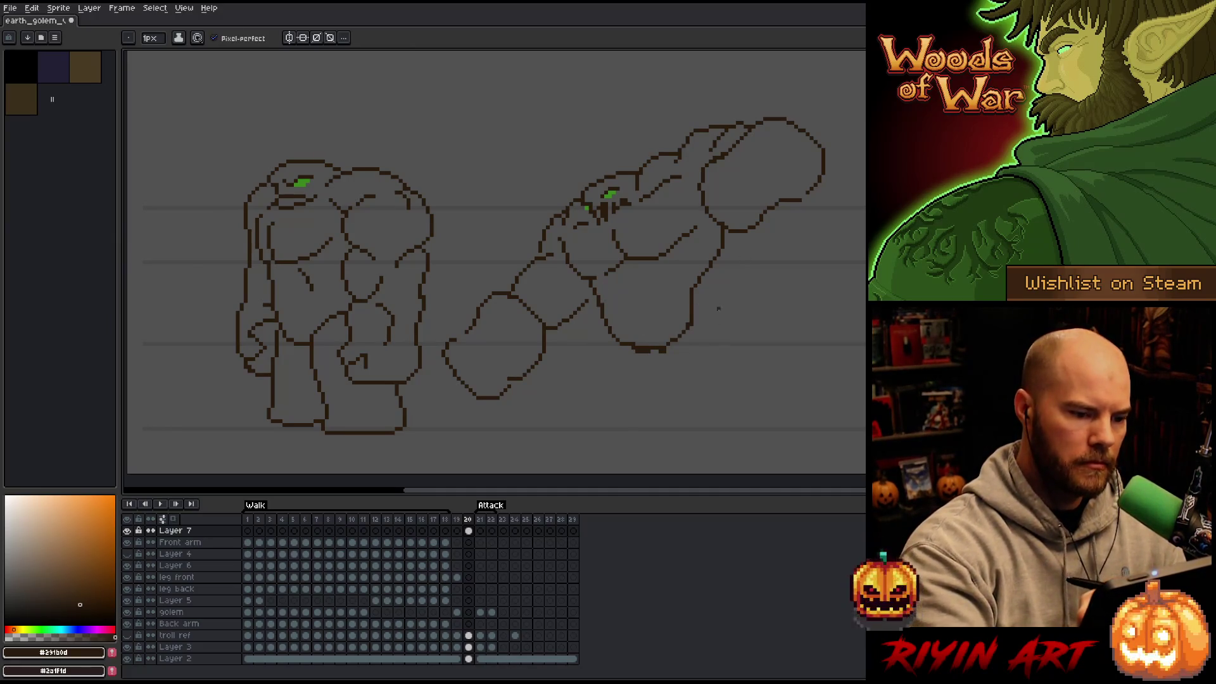
mouse_move(726, 233)
left_mouse_down()
mouse_move(707, 276)
mouse_move(716, 329)
left_mouse_up()
key("e")
mouse_move(693, 285)
left_mouse_down()
mouse_move(695, 317)
mouse_move(714, 329)
mouse_move(634, 344)
left_mouse_up()
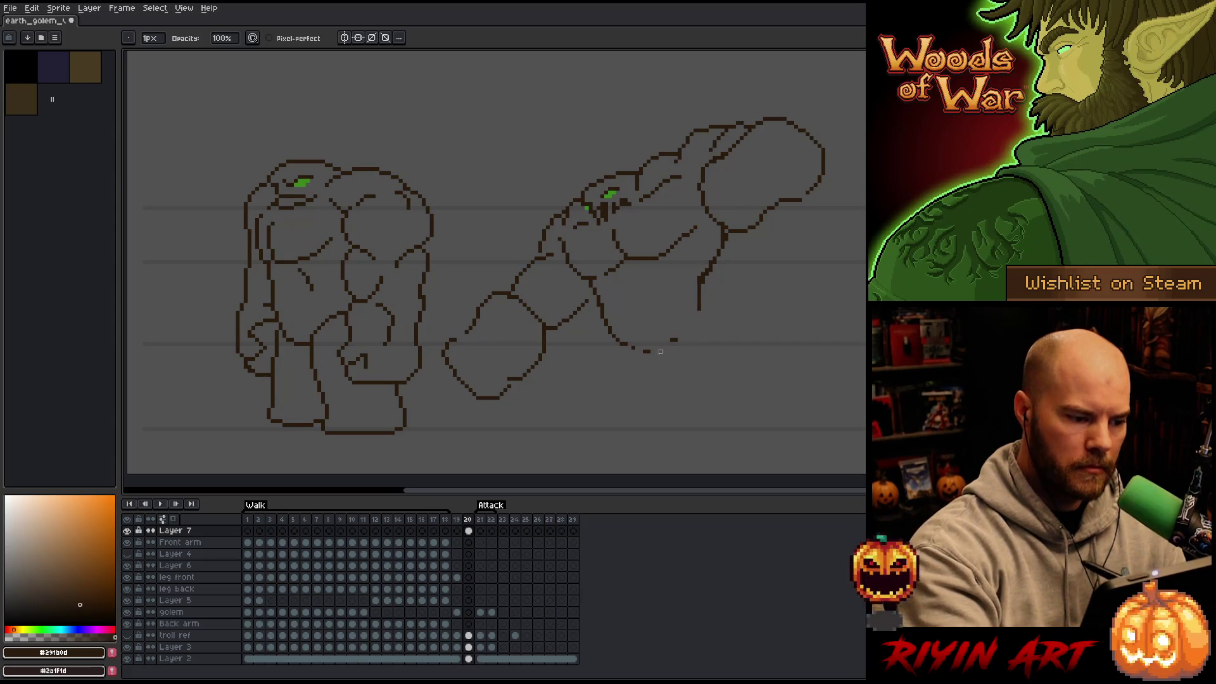
left_click_drag(640, 347, 681, 340)
key("b")
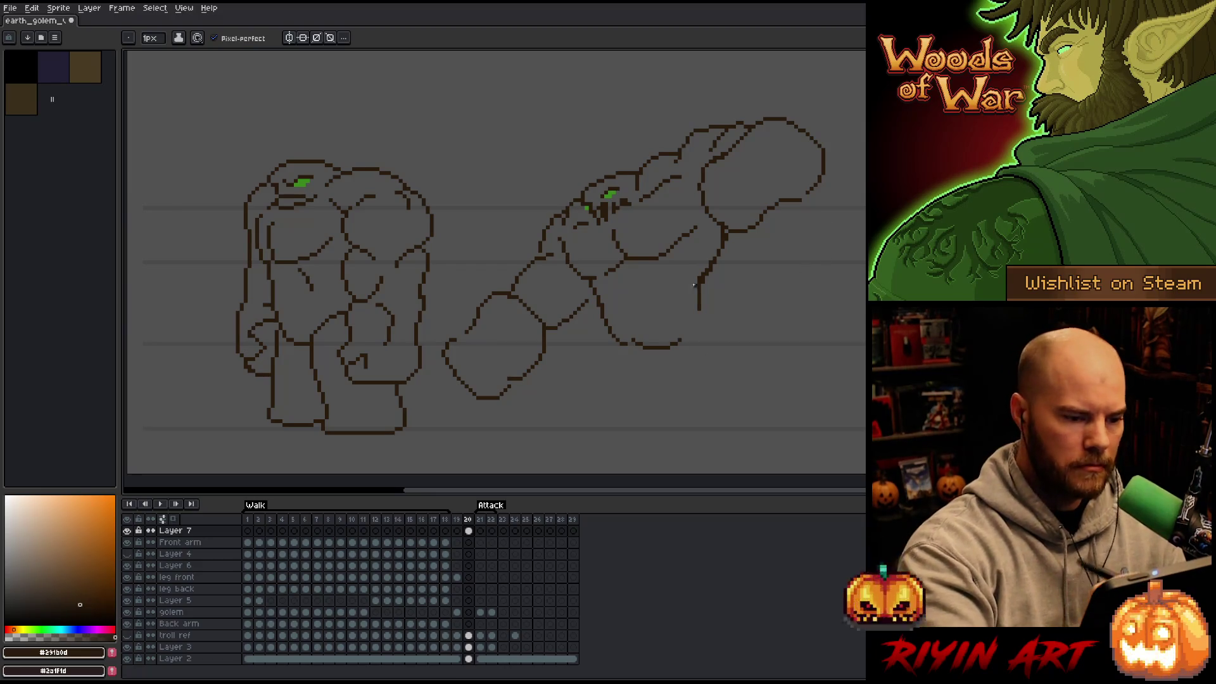
left_click_drag(700, 298, 753, 411)
key("ctrl+z")
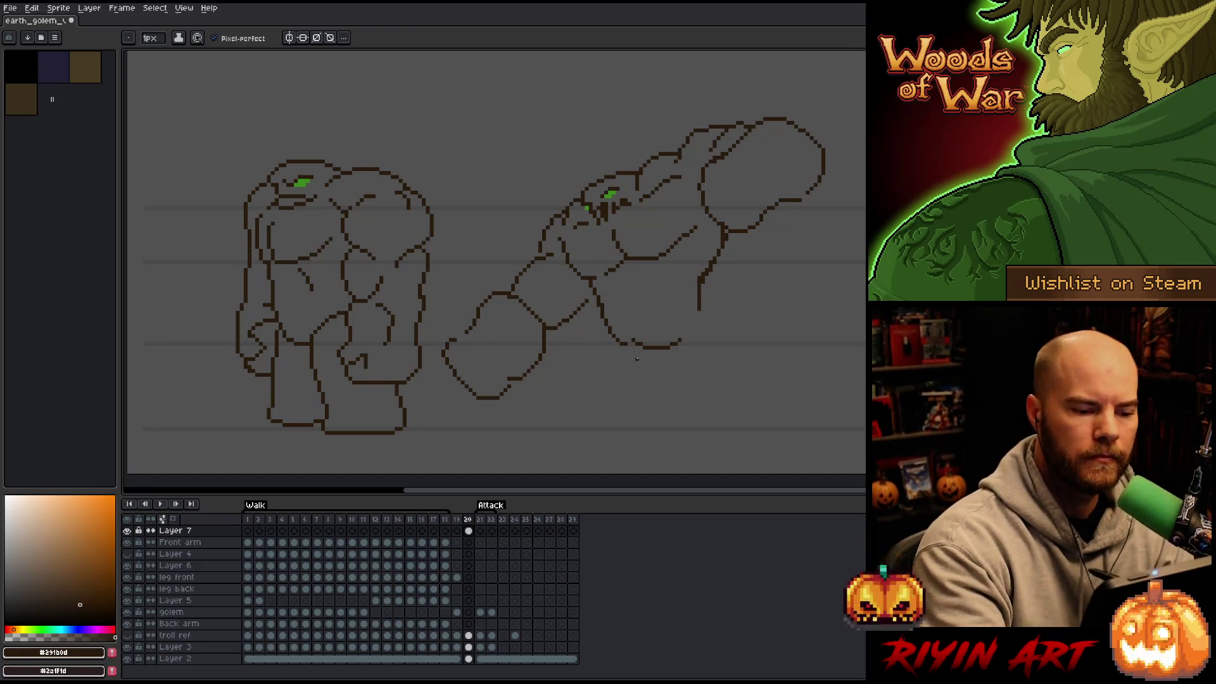
Step: Erase the short diagonal under the torso and settle the curved lower torso contour
key("e")
left_click_drag(613, 333, 647, 348)
key("b")
key("ctrl+z")
key("ctrl+z")
key("ctrl+y")
key("e")
key("b")
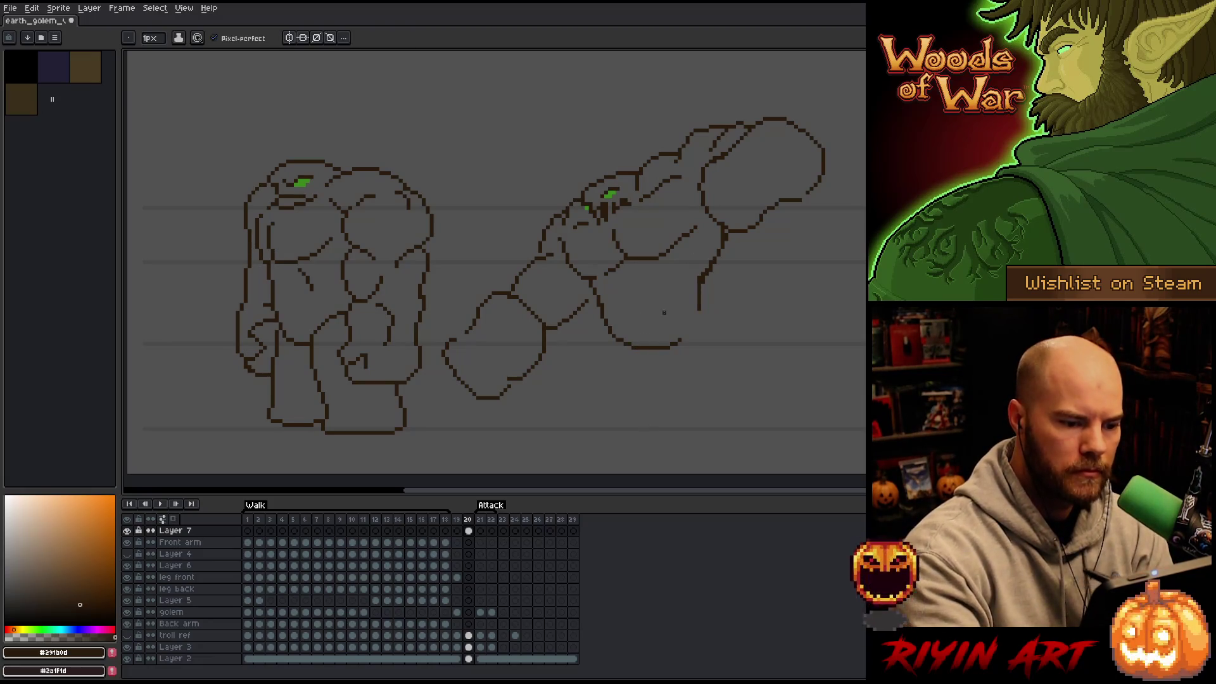
mouse_move(701, 283)
left_mouse_down()
mouse_move(711, 344)
mouse_move(678, 403)
left_mouse_up()
key("ctrl+z")
key("ctrl+z")
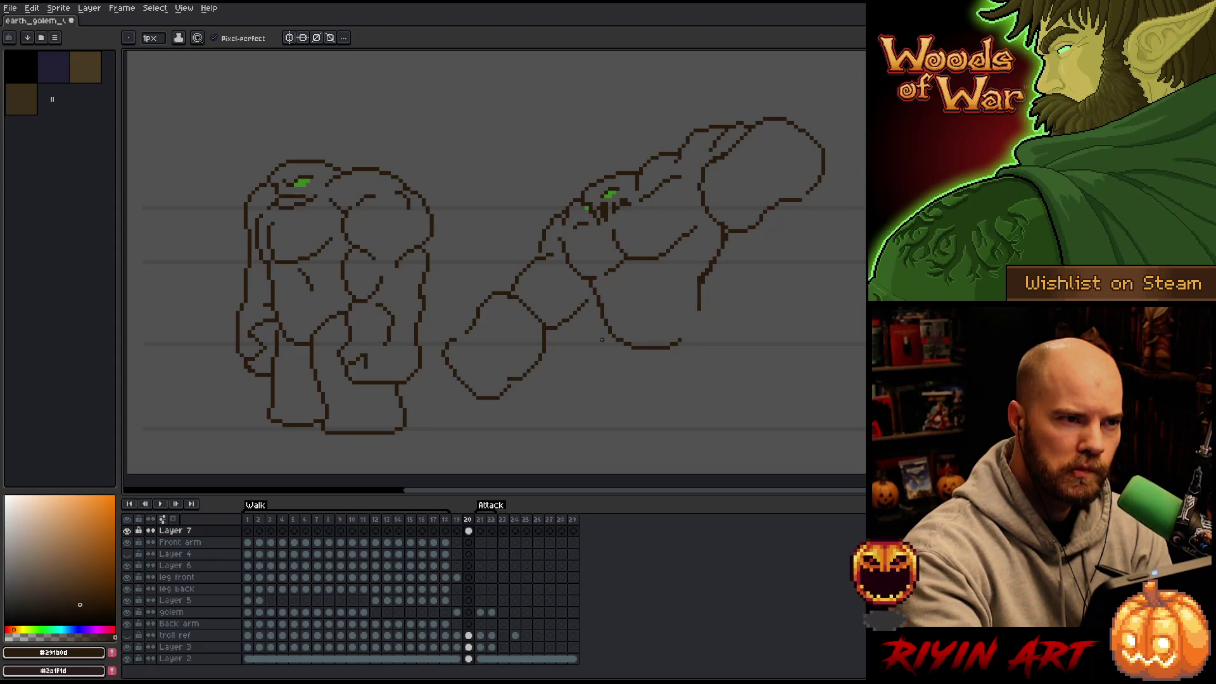
Step: Draw the back leg down to the ground and outline the back foot, retrying strokes
left_click_drag(609, 322, 599, 415)
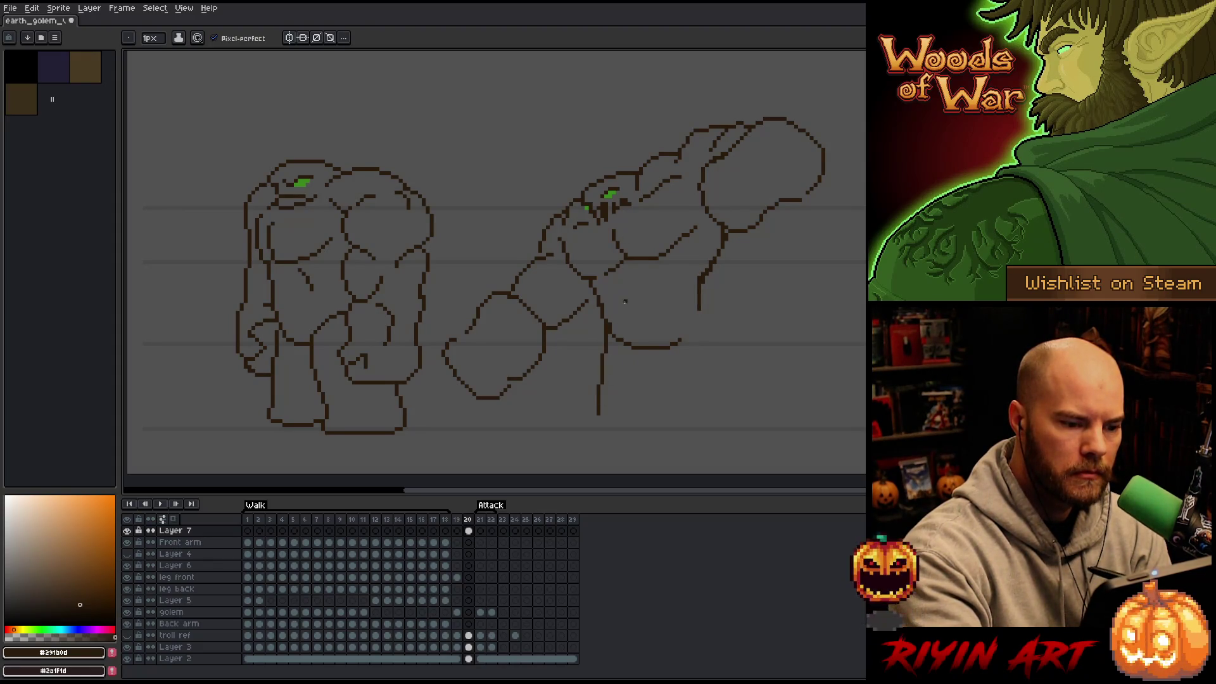
key("ctrl+z")
left_click_drag(607, 325, 595, 415)
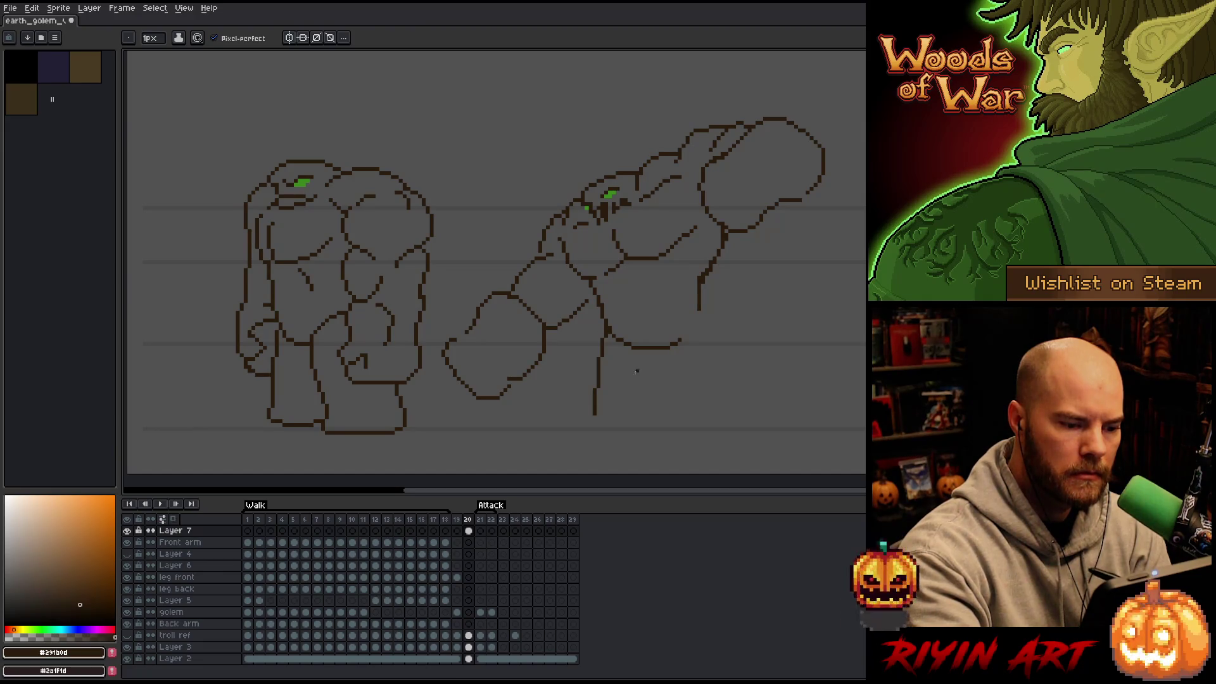
key("ctrl+z")
mouse_move(607, 329)
left_mouse_down()
mouse_move(594, 403)
mouse_move(592, 367)
mouse_move(595, 416)
mouse_move(601, 351)
mouse_move(603, 421)
left_mouse_up()
key("ctrl+z")
key("ctrl+z")
key("ctrl+z")
mouse_move(608, 330)
left_mouse_down()
mouse_move(581, 431)
mouse_move(643, 429)
mouse_move(645, 377)
left_mouse_up()
key("ctrl+z")
mouse_move(647, 388)
left_mouse_down()
mouse_move(667, 357)
mouse_move(653, 431)
mouse_move(645, 398)
mouse_move(644, 429)
mouse_move(612, 437)
mouse_move(642, 429)
mouse_move(659, 451)
left_mouse_up()
key("ctrl+z")
key("e")
key("b")
key("ctrl+z")
key("q")
key("ctrl+d")
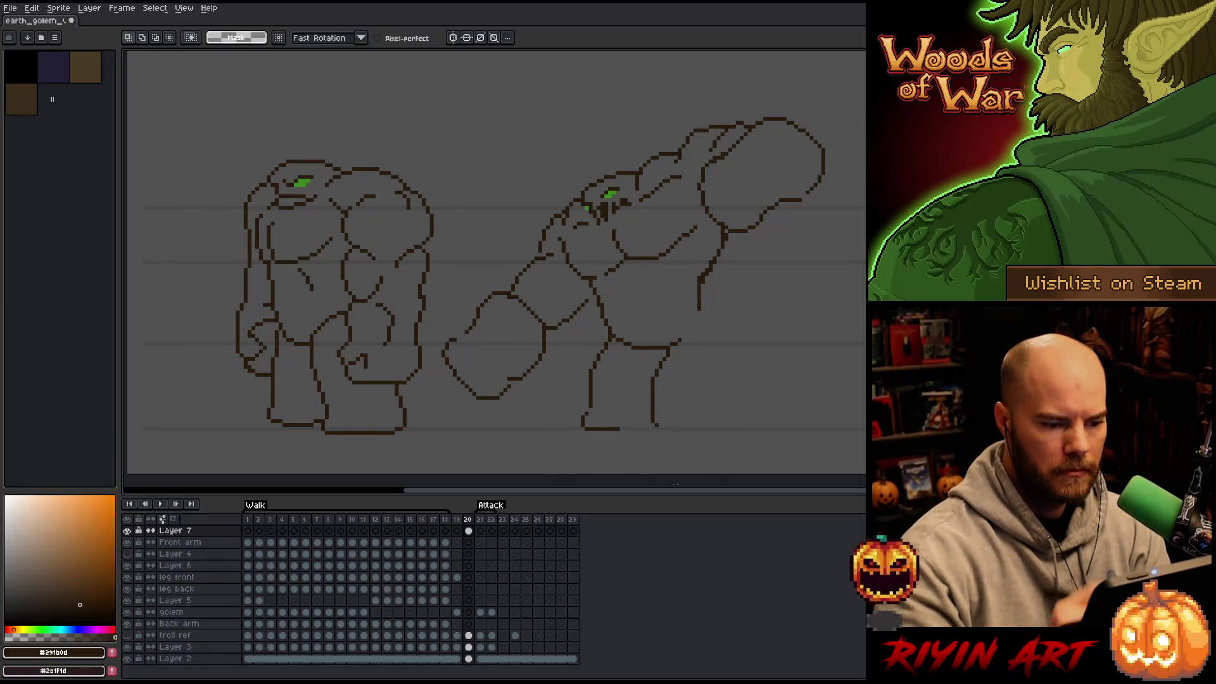
key("b")
Step: Draw the front leg toward the ground, erase stray pixels and close the front foot's bottom
left_click_drag(657, 344, 701, 415)
key("ctrl+z")
left_click_drag(659, 351, 686, 391)
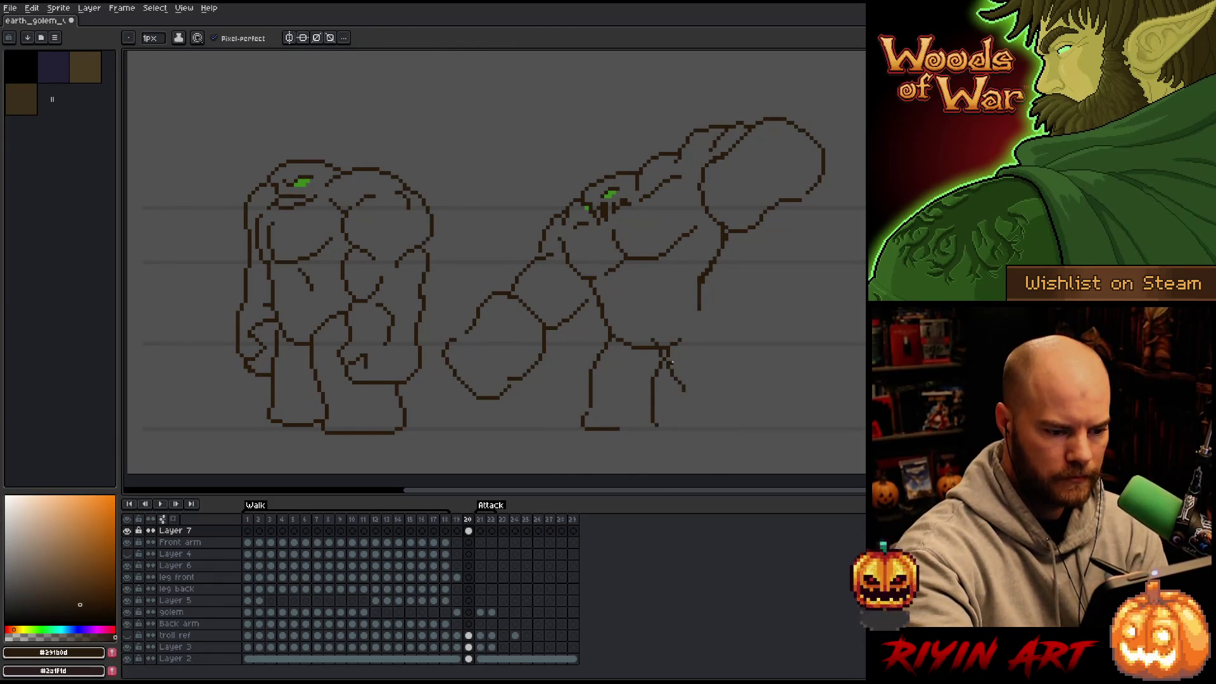
left_click_drag(705, 311, 767, 401)
key("ctrl+z")
left_click_drag(705, 307, 759, 395)
mouse_move(665, 354)
left_mouse_down()
mouse_move(711, 426)
mouse_move(699, 425)
mouse_move(697, 411)
mouse_move(766, 427)
left_mouse_up()
key("ctrl+z")
key("ctrl+z")
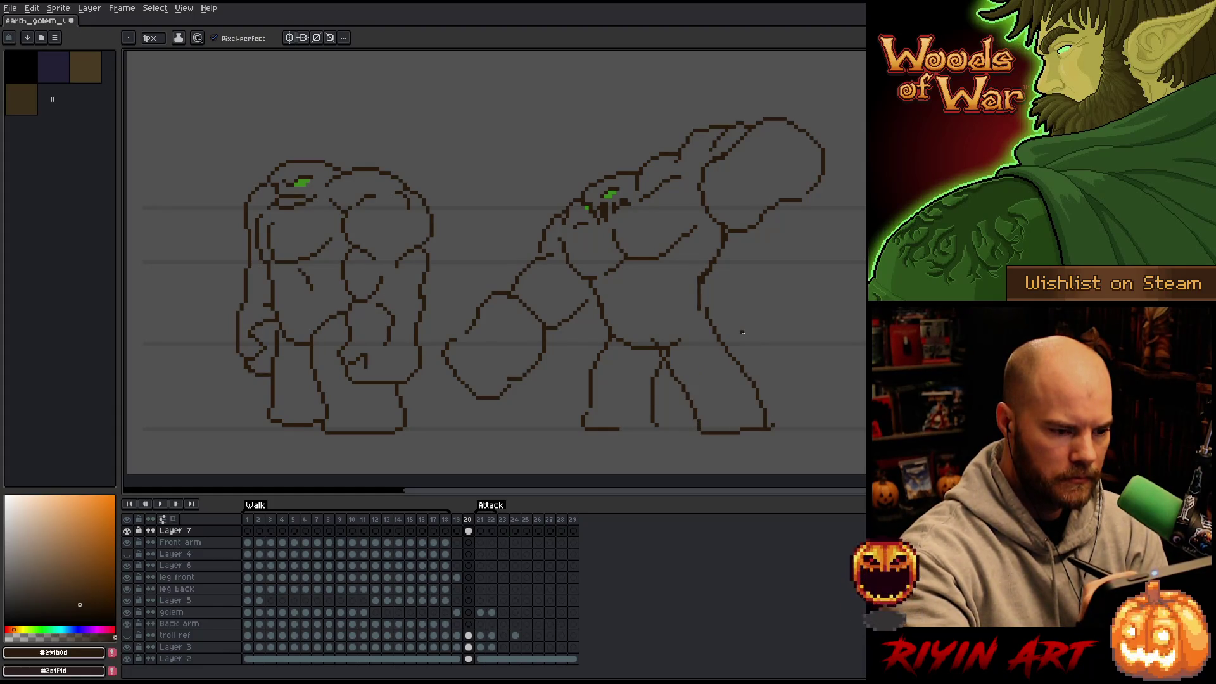
key("e")
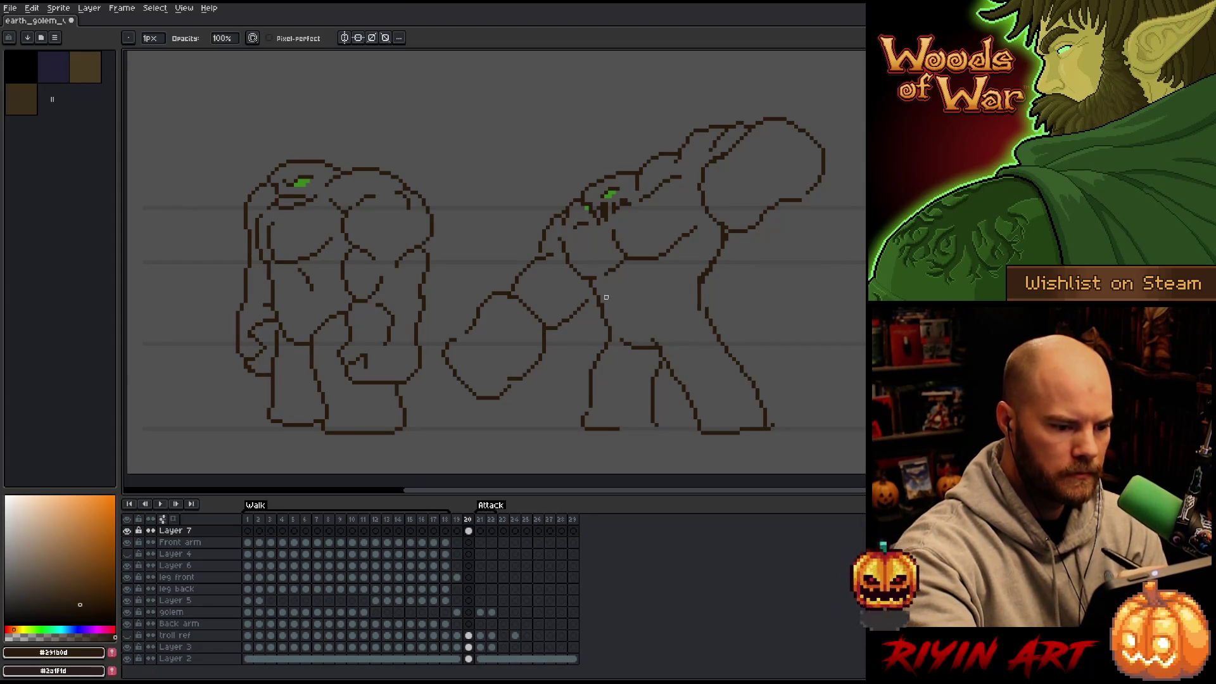
left_click_drag(614, 337, 624, 344)
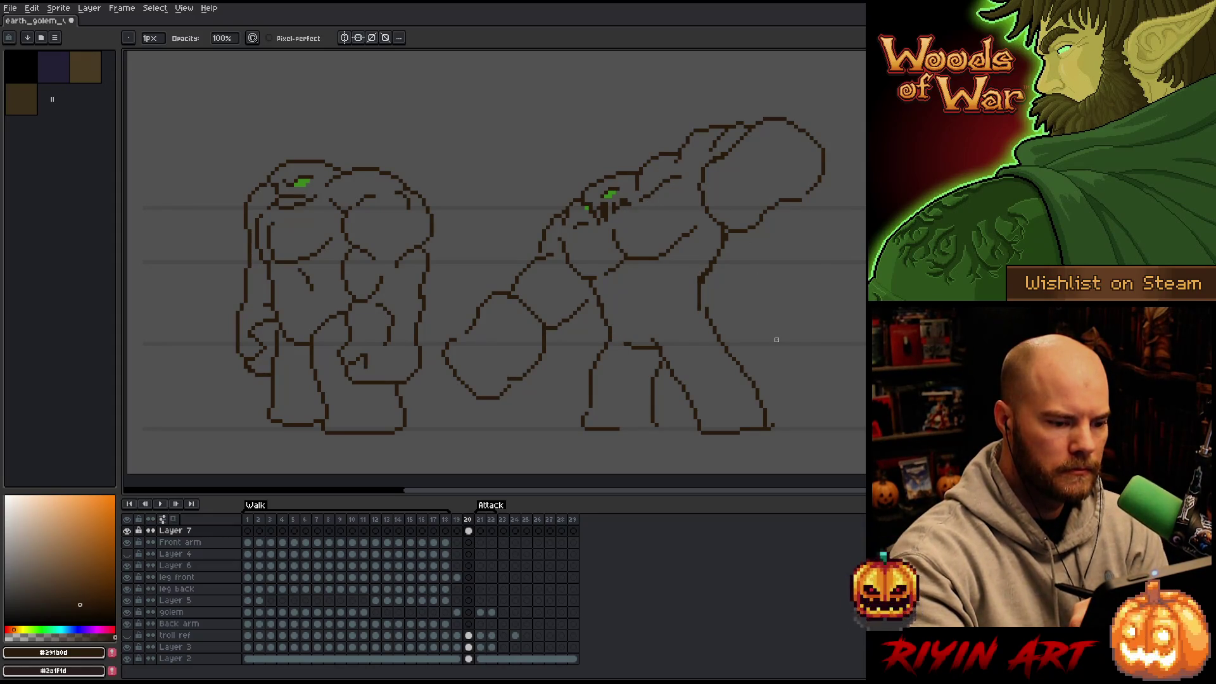
key("b")
left_click_drag(621, 428, 654, 428)
Step: Lasso the front foot, nudge it up one pixel, deselect, and insert new frame 21
key("q")
mouse_move(671, 380)
left_mouse_down()
mouse_move(660, 421)
mouse_move(602, 379)
left_mouse_up()
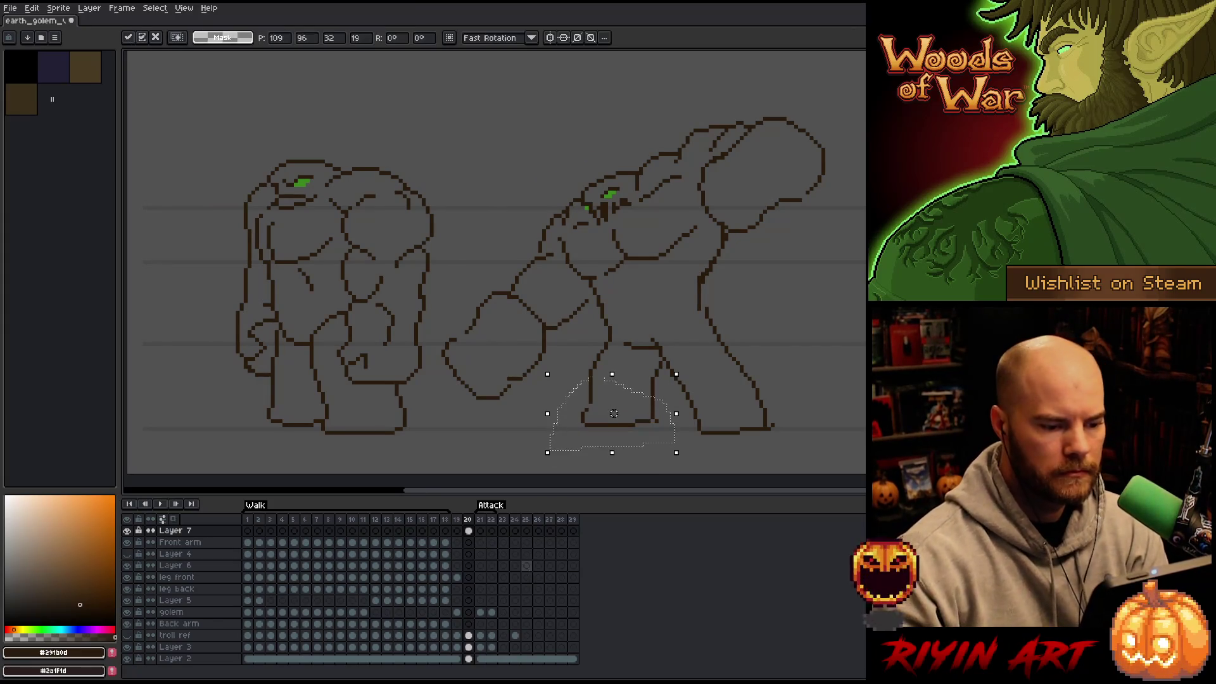
key("Up")
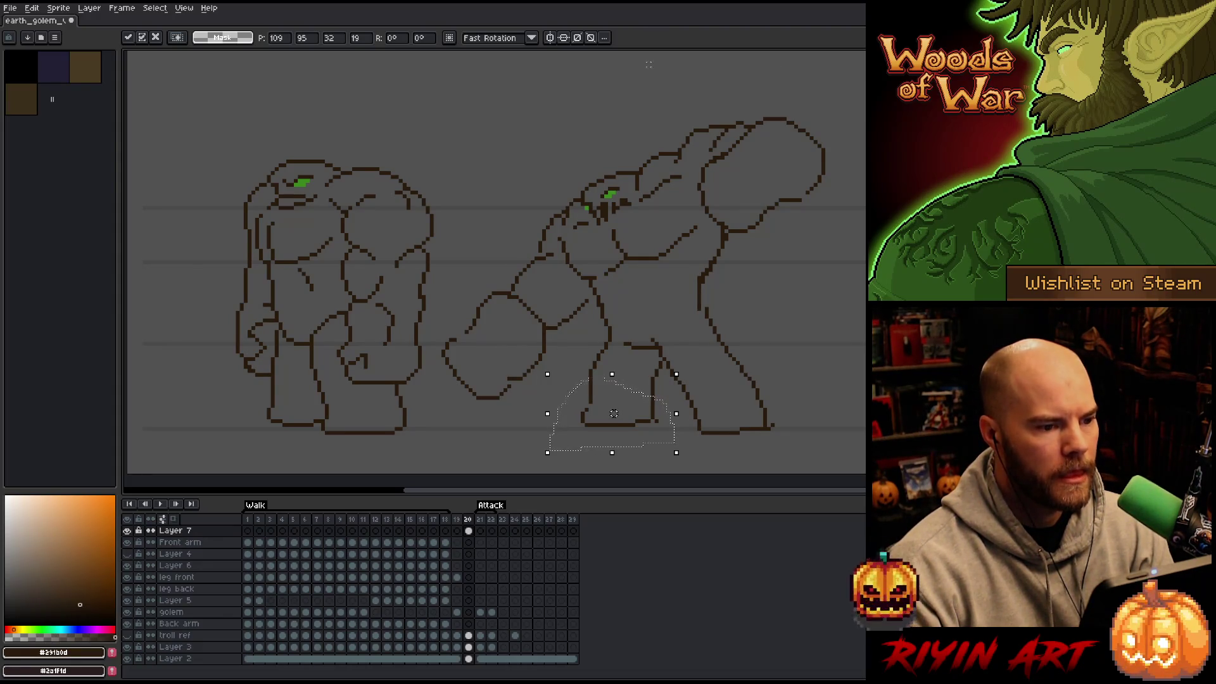
key("ctrl+d")
right_click(587, 311)
key("Escape")
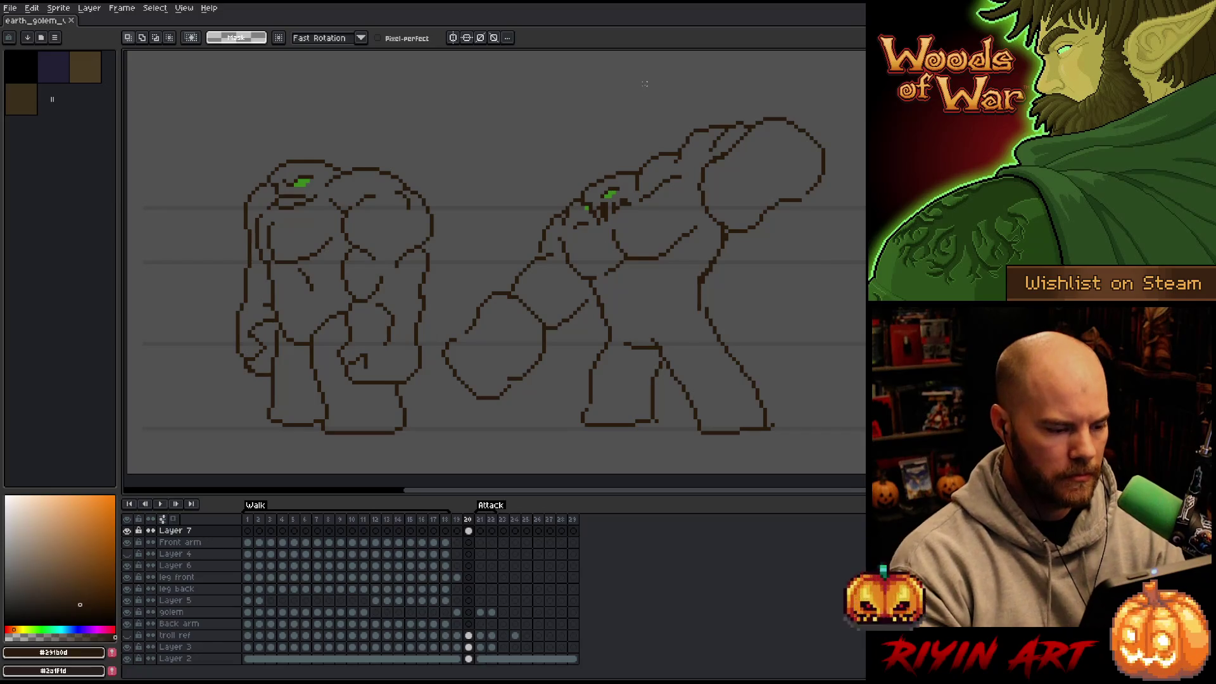
key("alt+n")
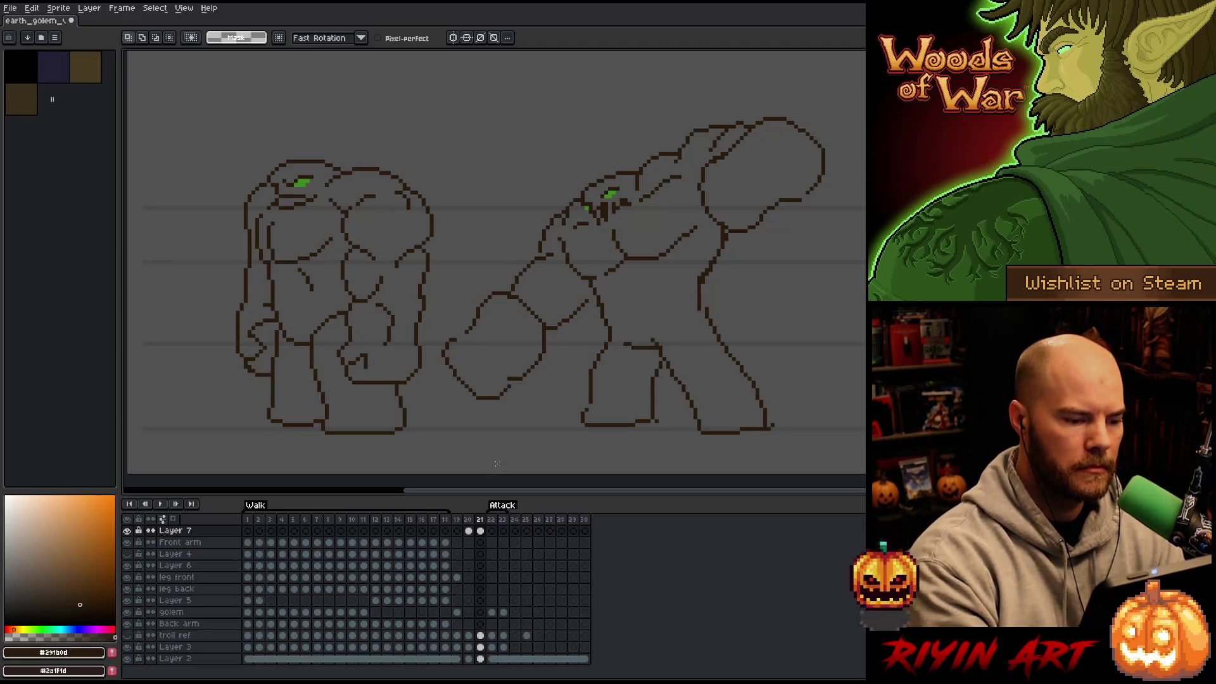
Step: Go to frame 21 and delete the attacking golem's lines with a lasso selection
left_click(469, 531)
key("b")
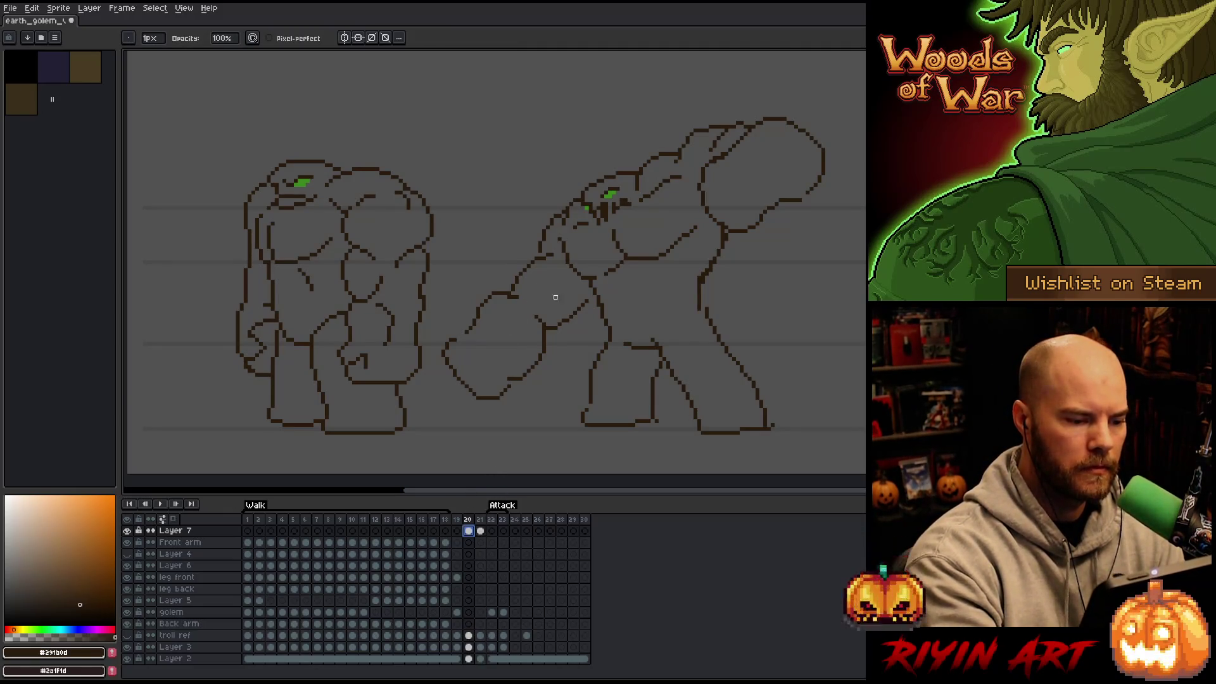
key("Escape")
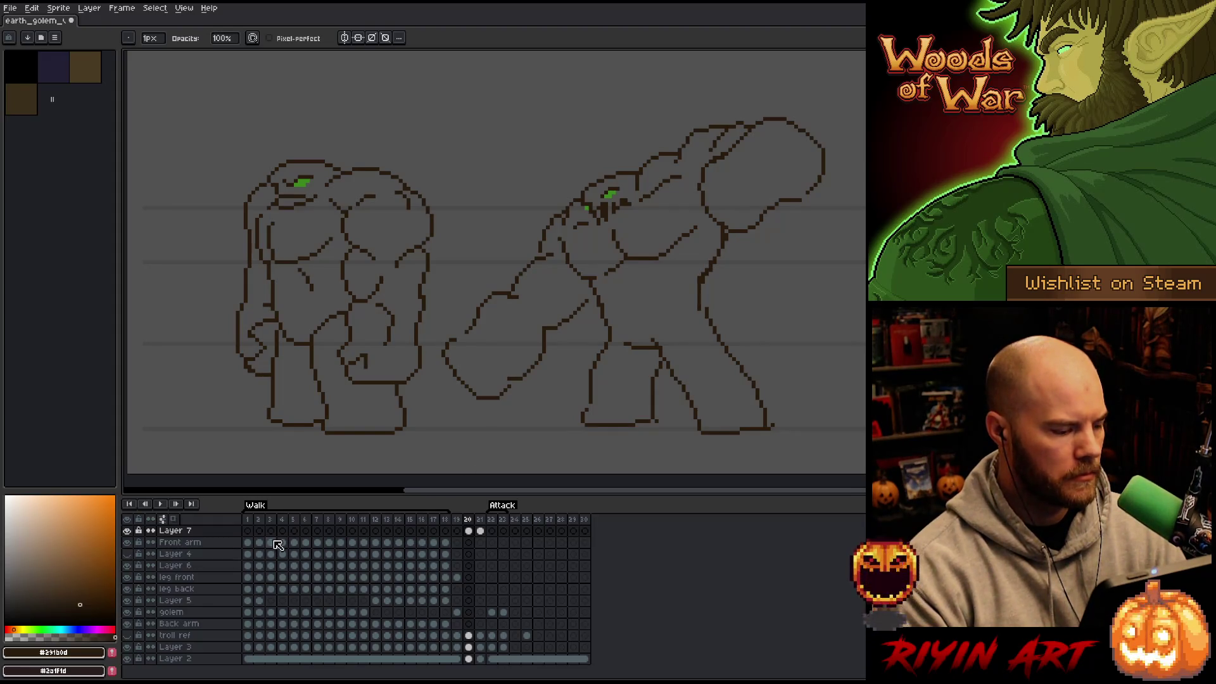
left_click(480, 531)
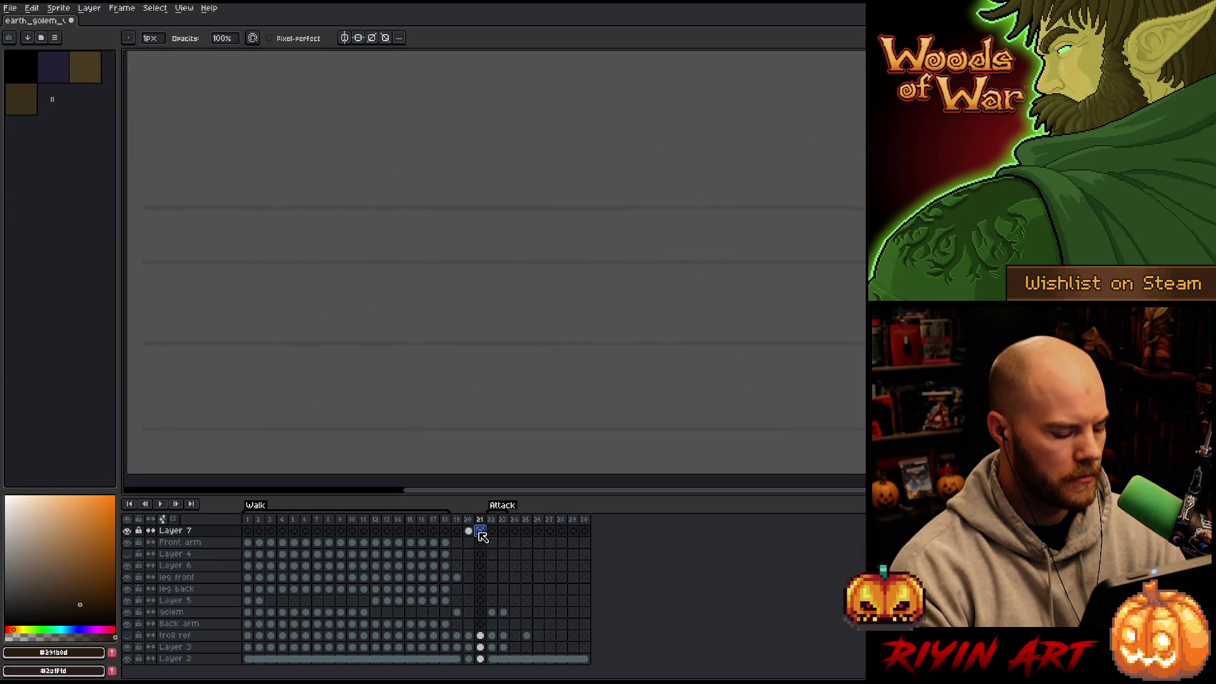
left_click(480, 531)
key("q")
mouse_move(865, 136)
left_mouse_down()
mouse_move(627, 121)
mouse_move(437, 349)
mouse_move(703, 472)
mouse_move(849, 419)
left_mouse_up()
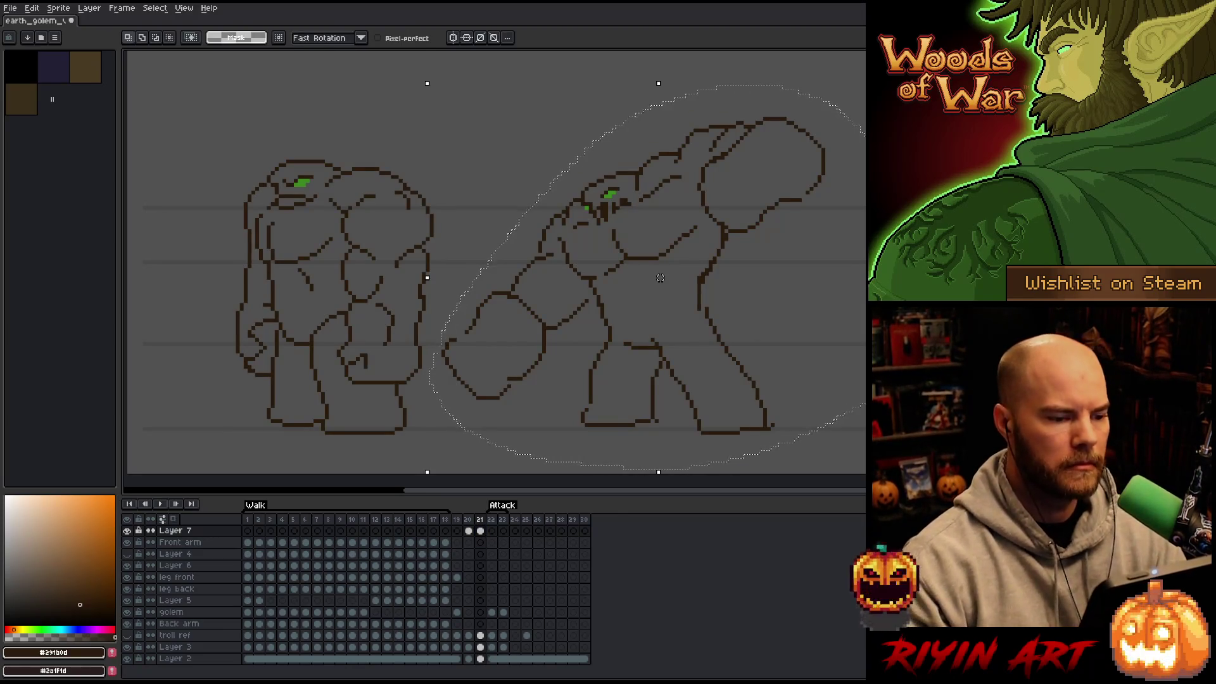
key("Delete")
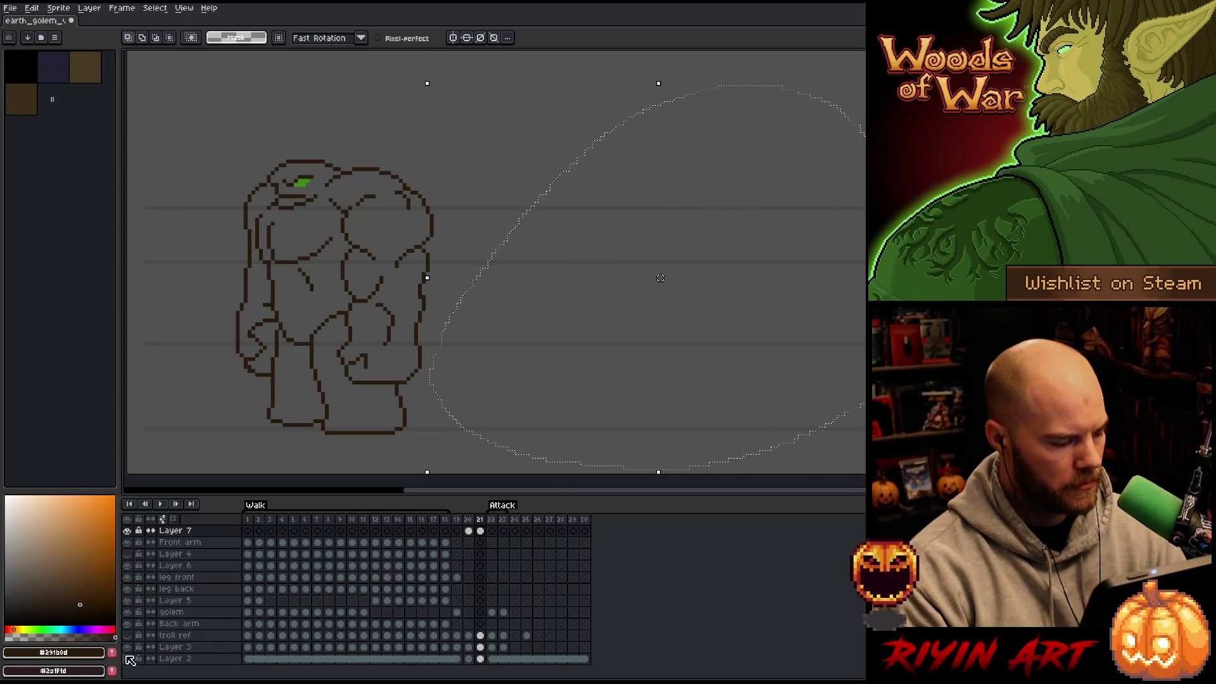
Step: Hide background Layer 2, enable onion skin, and add a cleared frame 22
left_click(128, 659)
left_click(173, 519)
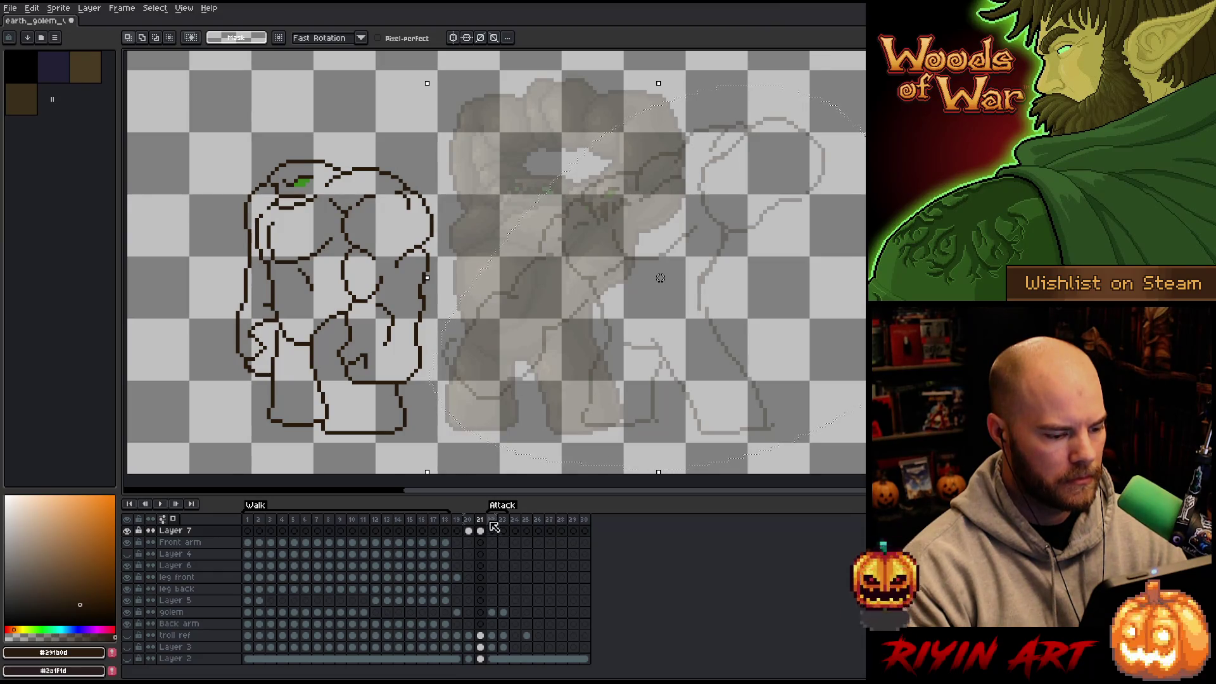
key("alt+n")
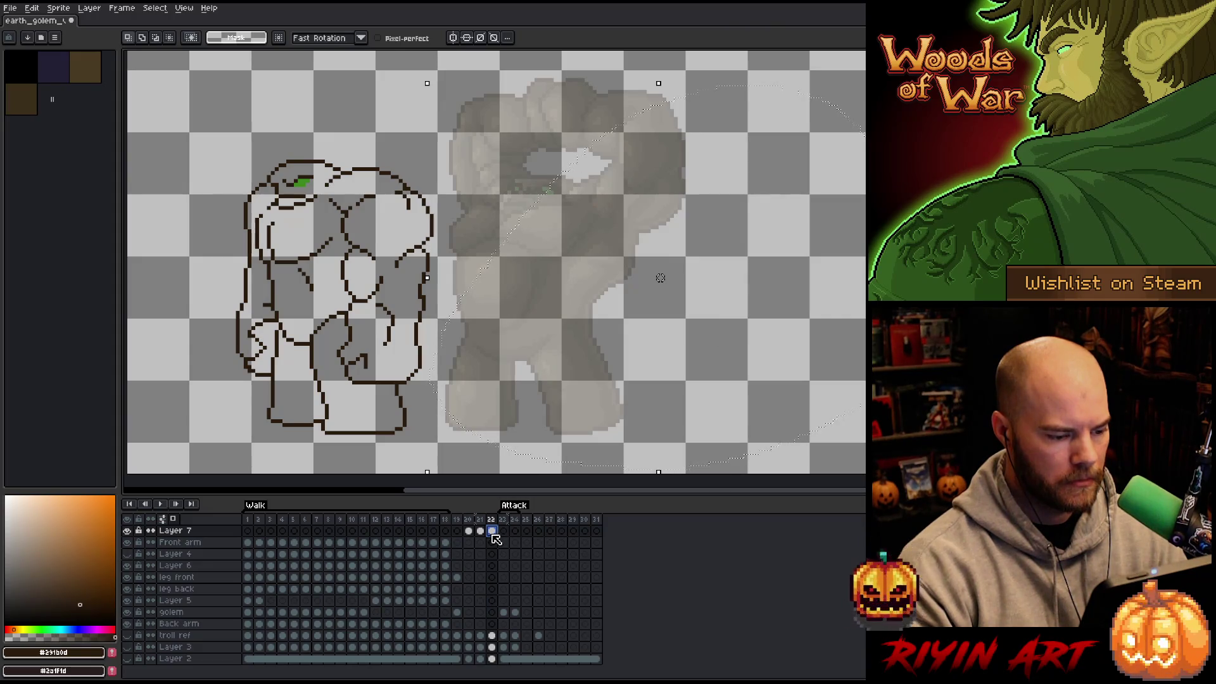
key("Delete")
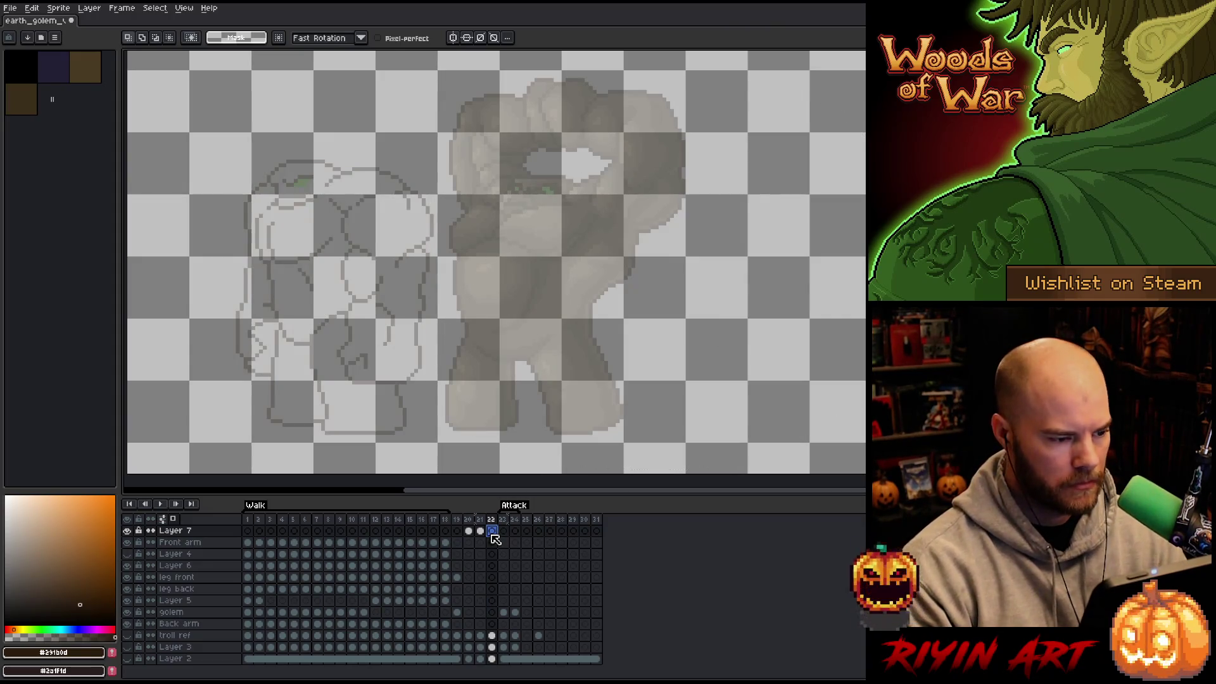
left_click(481, 532)
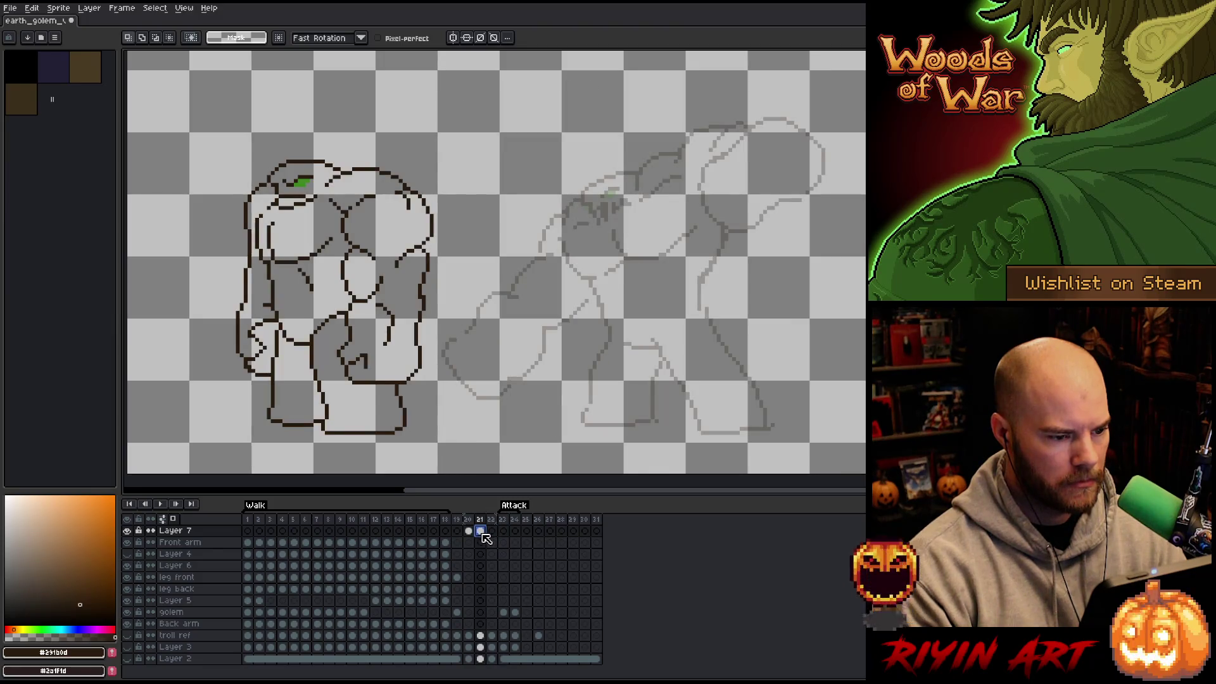
key("space")
left_click_drag(614, 241, 581, 220)
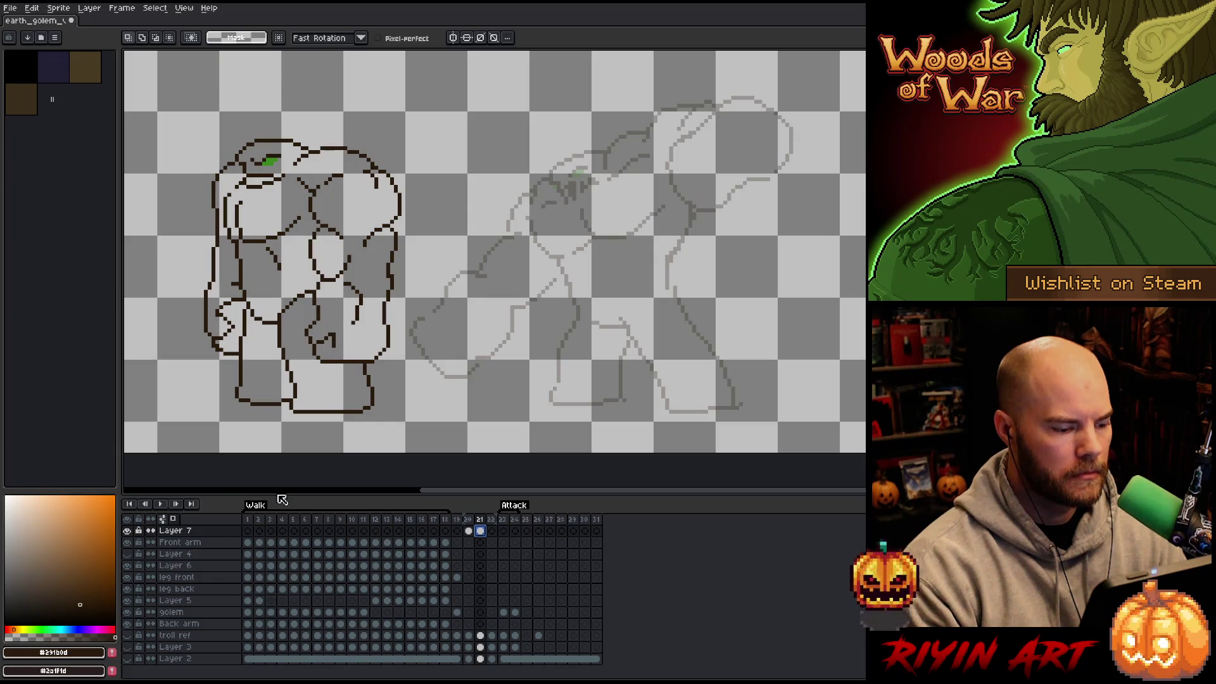
Step: Turn on Red/Blue Tint in the onion skin settings and compare frames 20 and 21
left_click(173, 518)
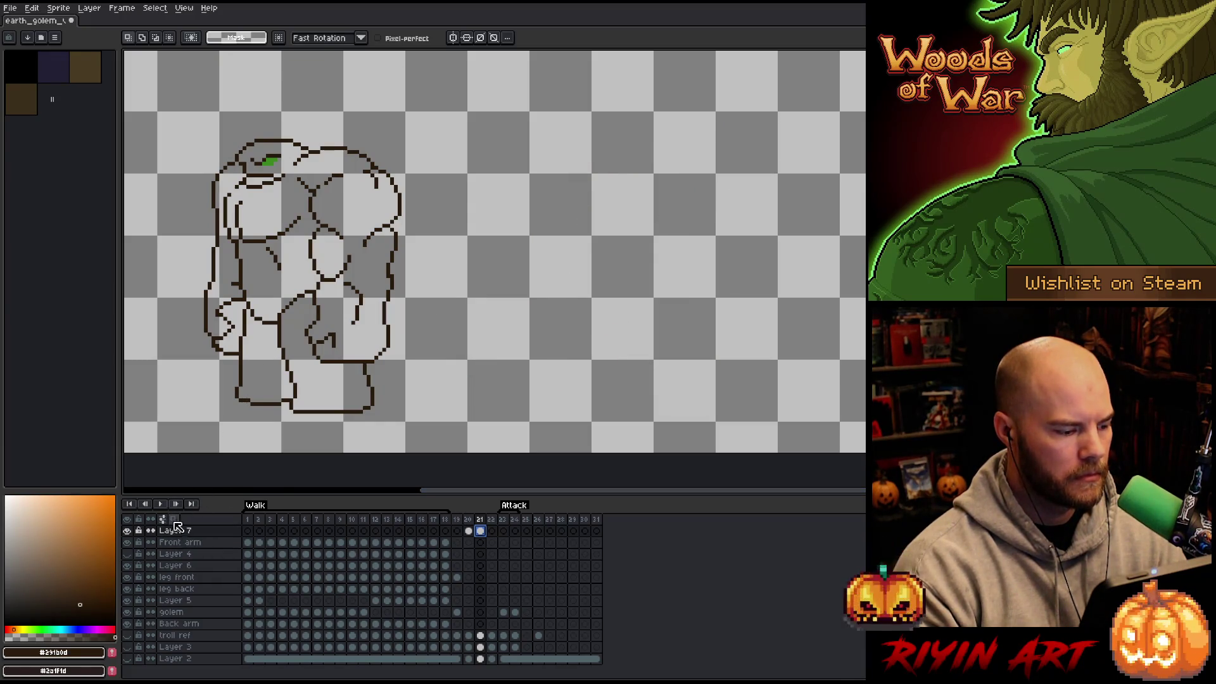
left_click(173, 519)
left_click(162, 518)
left_click(150, 391)
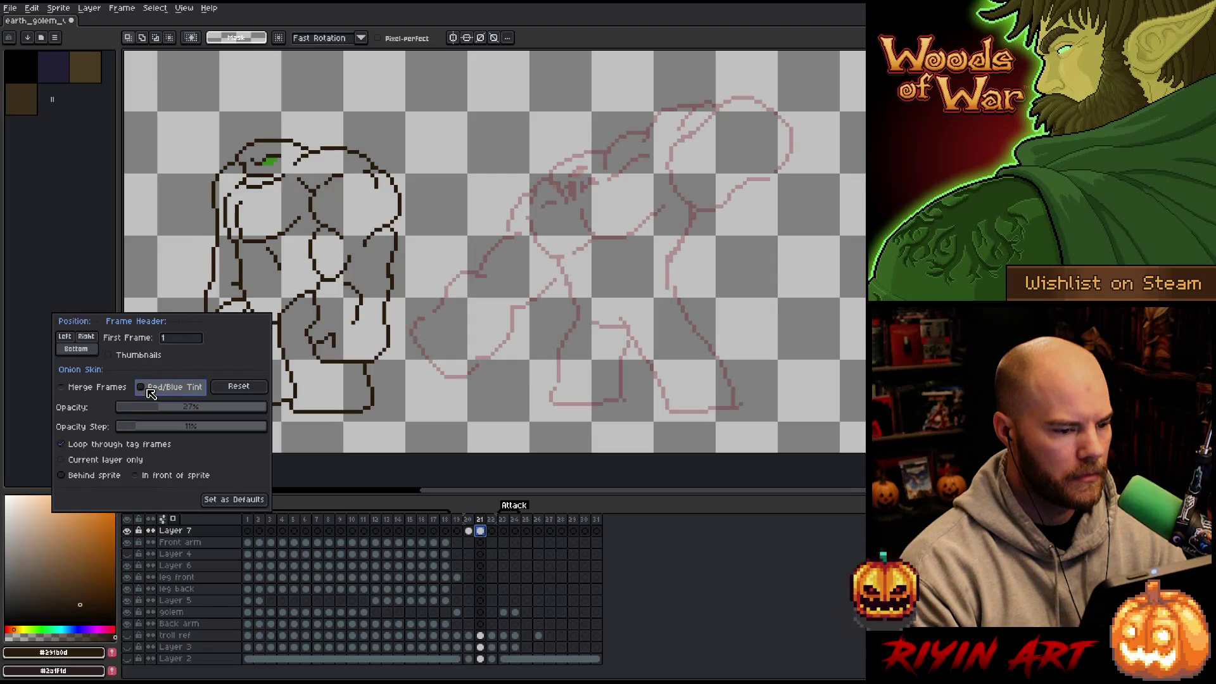
left_click(483, 532)
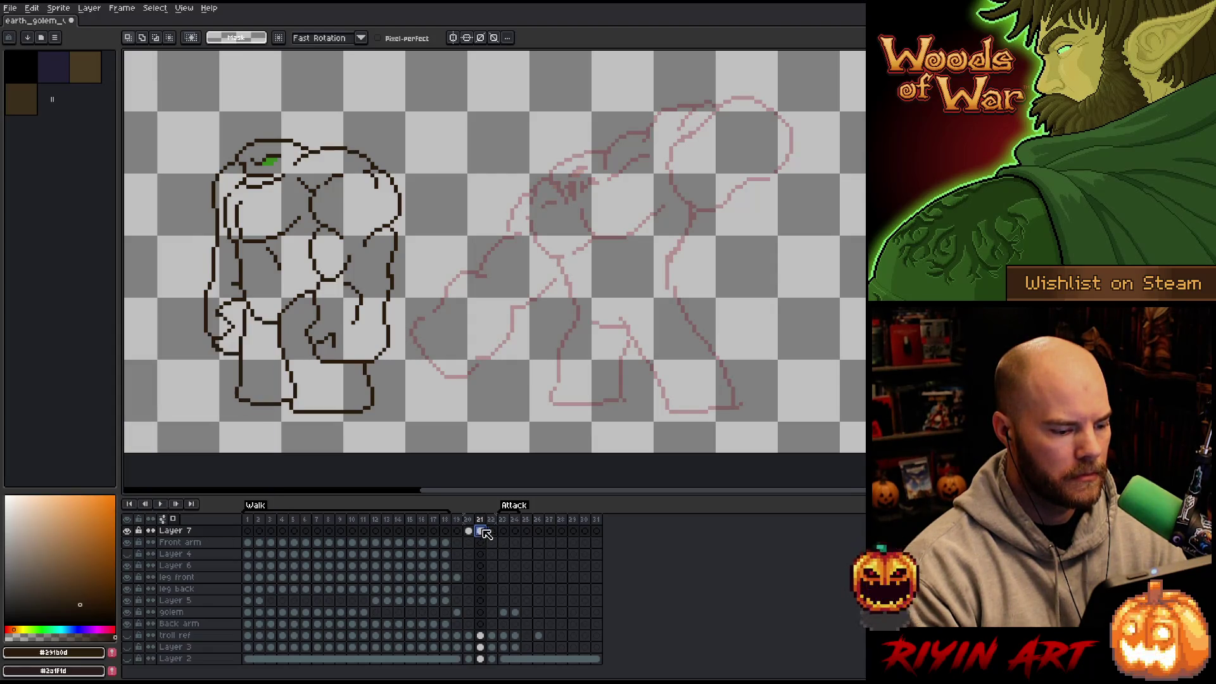
key("Left")
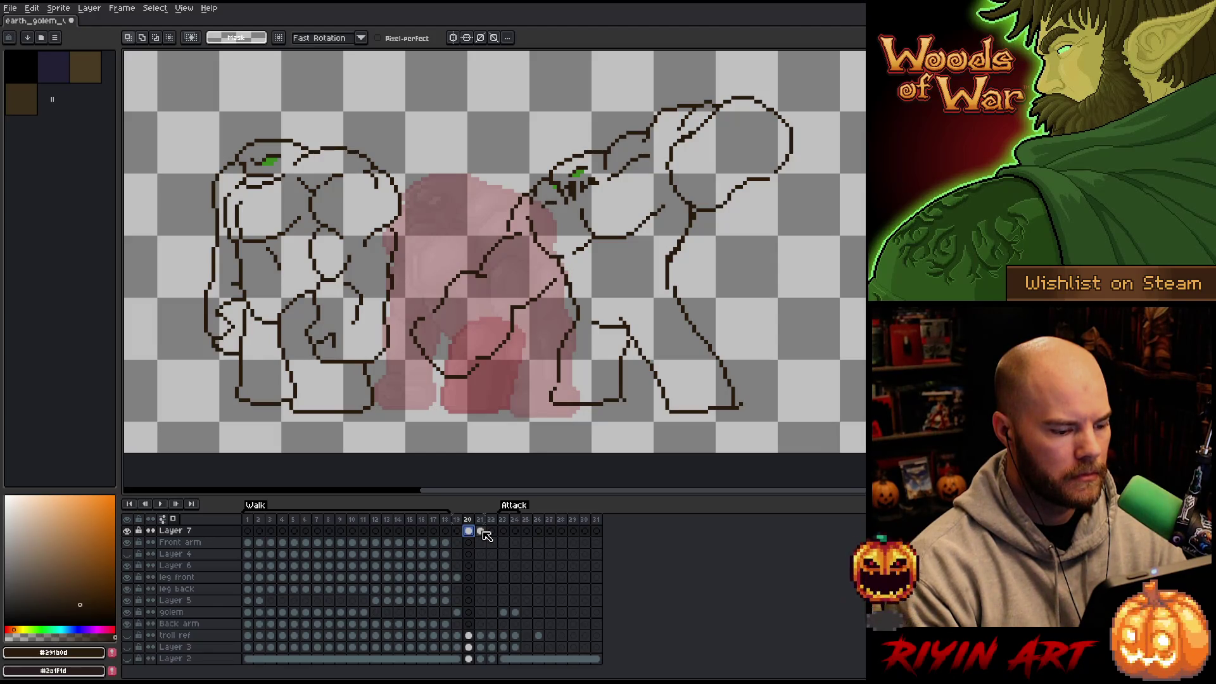
key("Right")
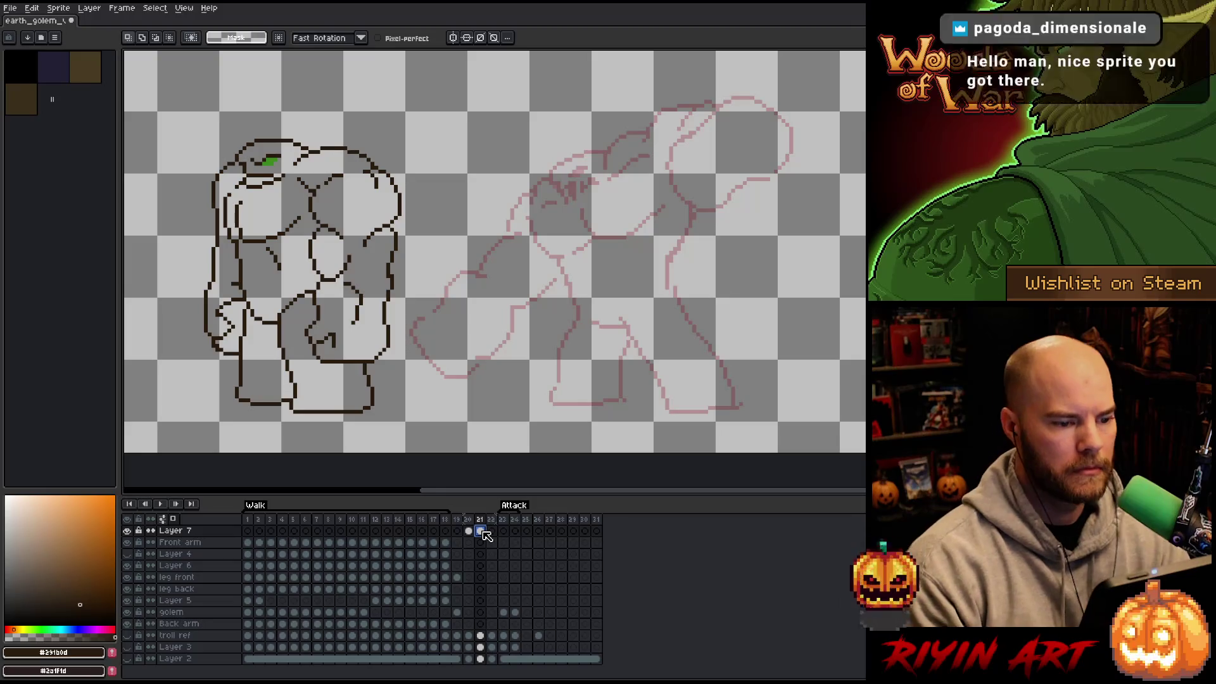
key("b")
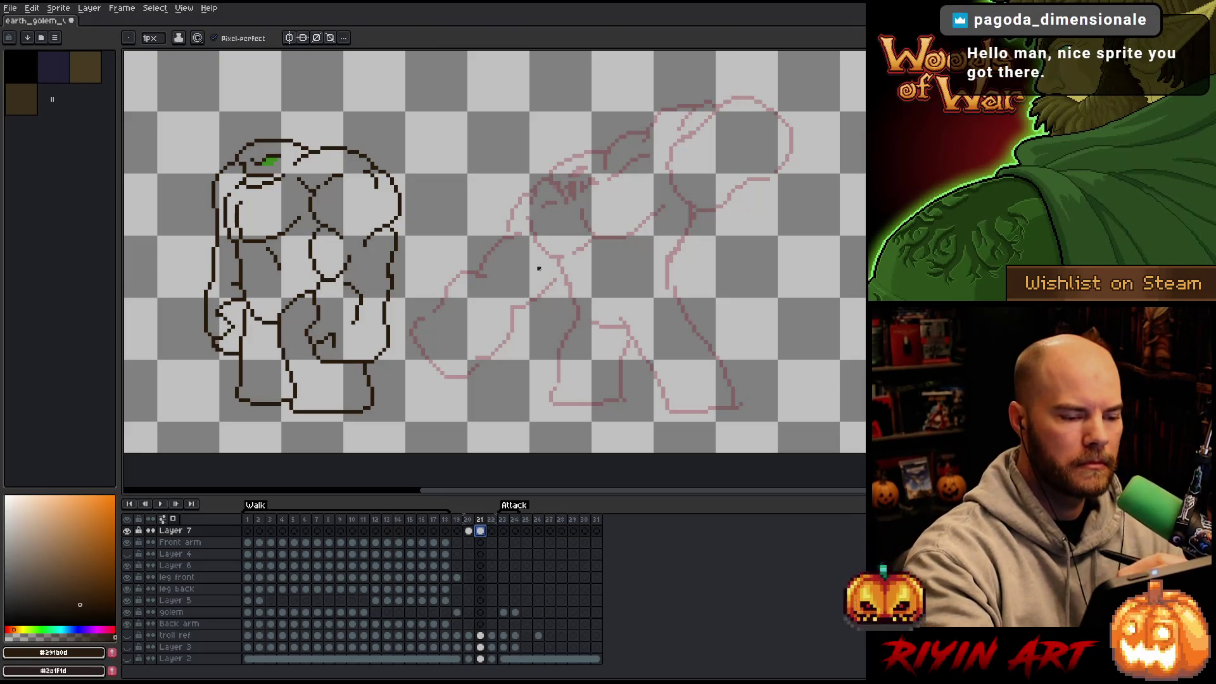
Step: Outline the rounded fist at lower left in dark lineart, redoing misplaced strokes
left_click_drag(441, 358, 482, 404)
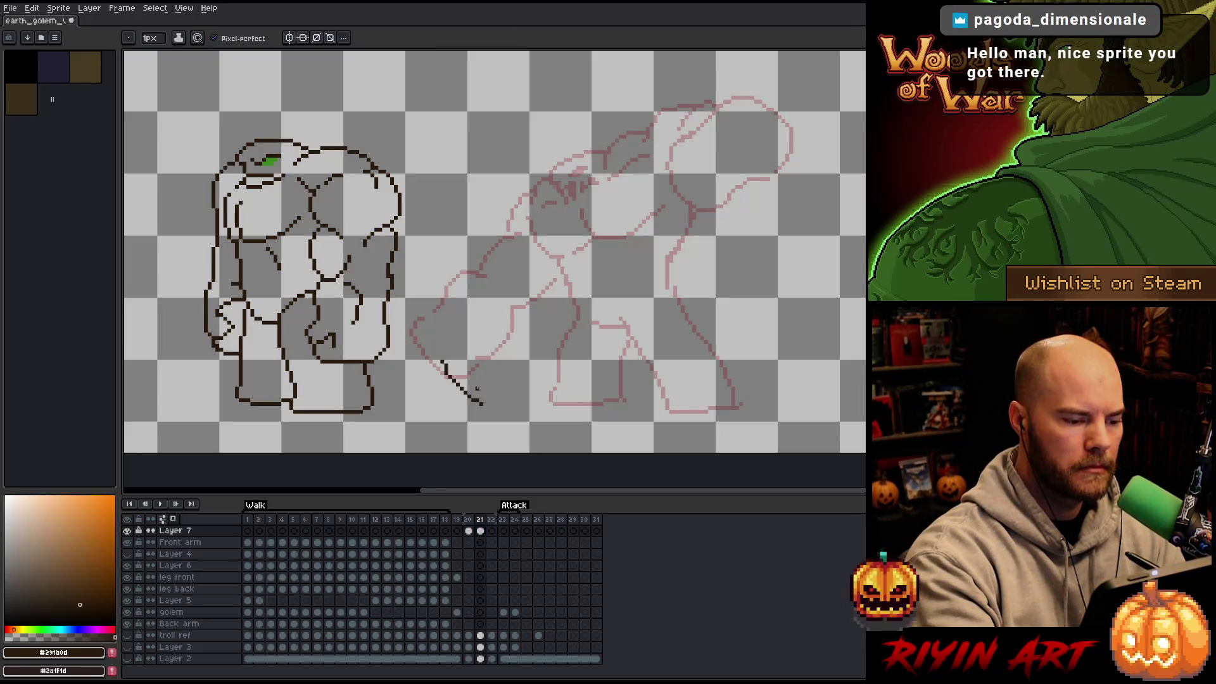
key("ctrl+z")
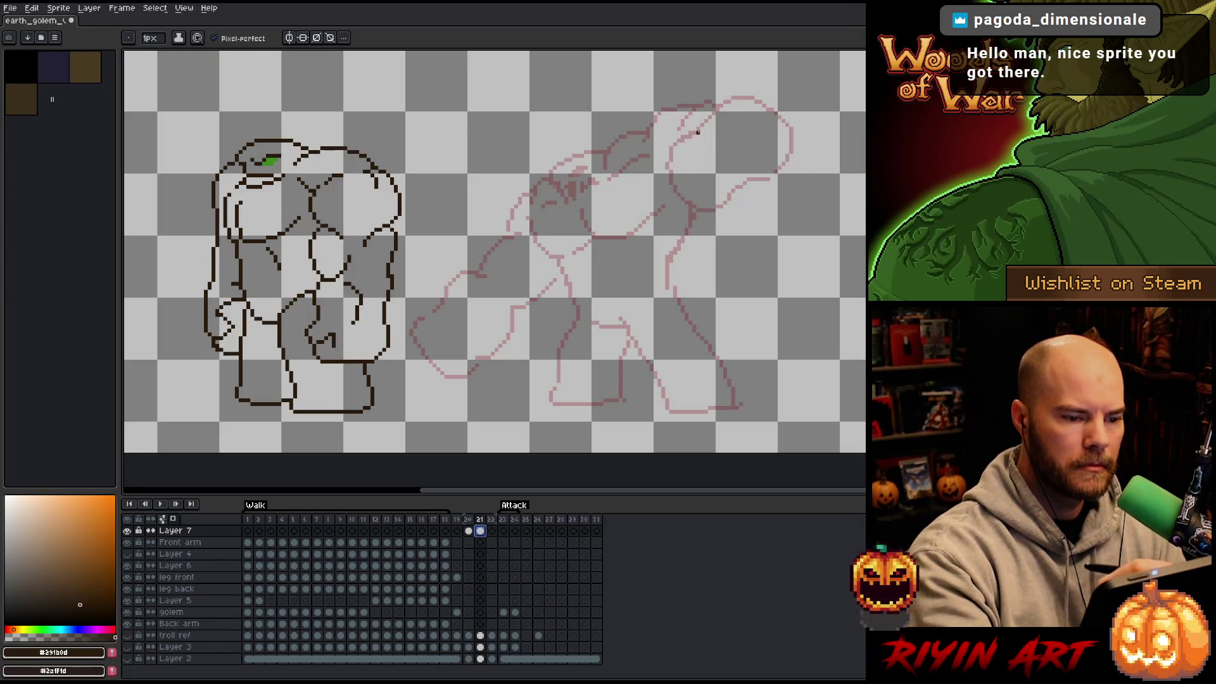
mouse_move(442, 312)
left_mouse_down()
mouse_move(421, 342)
mouse_move(507, 385)
left_mouse_up()
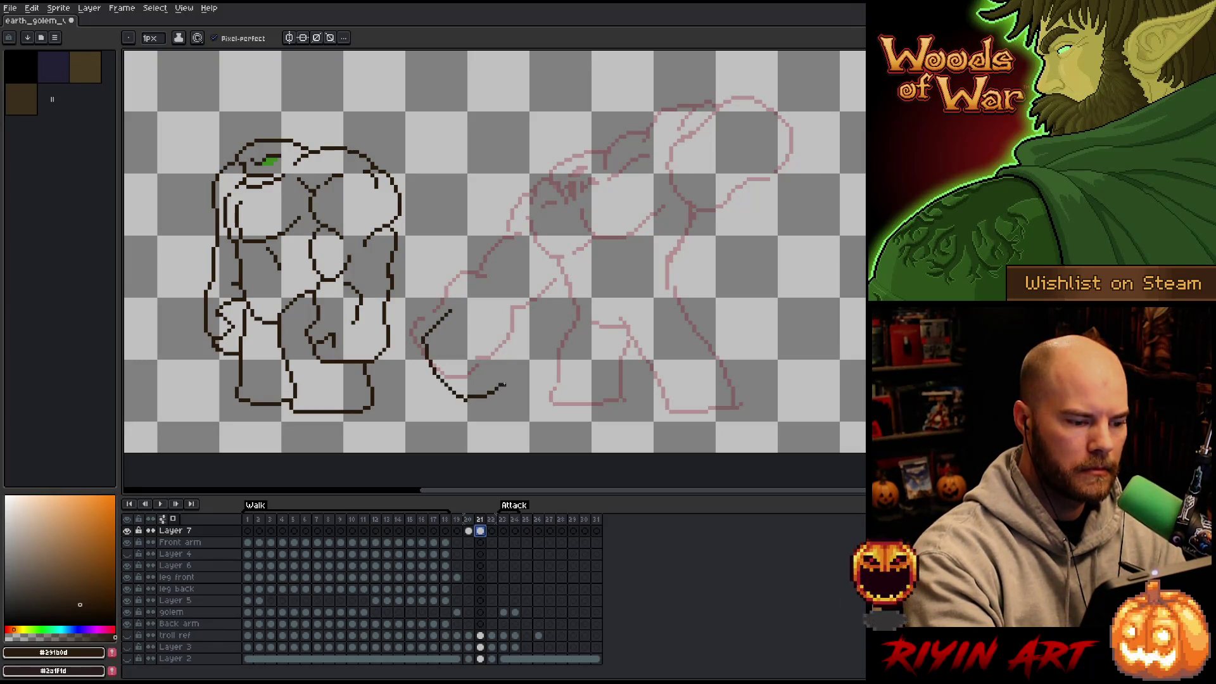
key("ctrl+z")
left_click_drag(423, 338, 492, 377)
left_click_drag(426, 337, 467, 321)
left_click_drag(498, 388, 549, 334)
mouse_move(467, 319)
left_mouse_down()
mouse_move(482, 301)
mouse_move(550, 309)
left_mouse_up()
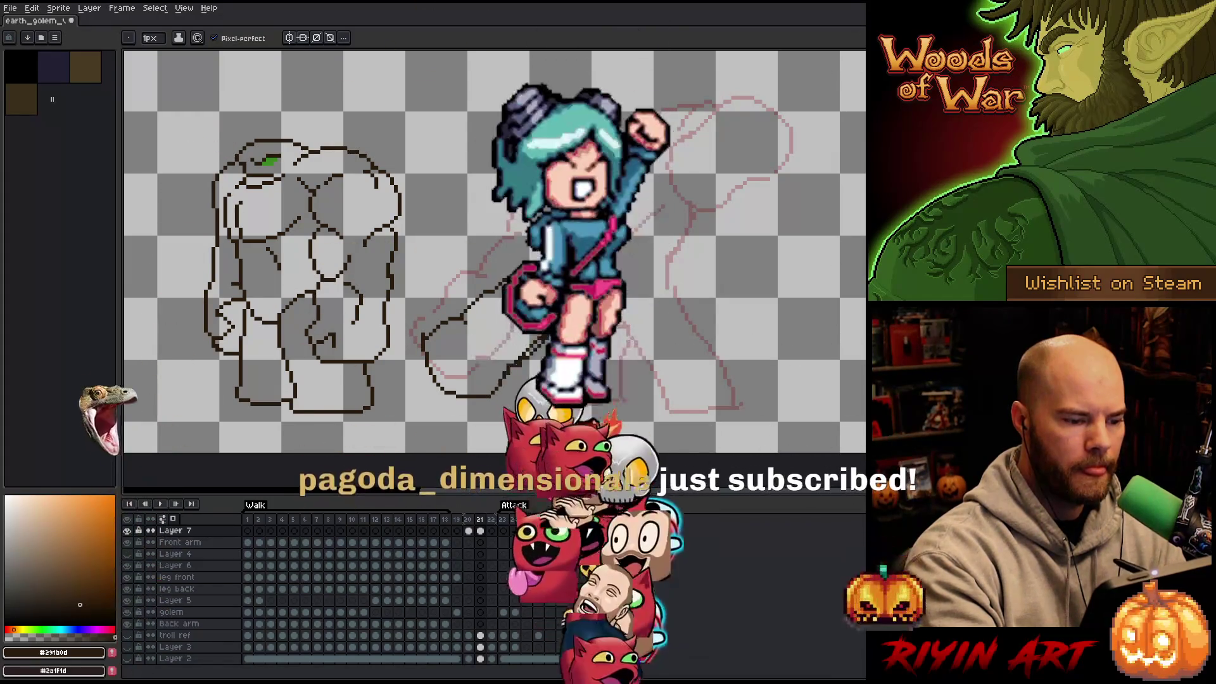
Step: Draw the forearm line rising from the fist, retrying until it curves higher
key("b")
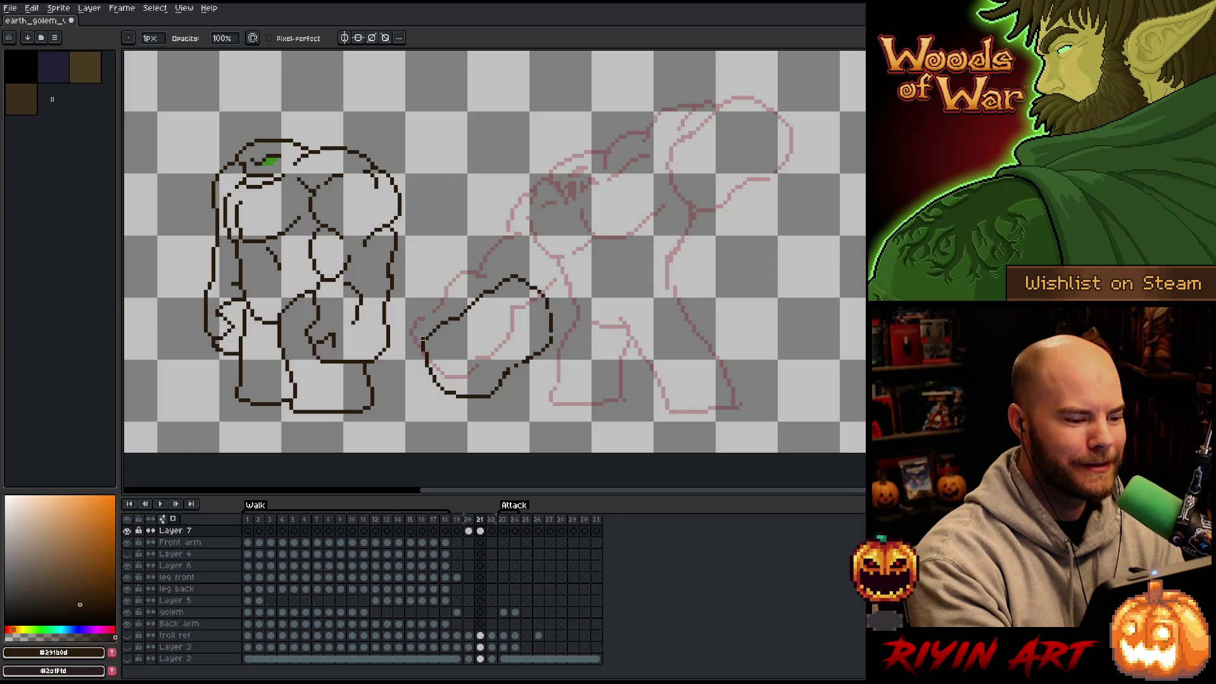
key("b")
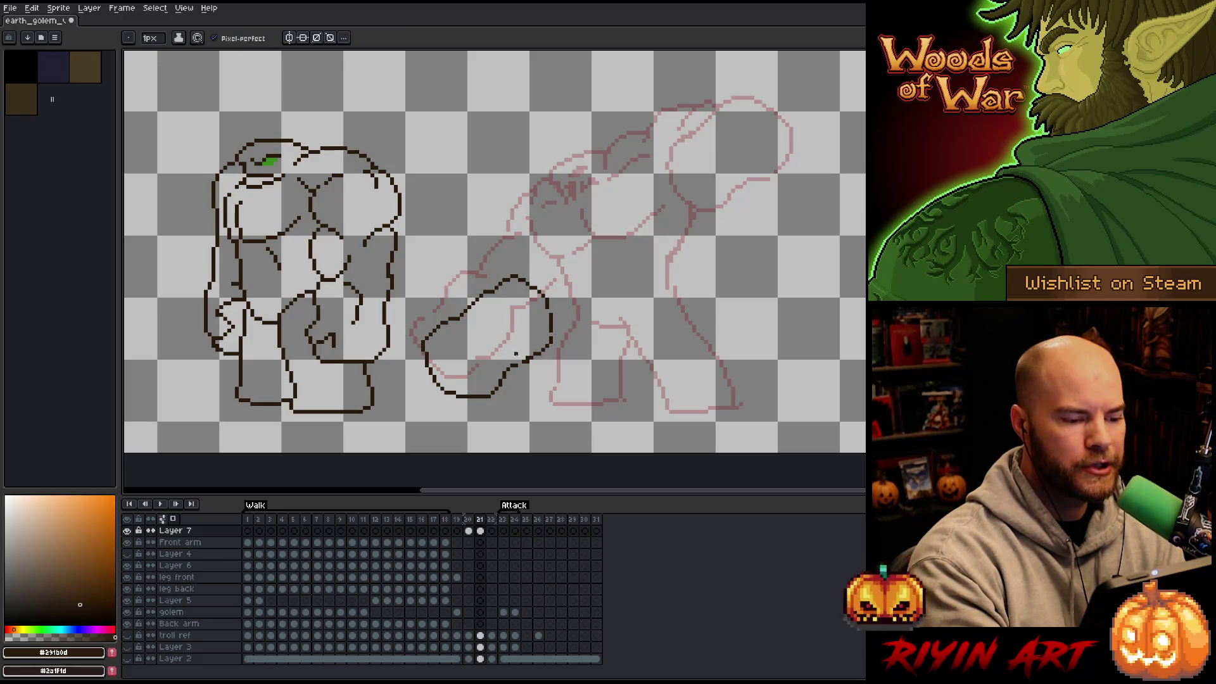
key("e")
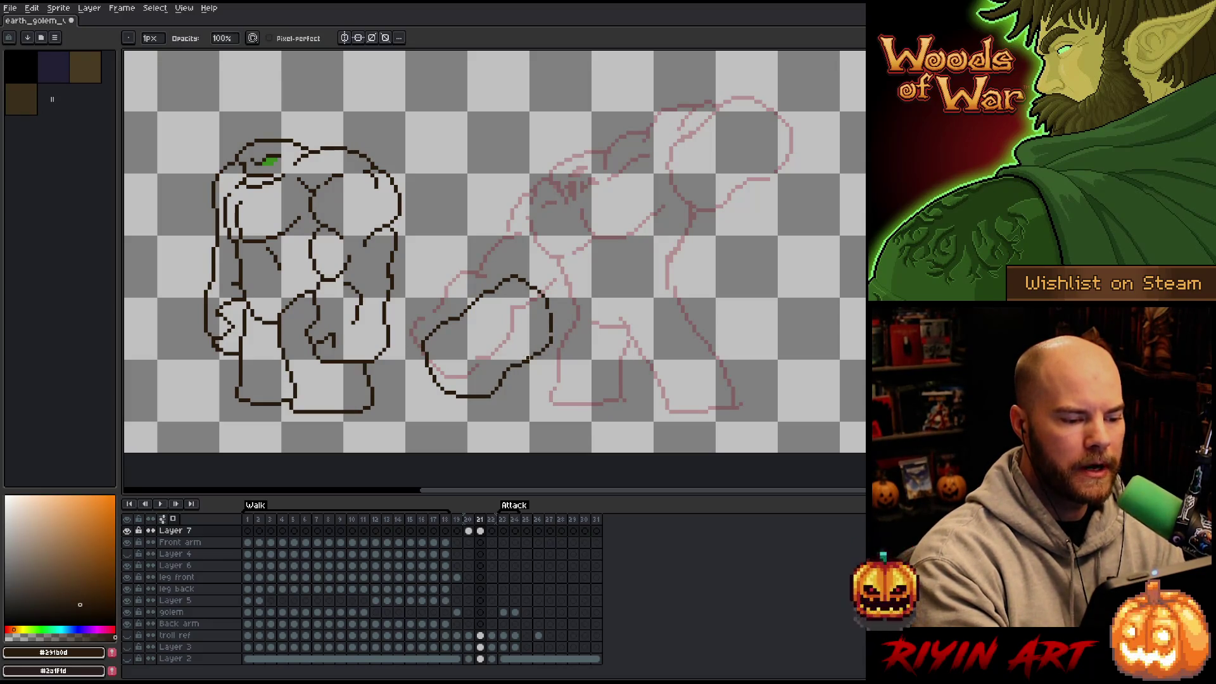
key("b")
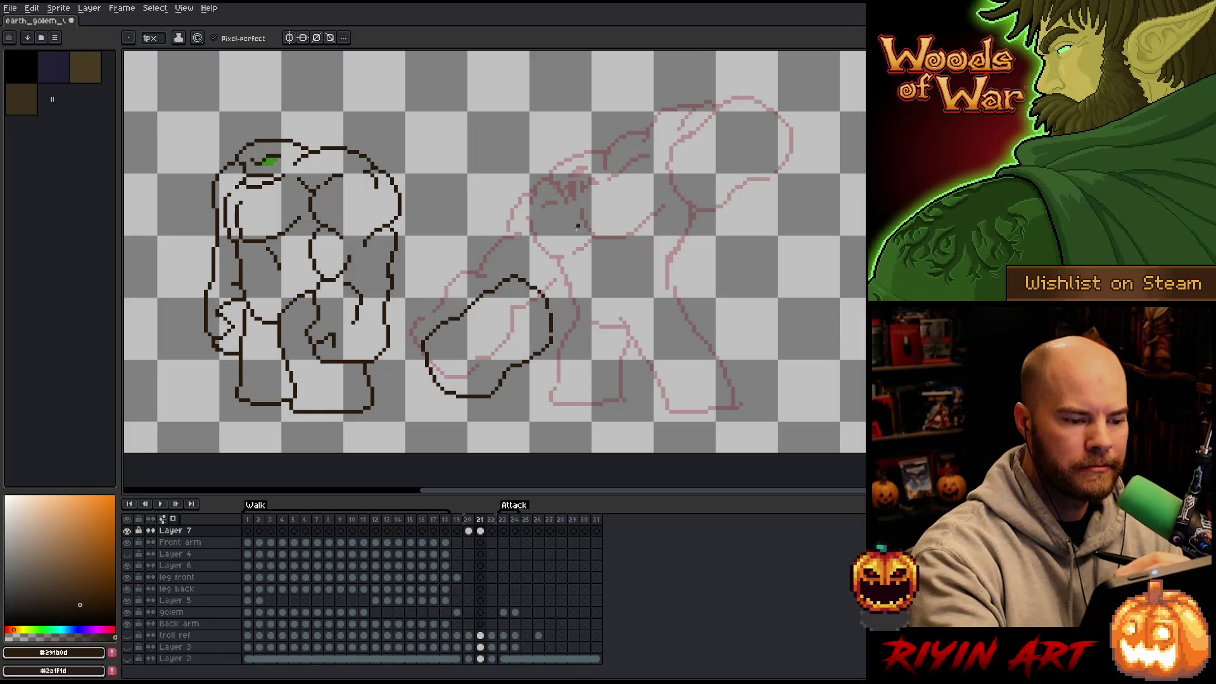
left_click_drag(539, 276, 632, 226)
key("ctrl+z")
mouse_move(531, 276)
left_mouse_down()
mouse_move(590, 269)
mouse_move(601, 242)
left_mouse_up()
key("ctrl+z")
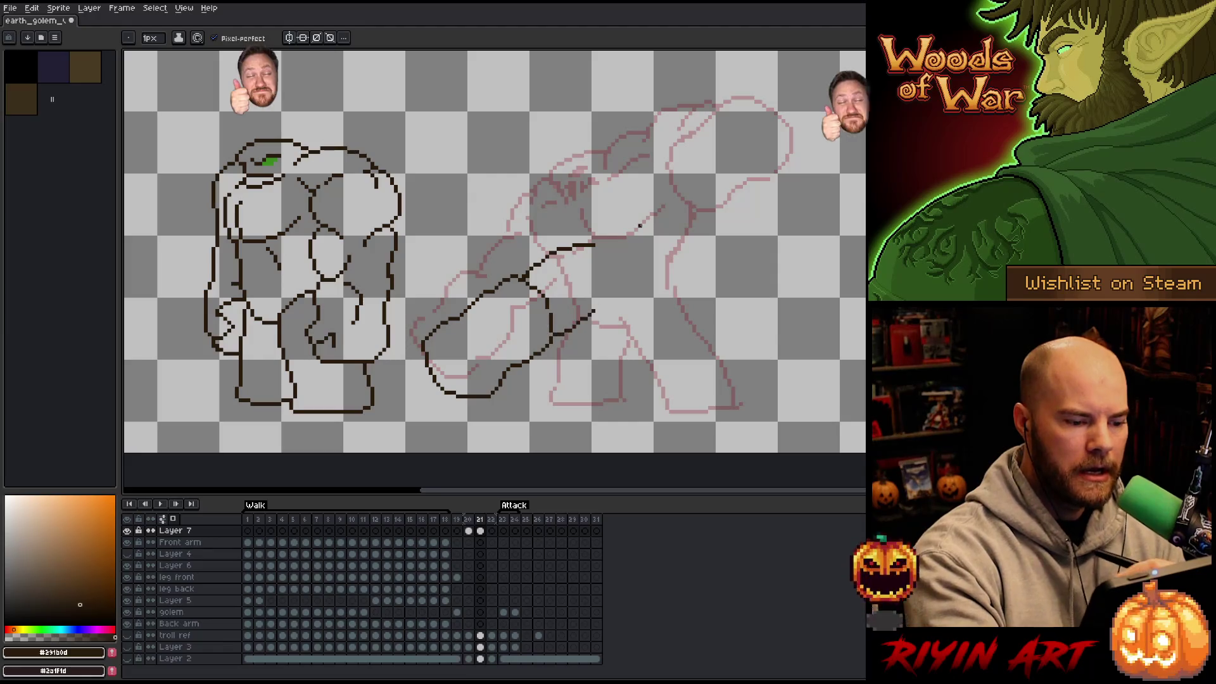
key("ctrl+z")
left_click_drag(528, 276, 594, 234)
Step: Trim the forearm tip, extend the arm toward the shoulder and add the forearm's lower edge
key("e")
left_click_drag(593, 234, 578, 236)
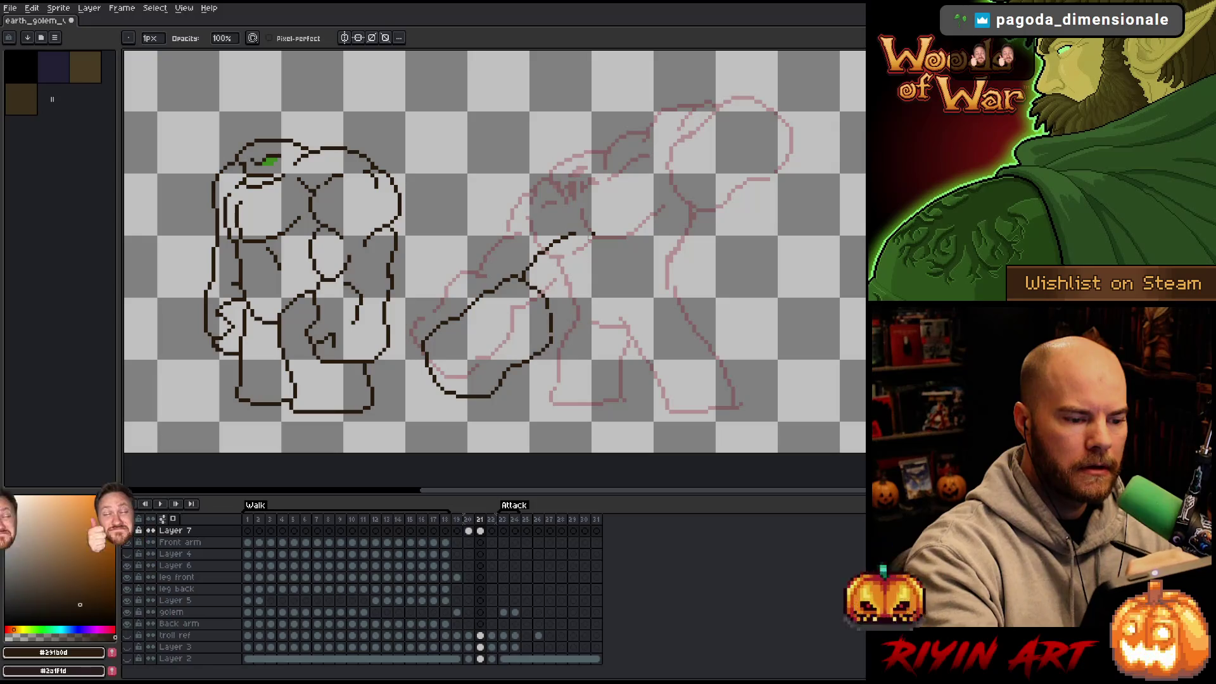
key("b")
left_click_drag(522, 271, 534, 256)
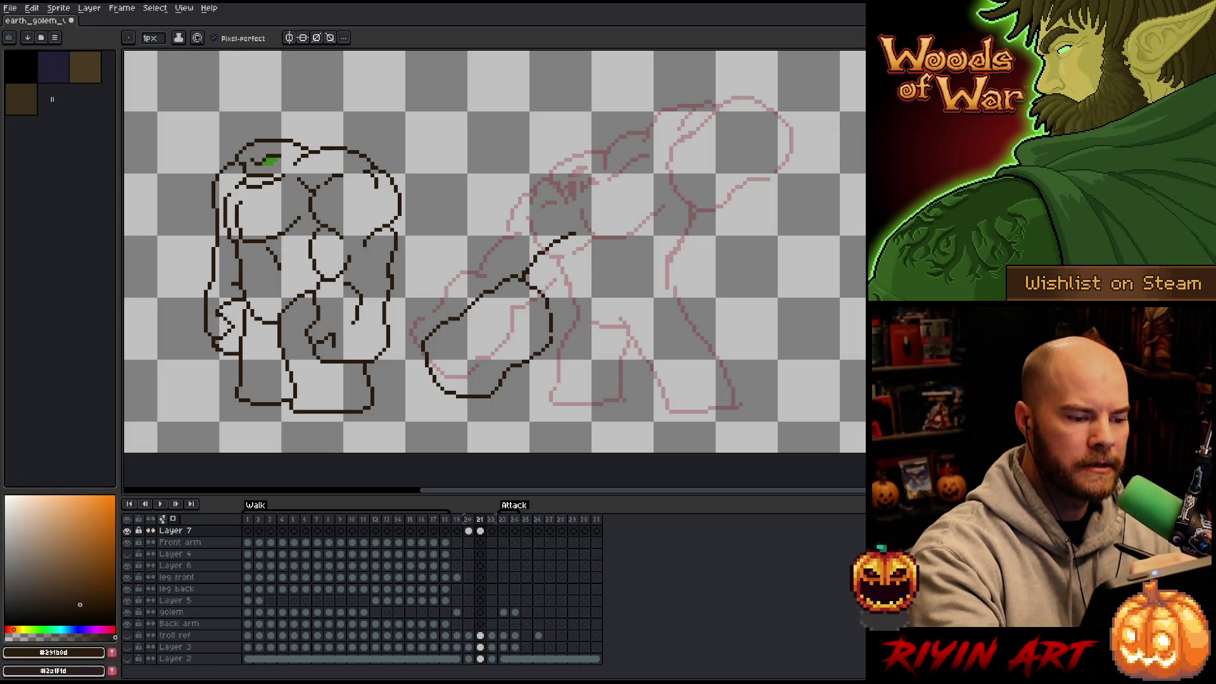
key("e")
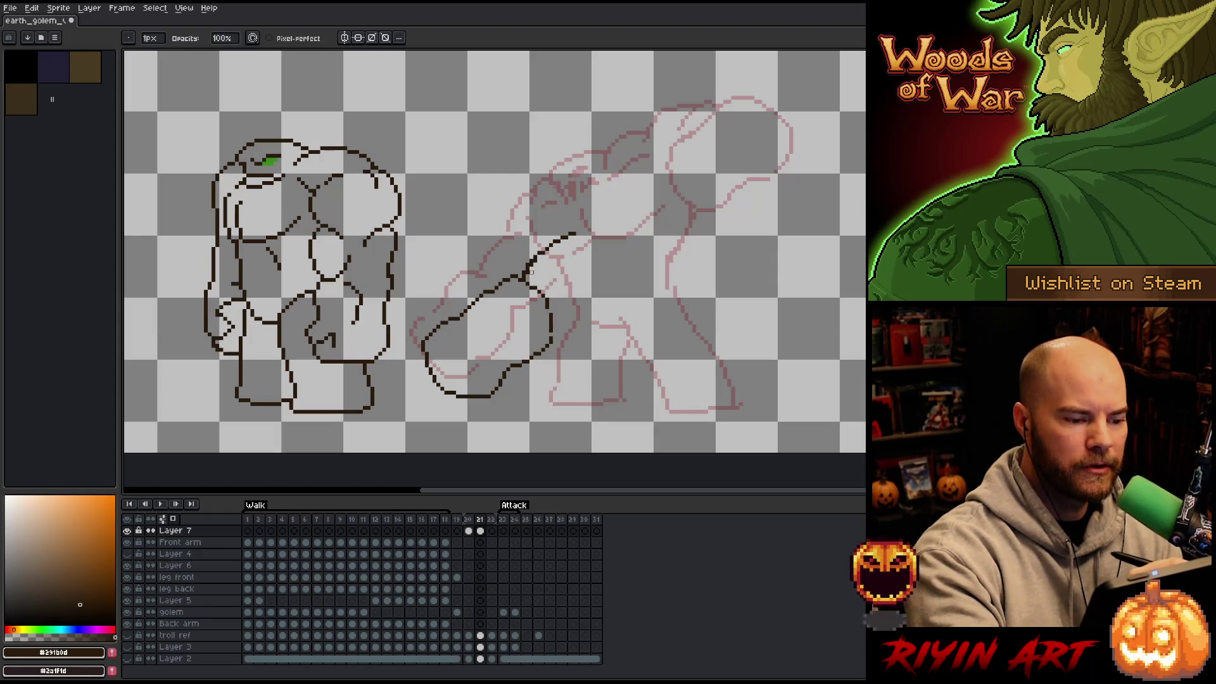
key("b")
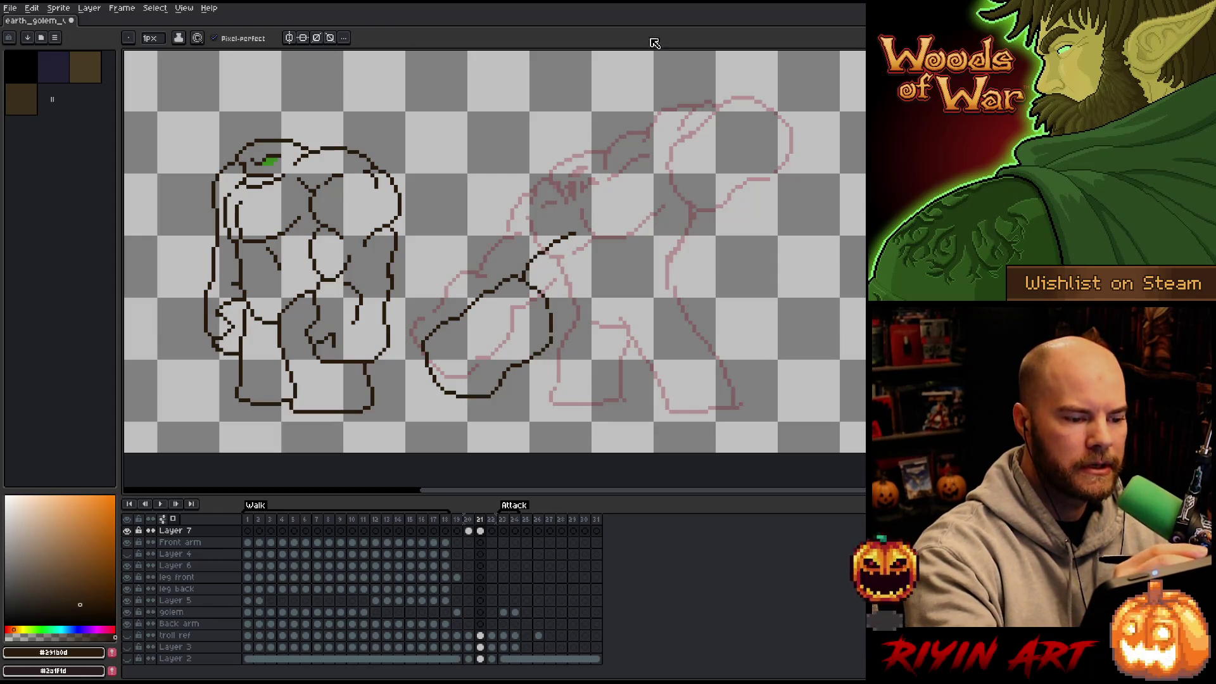
left_click_drag(579, 230, 629, 187)
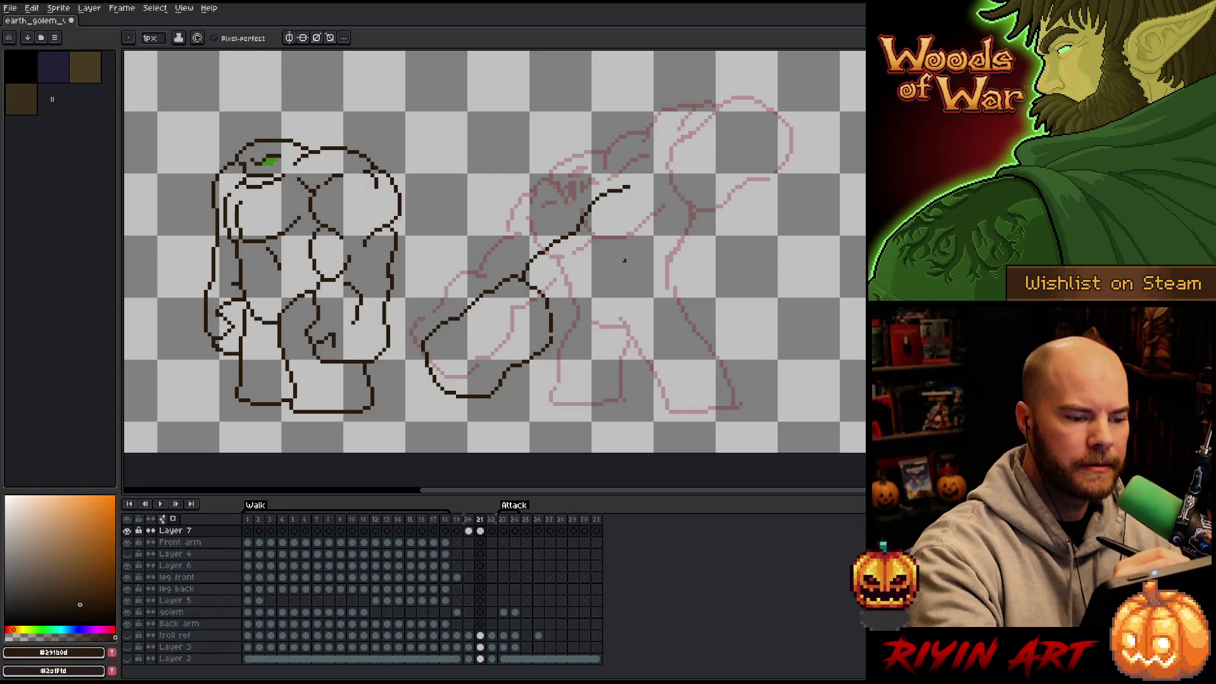
left_click_drag(553, 324, 583, 303)
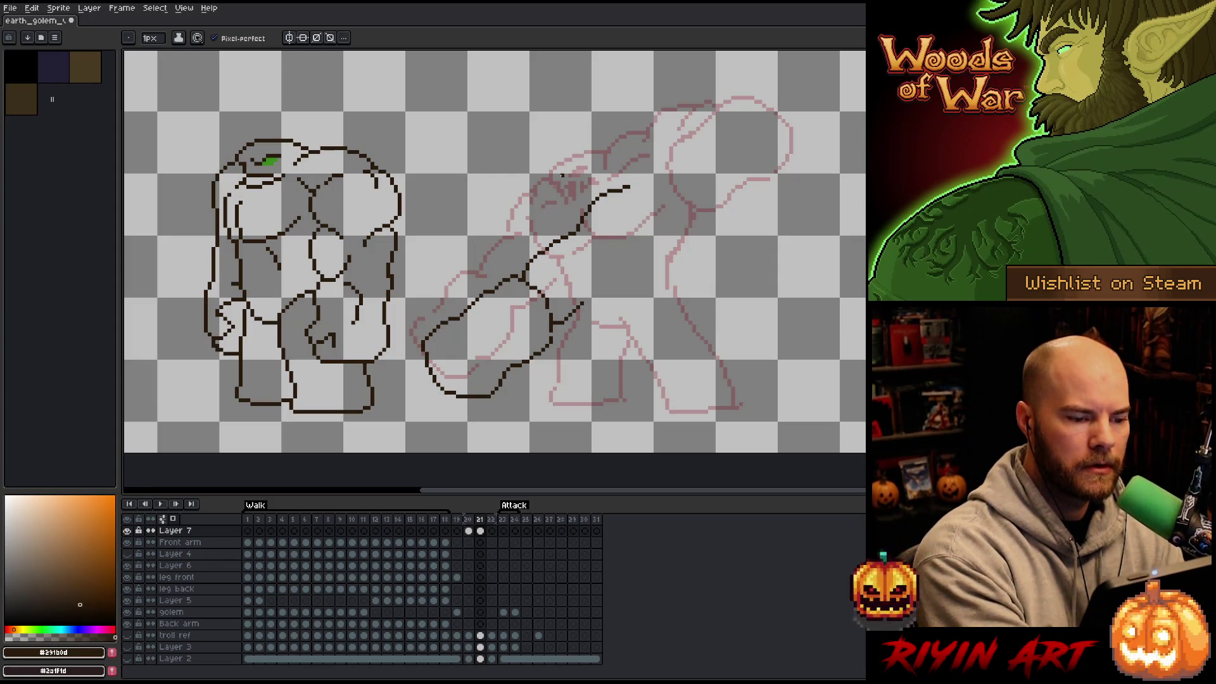
Step: Rotate and shift the arm stroke into place, then redraw the upper arm's underside as a shorter curve
key("ctrl+t")
mouse_move(562, 175)
left_mouse_down()
mouse_move(573, 314)
mouse_move(656, 241)
left_mouse_up()
key("Return")
key("ctrl+z")
left_click_drag(605, 278, 656, 241)
key("ctrl+z")
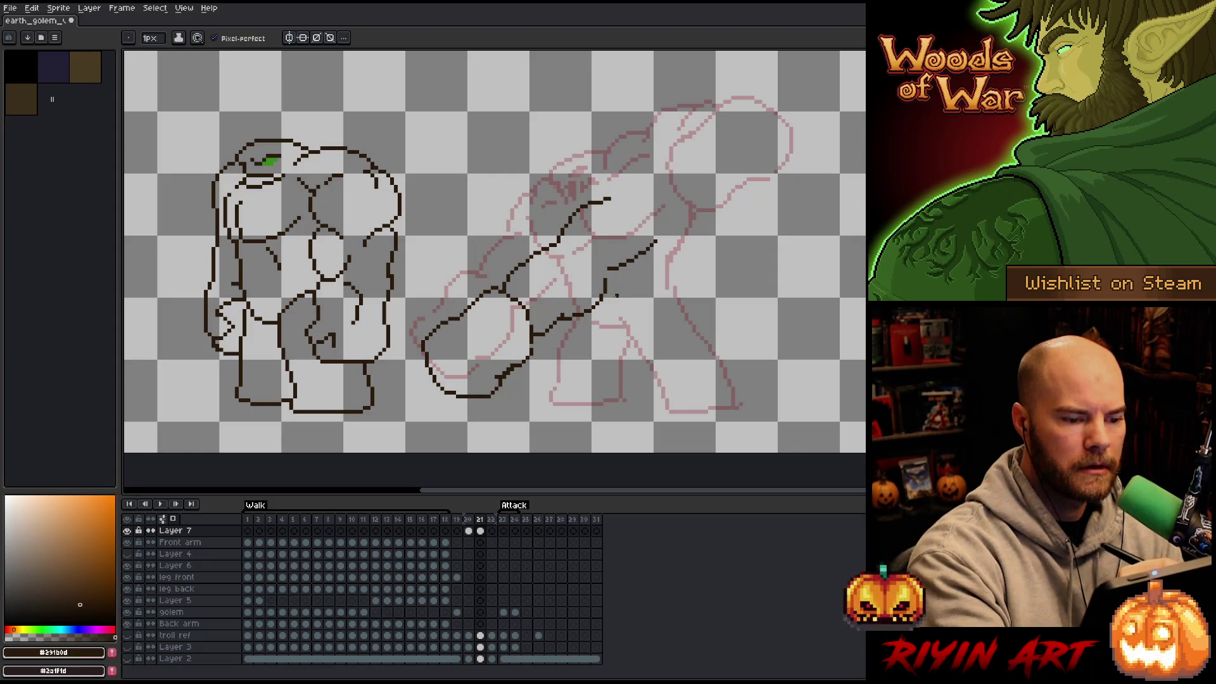
mouse_move(608, 283)
left_mouse_down()
mouse_move(669, 273)
mouse_move(697, 251)
left_mouse_up()
key("ctrl+z")
key("ctrl+z")
left_click_drag(612, 278, 688, 258)
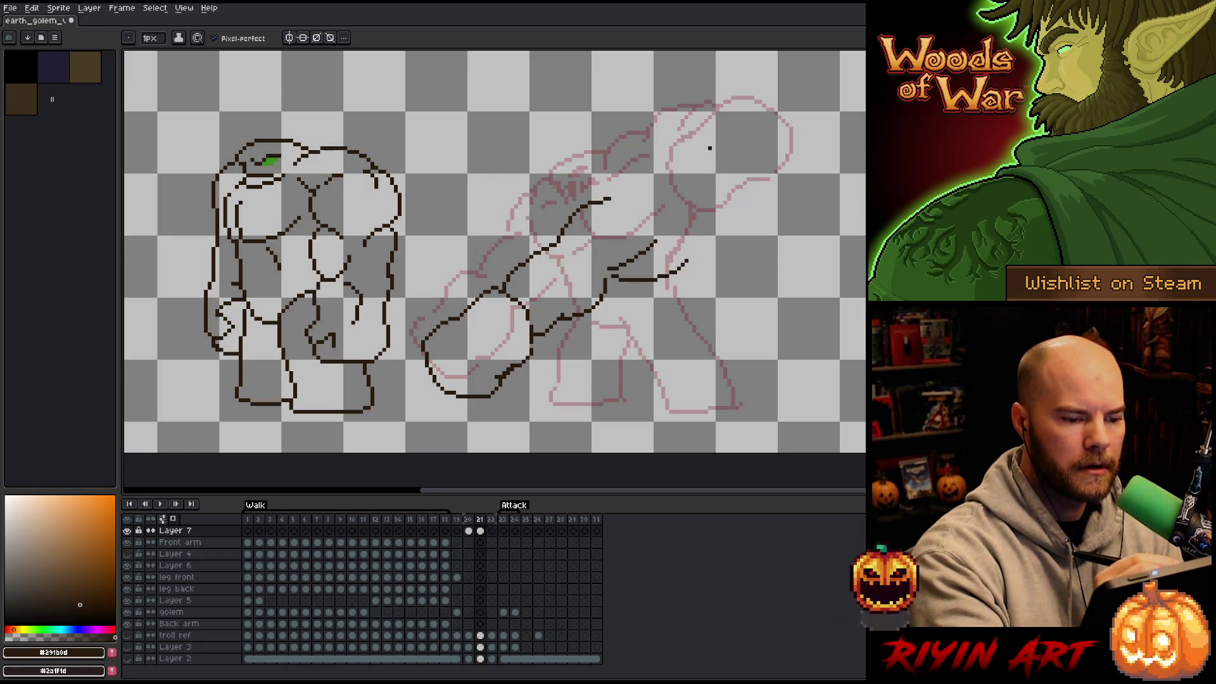
Step: Draw the shoulder's back line and lasso-move the lower arm lines left and down
left_click_drag(584, 201, 618, 138)
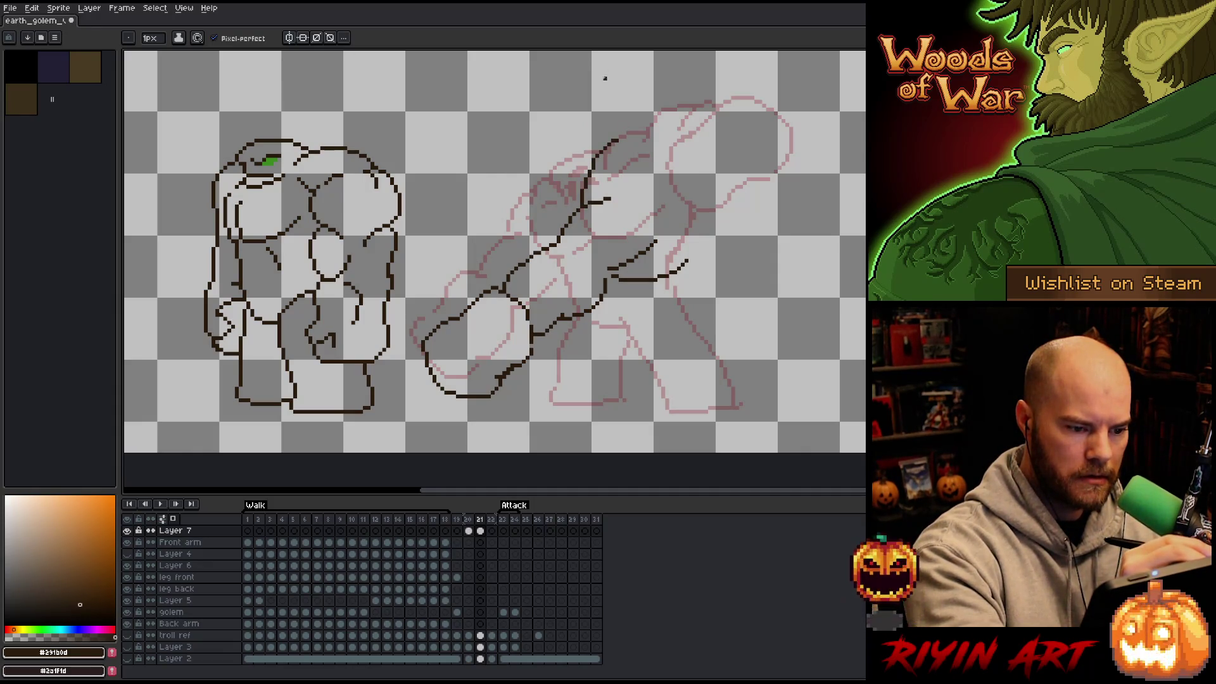
key("q")
mouse_move(624, 101)
left_mouse_down()
mouse_move(652, 122)
mouse_move(647, 325)
mouse_move(552, 303)
mouse_move(530, 141)
left_mouse_up()
left_click_drag(632, 211, 621, 235)
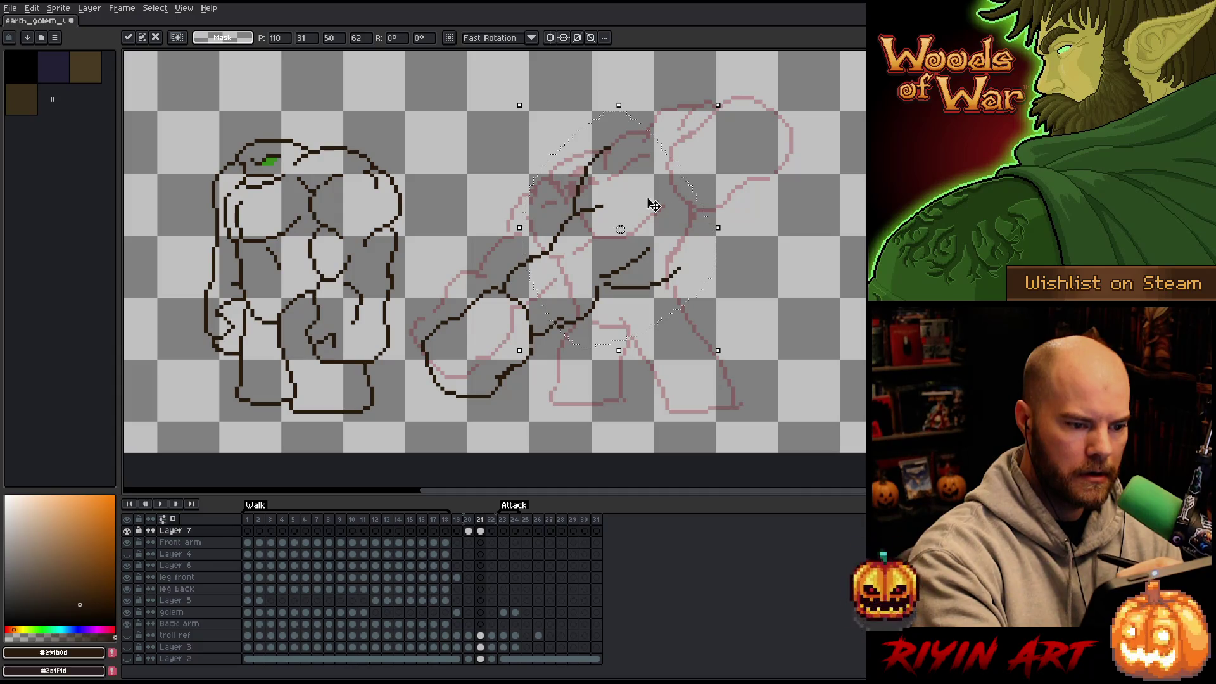
Step: Commit the moved arm lines, then try shifting the linework and undo it
key("Return")
key("b")
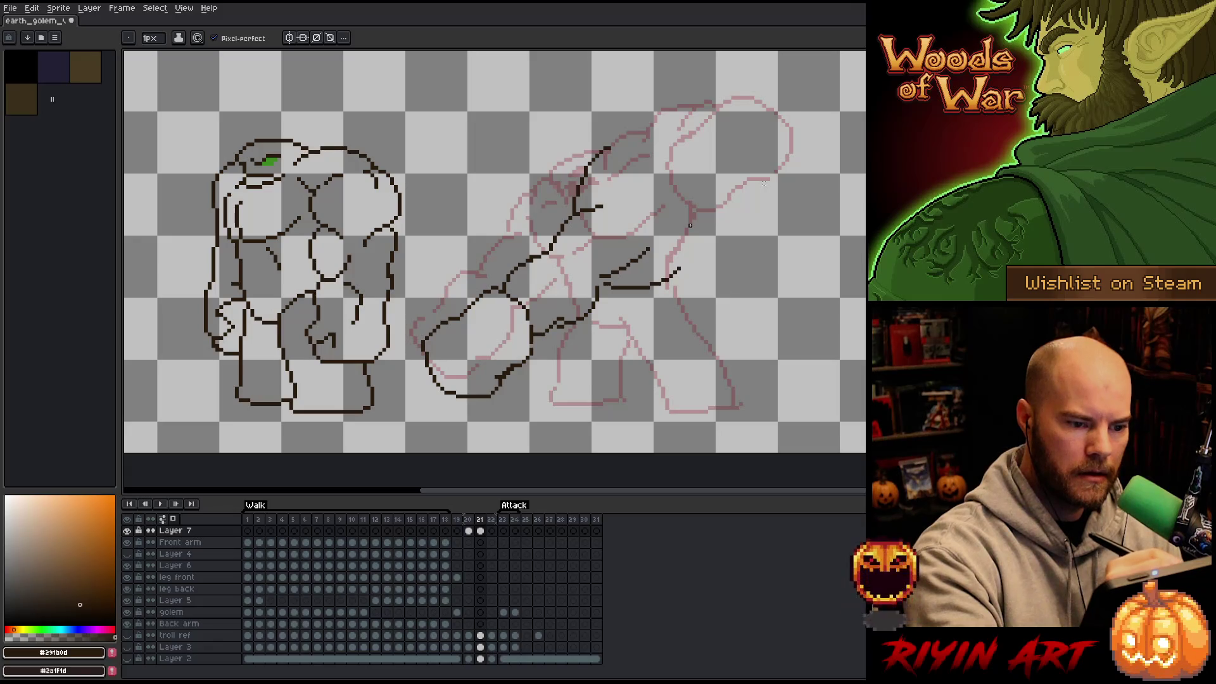
key("v")
left_click_drag(632, 142, 640, 145)
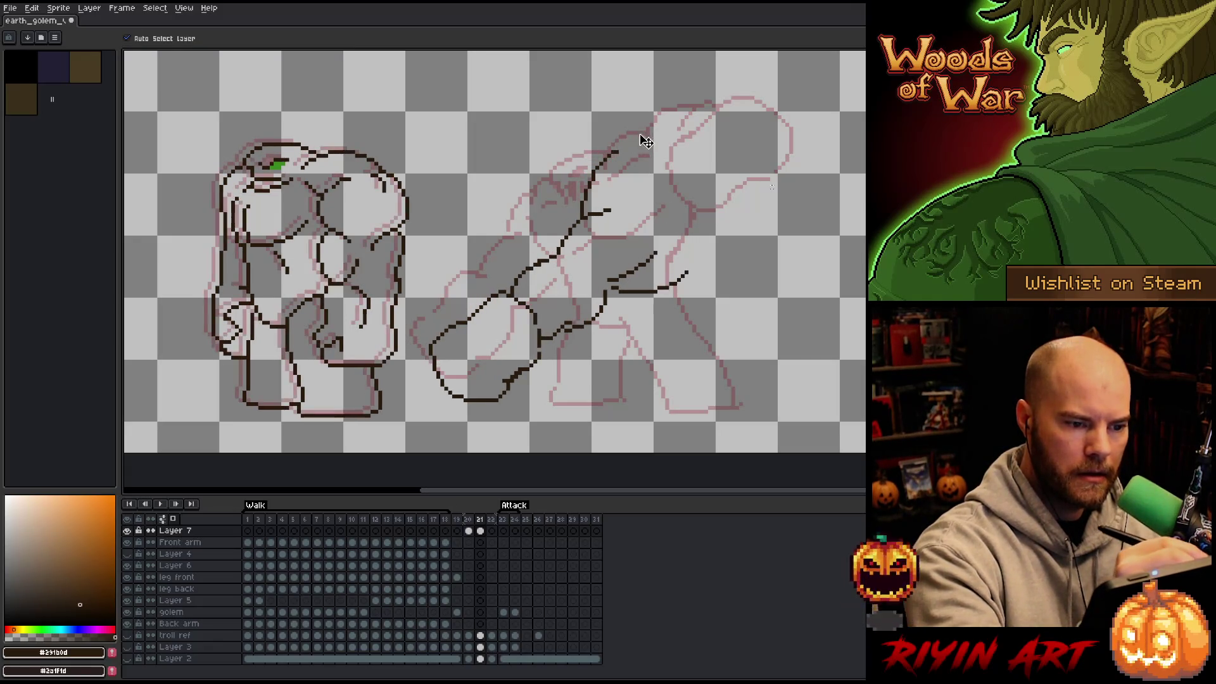
key("ctrl+z")
key("b")
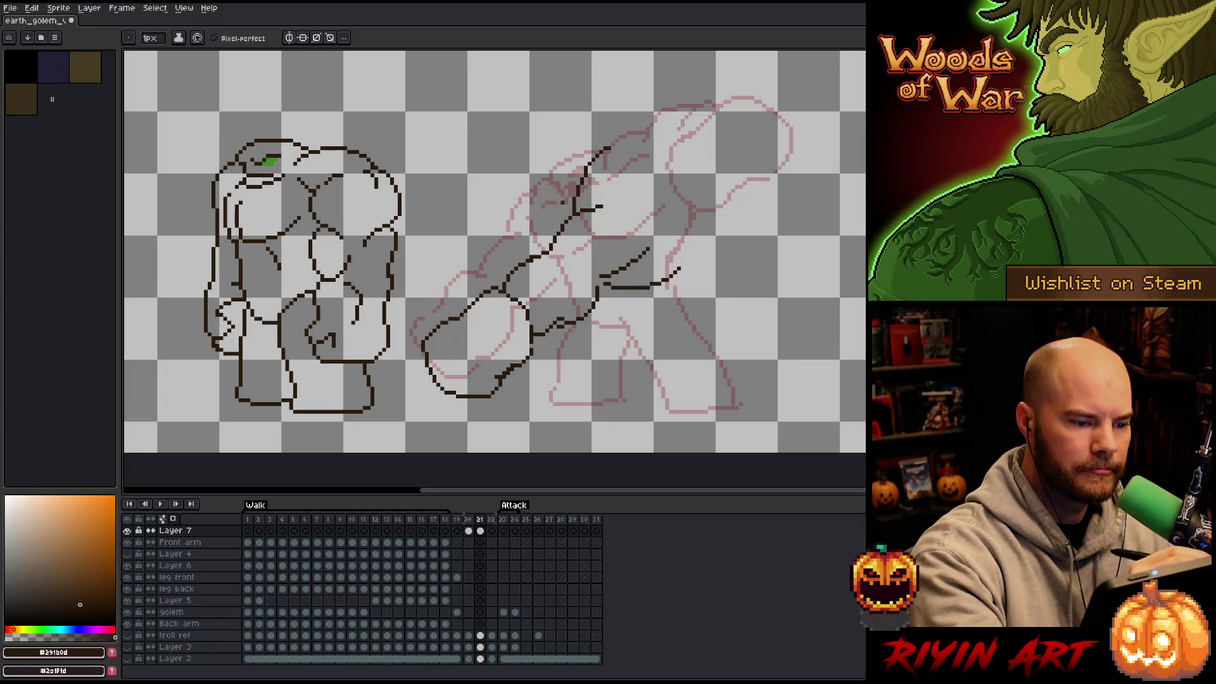
Step: Sketch the head shape above the arm, undoing stray strokes
mouse_move(593, 154)
left_mouse_down()
mouse_move(563, 166)
mouse_move(557, 186)
mouse_move(565, 153)
mouse_move(559, 182)
mouse_move(555, 150)
mouse_move(550, 170)
mouse_move(570, 194)
mouse_move(551, 207)
left_mouse_up()
key("ctrl+z")
key("ctrl+z")
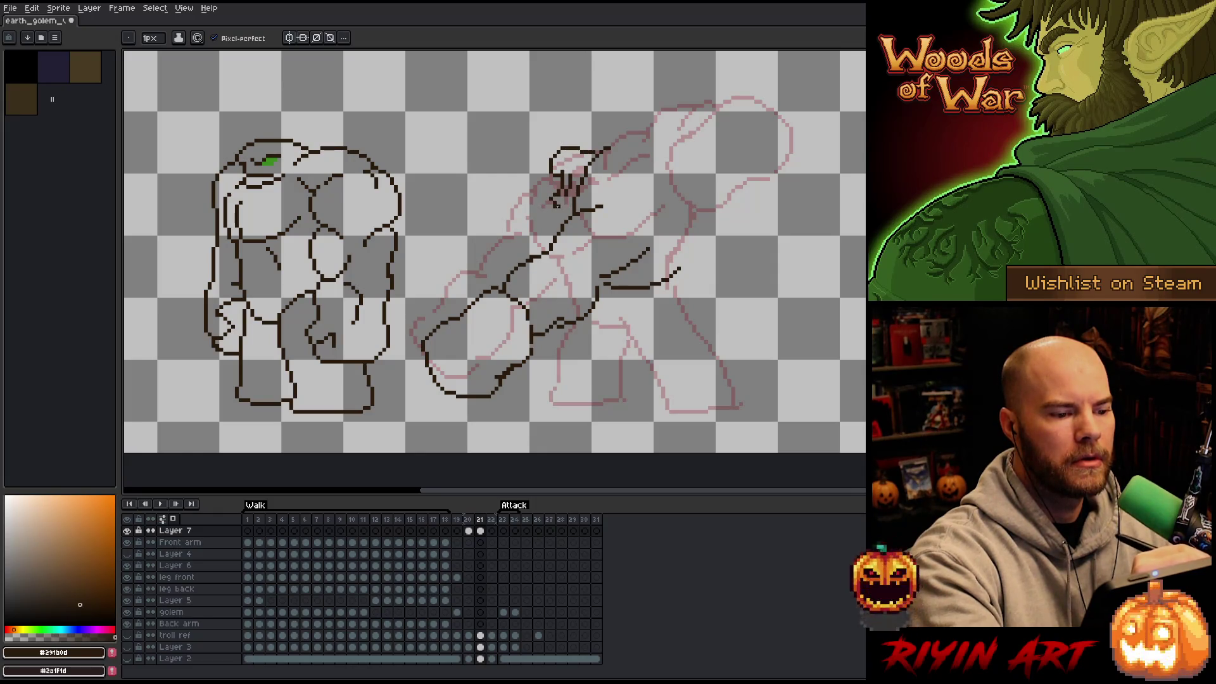
mouse_move(577, 176)
left_mouse_down()
mouse_move(560, 174)
mouse_move(555, 190)
left_mouse_up()
key("ctrl+z")
key("ctrl+z")
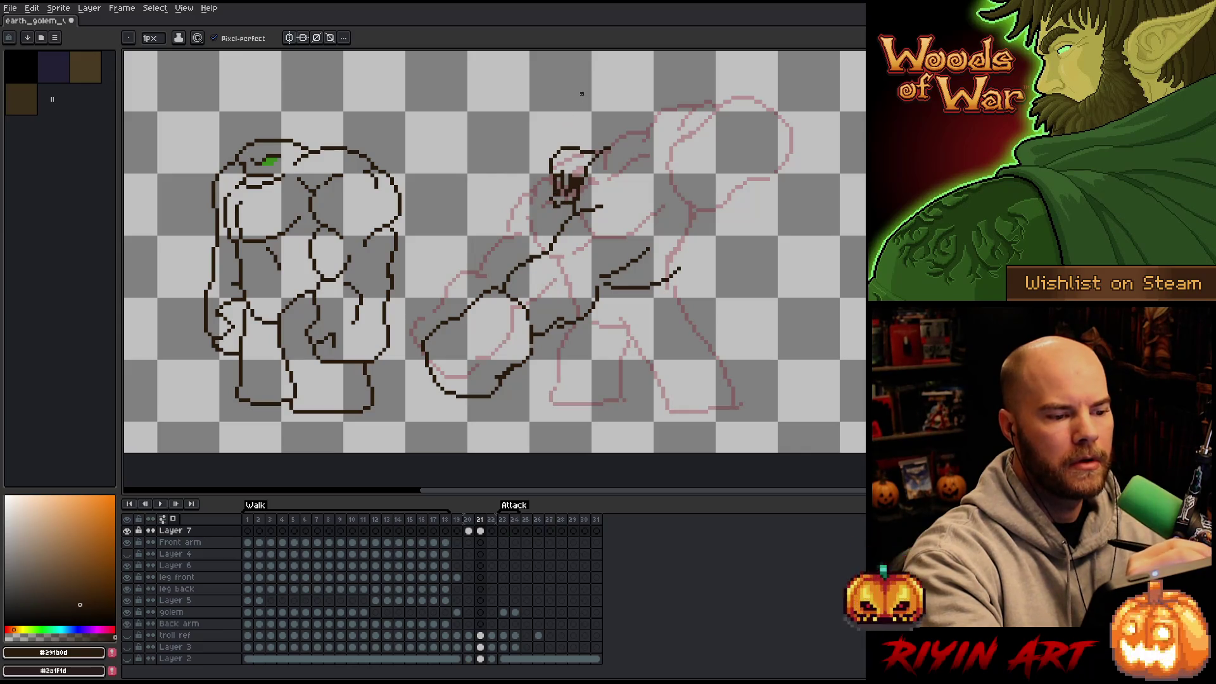
key("ctrl+z")
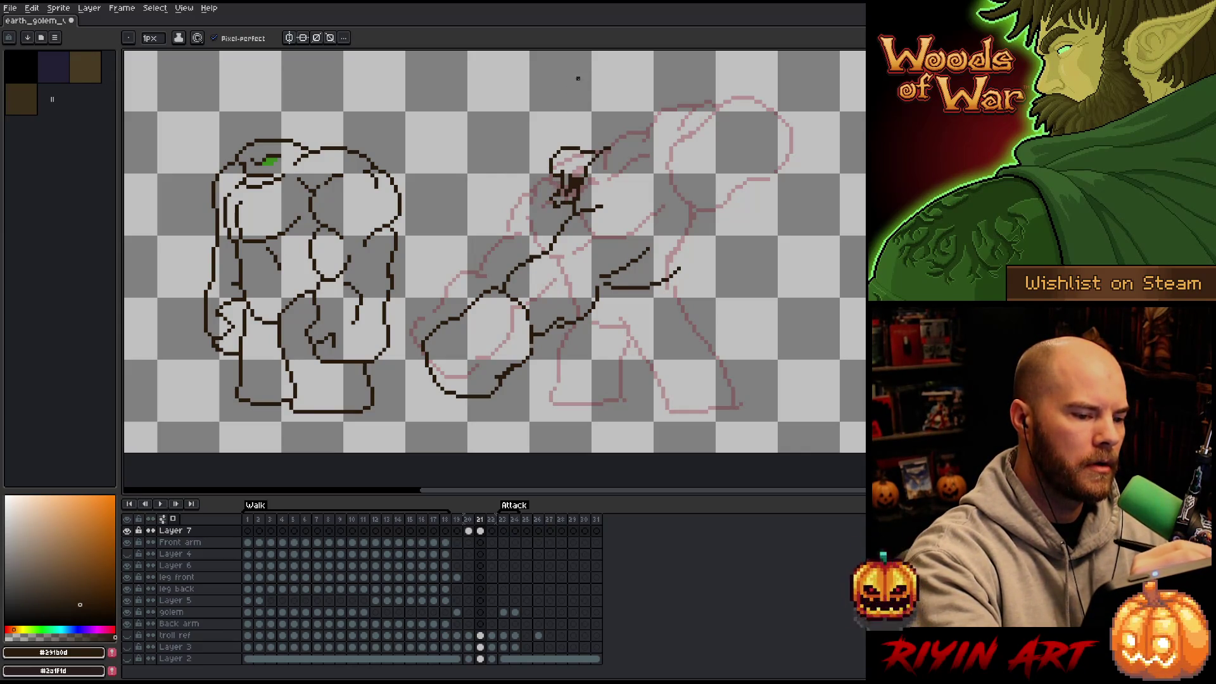
key("e")
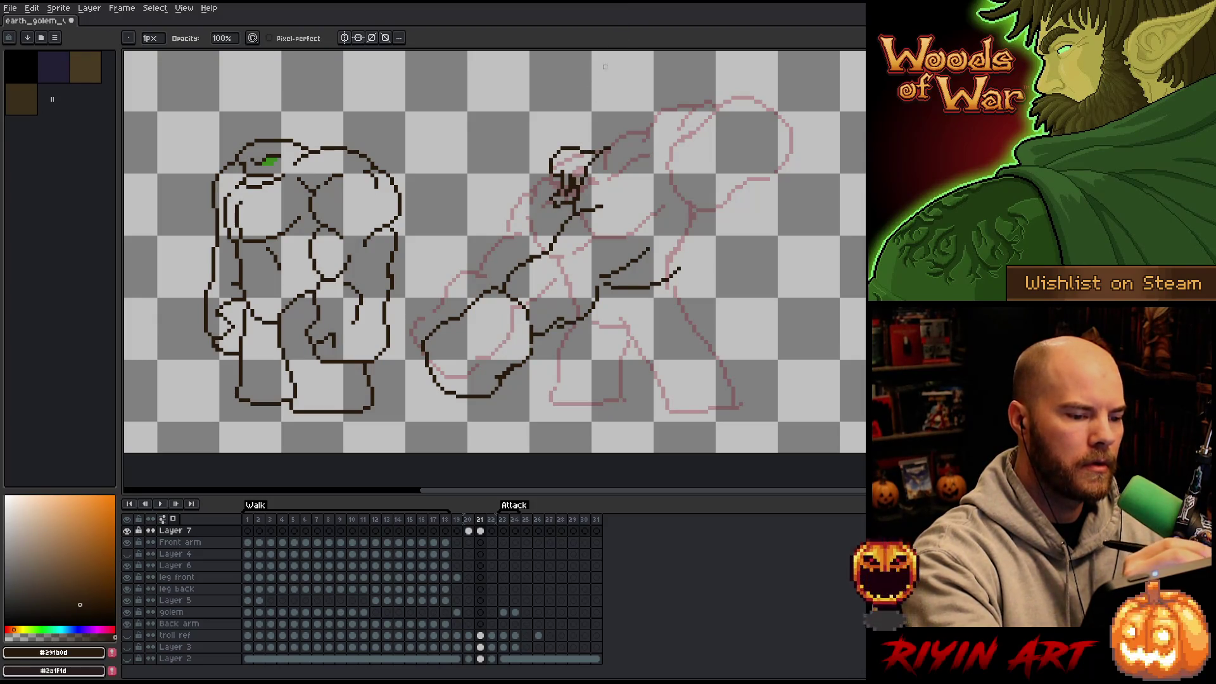
key("b")
Step: Alternate Eraser and Pencil to refine the head and torso strokes beside the arm
key("e")
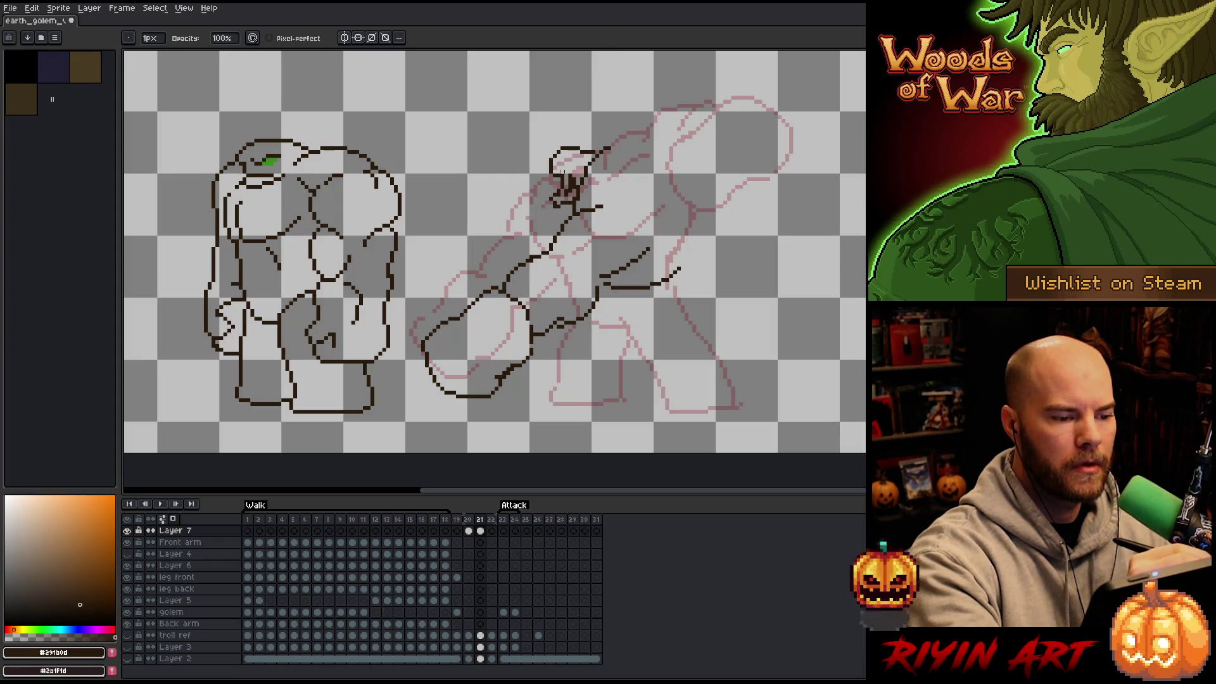
key("b")
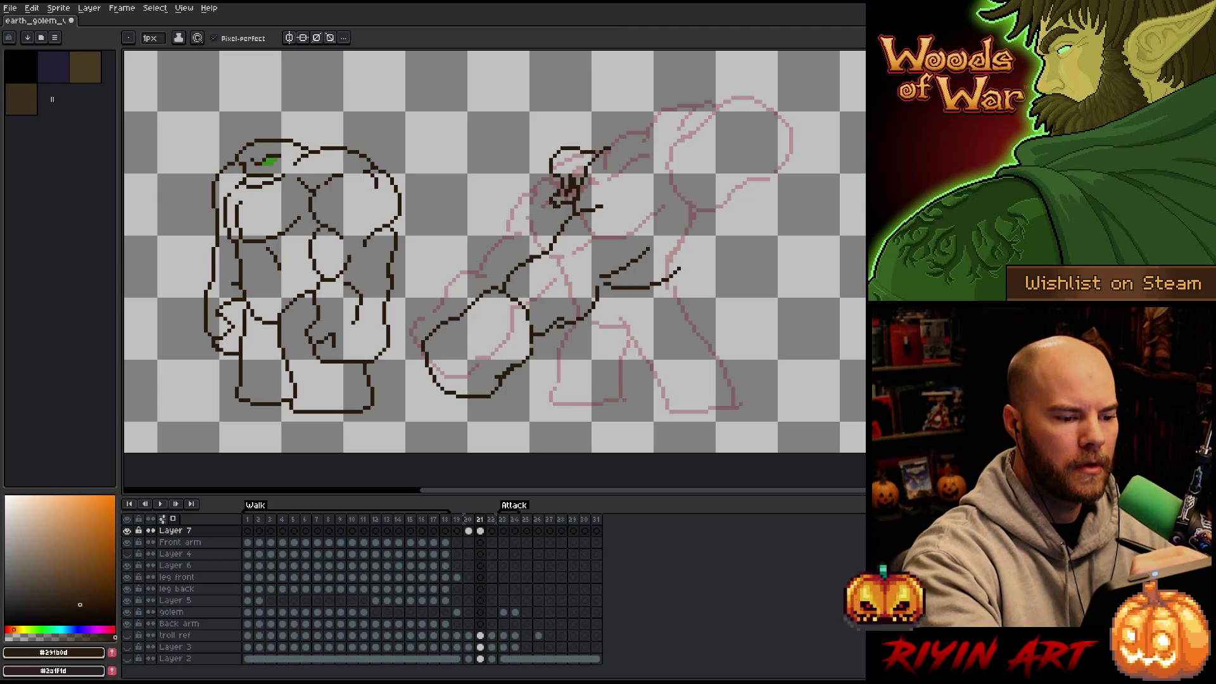
key("e")
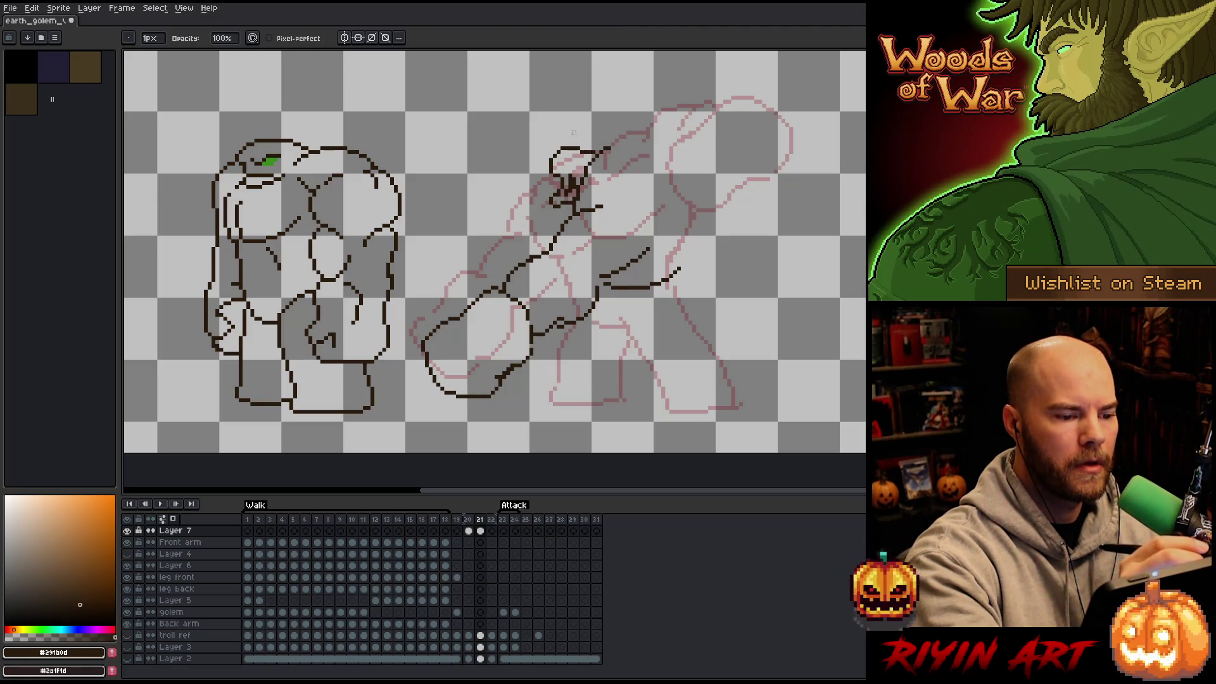
key("b")
key("e")
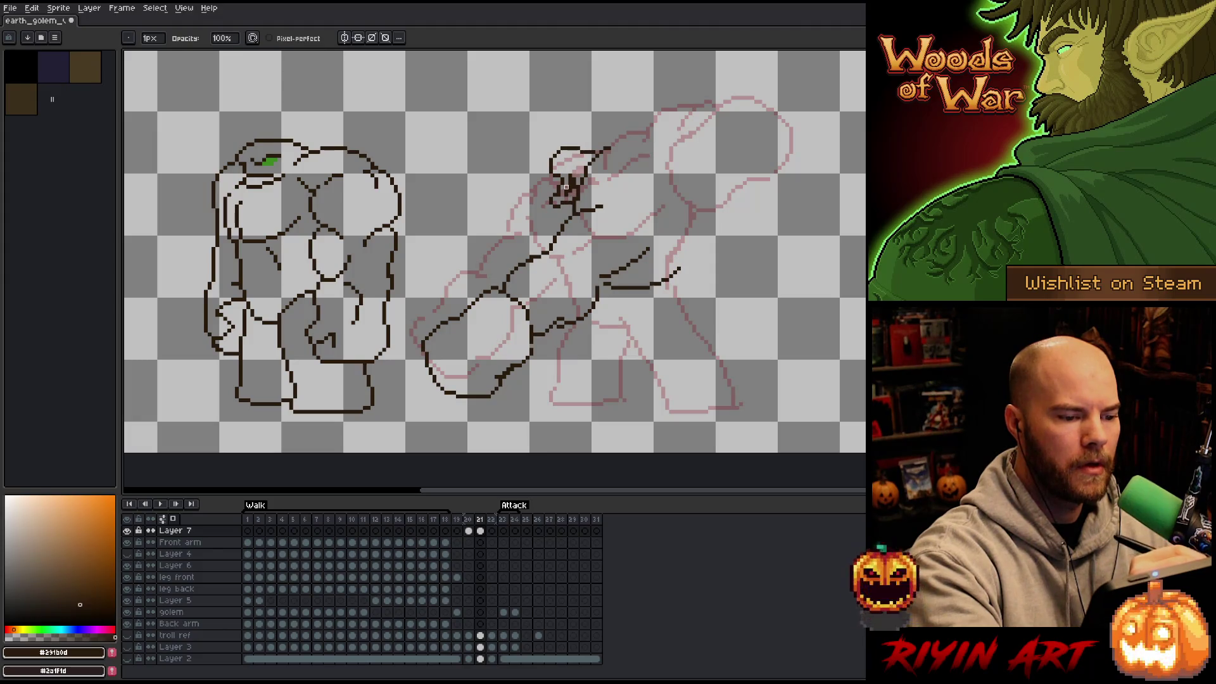
key("b")
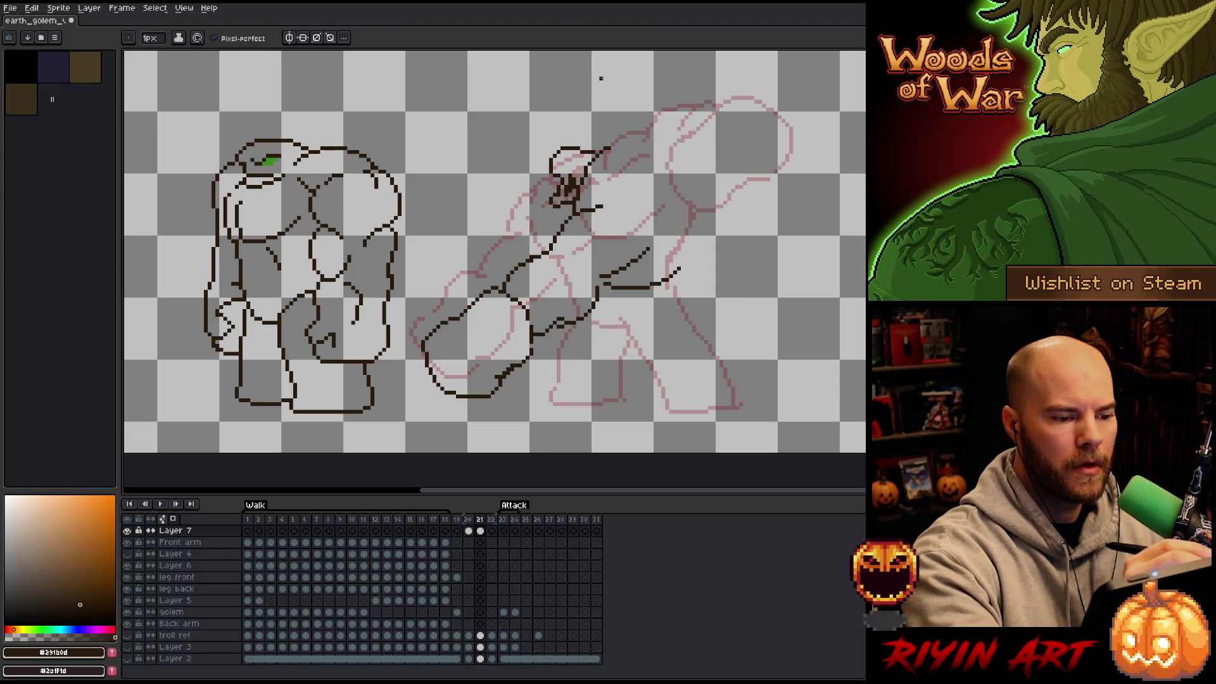
key("e")
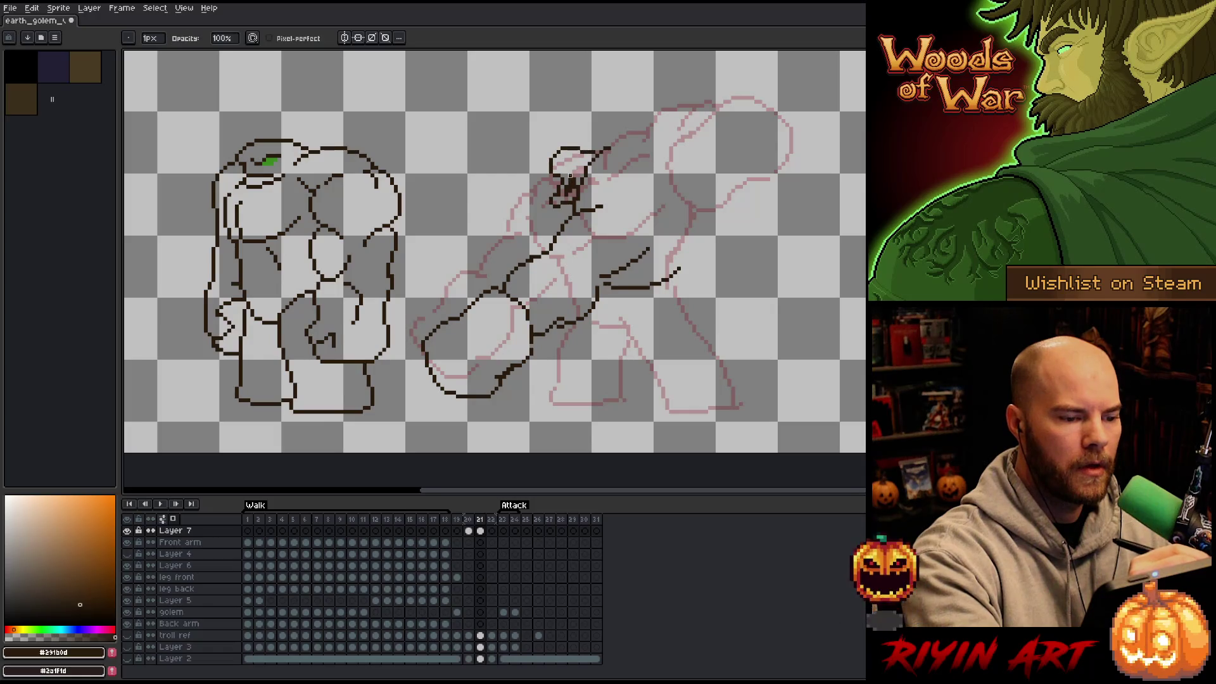
key("b")
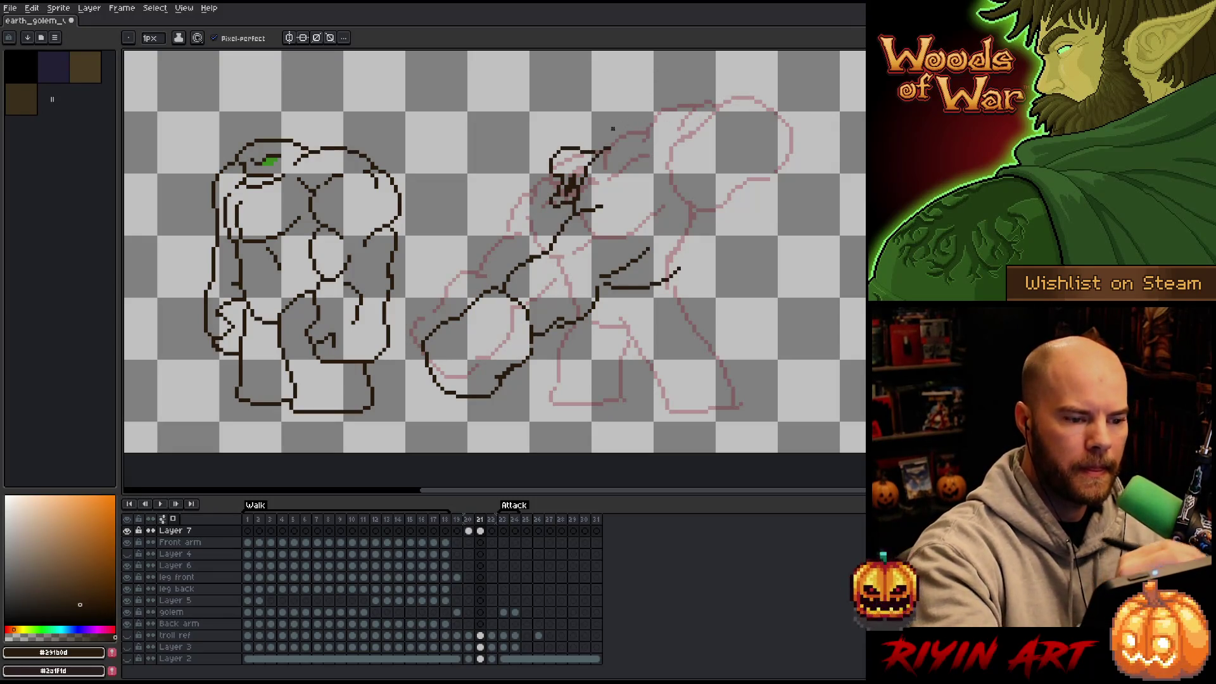
Step: Draw the arc over the head, the back line and the leg line down to the foot
mouse_move(612, 145)
left_mouse_down()
mouse_move(670, 155)
mouse_move(690, 203)
mouse_move(687, 274)
left_mouse_up()
key("ctrl+z")
key("ctrl+z")
mouse_move(692, 203)
left_mouse_down()
mouse_move(674, 273)
mouse_move(734, 408)
left_mouse_up()
mouse_move(621, 320)
left_mouse_down()
mouse_move(683, 410)
mouse_move(631, 329)
mouse_move(664, 405)
mouse_move(733, 406)
left_mouse_up()
key("ctrl+z")
key("ctrl+z")
key("ctrl+z")
mouse_move(625, 325)
left_mouse_down()
mouse_move(667, 411)
mouse_move(738, 403)
left_mouse_up()
key("ctrl+z")
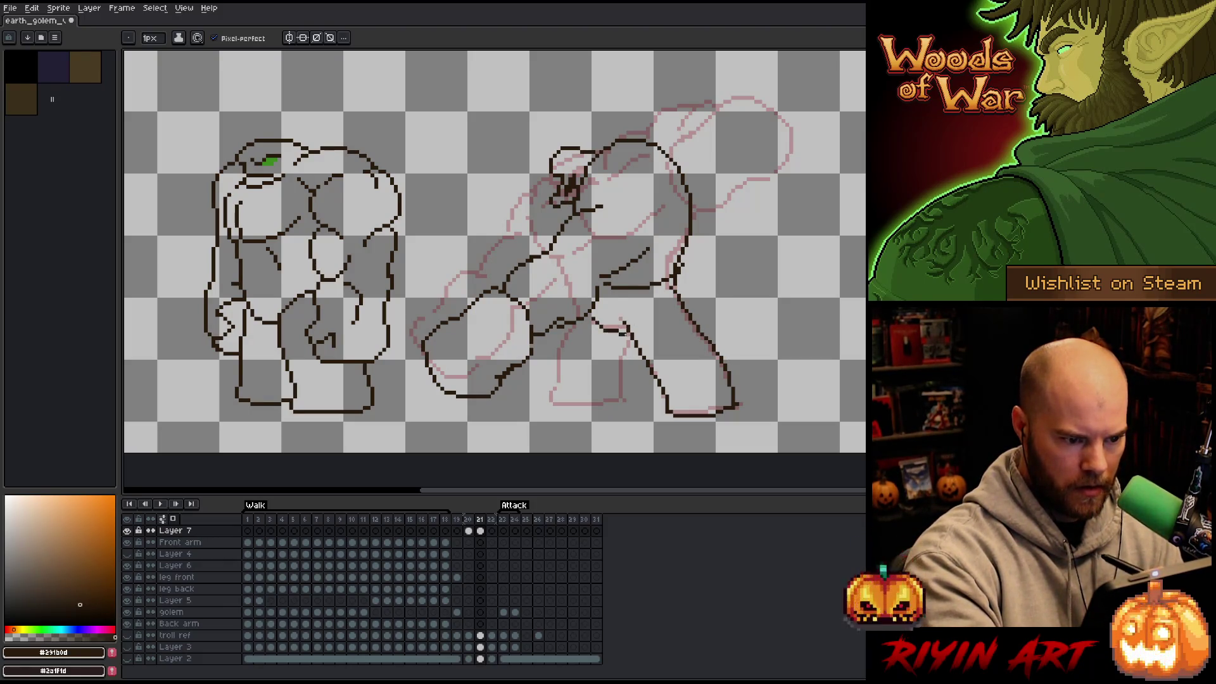
Step: Try a short hip stroke, then undo it and clean up with the Eraser
mouse_move(596, 316)
left_mouse_down()
mouse_move(625, 328)
mouse_move(596, 318)
mouse_move(620, 387)
mouse_move(608, 405)
mouse_move(566, 409)
mouse_move(550, 379)
mouse_move(563, 333)
left_mouse_up()
key("ctrl+z")
key("ctrl+z")
key("ctrl+z")
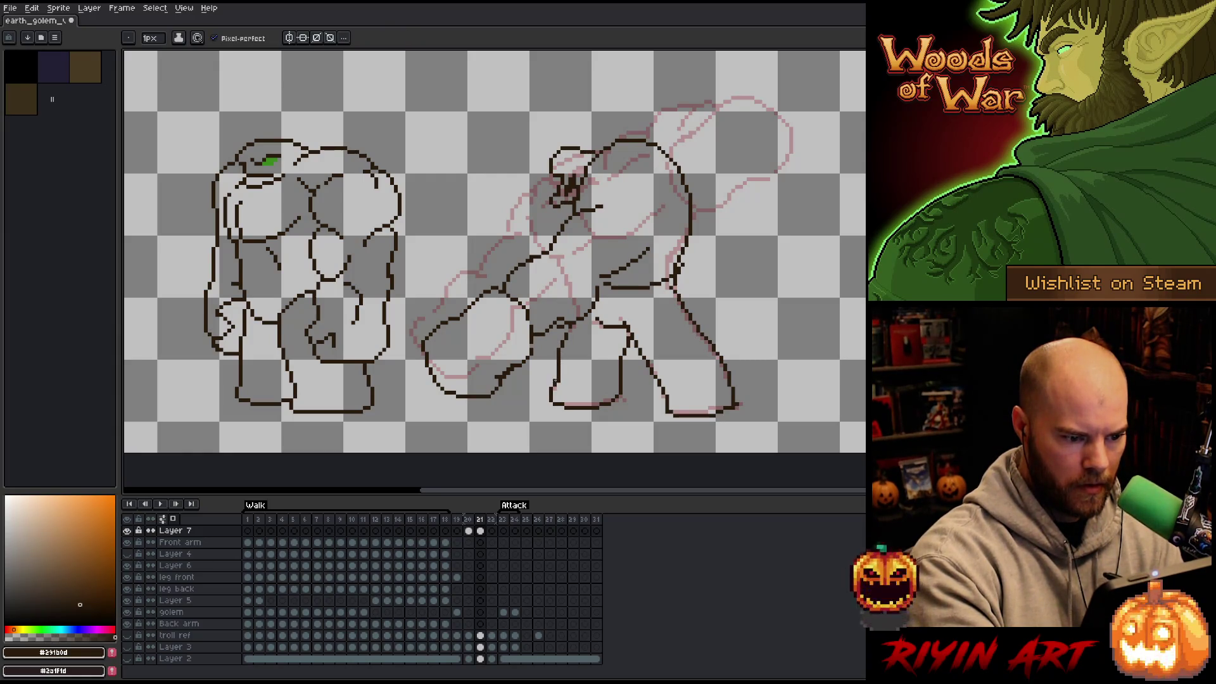
key("e")
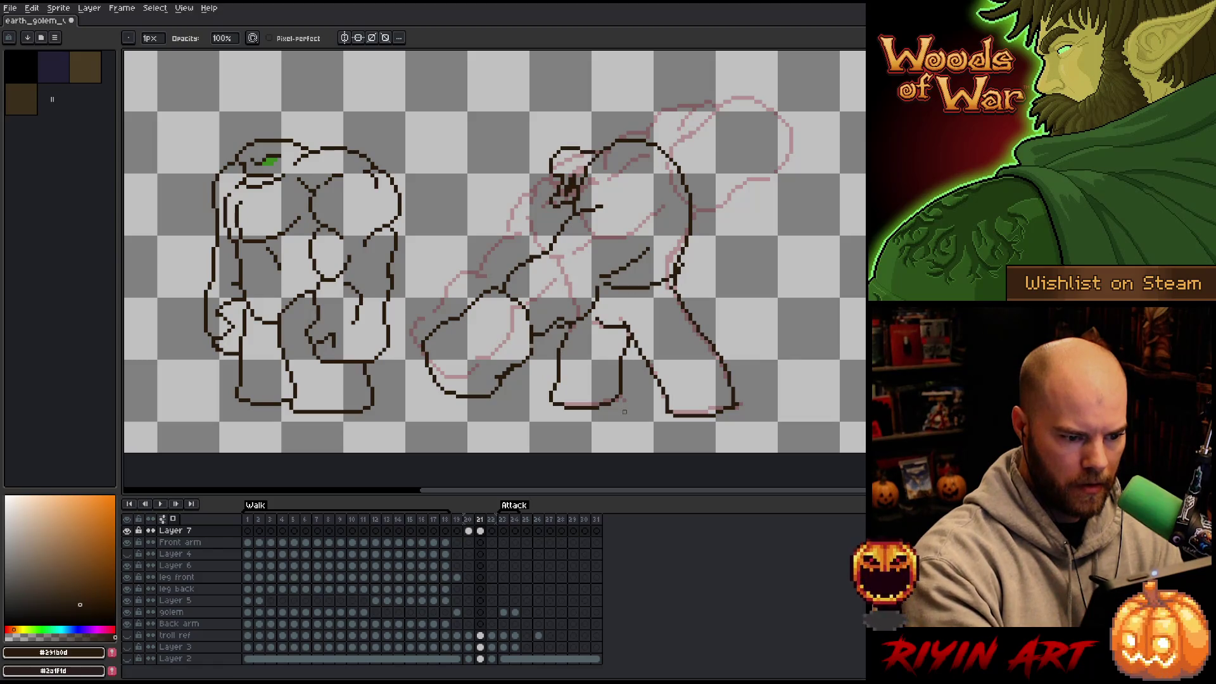
key("b")
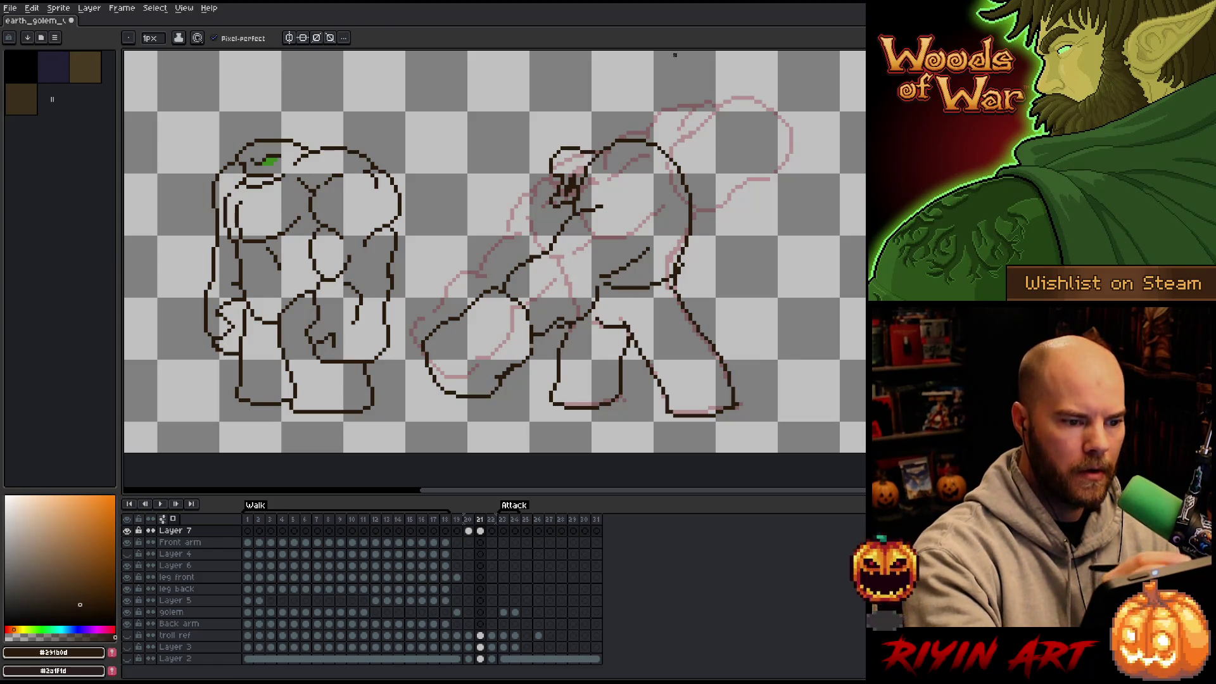
key("e")
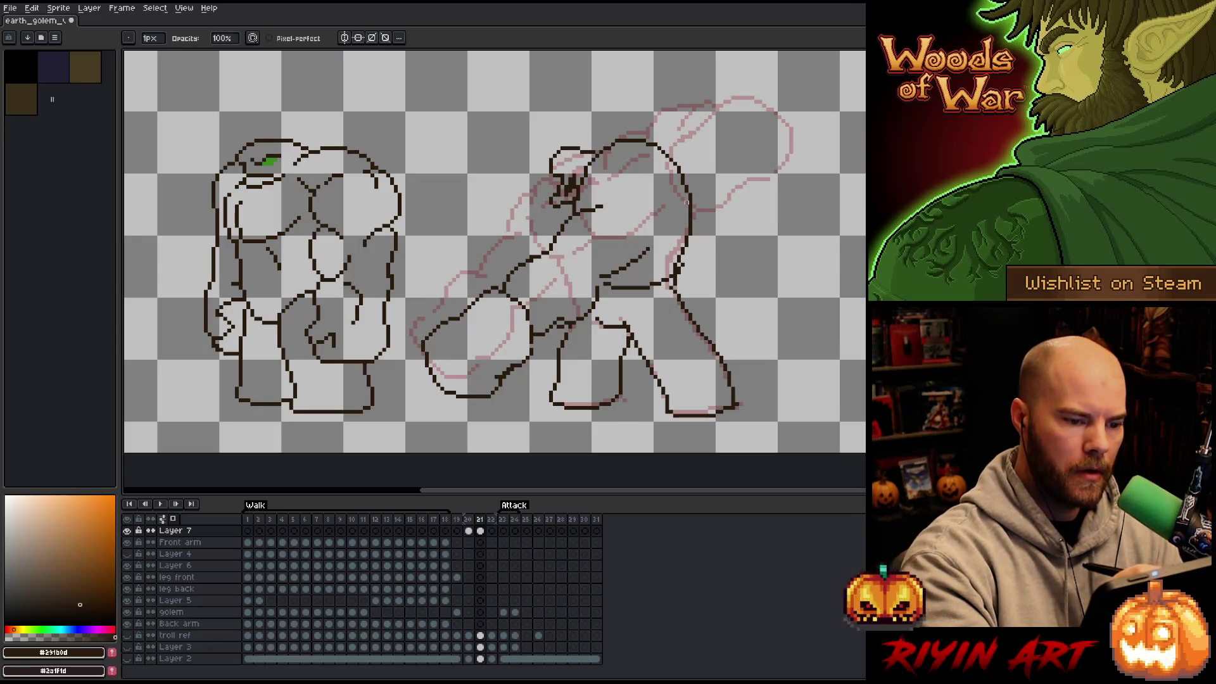
key("m")
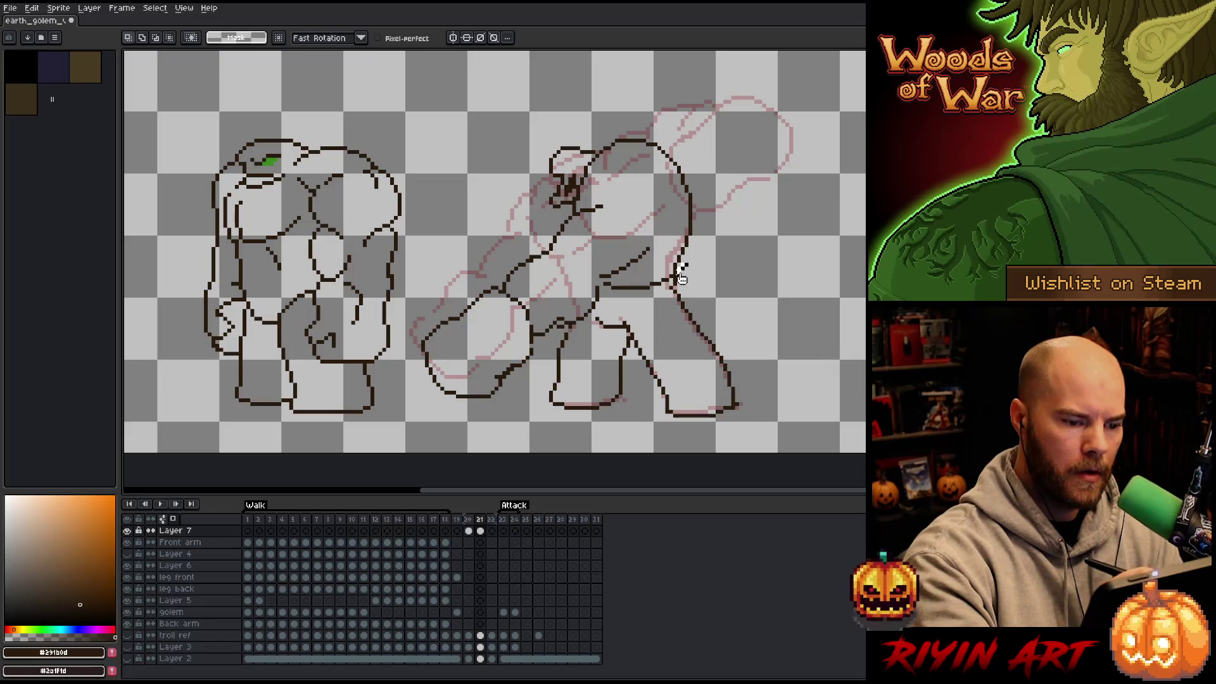
Step: Erase the stray horizontal stroke by the arm and lasso-move the head strokes into place
mouse_move(733, 226)
left_mouse_down()
mouse_move(688, 199)
mouse_move(636, 305)
left_mouse_up()
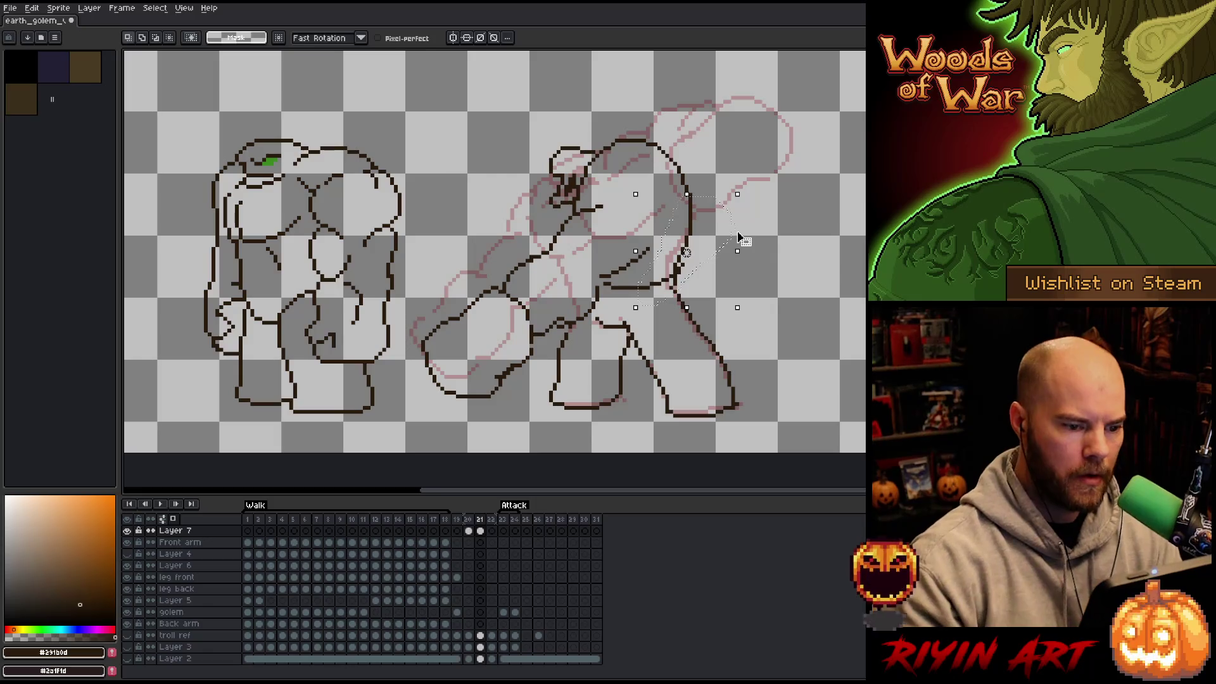
key("ctrl+d")
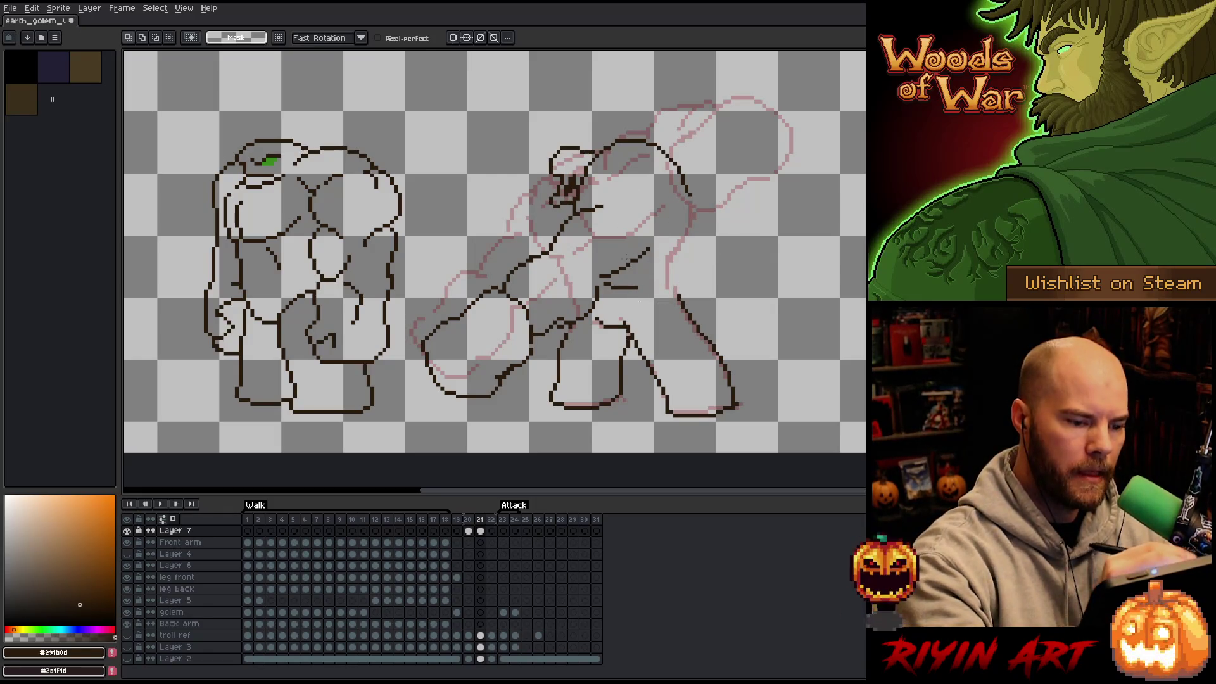
key("e")
left_click_drag(607, 287, 653, 284)
key("q")
mouse_move(659, 109)
left_mouse_down()
mouse_move(719, 199)
mouse_move(702, 247)
mouse_move(657, 288)
mouse_move(563, 331)
mouse_move(519, 377)
mouse_move(505, 164)
mouse_move(659, 111)
left_mouse_up()
left_click_drag(659, 209, 672, 203)
Step: Reselect the right golem's lines and nudge them slightly left and down
mouse_move(671, 204)
left_mouse_down()
mouse_move(681, 180)
mouse_move(507, 162)
mouse_move(513, 375)
left_mouse_up()
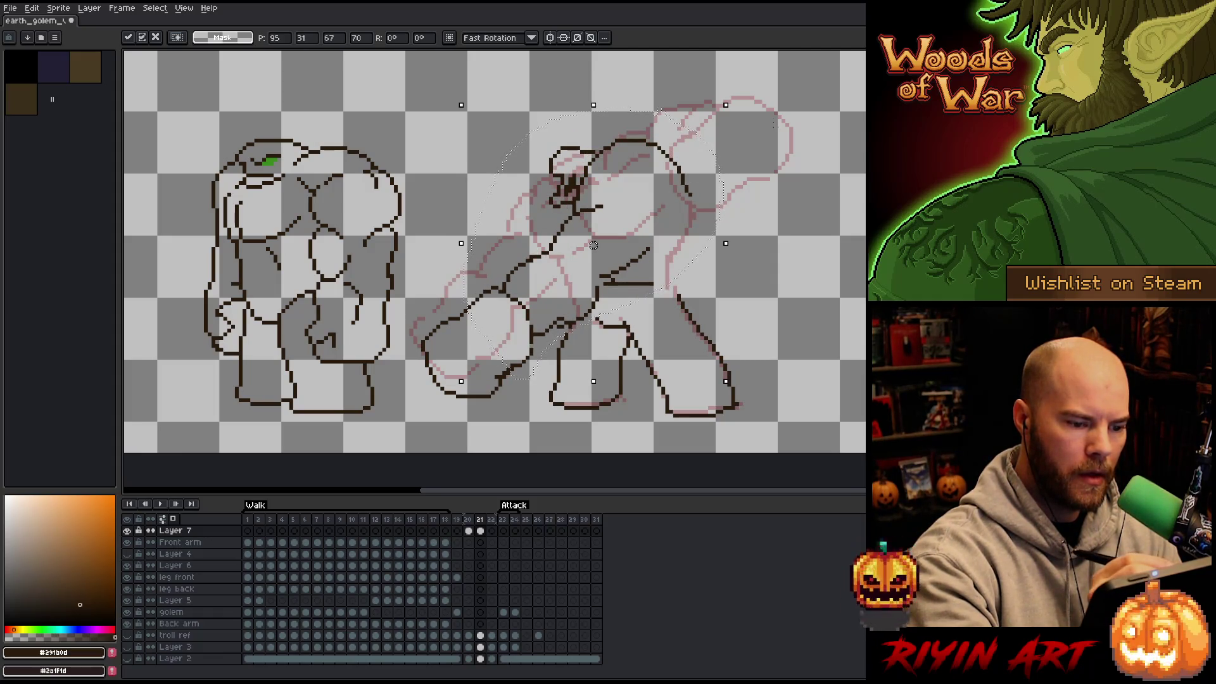
key("ctrl+d")
mouse_move(769, 154)
left_mouse_down()
mouse_move(671, 193)
mouse_move(593, 190)
mouse_move(567, 216)
left_mouse_up()
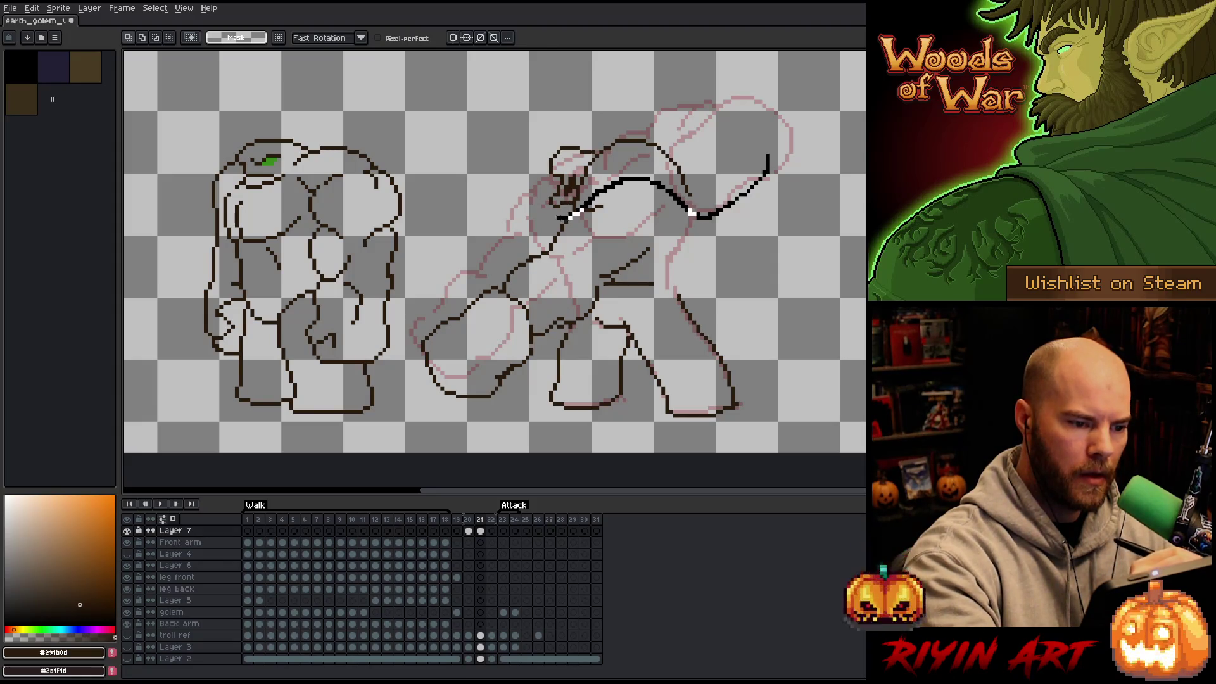
key("ctrl+z")
key("ctrl+z")
left_click_drag(678, 171, 672, 175)
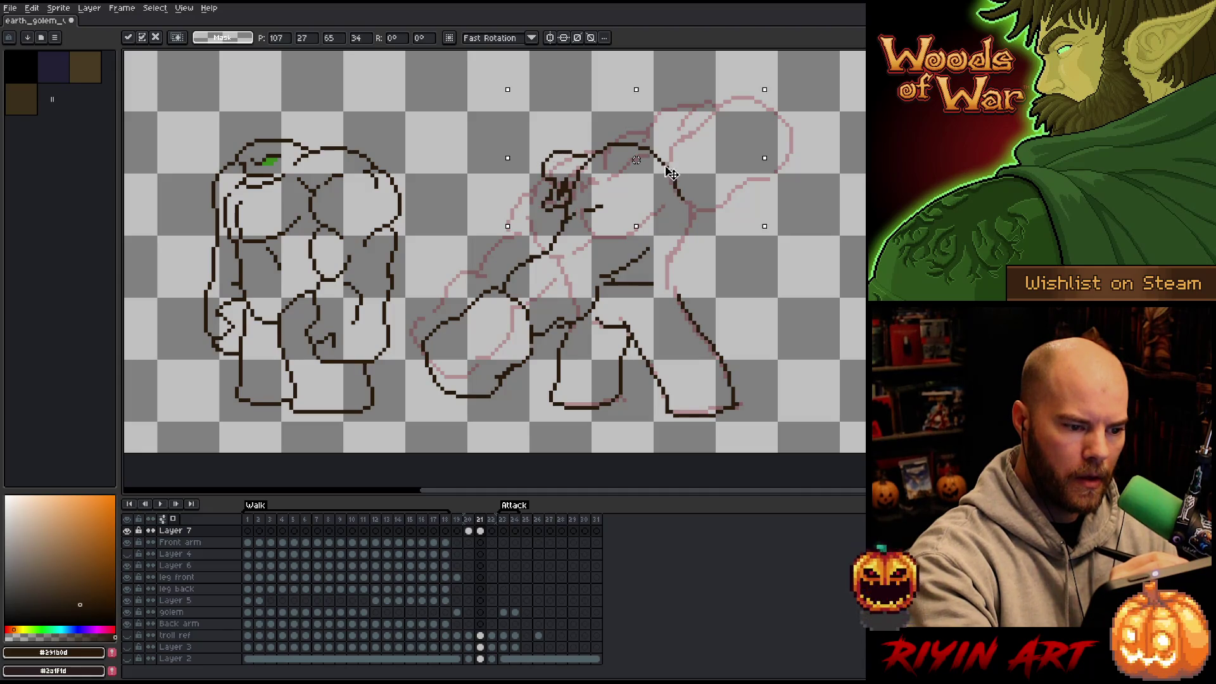
key("ctrl+d")
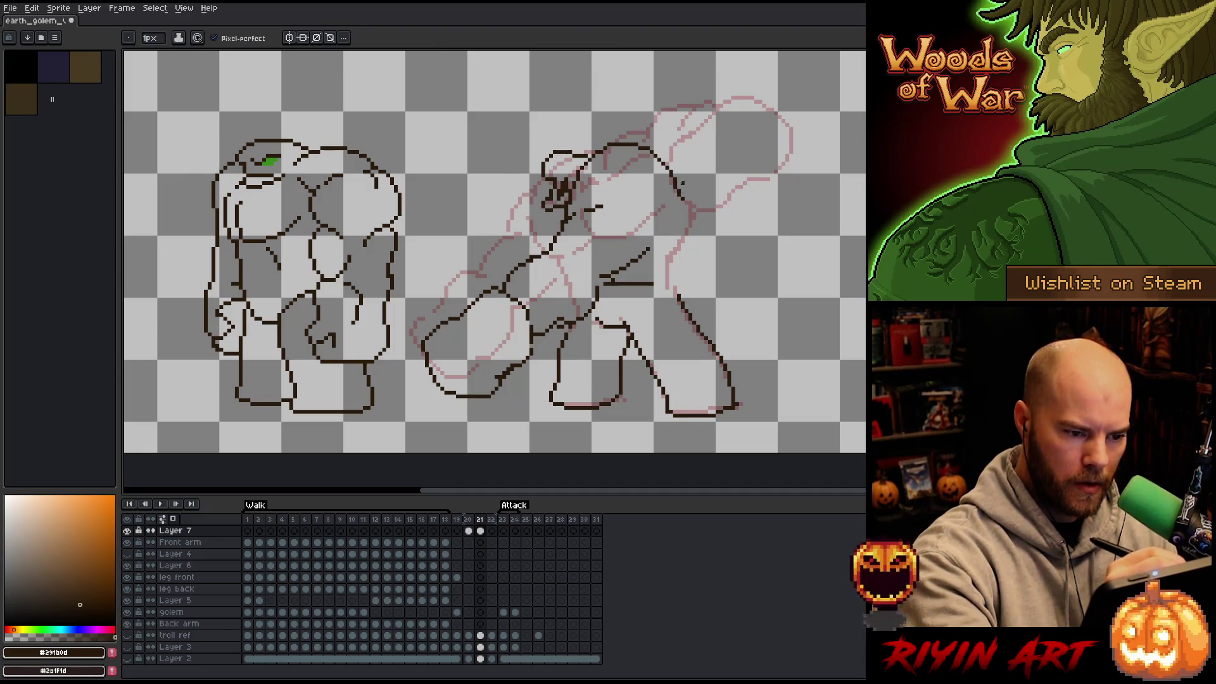
Step: Try a line down the golem's back, then erase the short diagonal near the head
key("e")
key("b")
mouse_move(669, 170)
left_mouse_down()
mouse_move(695, 213)
mouse_move(683, 298)
left_mouse_up()
key("ctrl+z")
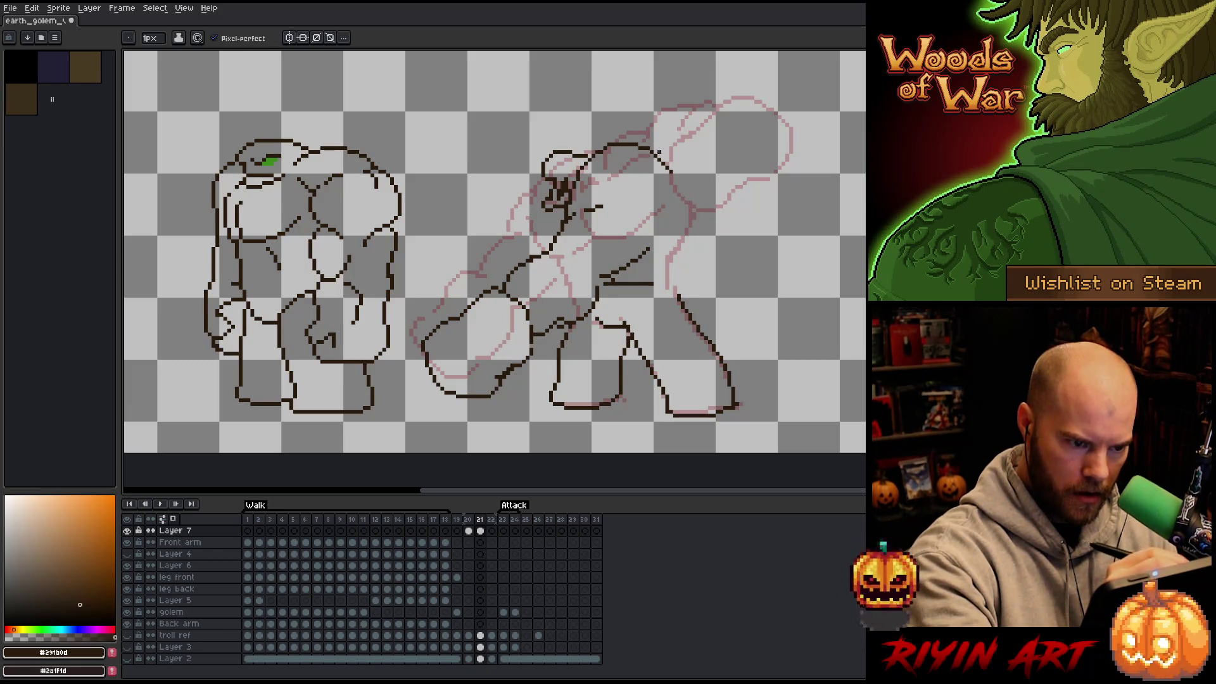
key("e")
mouse_move(671, 173)
left_mouse_down()
mouse_move(659, 156)
mouse_move(674, 158)
mouse_move(700, 218)
mouse_move(682, 300)
mouse_move(694, 330)
left_mouse_up()
key("b")
Step: Erase the stray stroke by the arm and repair the pixels of the vertical line
key("e")
left_click_drag(604, 283, 644, 283)
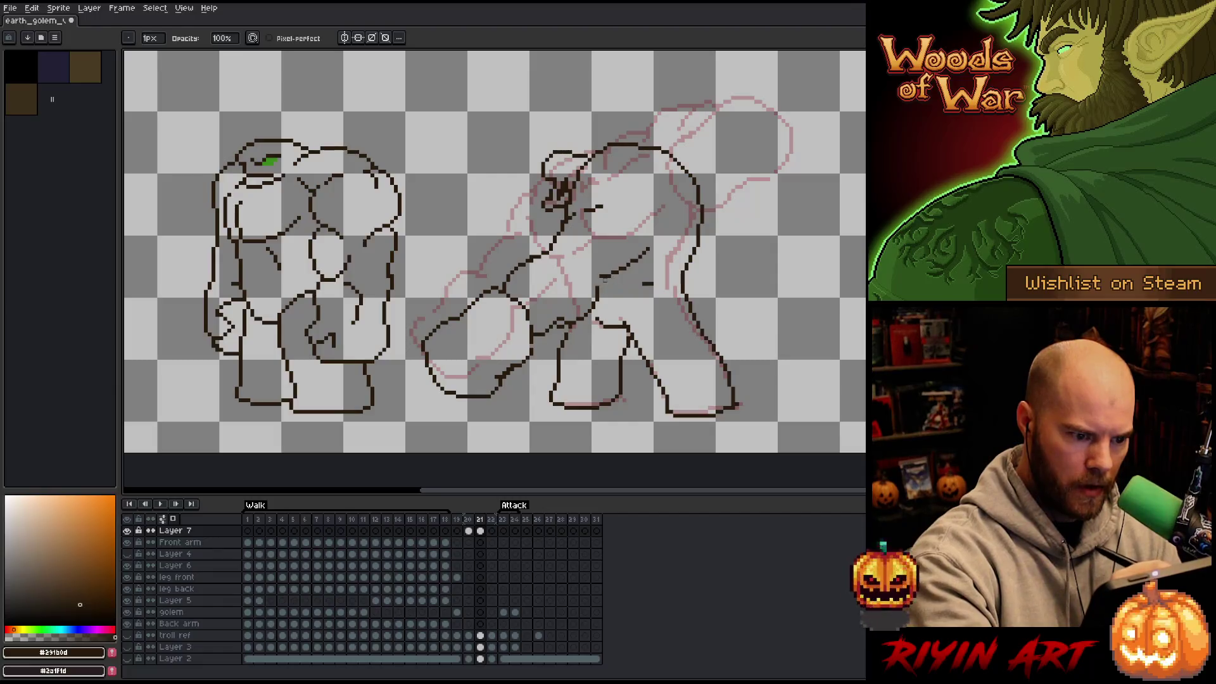
left_click(598, 289)
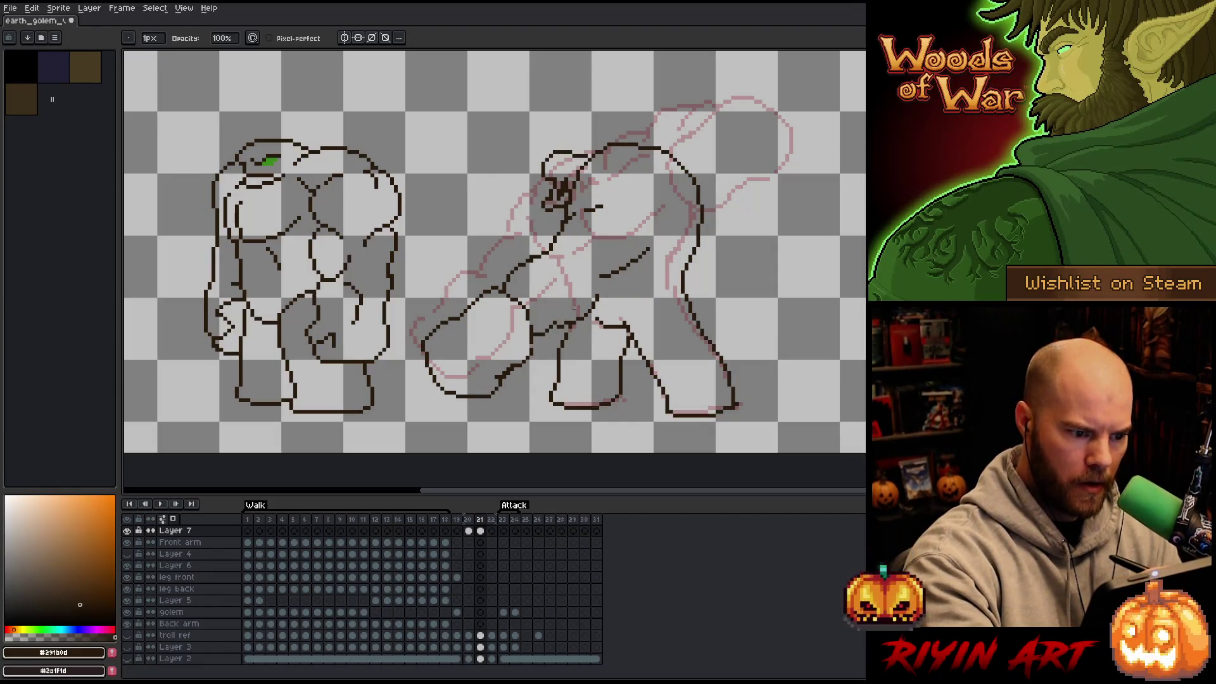
key("b")
left_click_drag(607, 282, 598, 295)
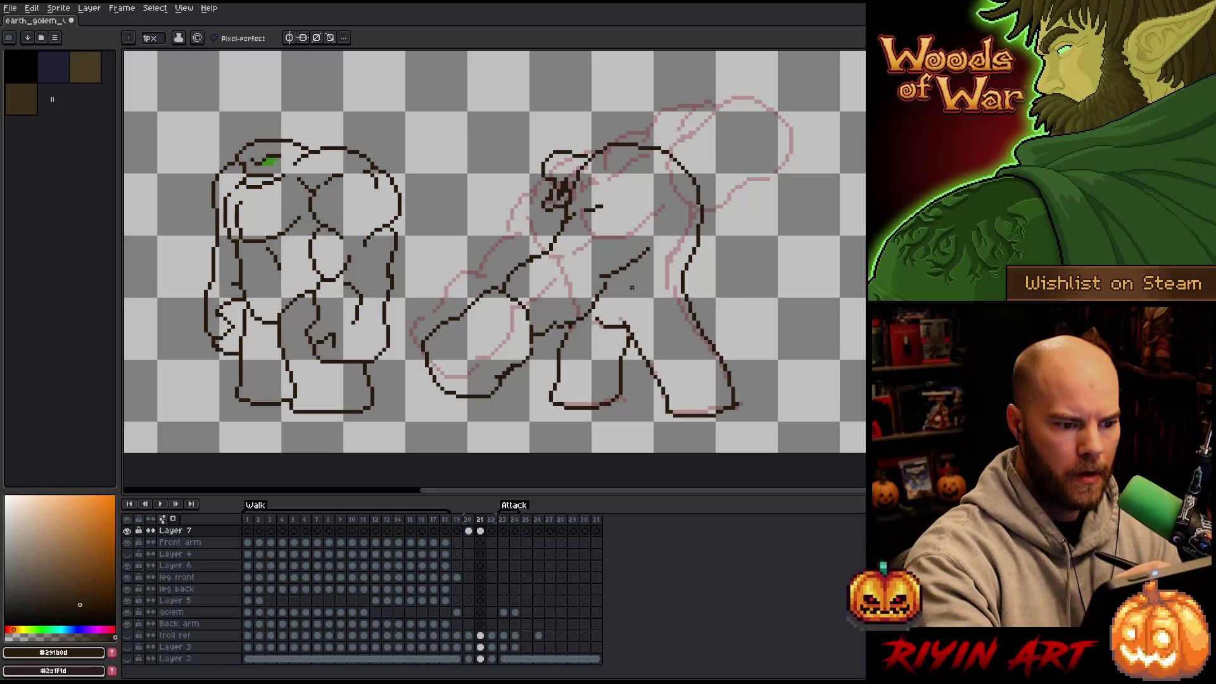
left_click_drag(614, 273, 657, 280)
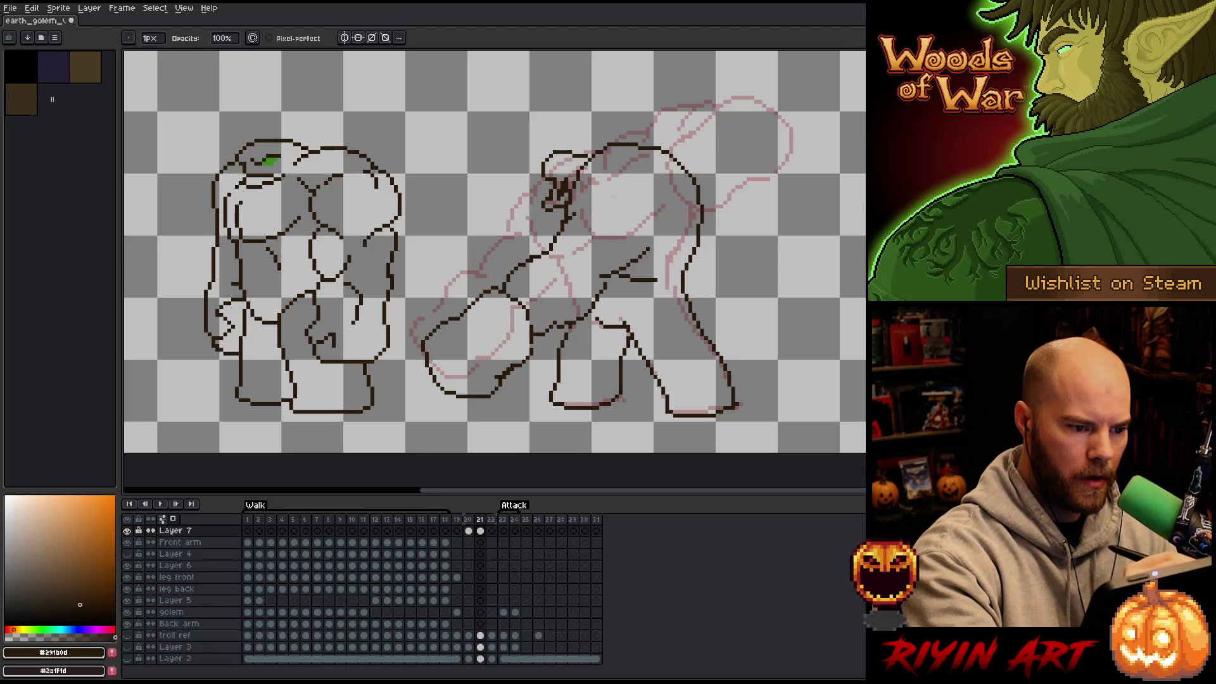
key("ctrl+z")
Step: Restore the short stroke, then try head curves and a diagonal arm line, undoing them
key("e")
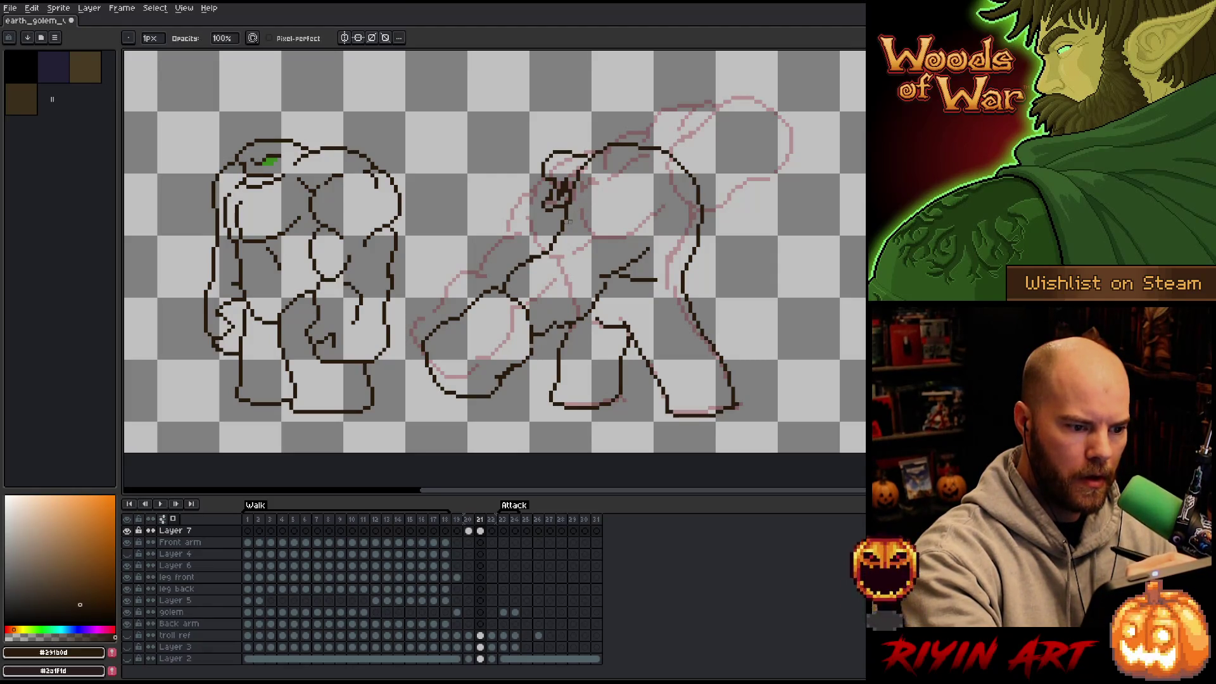
key("ctrl+y")
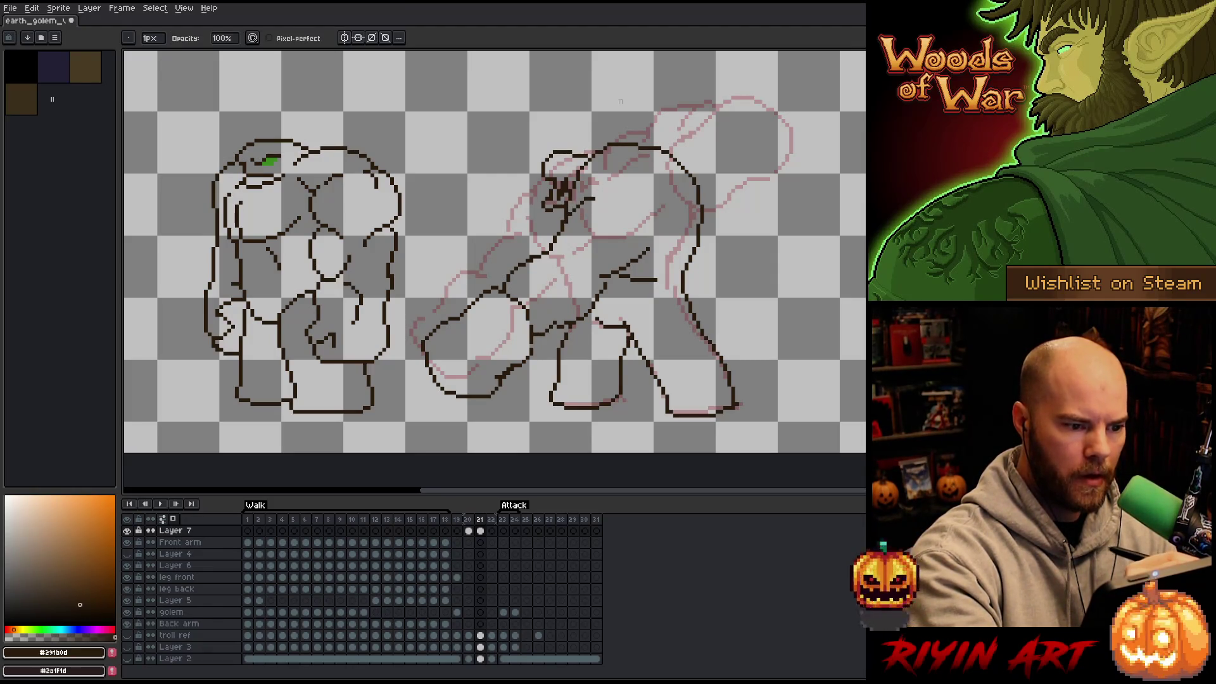
key("b")
mouse_move(613, 180)
left_mouse_down()
mouse_move(634, 155)
mouse_move(682, 187)
mouse_move(671, 232)
mouse_move(647, 238)
left_mouse_up()
key("ctrl+z")
left_click_drag(646, 235, 645, 256)
key("ctrl+z")
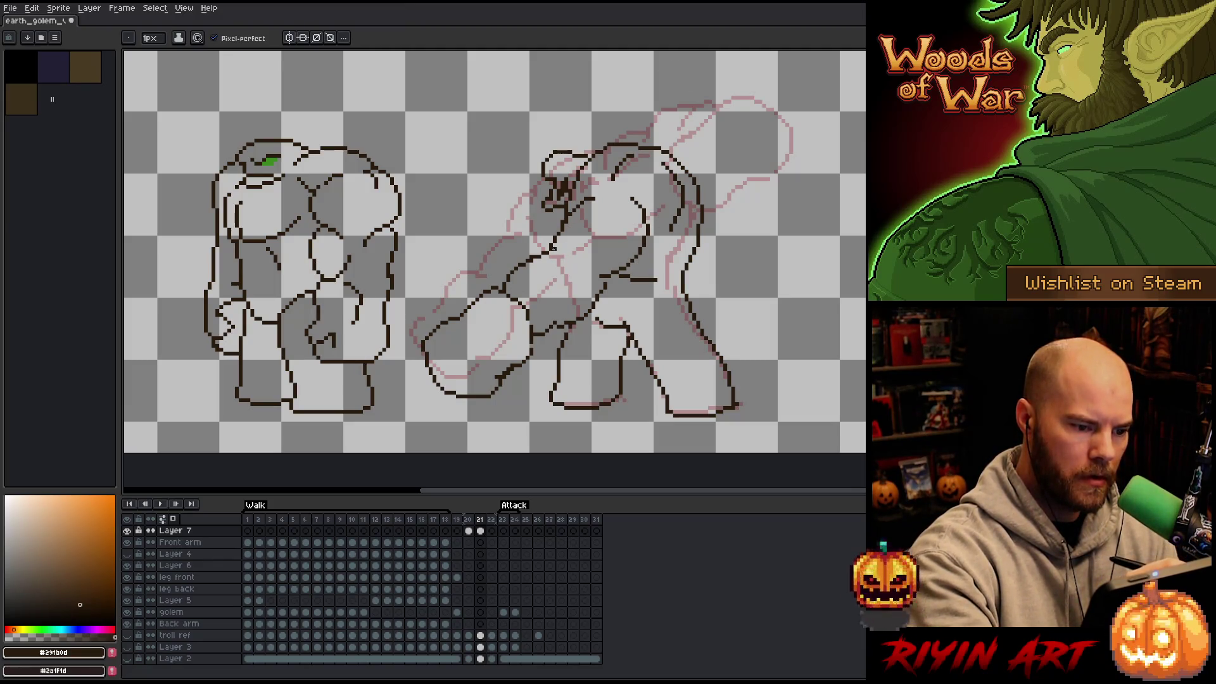
mouse_move(534, 288)
left_mouse_down()
mouse_move(563, 252)
mouse_move(555, 245)
left_mouse_up()
key("ctrl+z")
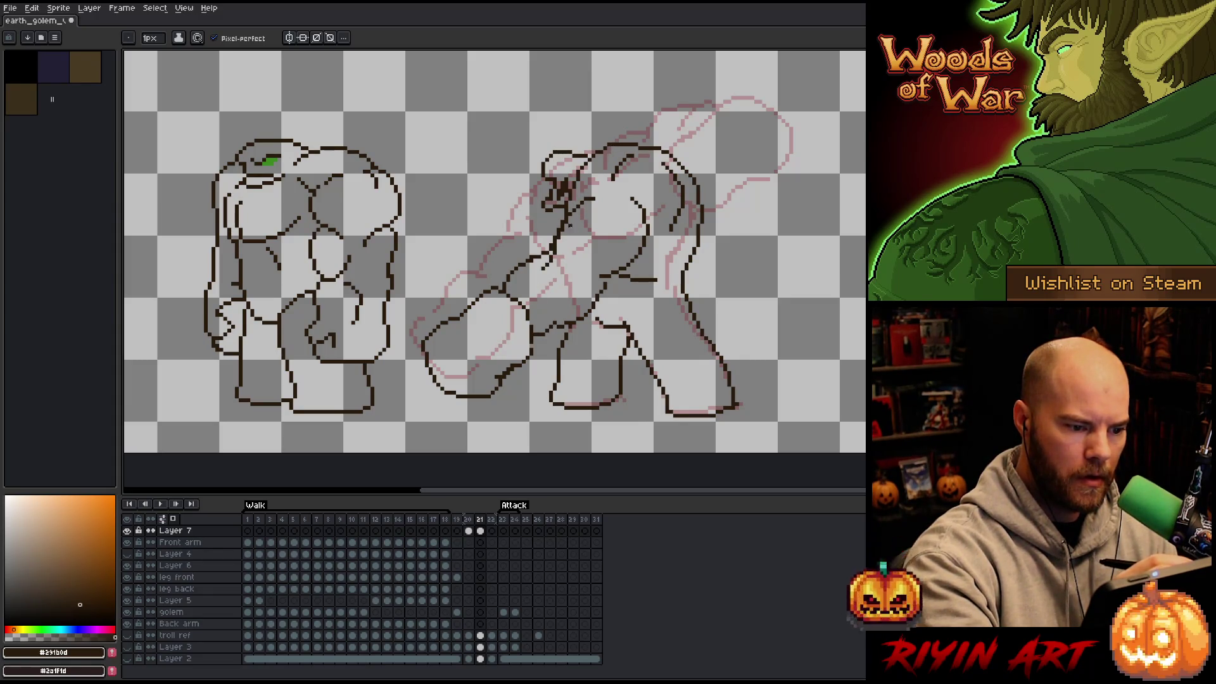
Step: Arc a new outline over the golem's head and add short strokes at its top
key("v")
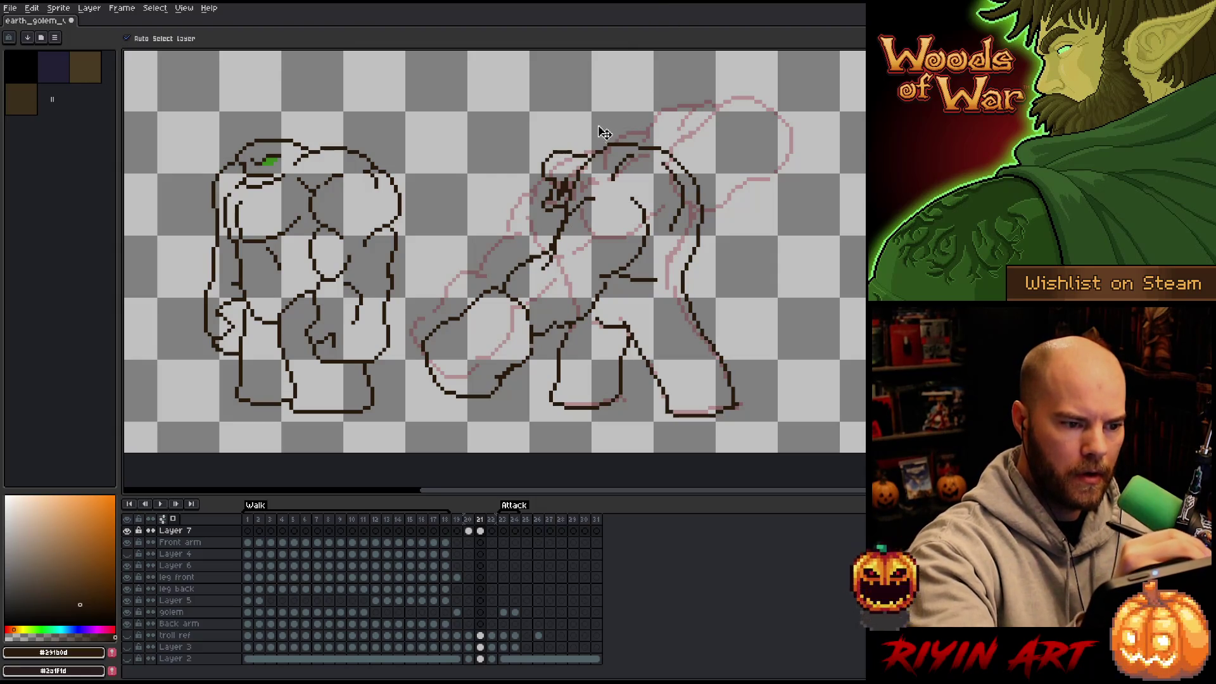
key("b")
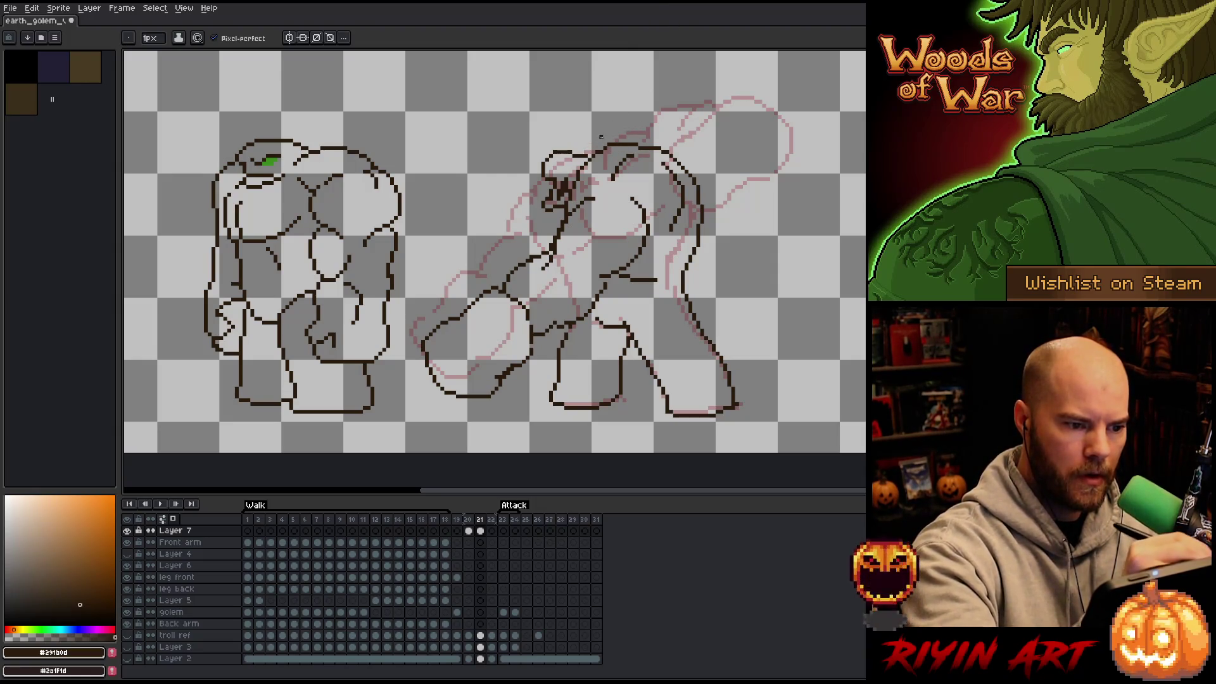
mouse_move(586, 149)
left_mouse_down()
mouse_move(626, 111)
mouse_move(665, 110)
mouse_move(681, 121)
mouse_move(685, 160)
mouse_move(637, 130)
mouse_move(686, 152)
left_mouse_up()
key("e")
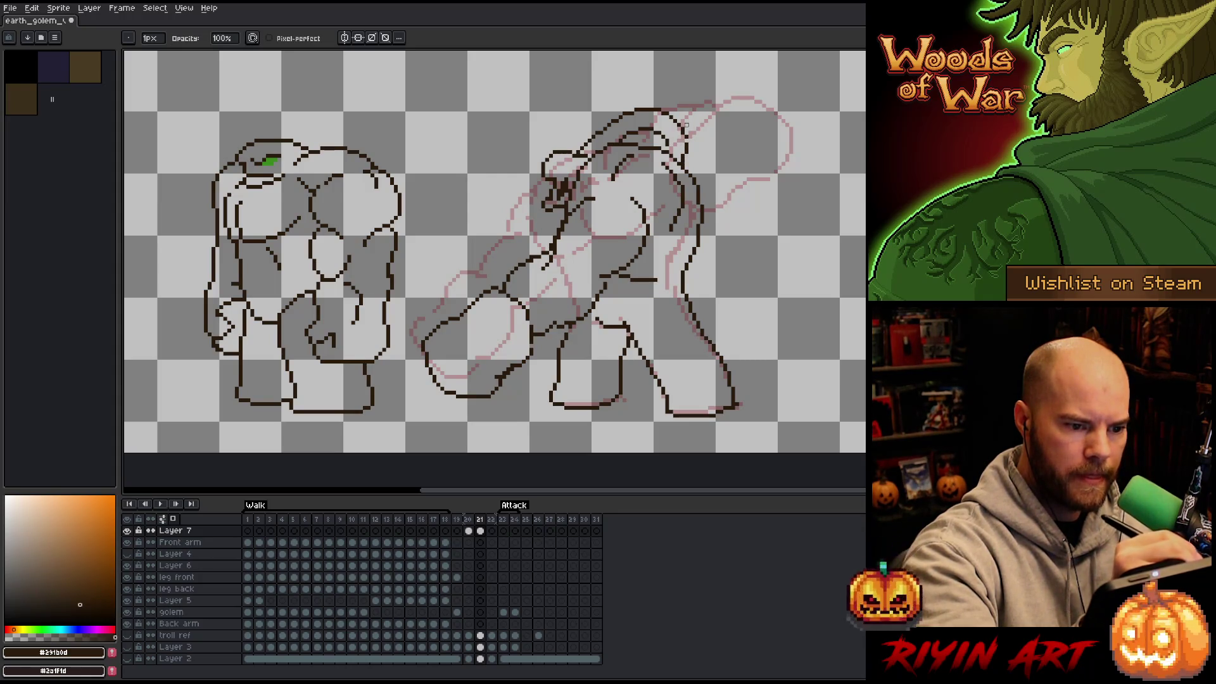
key("b")
left_click_drag(683, 153, 678, 162)
key("e")
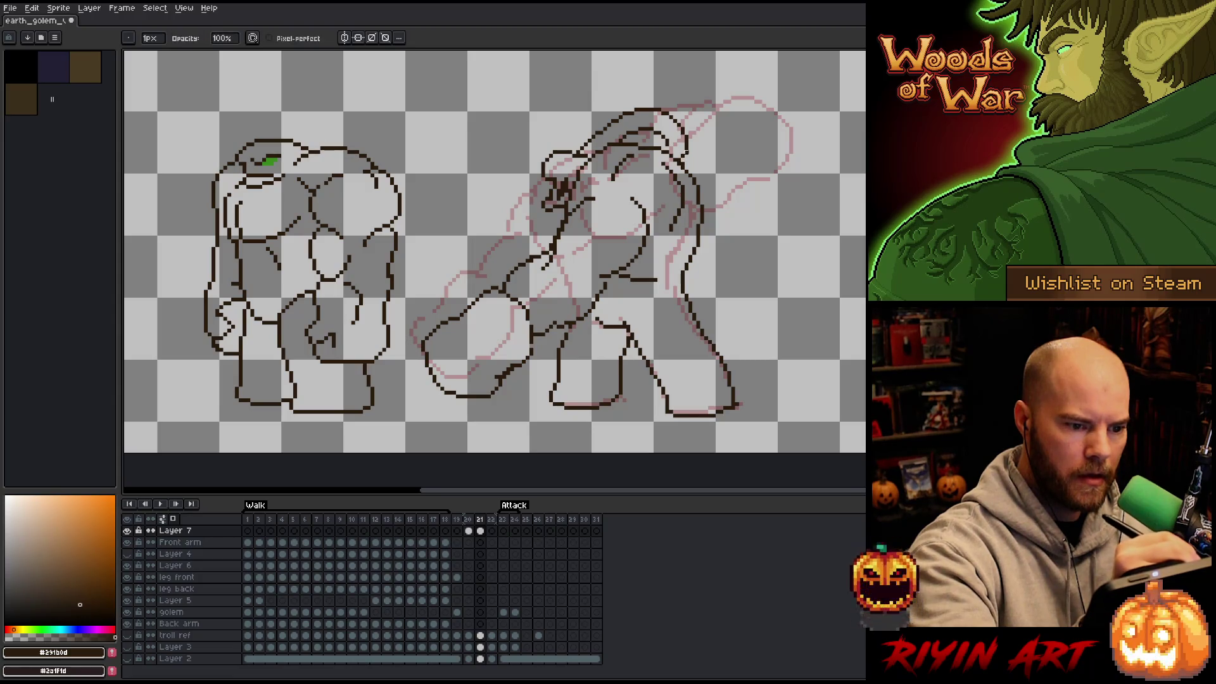
key("b")
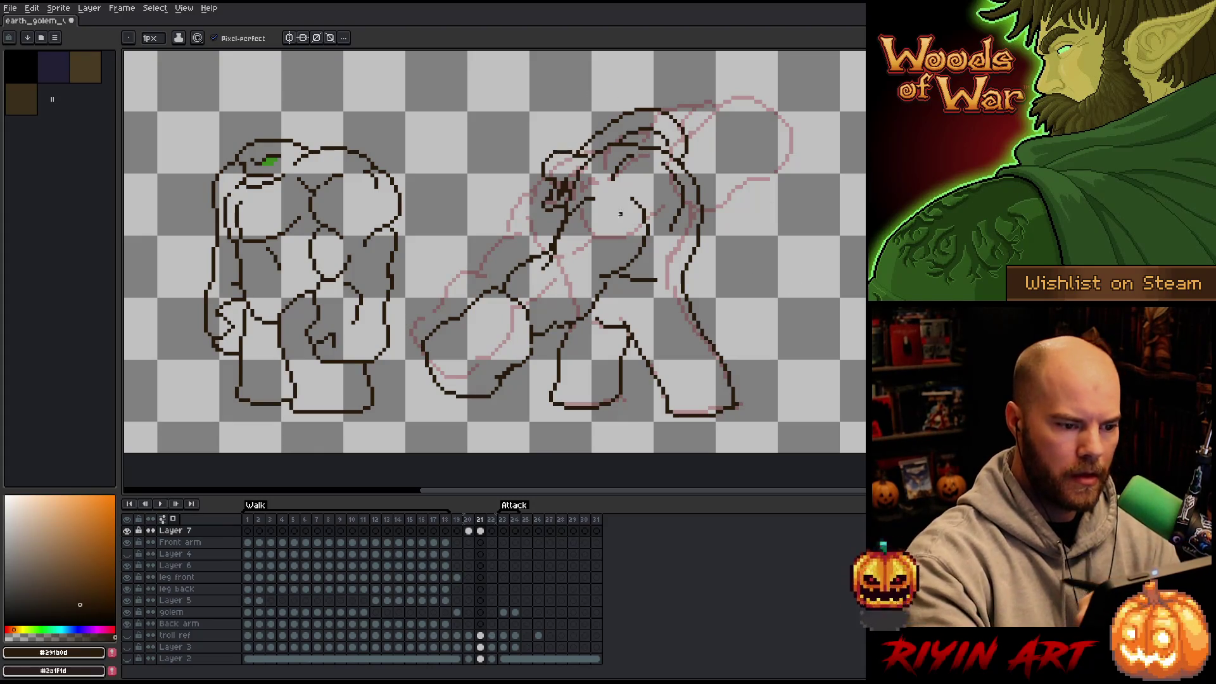
key("e")
key("b")
left_click_drag(589, 135, 565, 150)
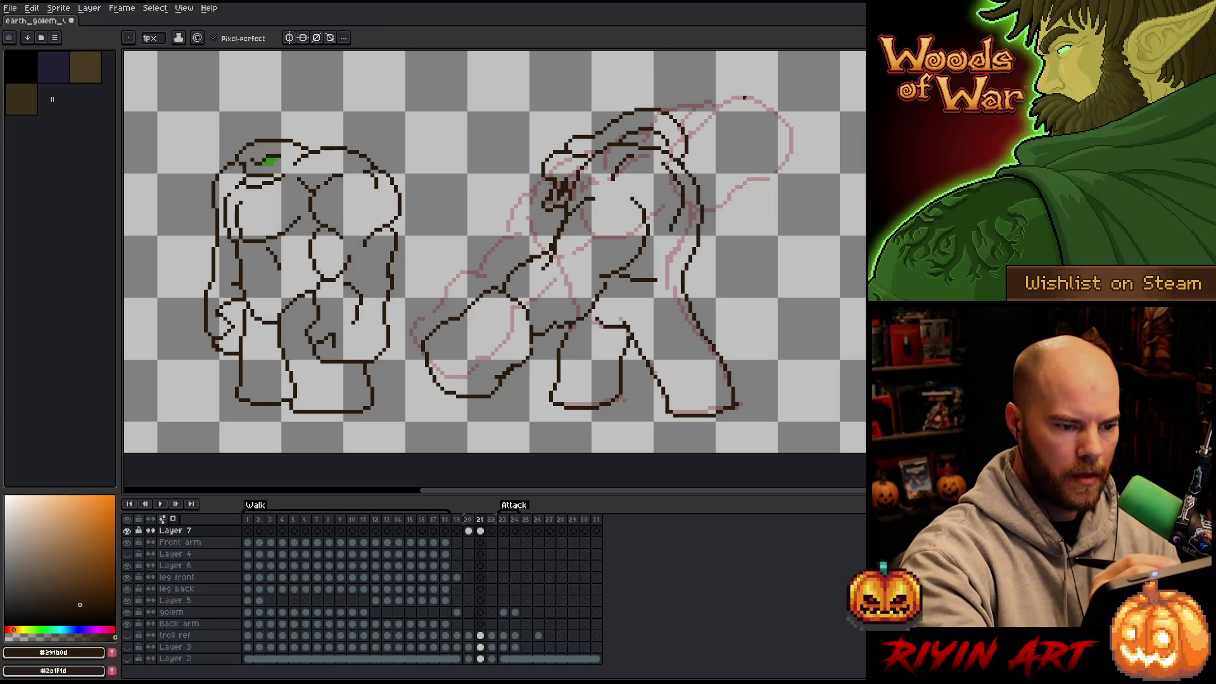
Step: Draw a stroke down the golem's back and erase bits of the upper back outline
key("e")
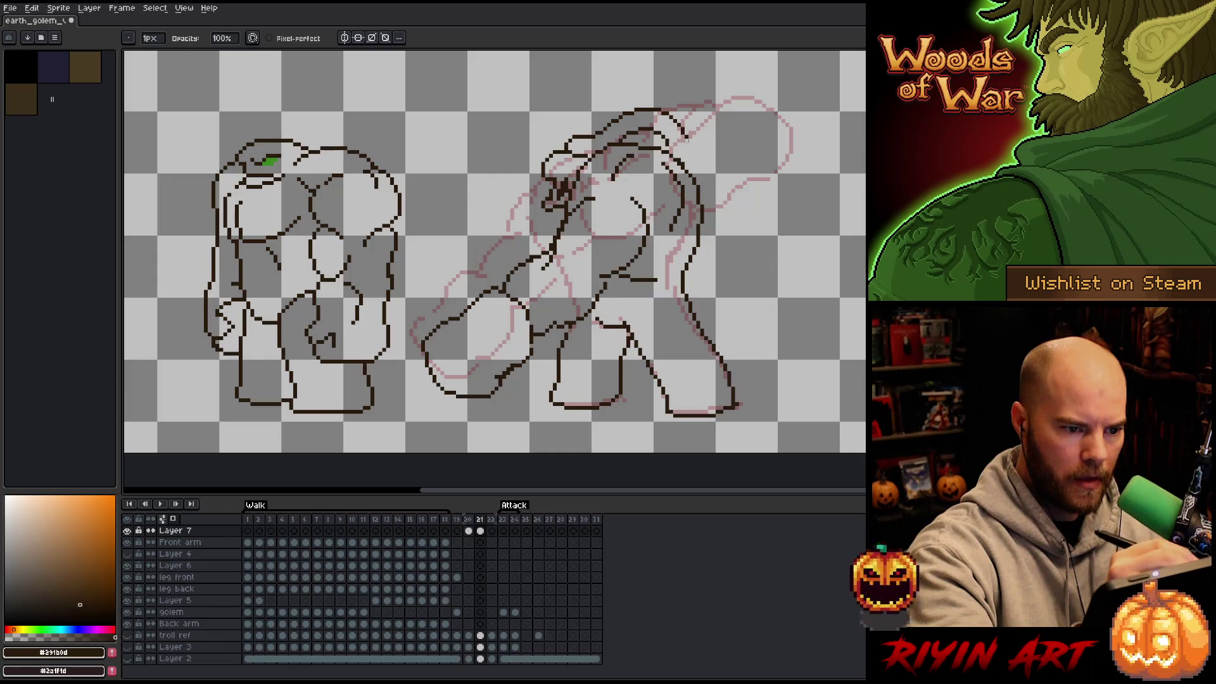
key("b")
left_click_drag(678, 120, 696, 172)
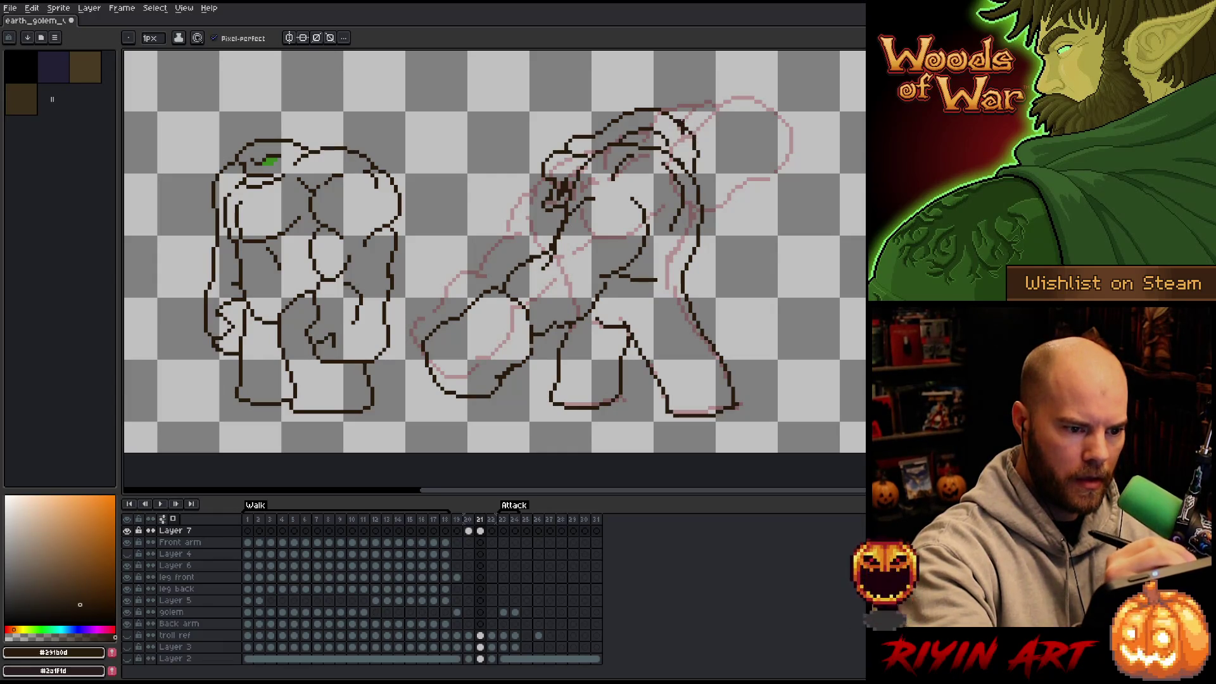
key("e")
mouse_move(644, 151)
left_mouse_down()
mouse_move(669, 149)
mouse_move(666, 136)
mouse_move(698, 184)
left_mouse_up()
key("b")
Step: Add a new line along the back and trim stray pixels on the top contour
key("e")
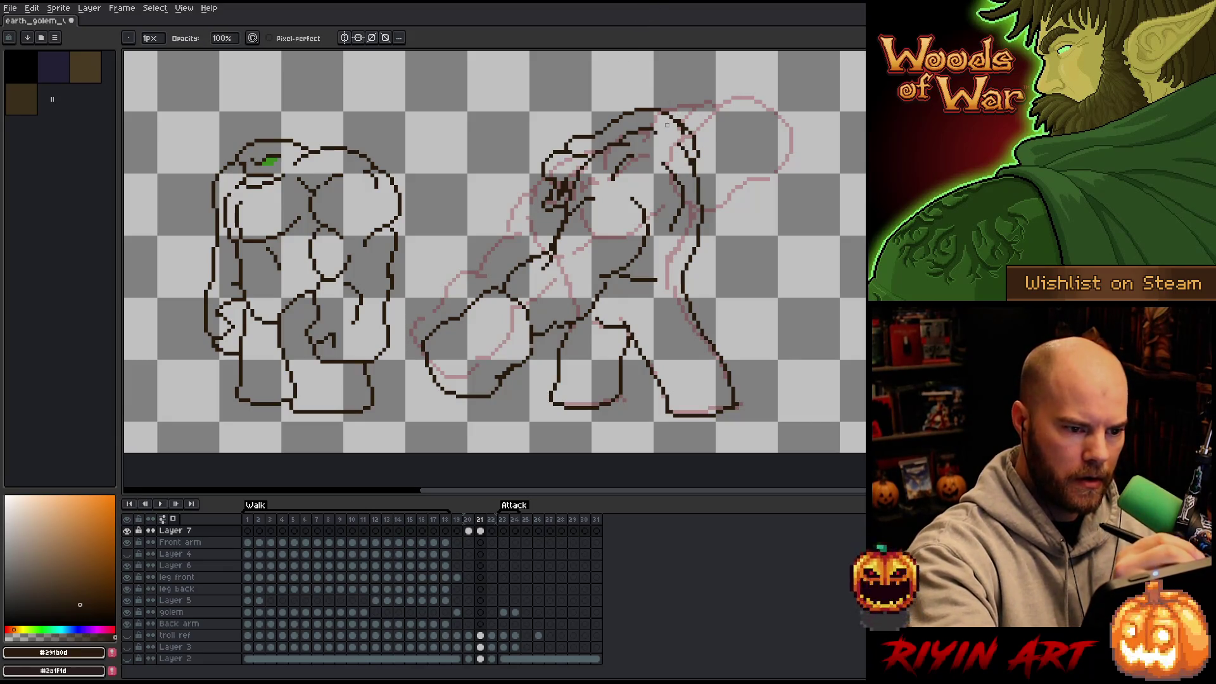
key("b")
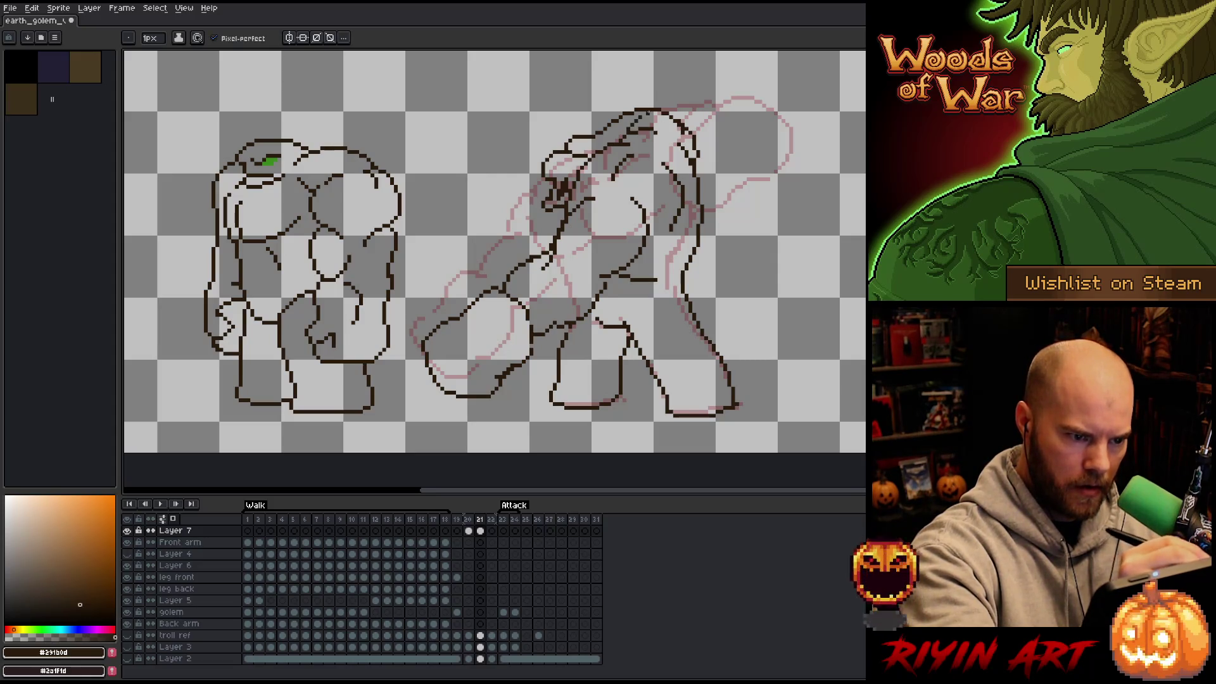
key("e")
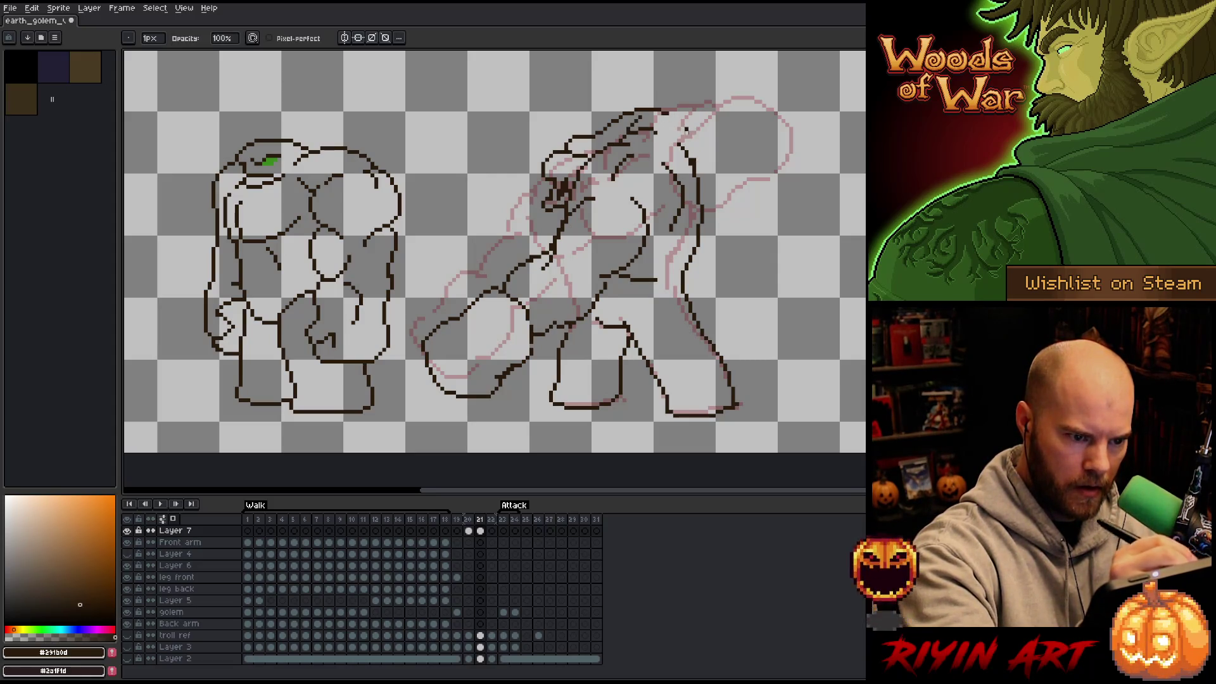
key("b")
mouse_move(658, 109)
left_mouse_down()
mouse_move(695, 154)
mouse_move(666, 110)
left_mouse_up()
key("e")
key("b")
key("e")
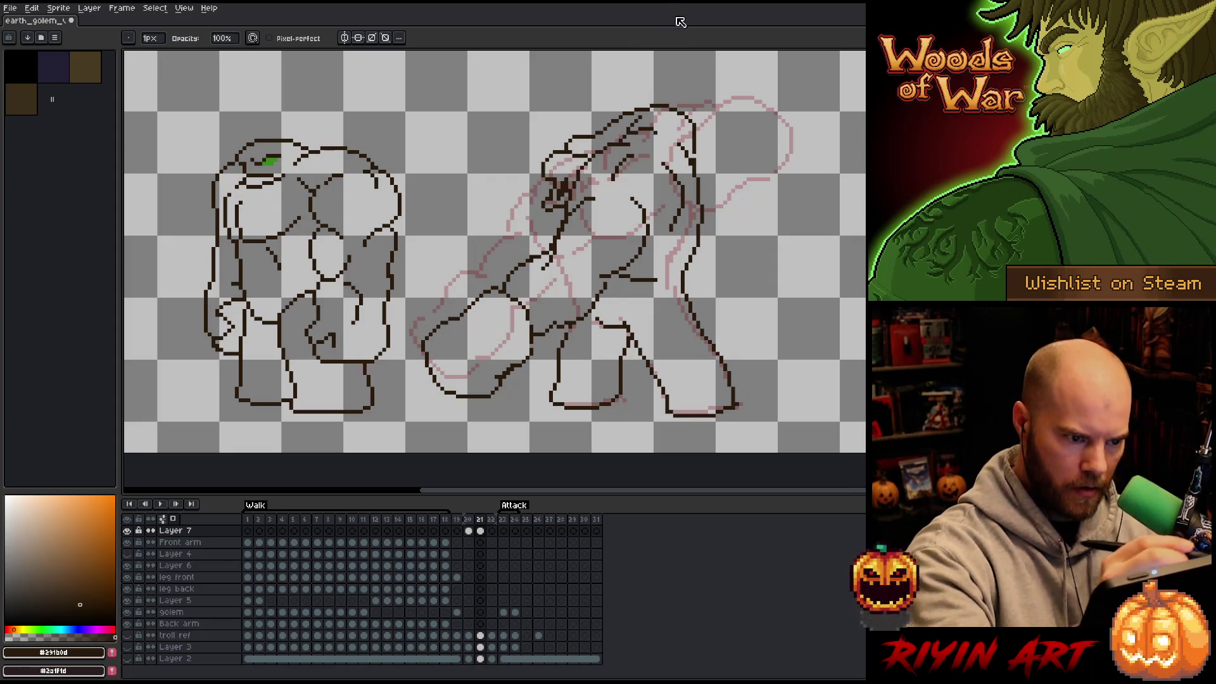
Step: Pencil more dark outline on the lunging golem's head and paint a green eye sampled from the standing golem
key("b")
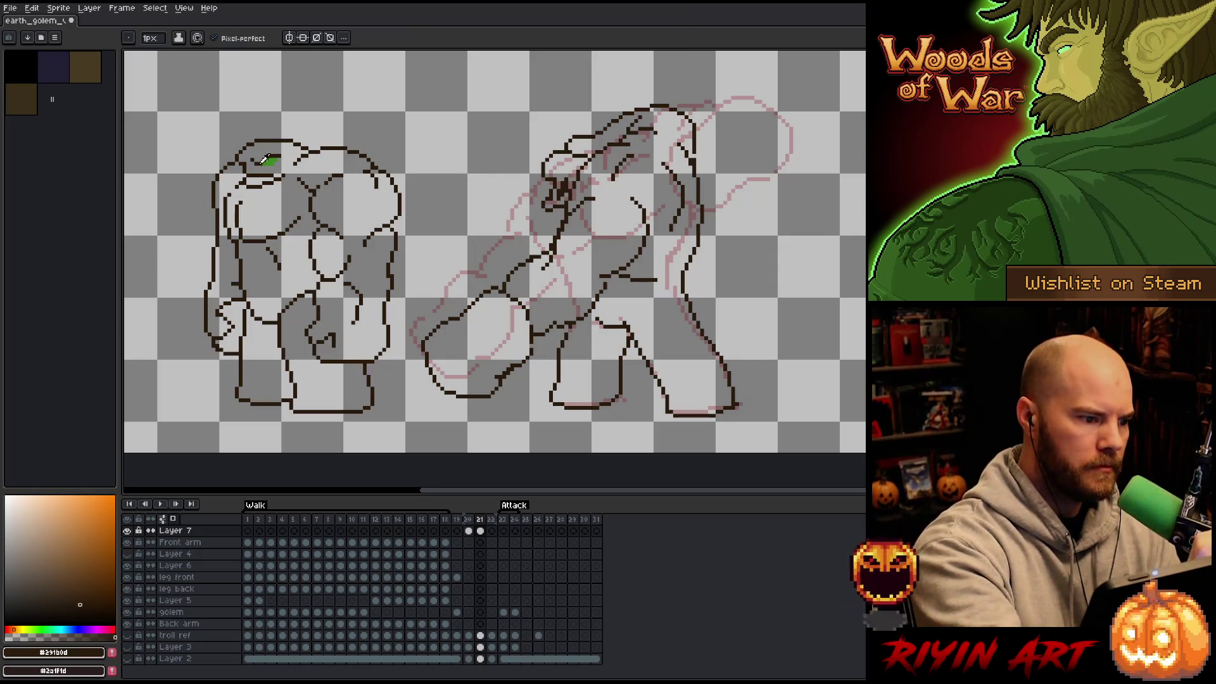
left_click(553, 167)
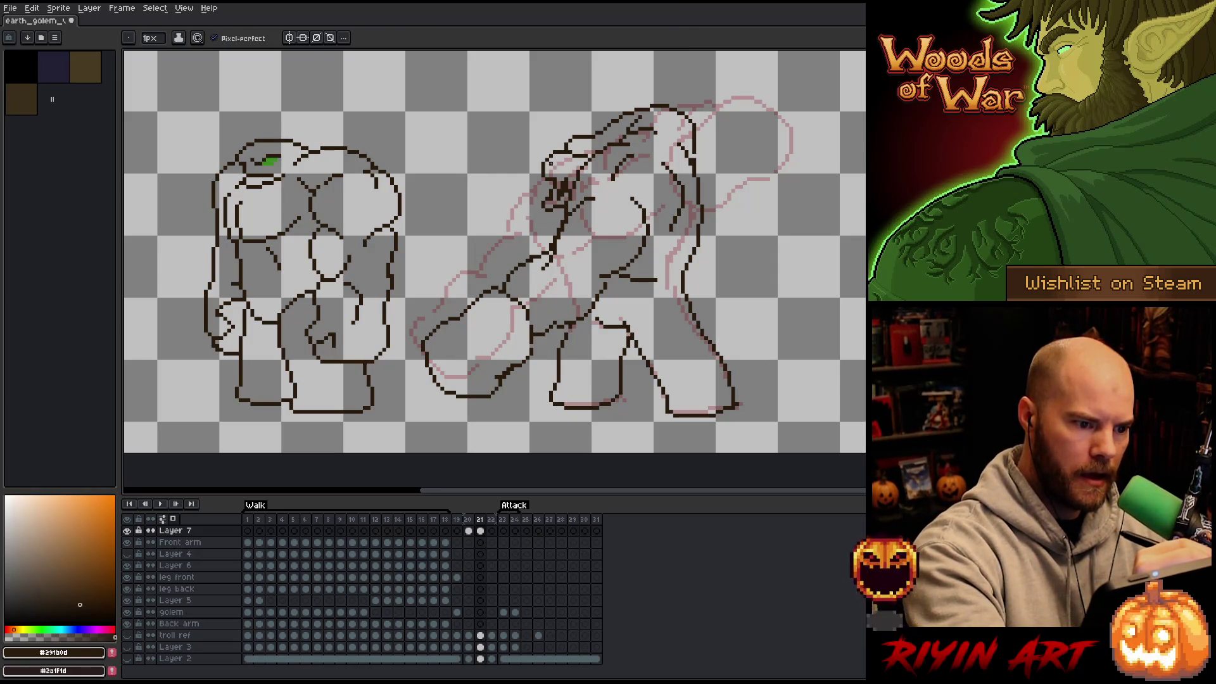
left_click_drag(555, 167, 566, 159)
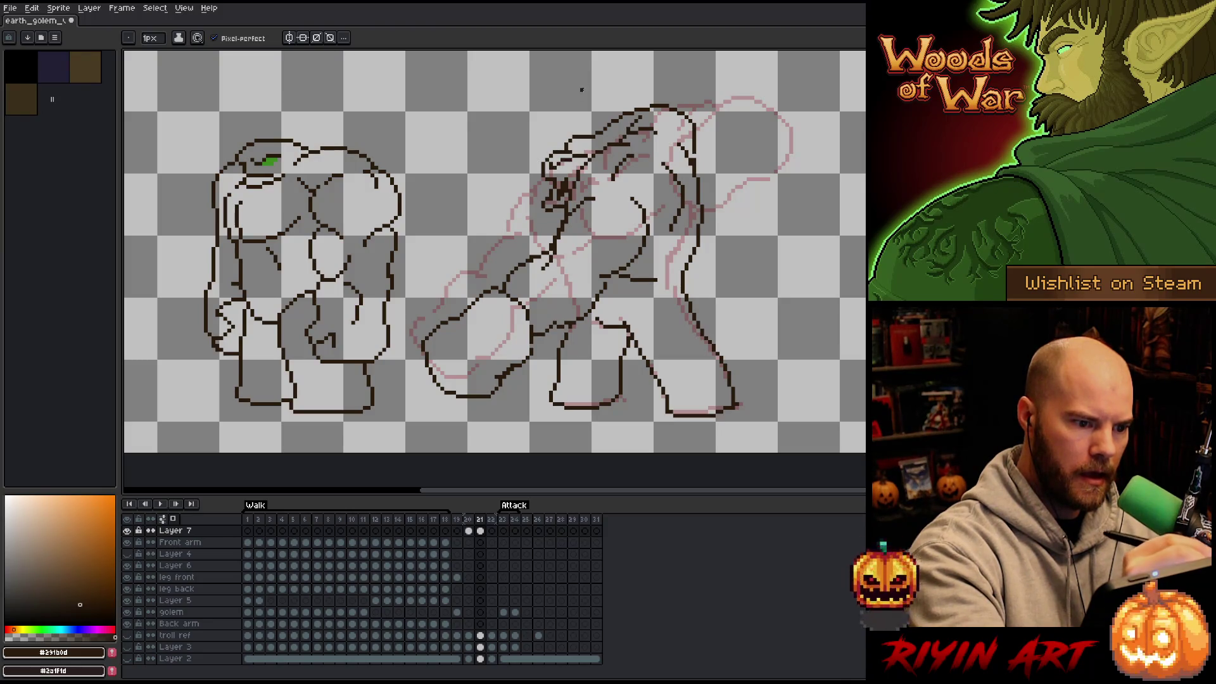
left_click(268, 161, "alt")
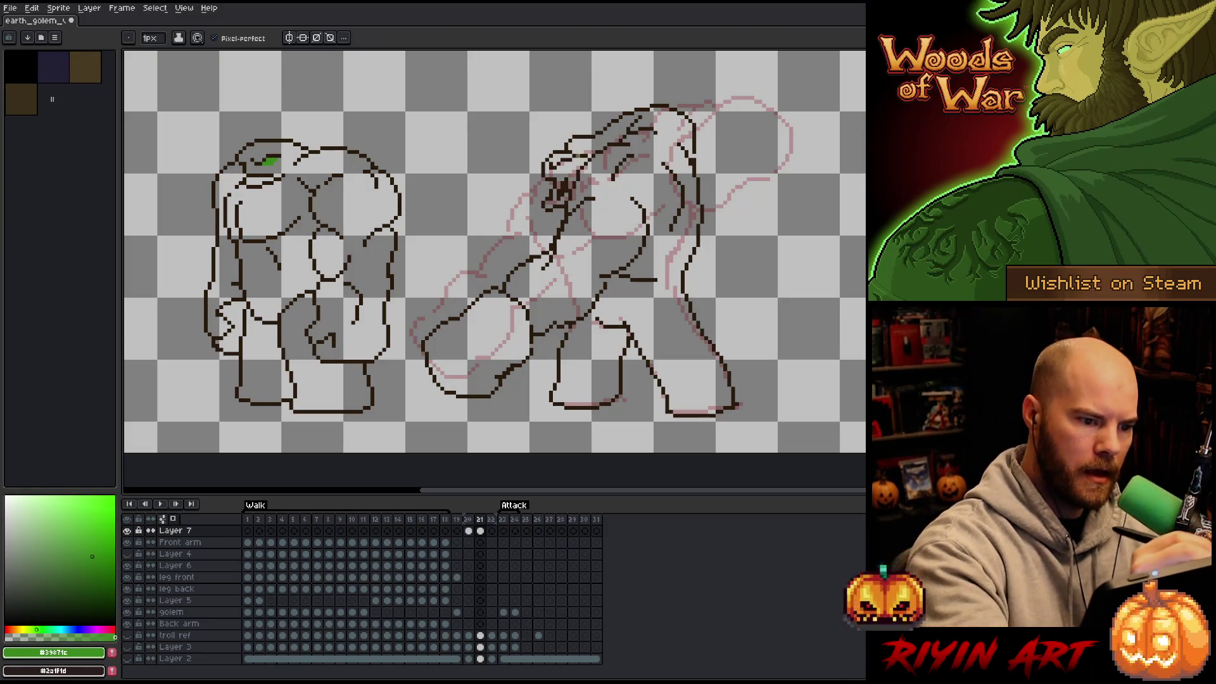
left_click(561, 166)
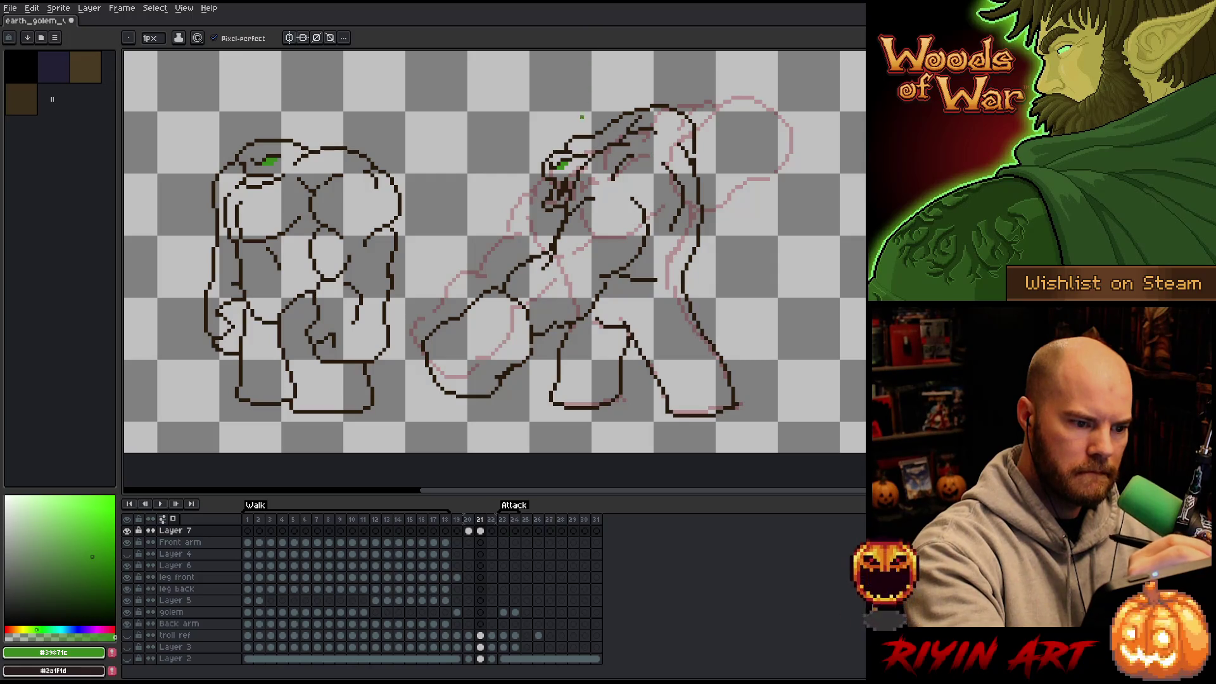
Step: Draw a dark brown brow line over the eye and erase its extra pixels
left_click(594, 109, "alt")
mouse_move(591, 150)
left_mouse_down()
mouse_move(546, 155)
mouse_move(561, 145)
left_mouse_up()
key("e")
key("b")
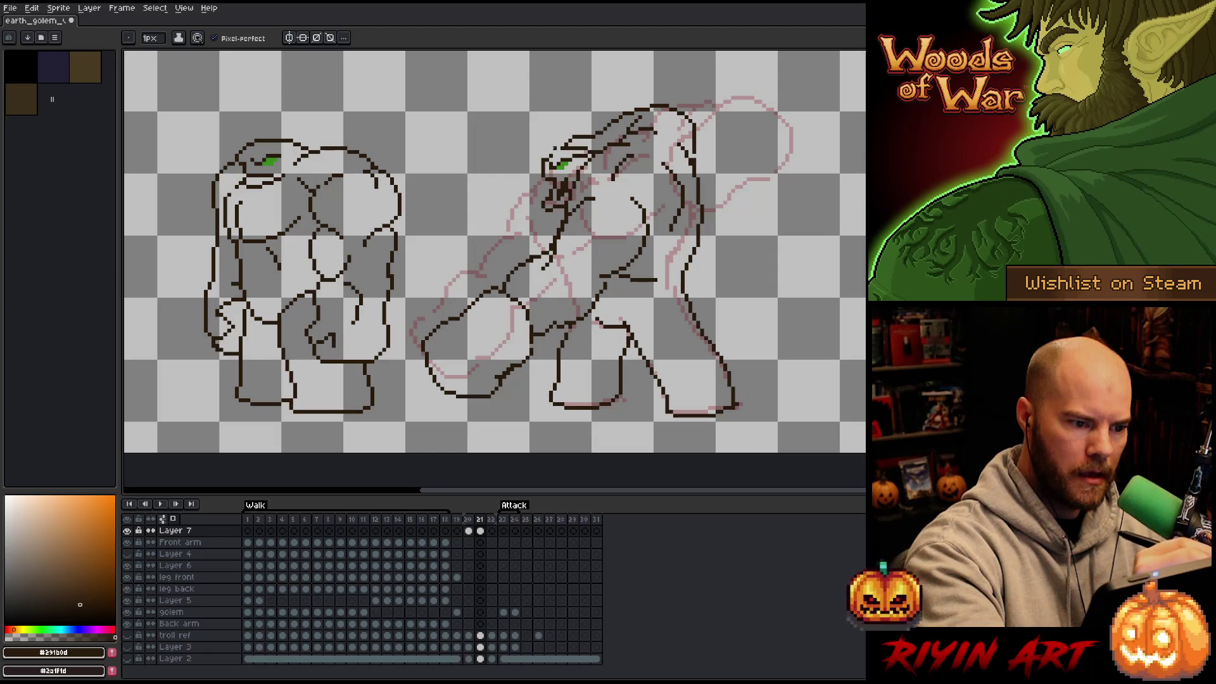
key("e")
left_click_drag(556, 146, 555, 154)
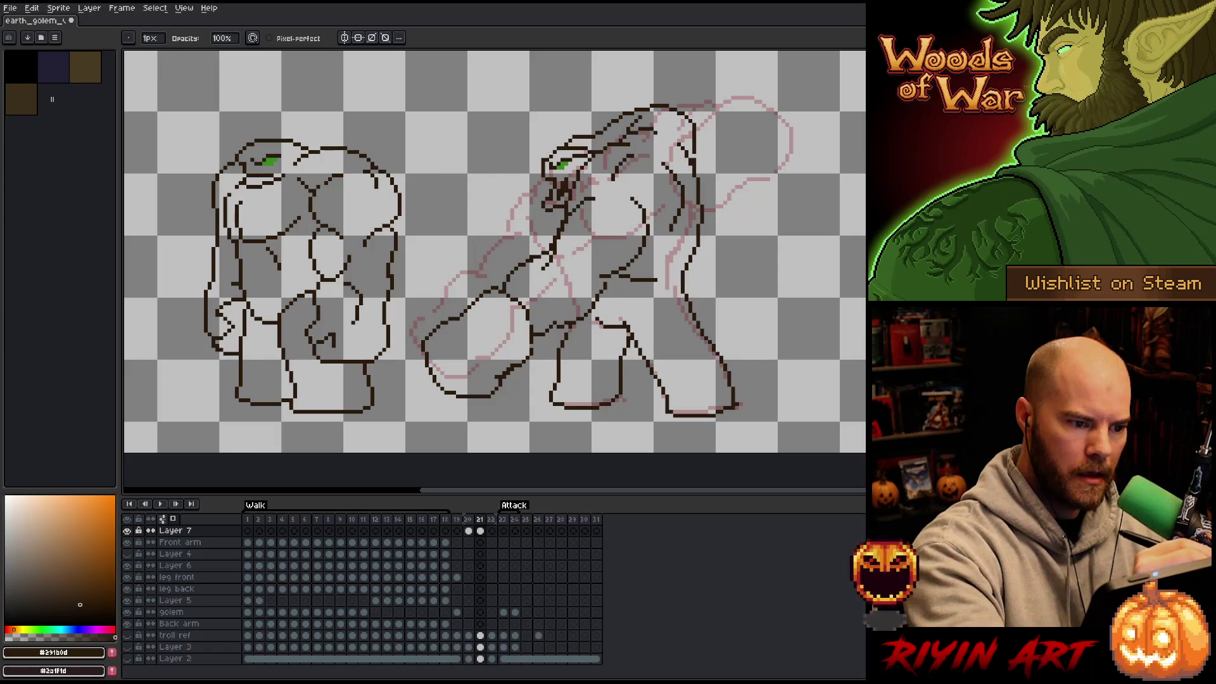
key("b")
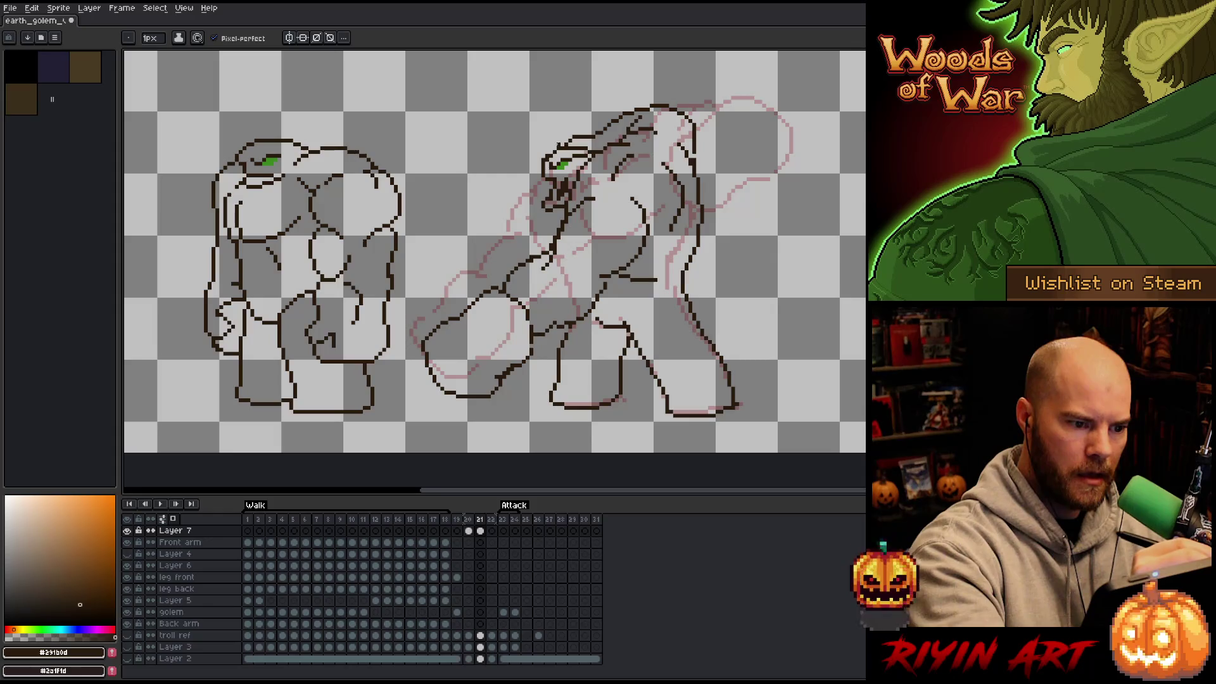
key("e")
key("b")
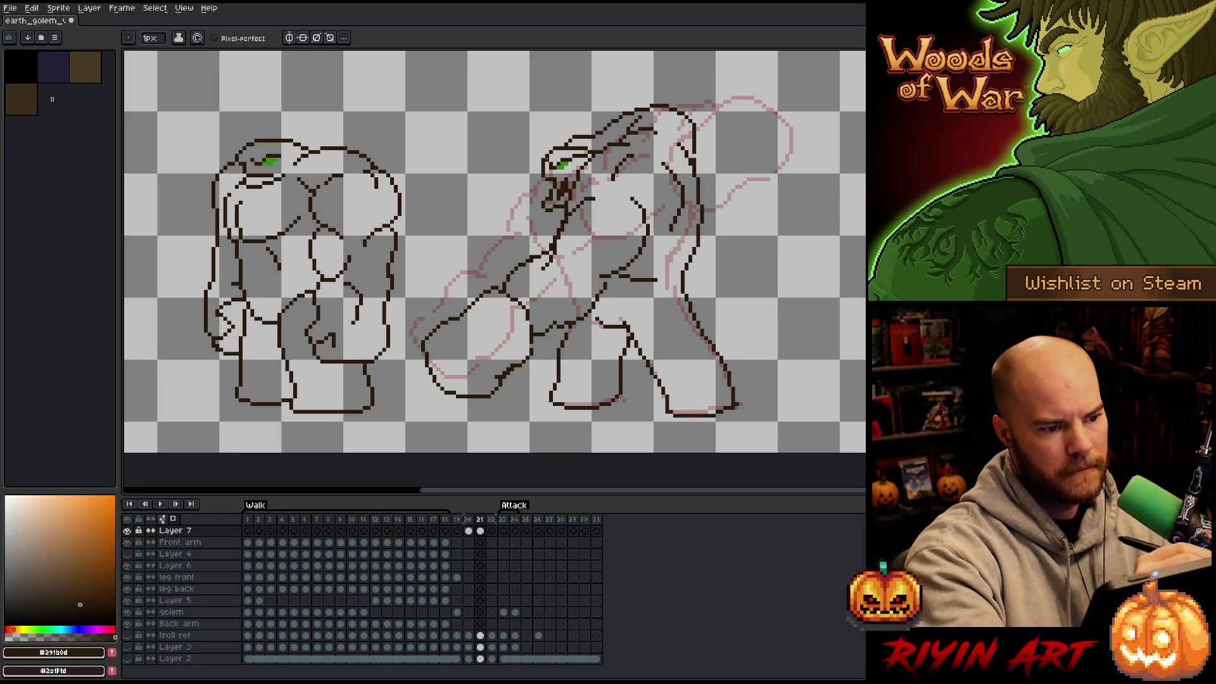
key("e")
key("b")
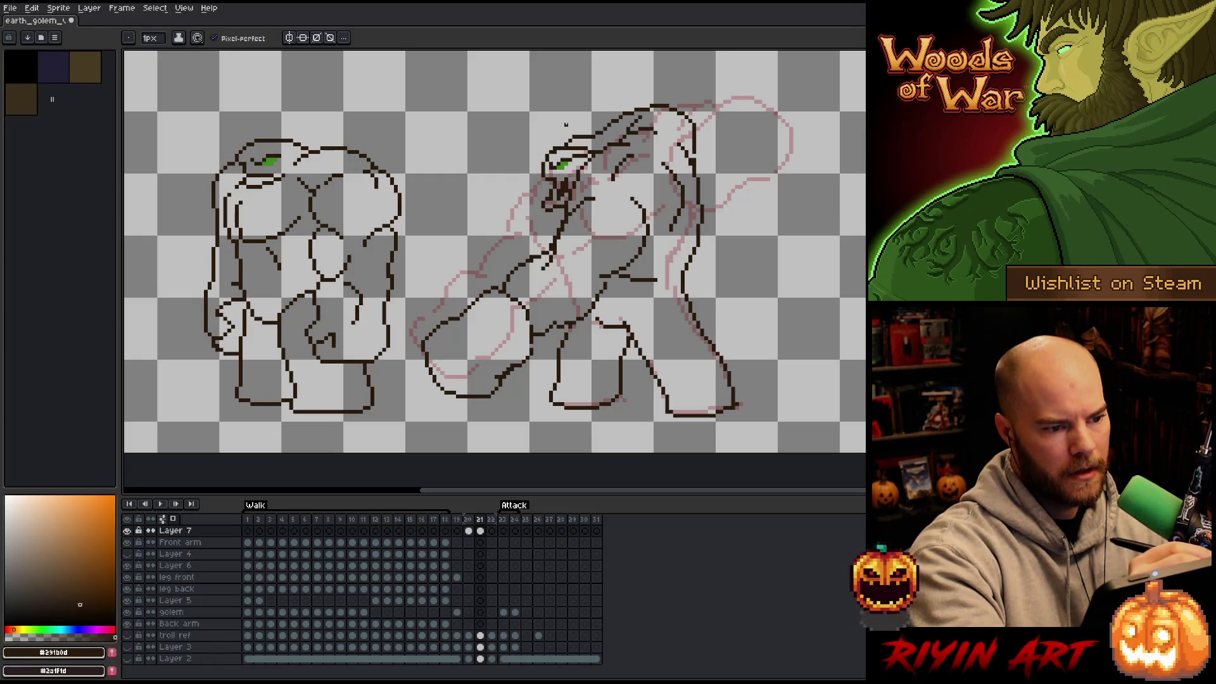
key("e")
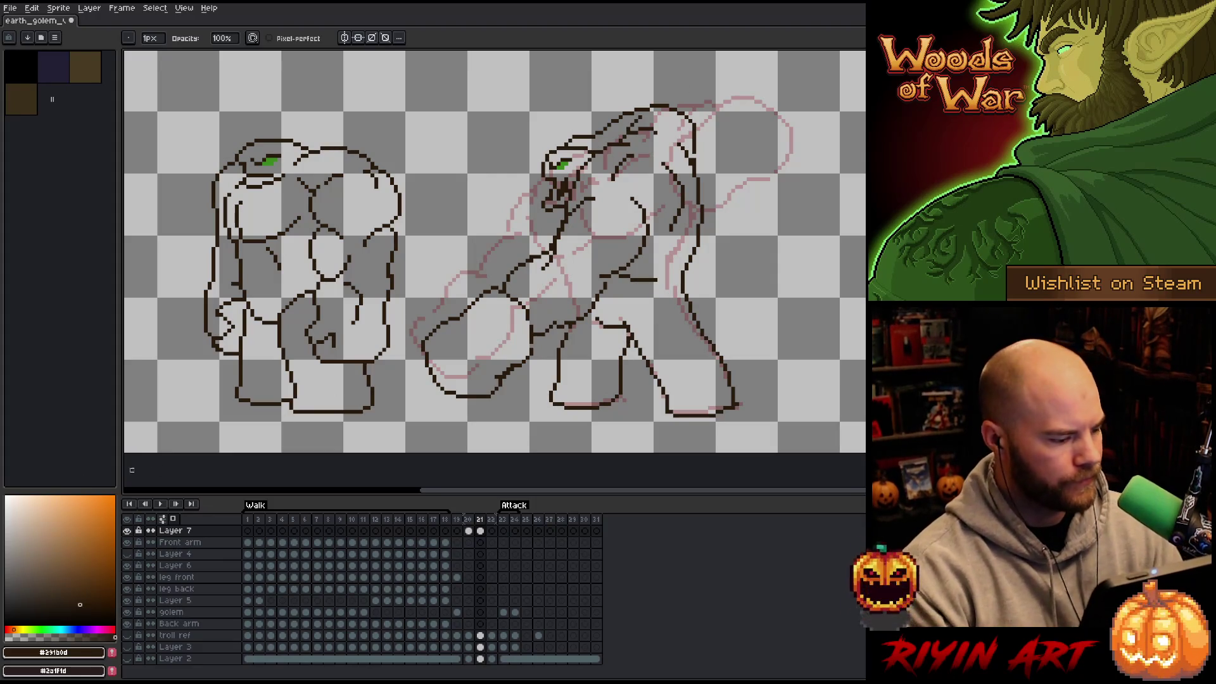
Step: Hide the pink reference, show the dark backdrop layer, and tag frames 20–21 as 'Tag'
left_click(173, 519)
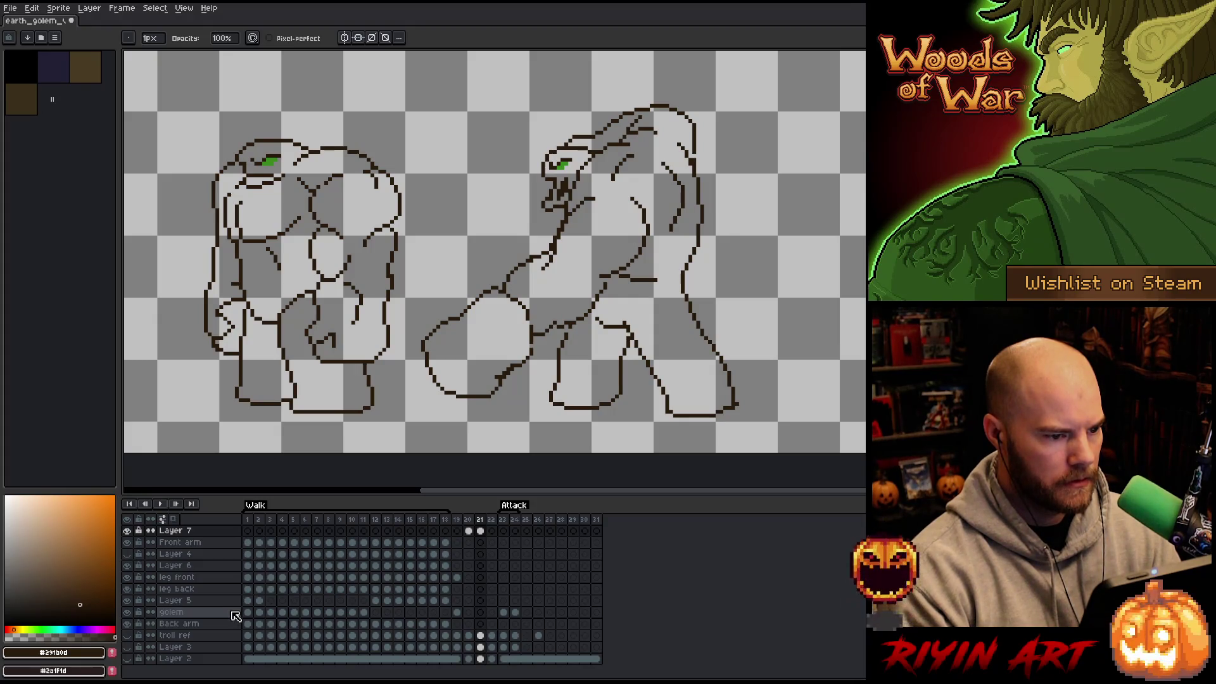
left_click(128, 659)
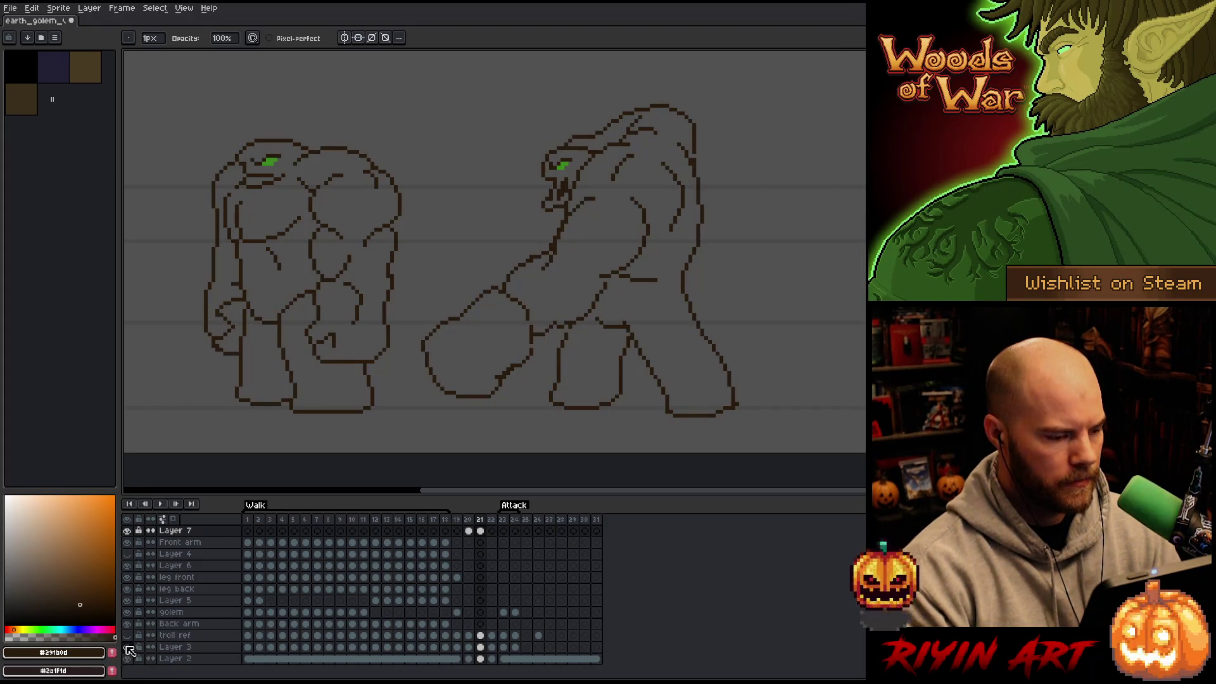
left_click(469, 520)
left_click_drag(472, 521, 480, 520)
right_click(479, 520)
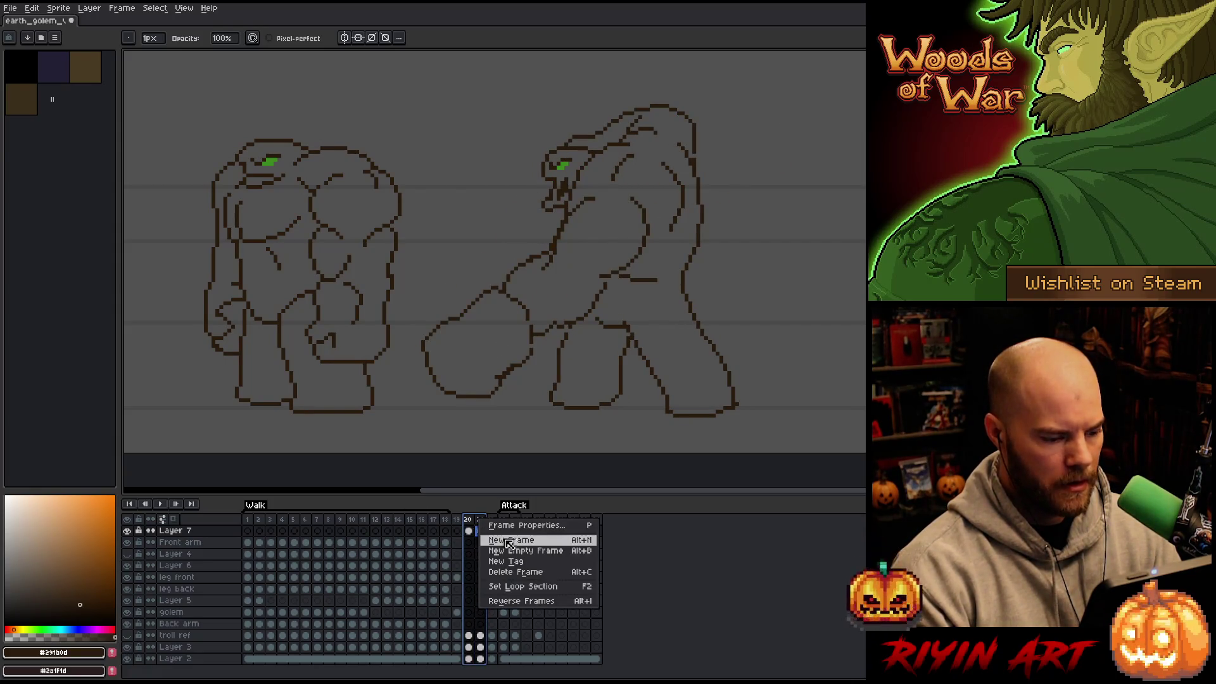
left_click(510, 561)
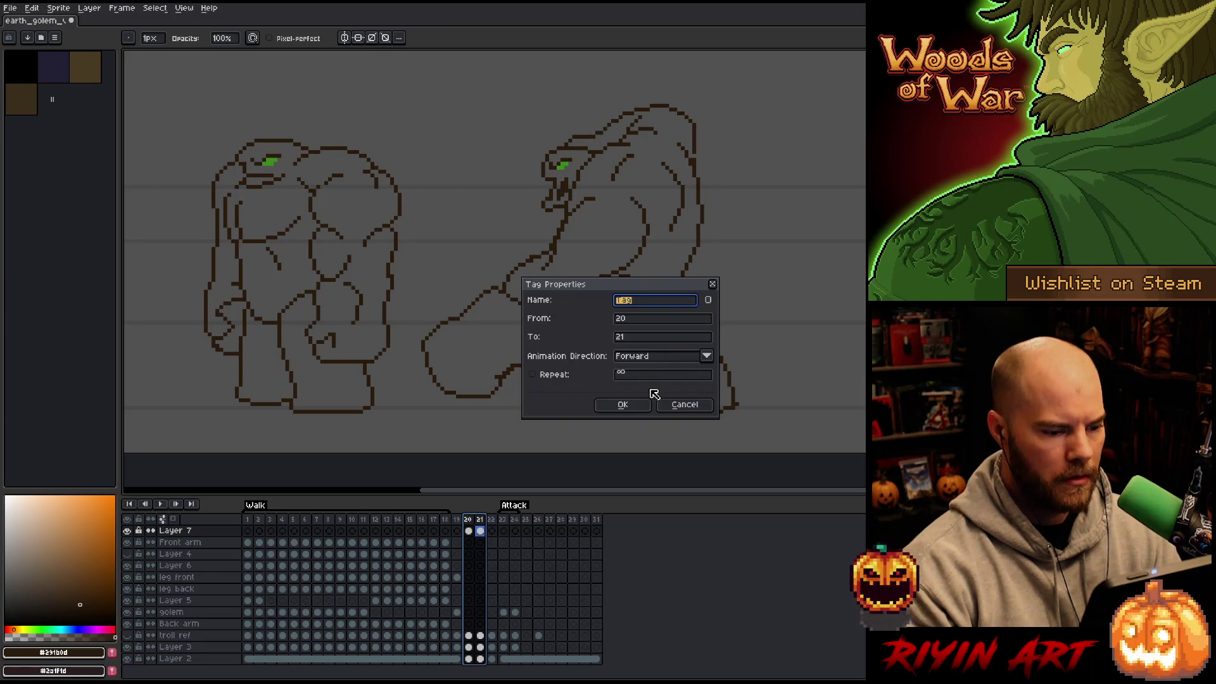
left_click(629, 405)
key("Return")
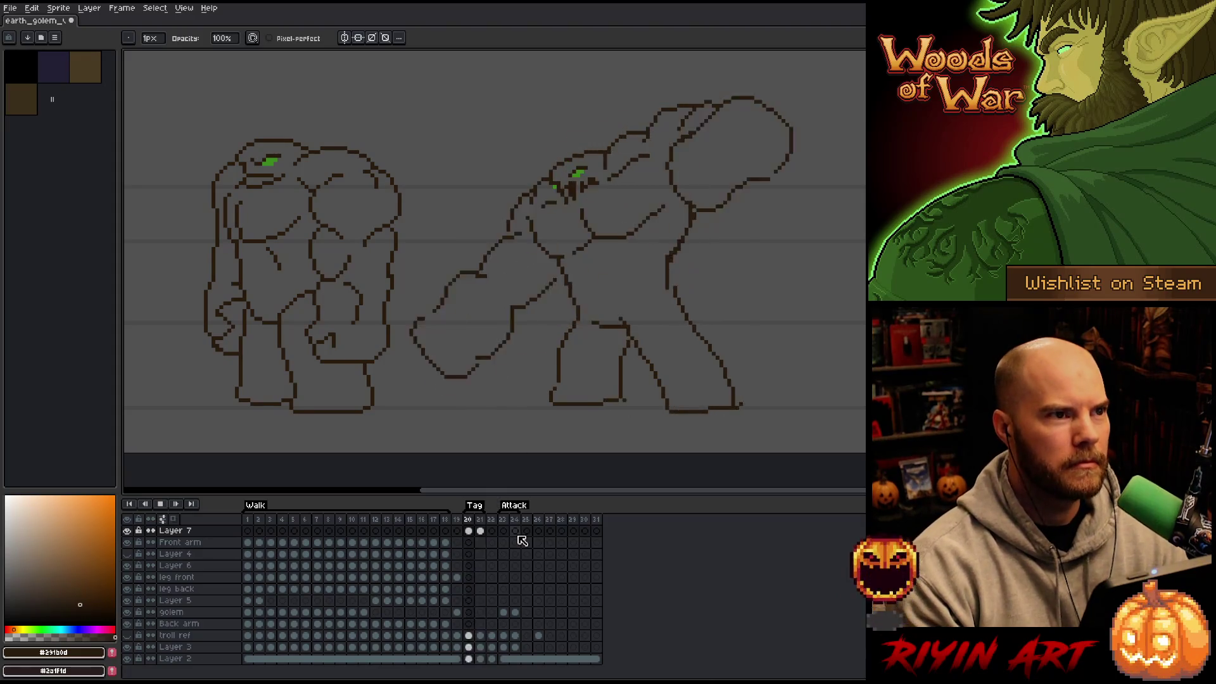
Step: Set the duration of frames 20–21 to 80 ms
left_click_drag(469, 519, 481, 519)
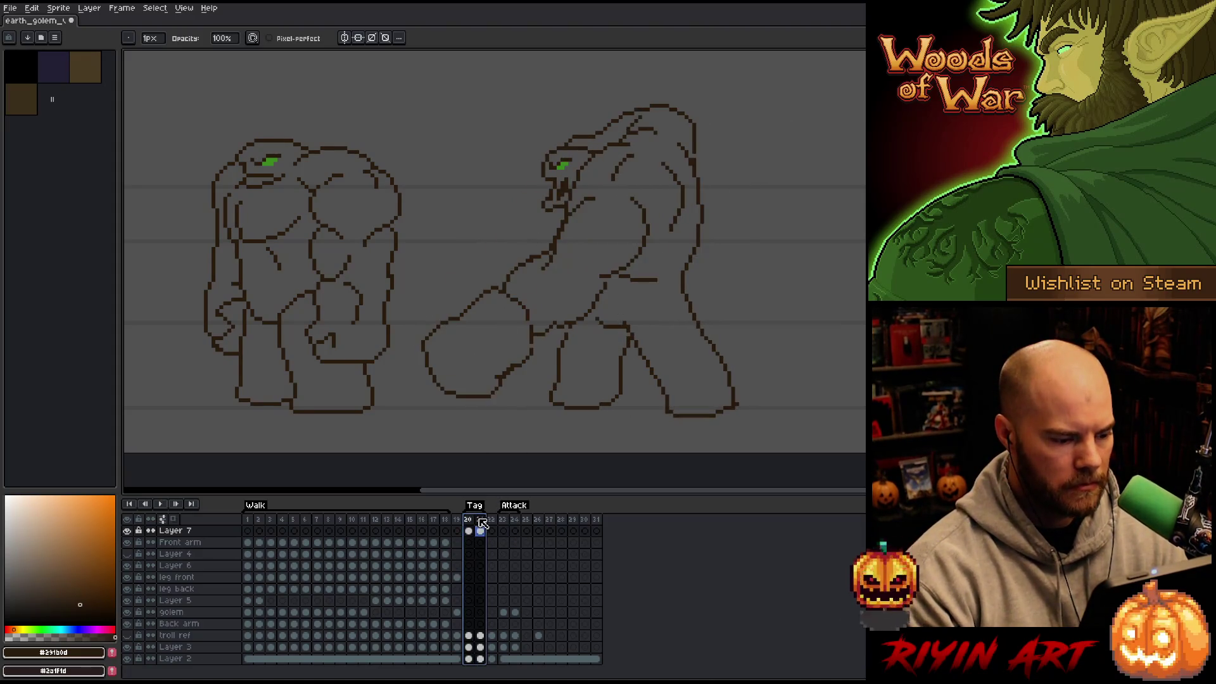
right_click(485, 519)
left_click(526, 526)
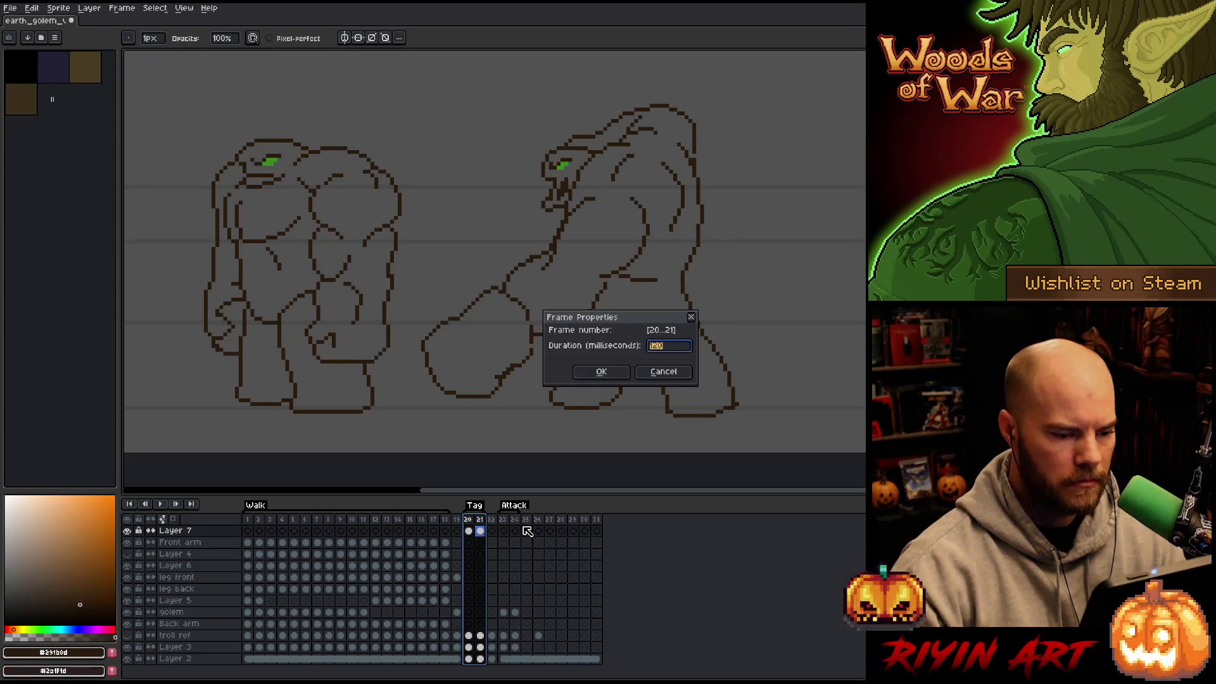
type("80")
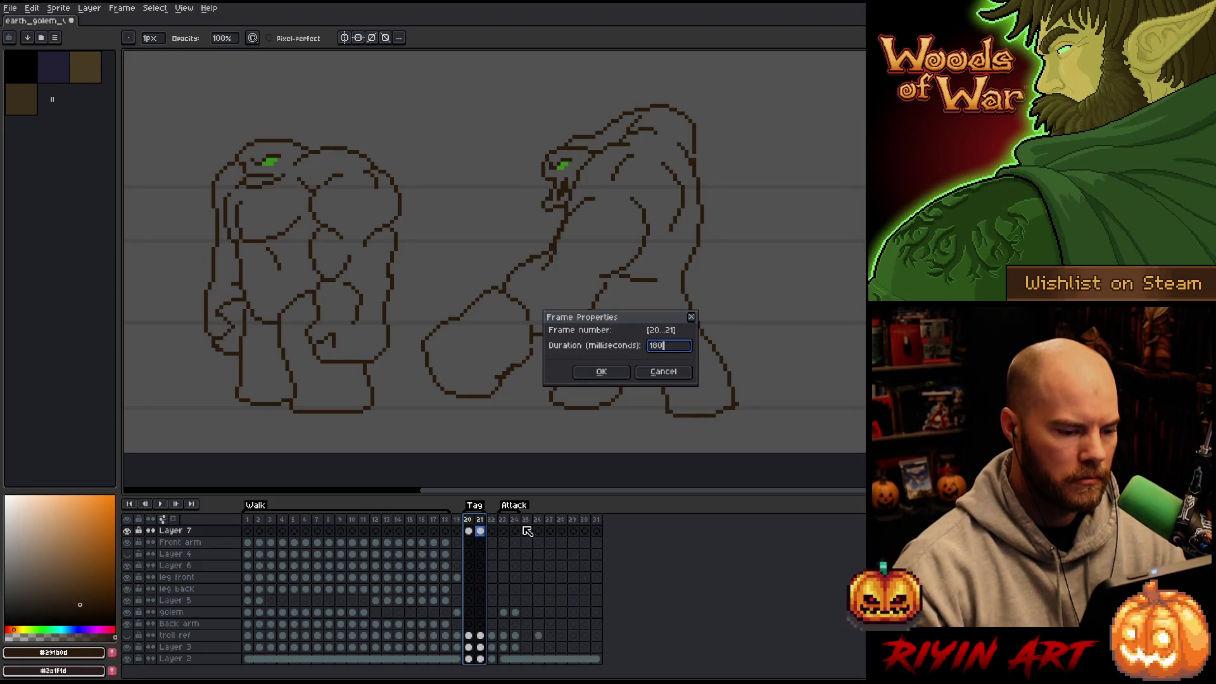
key("Return")
key("Return")
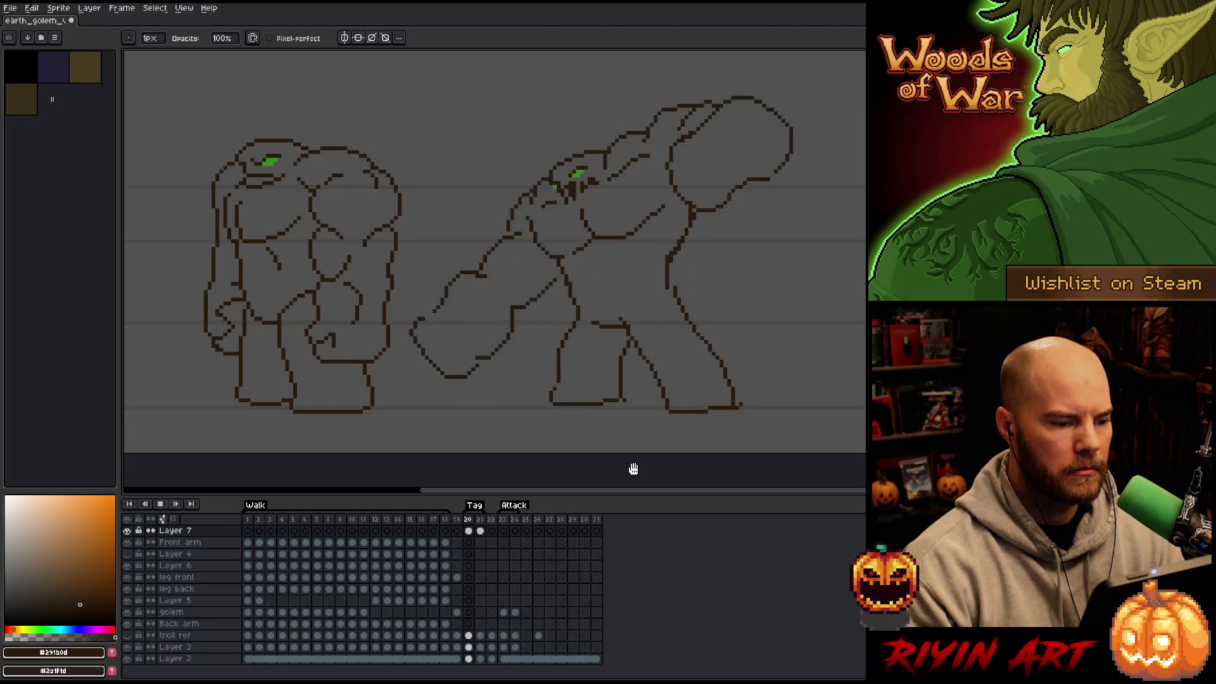
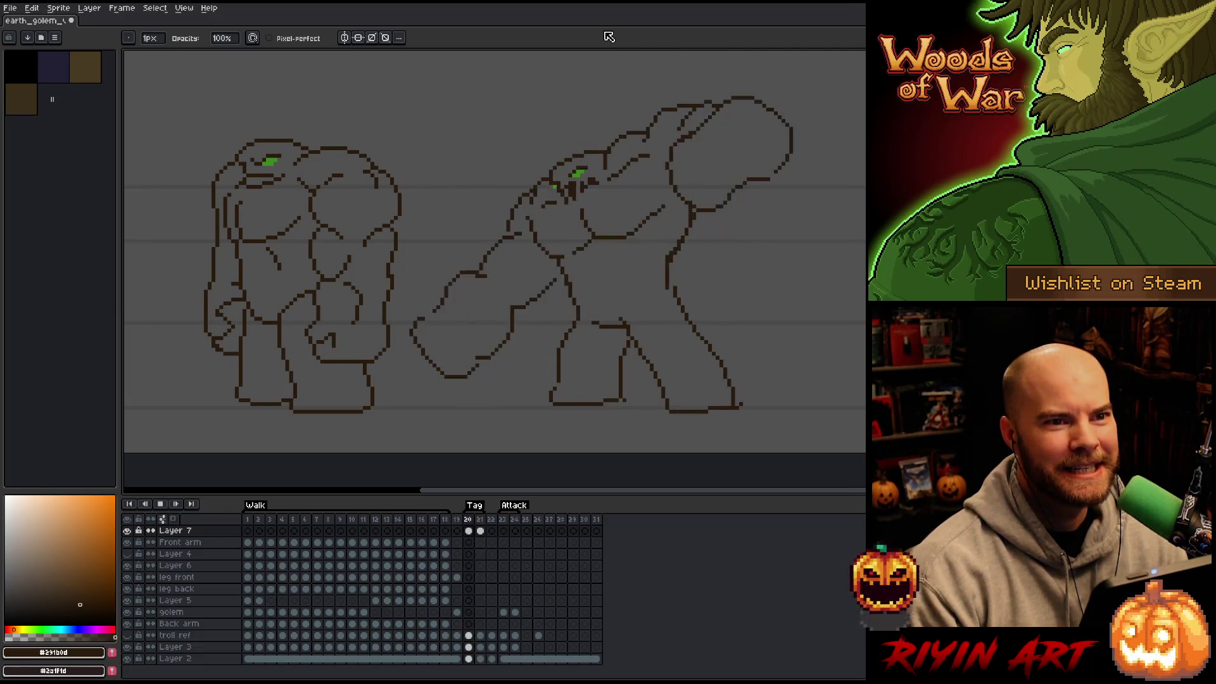
Step: Preview the animation and stop on frame 20, the raised-fist pose
key("Left")
key("Right")
key("Left")
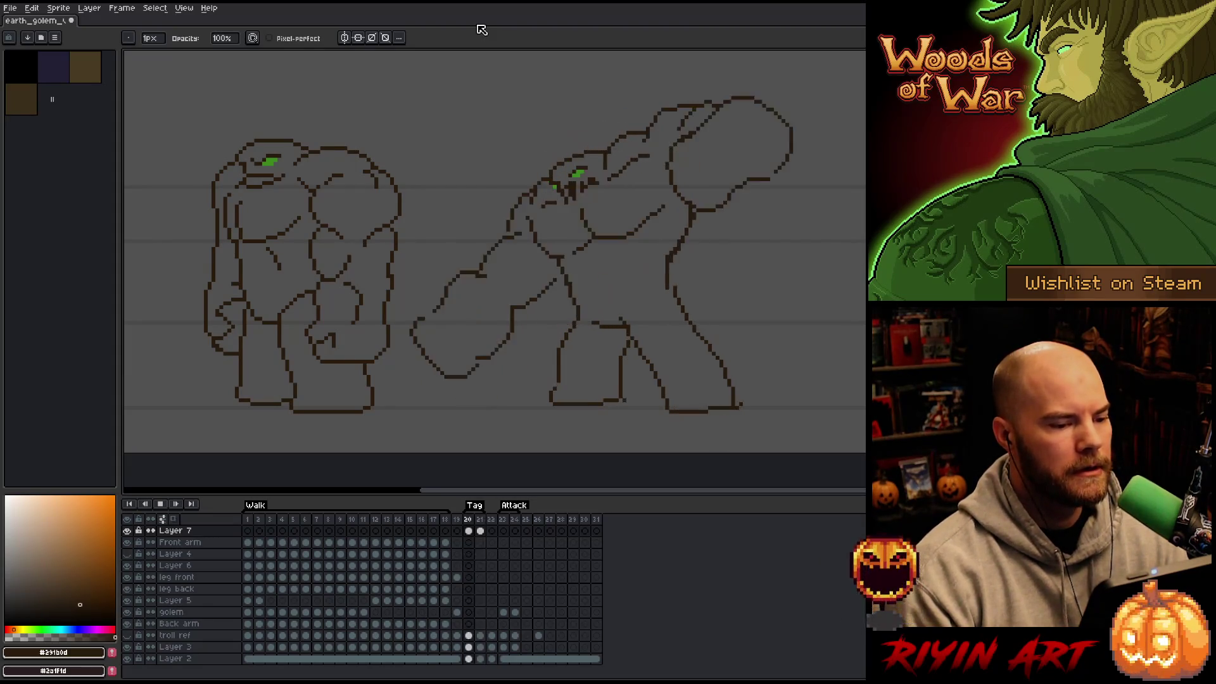
key("Return")
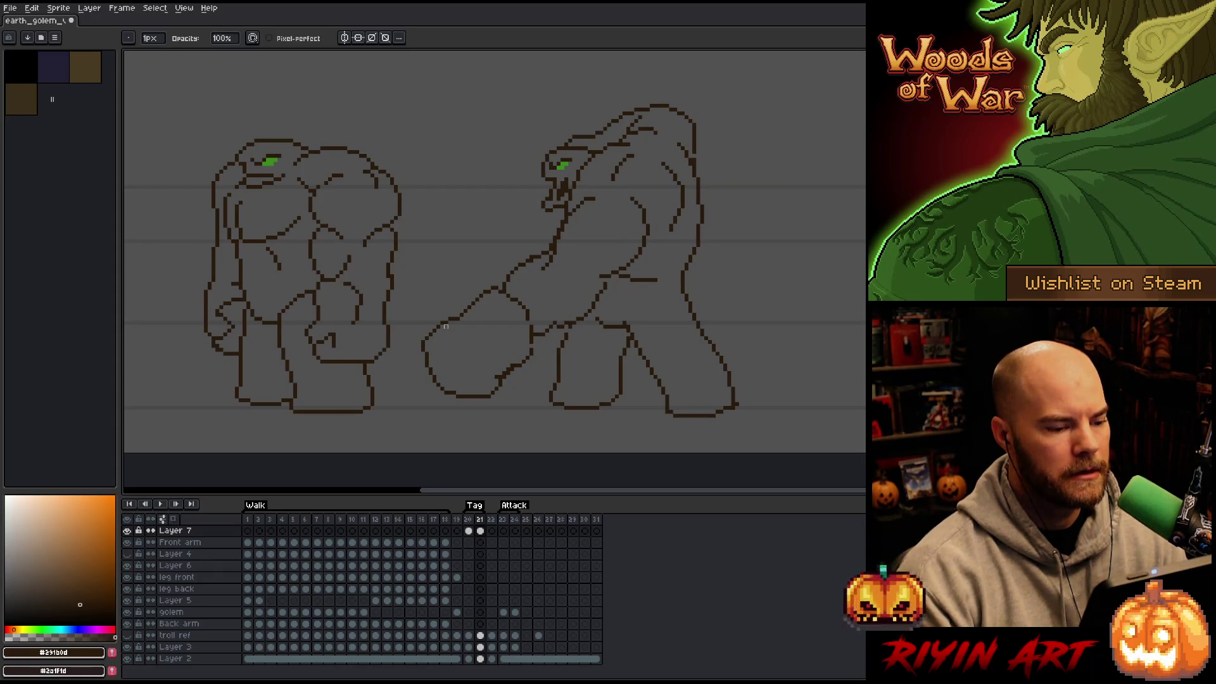
key("Return")
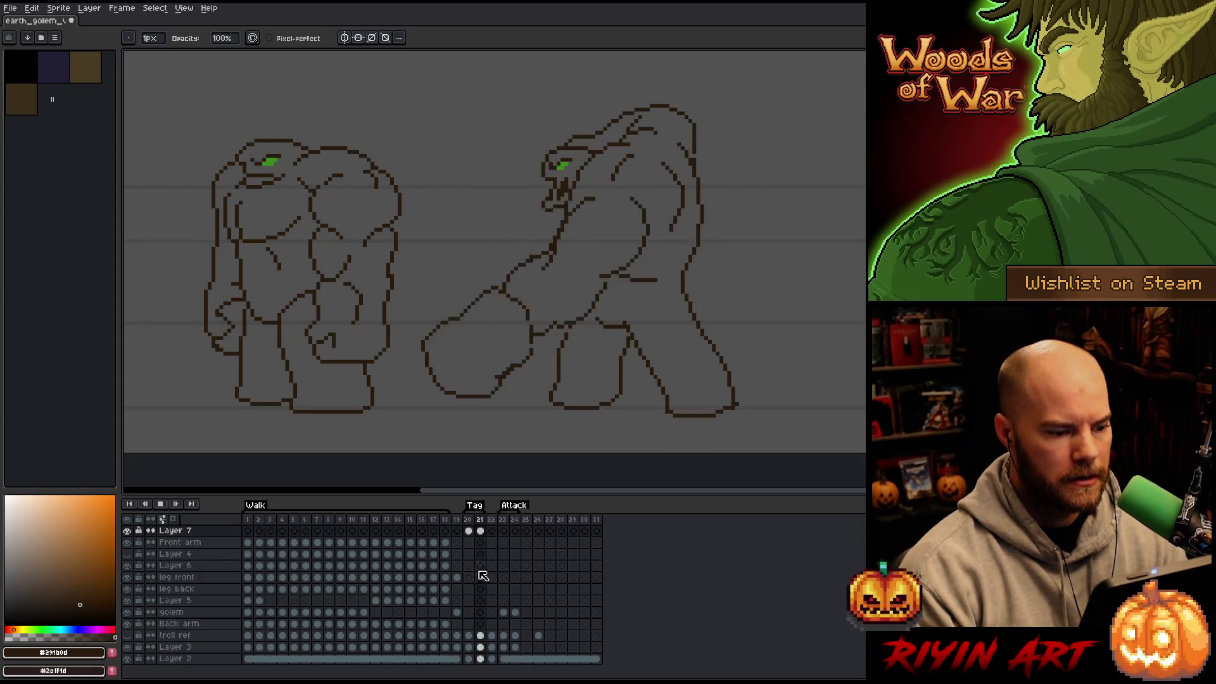
key("Return")
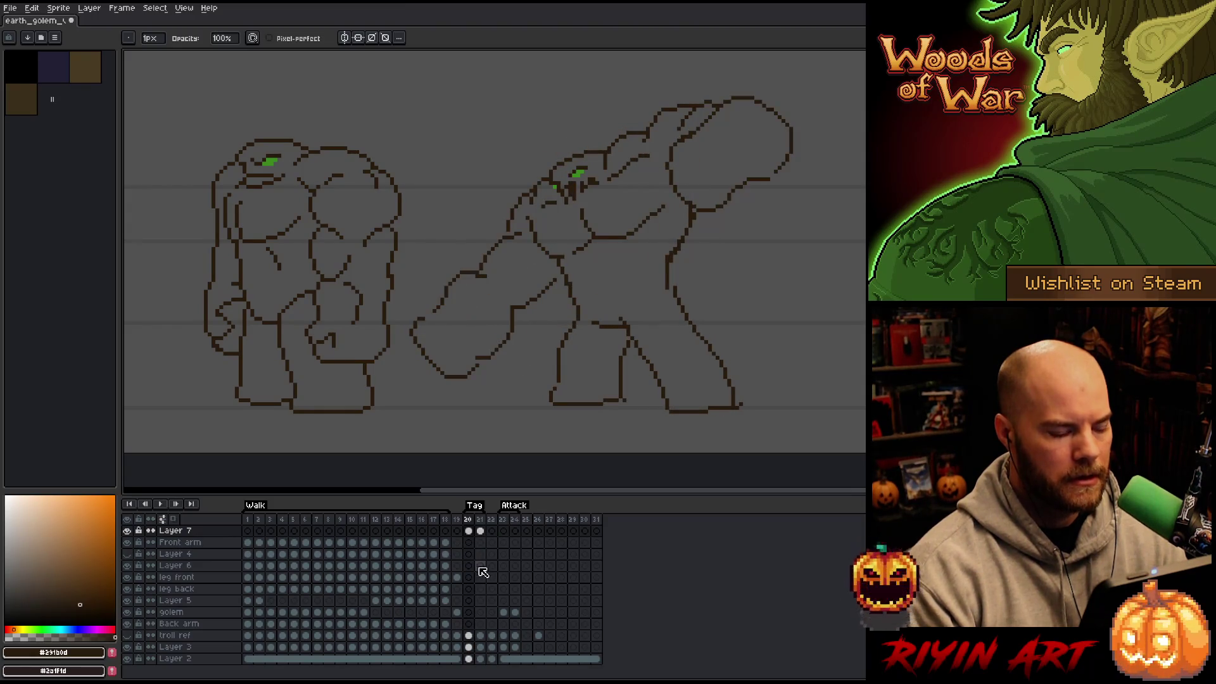
Step: Duplicate the frame 20 column twice and preview the lengthened Tag frames
left_click(471, 520)
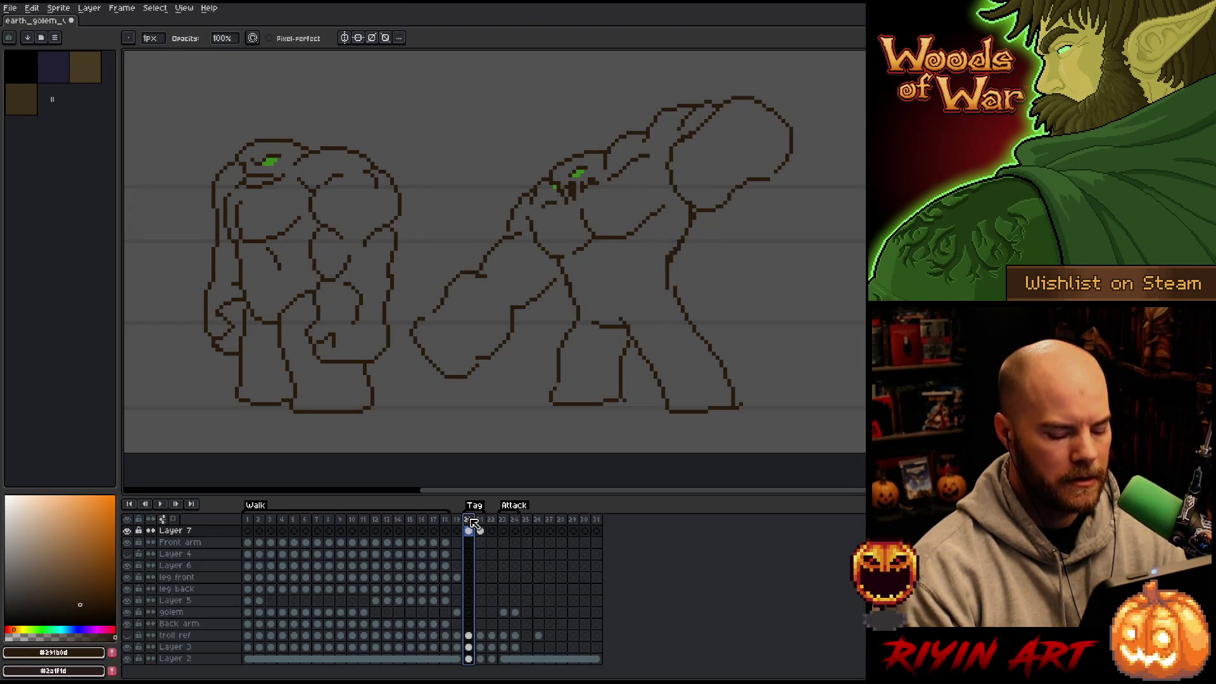
key("alt+n")
key("Right")
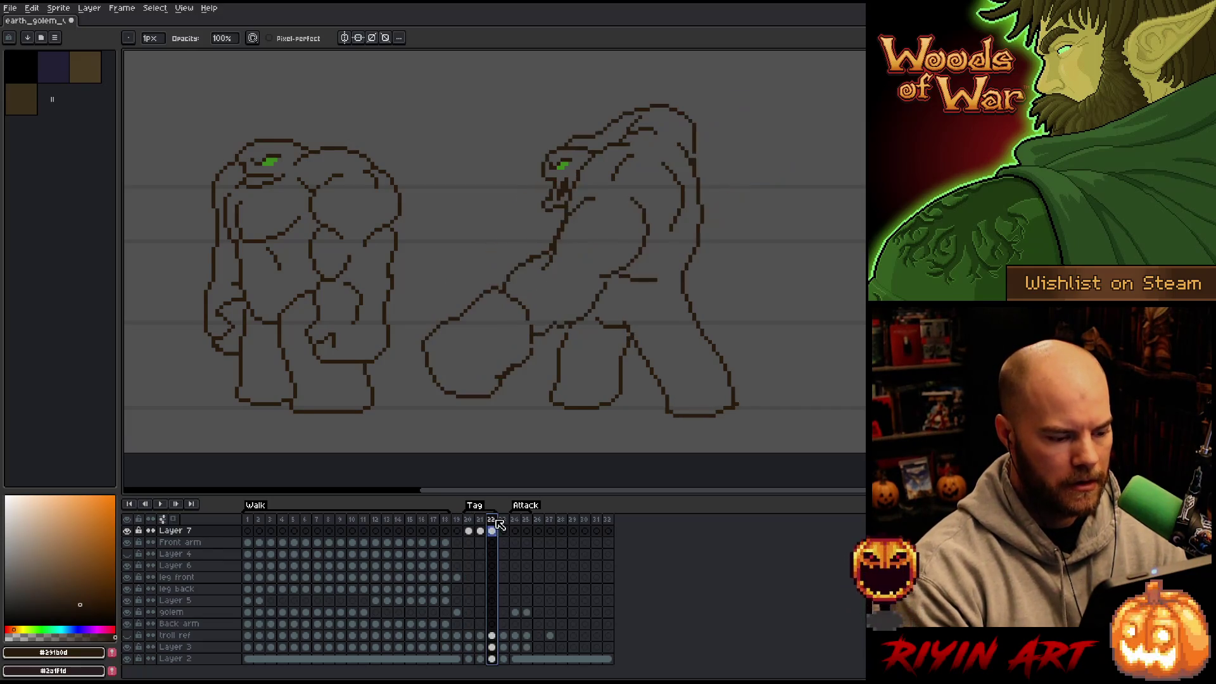
key("alt+n")
key("Return")
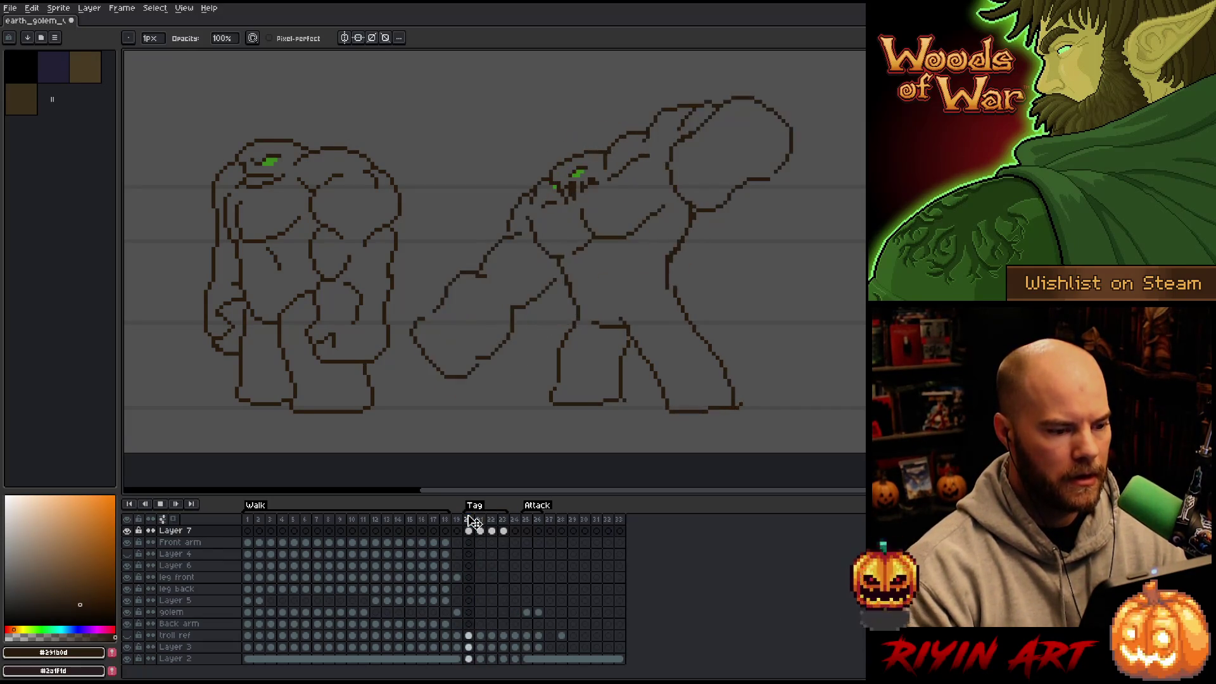
key("Return")
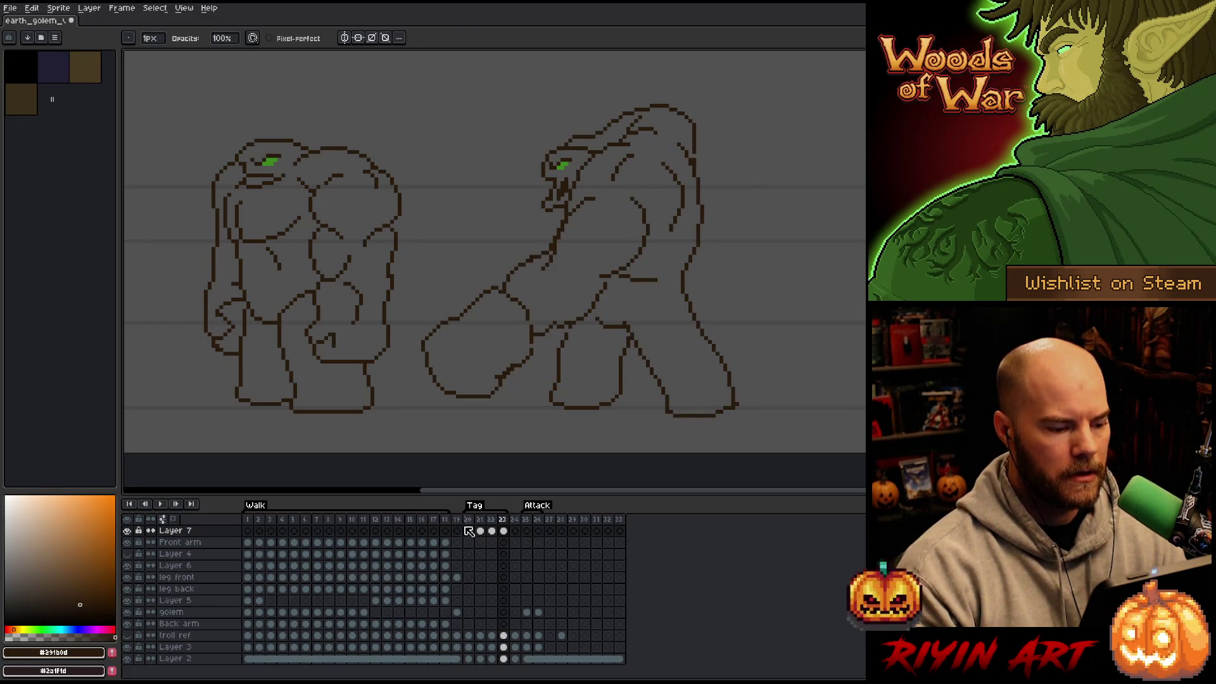
Step: Clear the frame selection and move to frame 21 with the lasso ready
left_click(469, 520)
key("Escape")
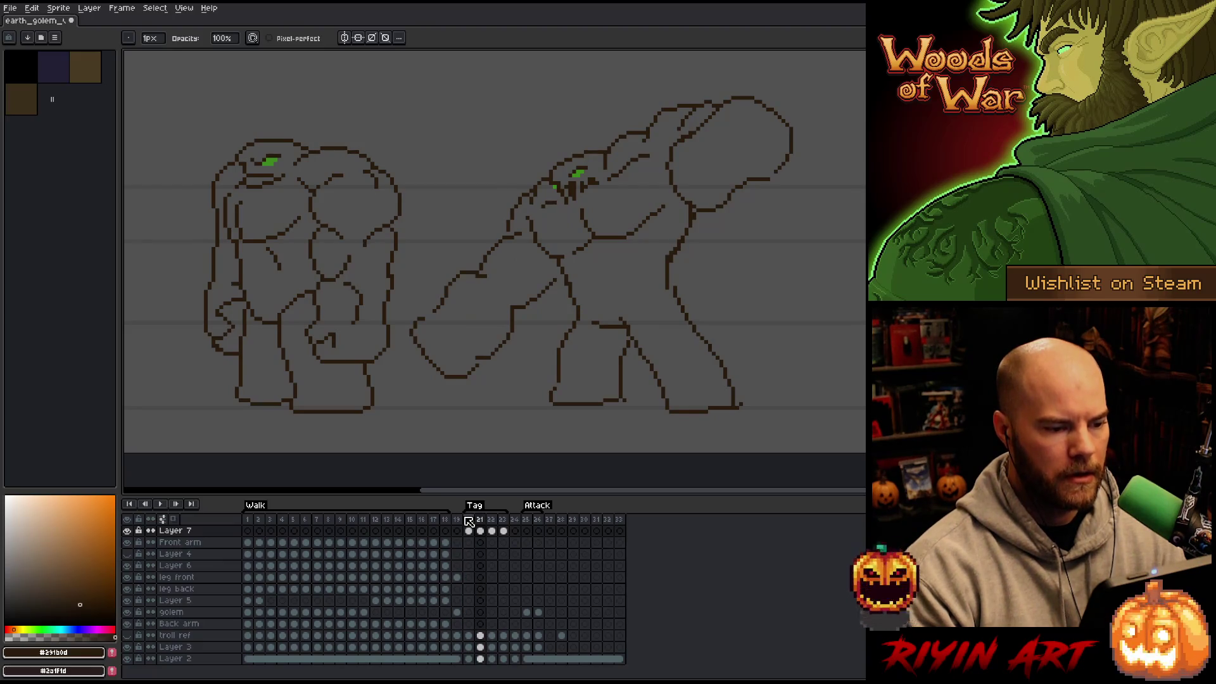
key("Right")
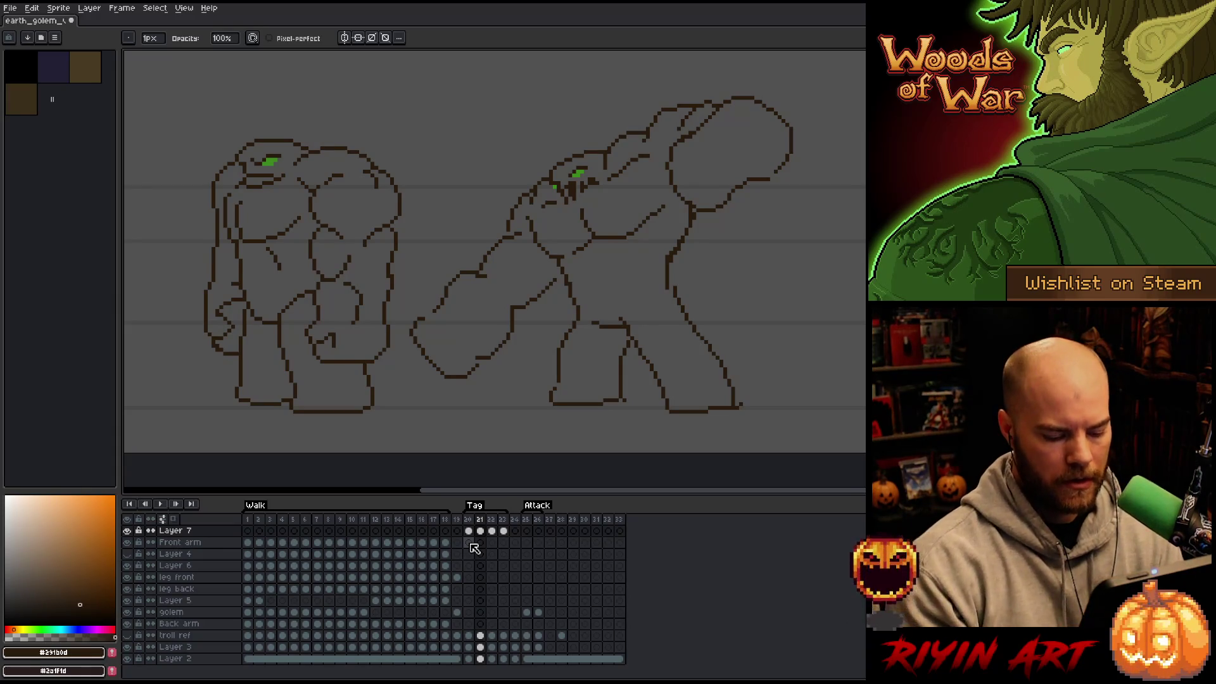
key("m")
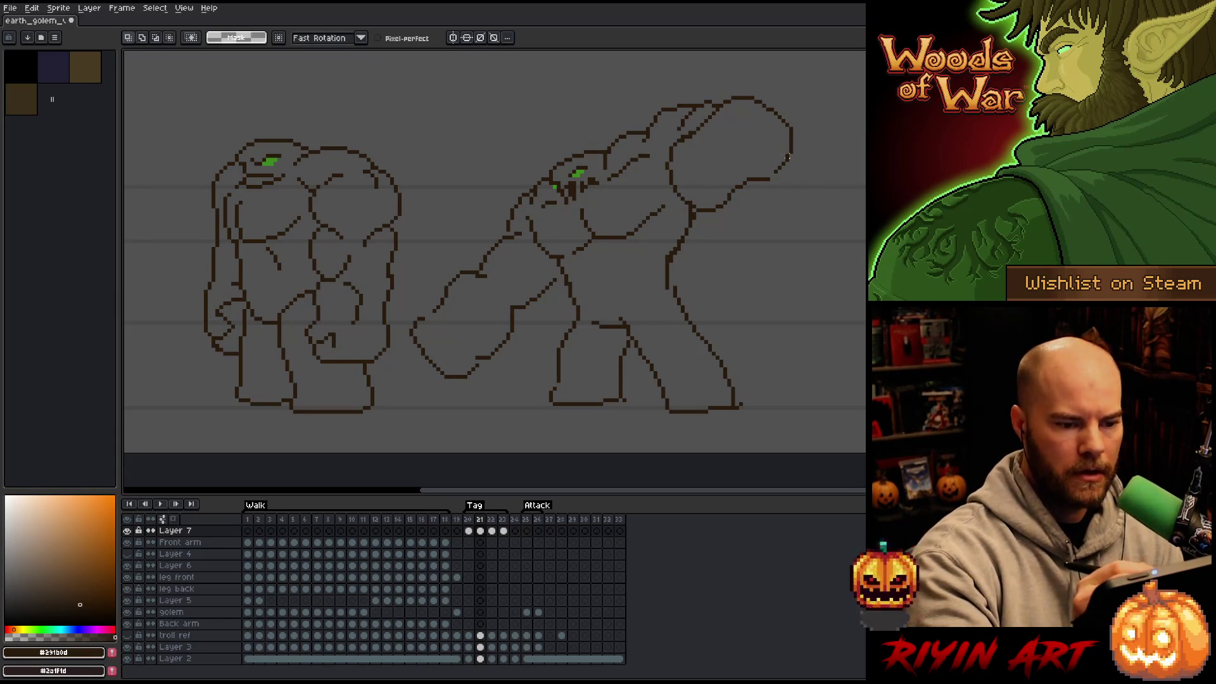
Step: Lasso the golem's fist on frame 21 and move it up and to the right
mouse_move(808, 144)
left_mouse_down()
mouse_move(791, 174)
mouse_move(691, 215)
mouse_move(662, 169)
mouse_move(661, 136)
mouse_move(788, 95)
mouse_move(807, 113)
left_mouse_up()
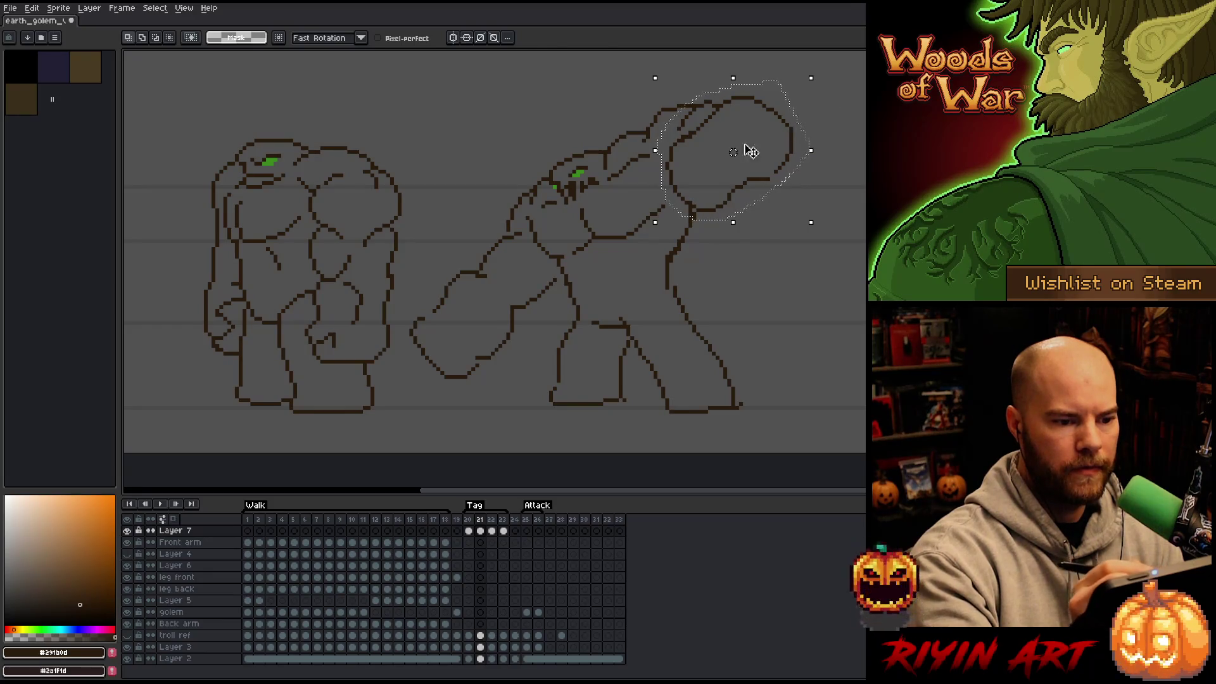
left_click(741, 148)
key("Up")
key("Left")
key("ctrl+z")
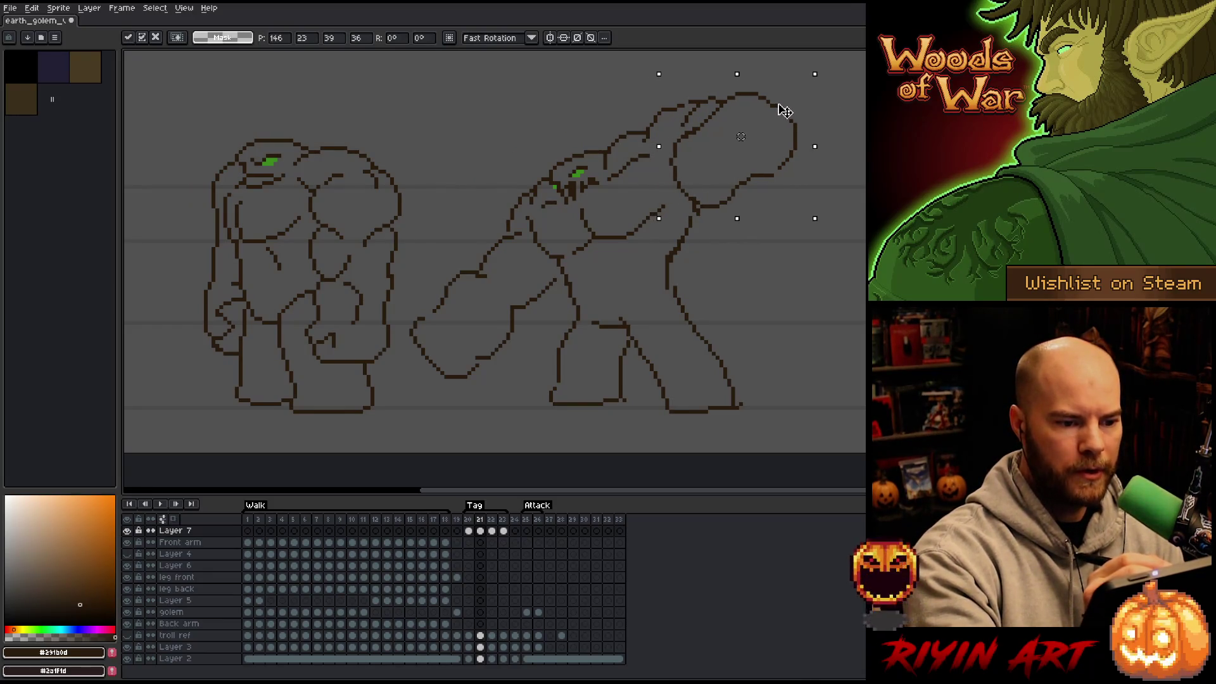
key("Return")
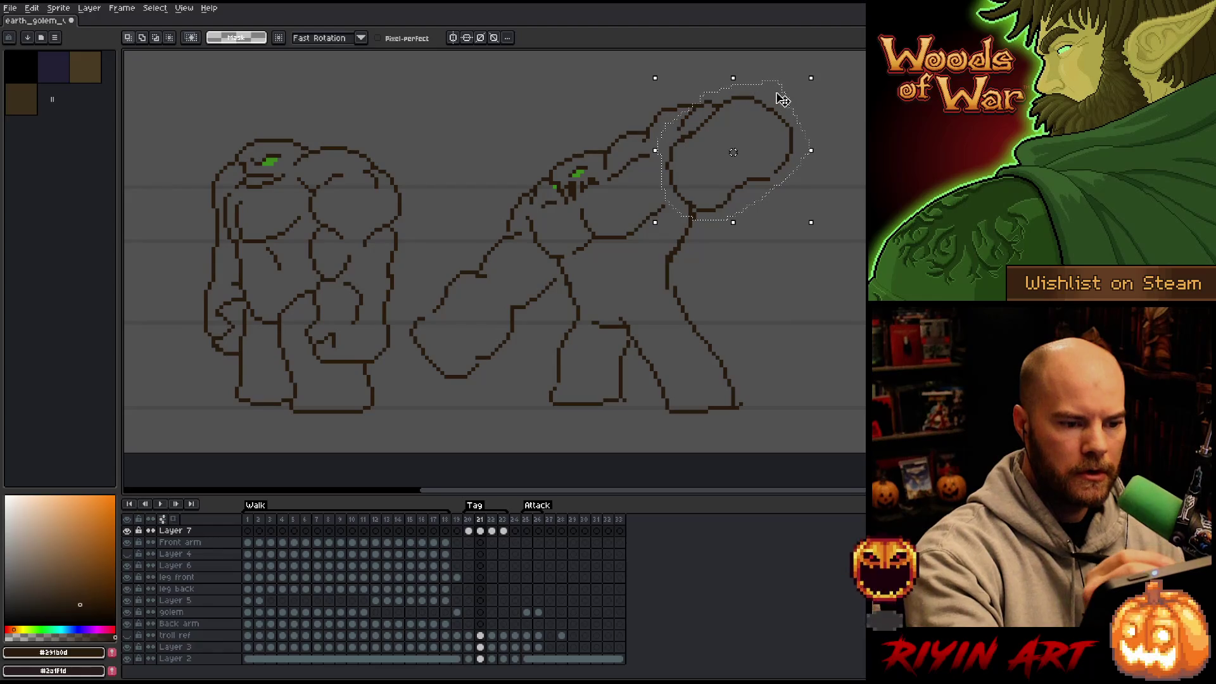
left_click_drag(780, 114, 784, 107)
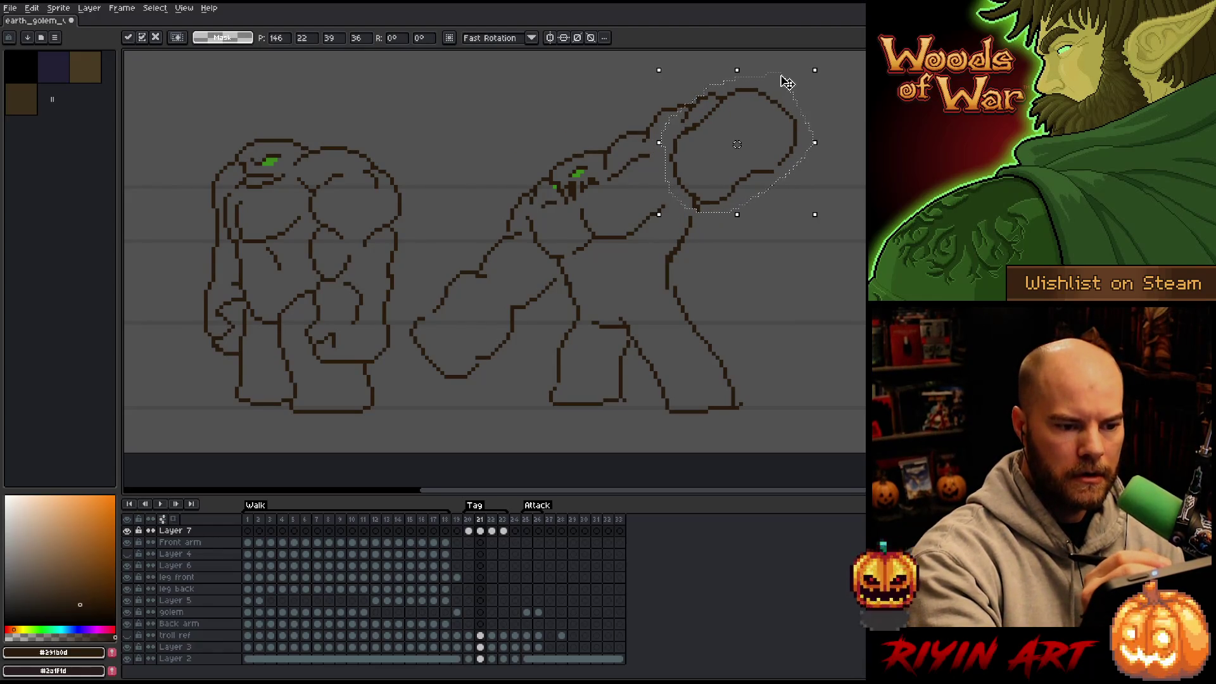
mouse_move(857, 118)
left_mouse_down()
mouse_move(769, 193)
mouse_move(685, 202)
mouse_move(670, 135)
mouse_move(739, 85)
mouse_move(817, 92)
mouse_move(795, 122)
mouse_move(810, 120)
mouse_move(809, 103)
left_mouse_up()
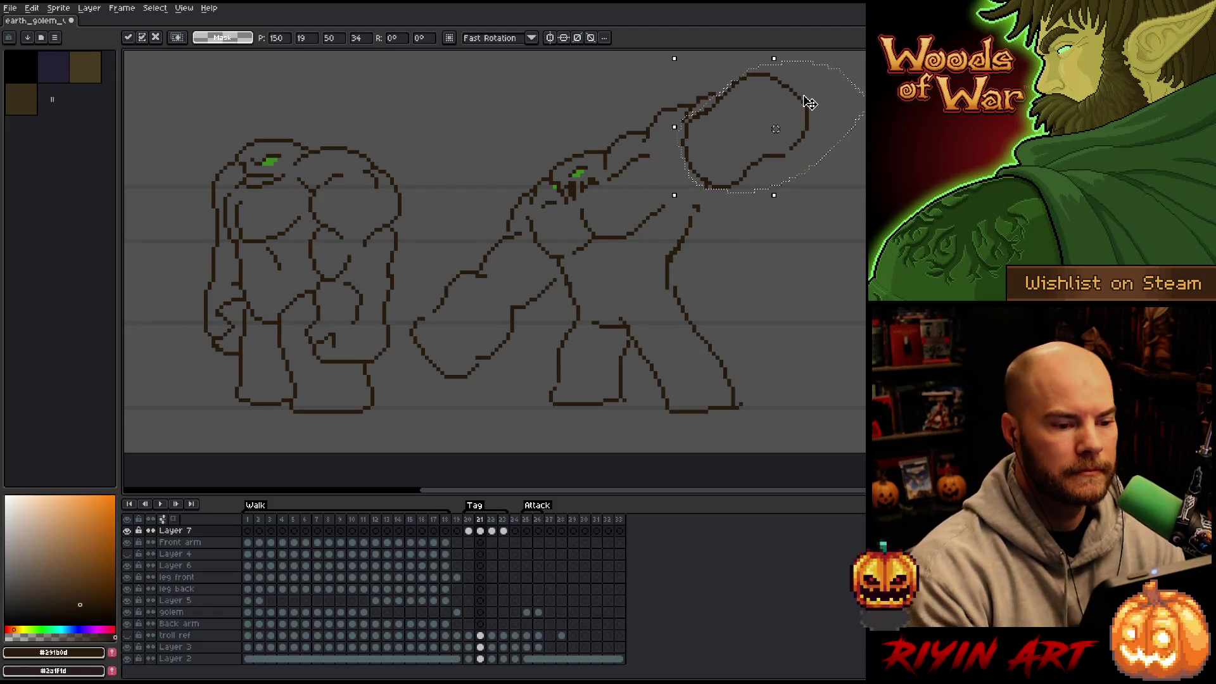
key("ctrl+d")
Step: Lasso the chest lines and shift them one pixel right
mouse_move(680, 208)
left_mouse_down()
mouse_move(559, 257)
mouse_move(529, 228)
mouse_move(596, 203)
left_mouse_up()
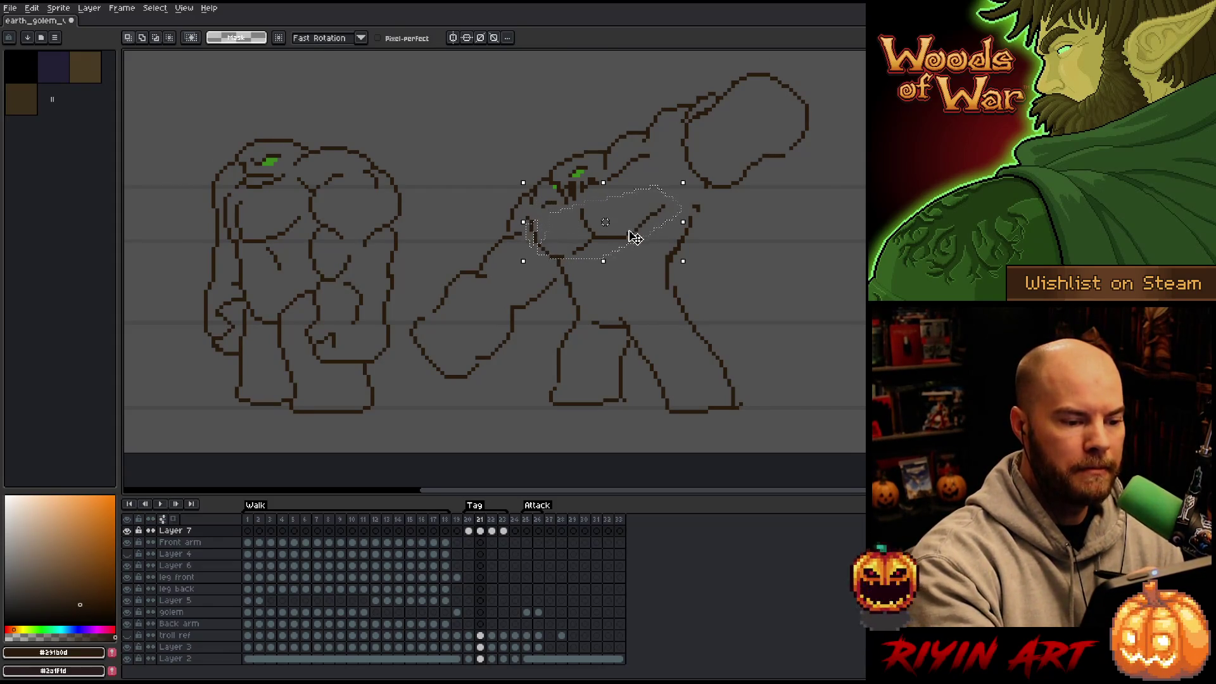
mouse_move(546, 203)
left_mouse_down()
mouse_move(543, 232)
mouse_move(659, 222)
mouse_move(644, 229)
left_mouse_up()
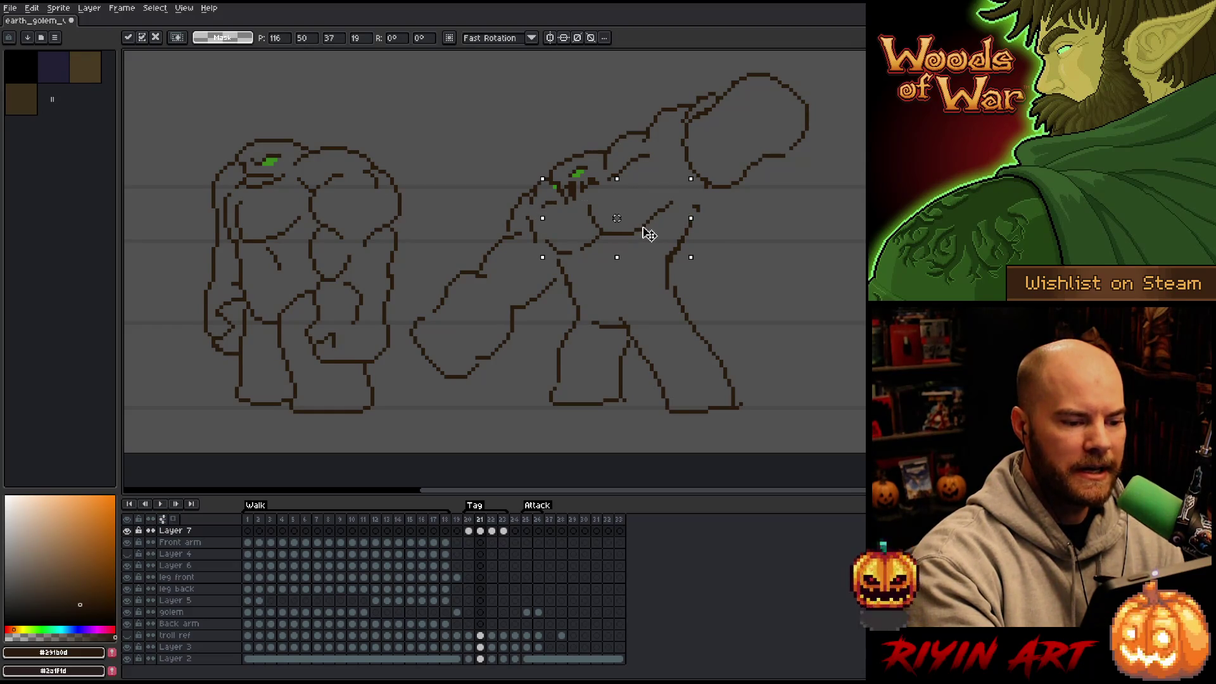
left_click(697, 160)
key("b")
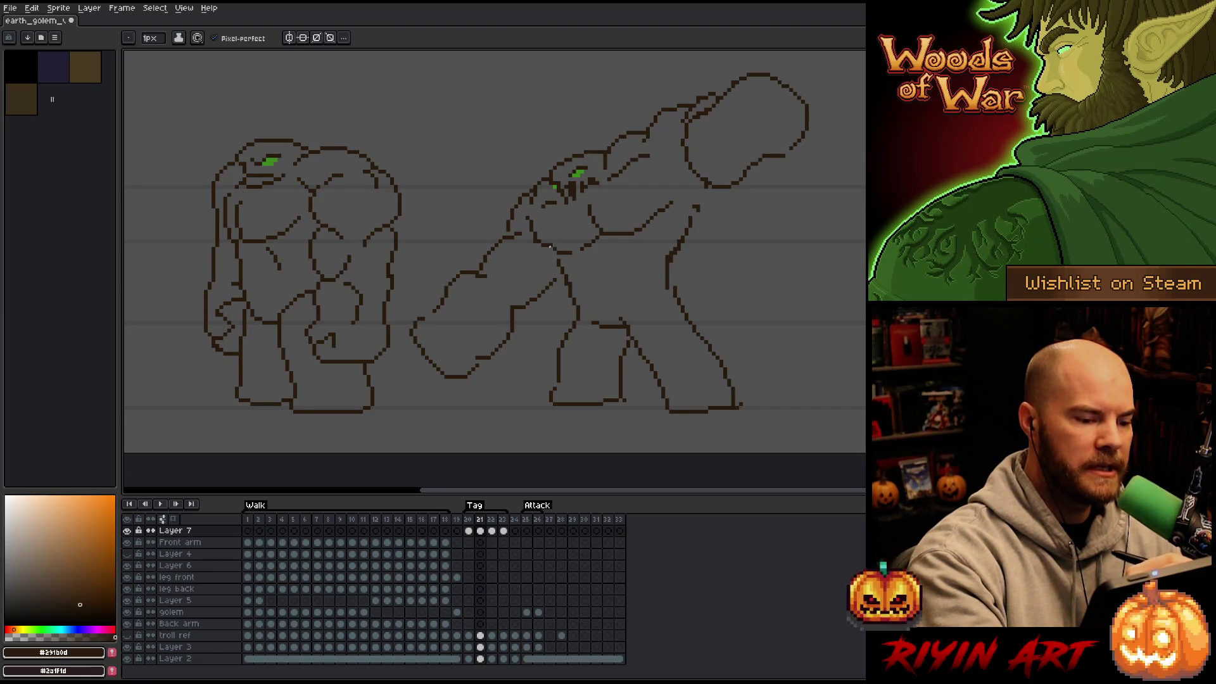
Step: Touch up a few pixels with pencil and eraser, then save the sprite
key("e")
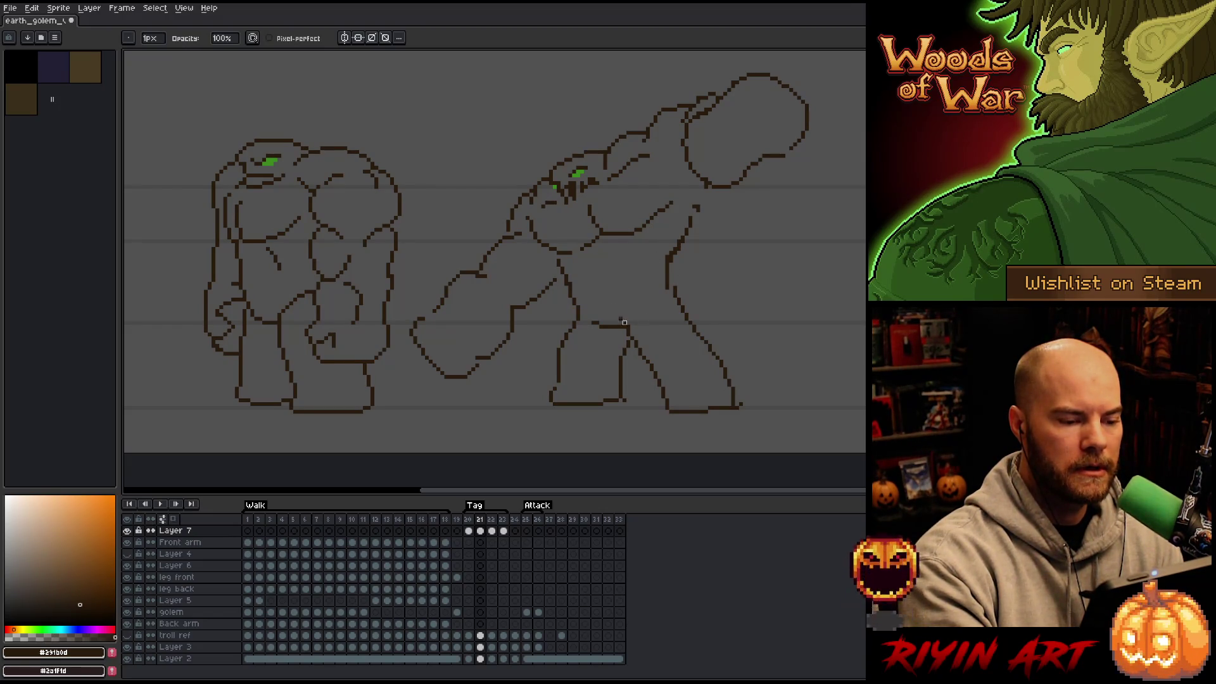
key("b")
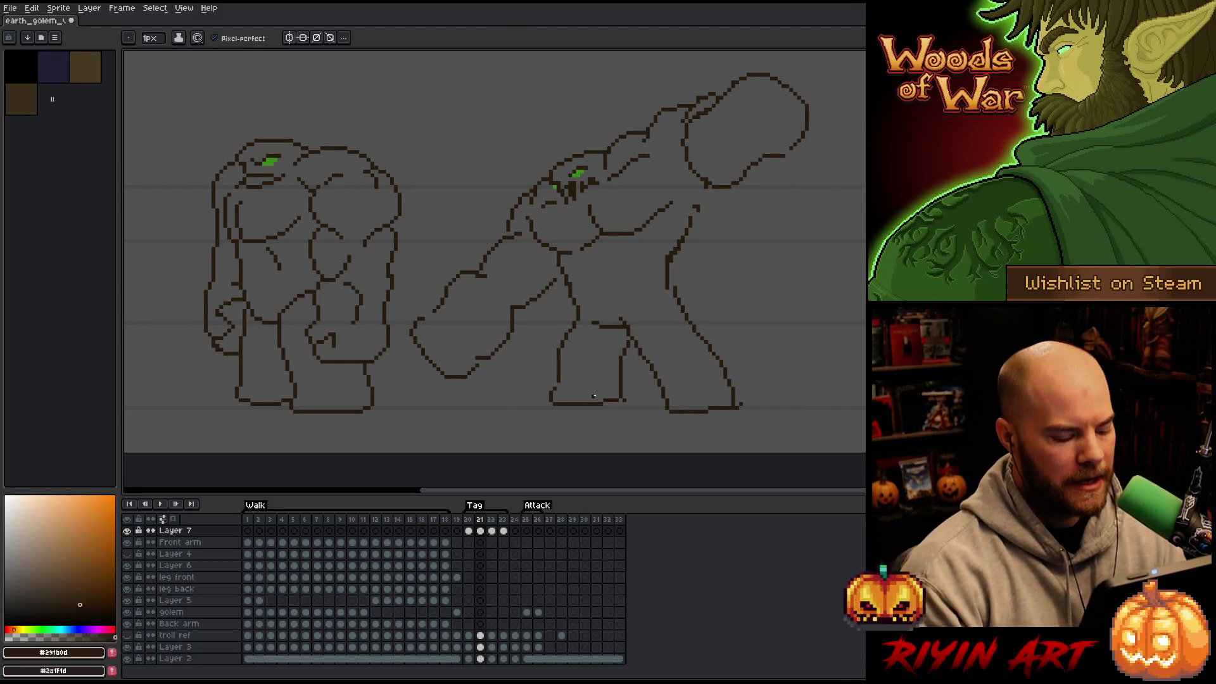
key("ctrl+s")
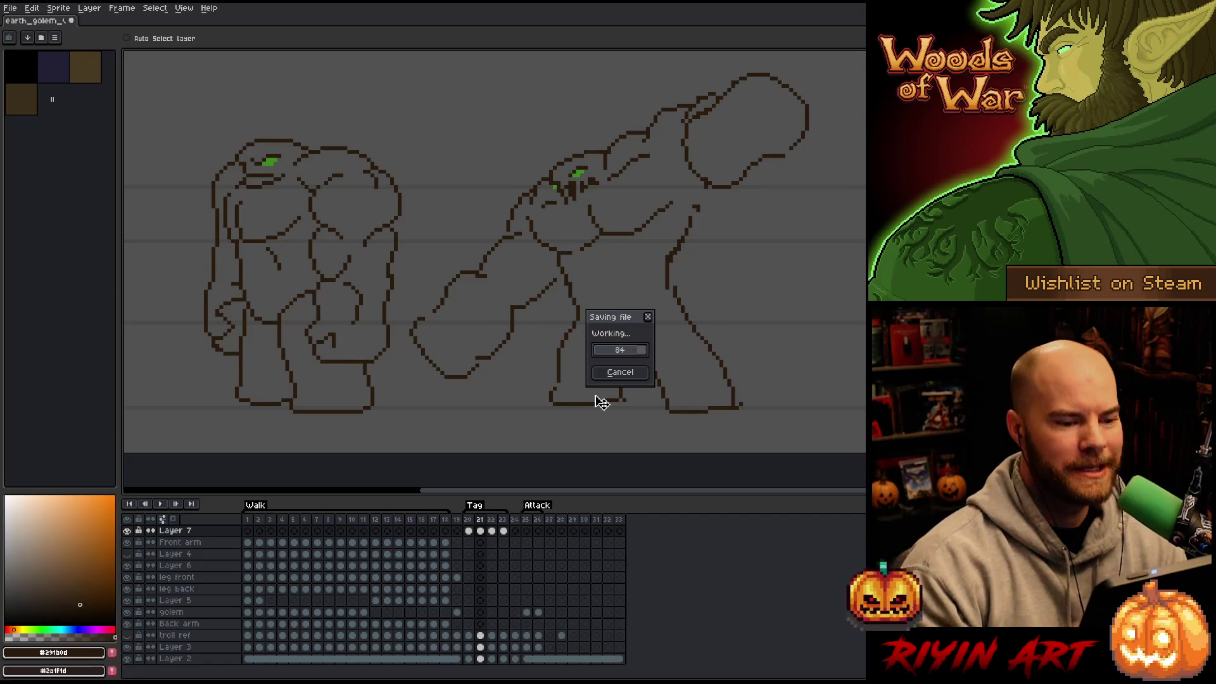
Step: Redraw the golem's outline beneath the raised arm, from shoulder to hip
key("e")
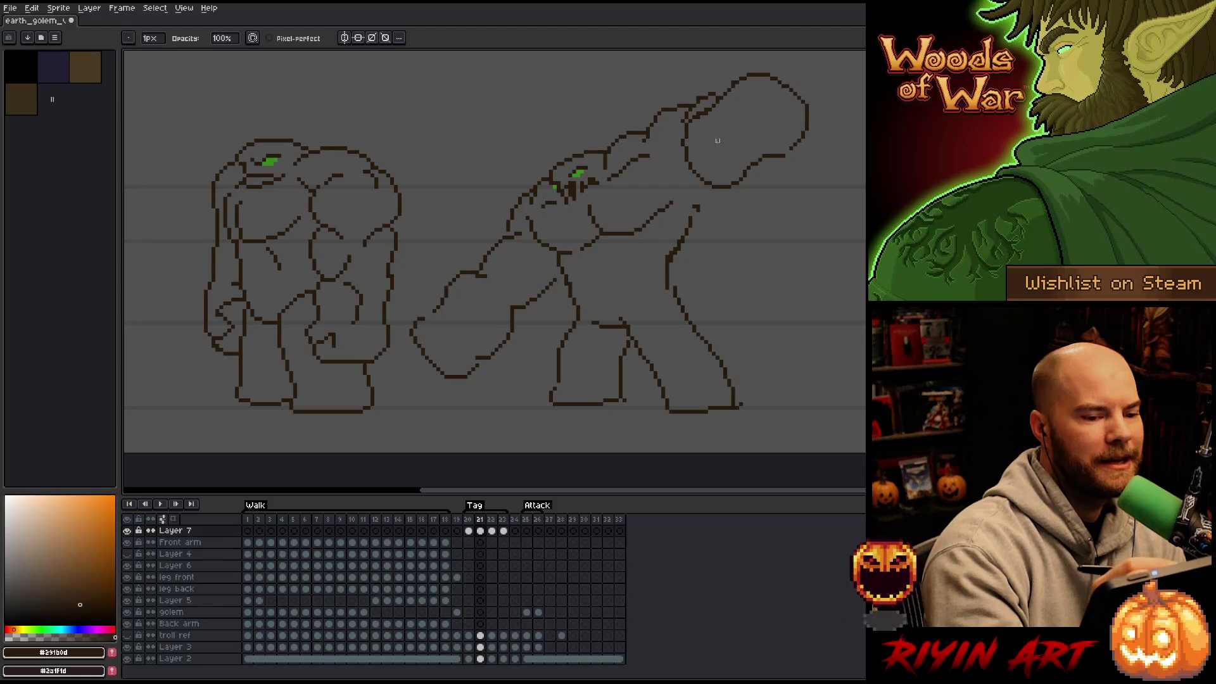
key("b")
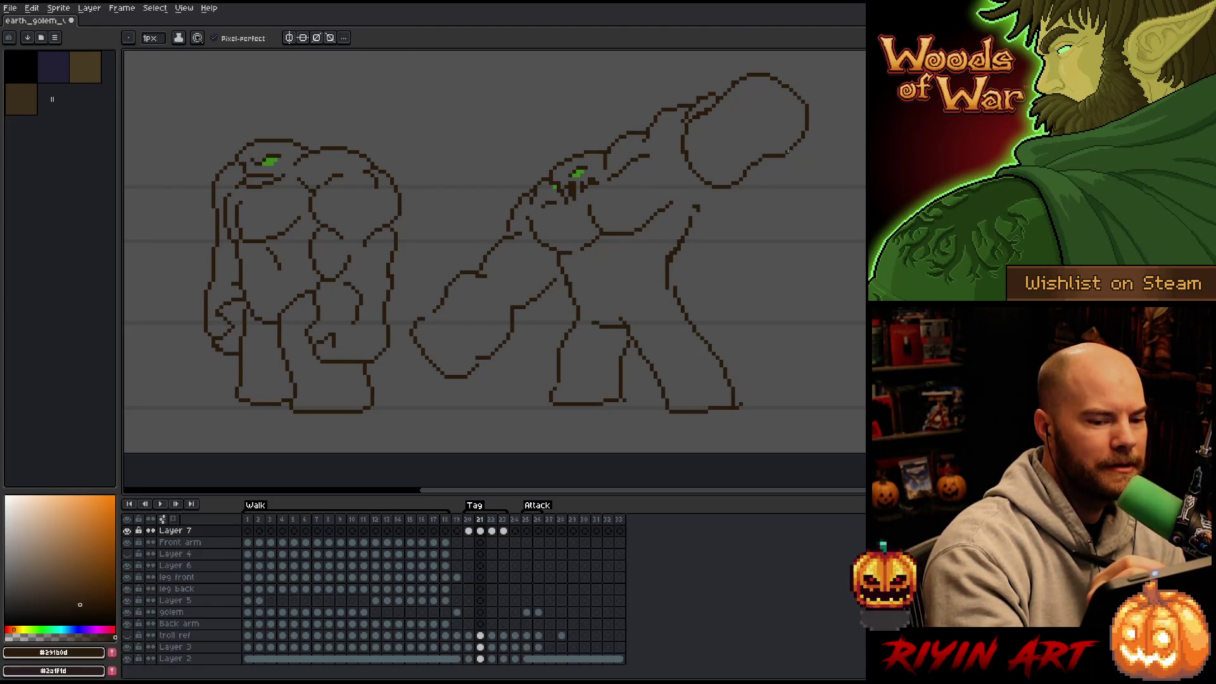
key("e")
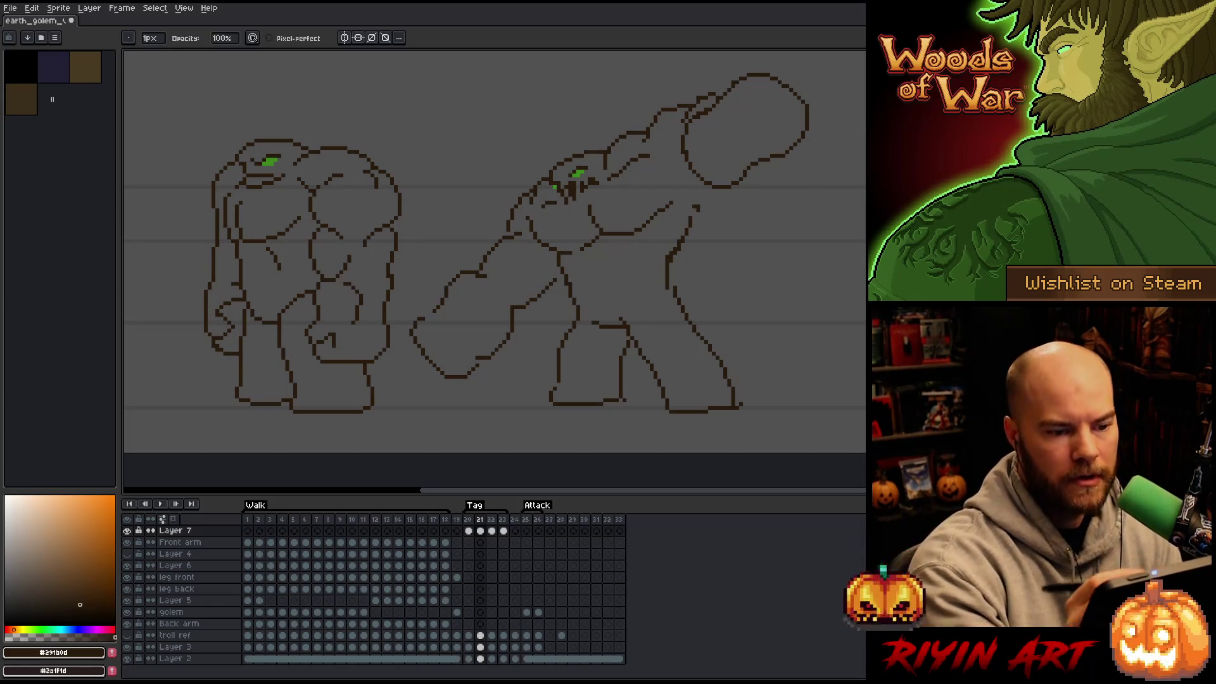
key("b")
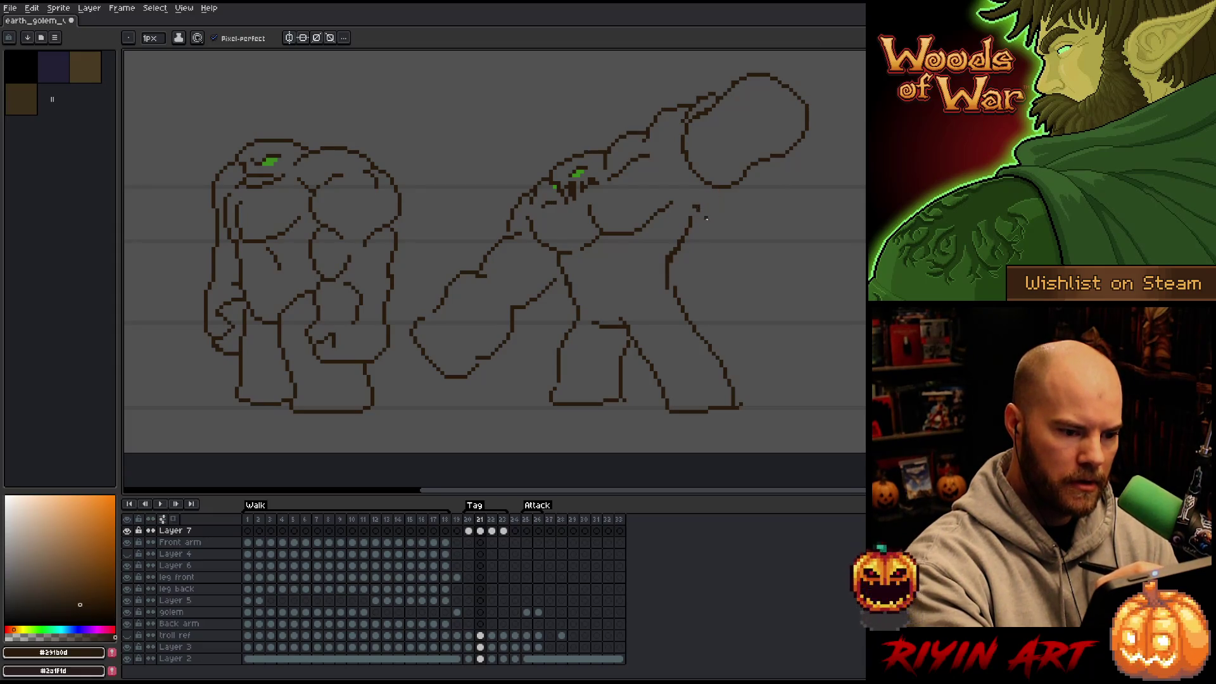
left_click_drag(717, 189, 664, 295)
Step: Erase the old back line, reposition the head and shoulder, then advance to frame 22
key("e")
left_click_drag(676, 255, 699, 205)
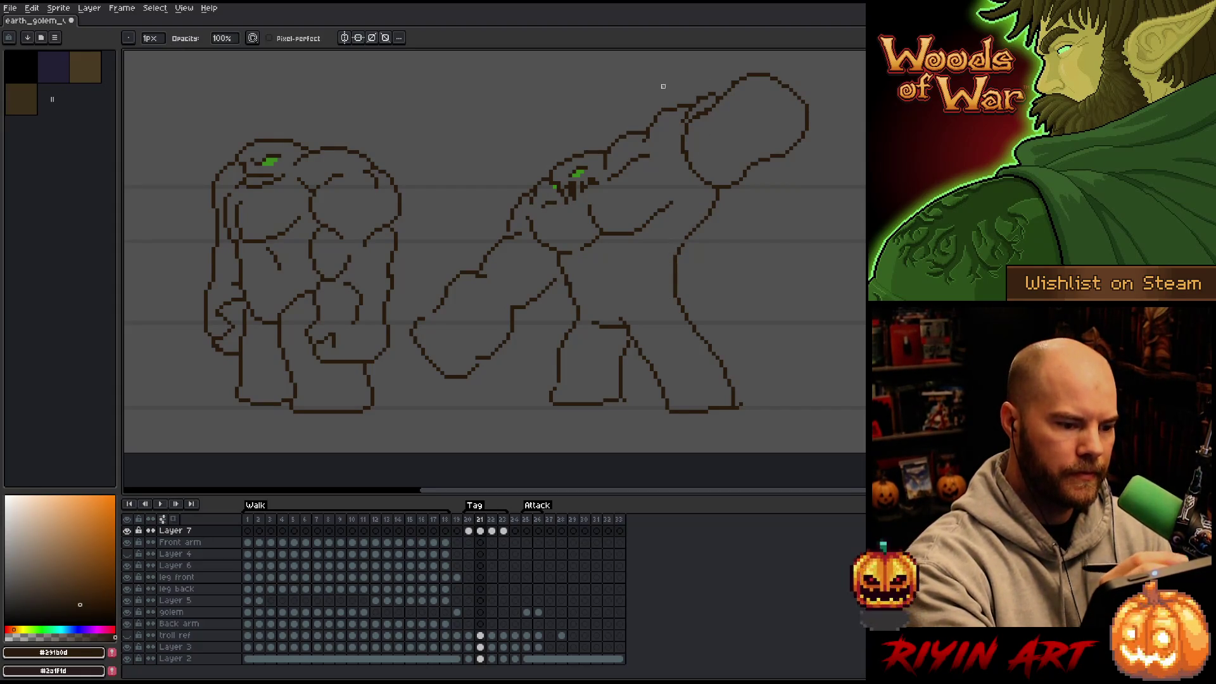
key("m")
mouse_move(659, 89)
left_mouse_down()
mouse_move(673, 112)
mouse_move(603, 193)
mouse_move(539, 214)
mouse_move(539, 187)
mouse_move(602, 169)
left_mouse_up()
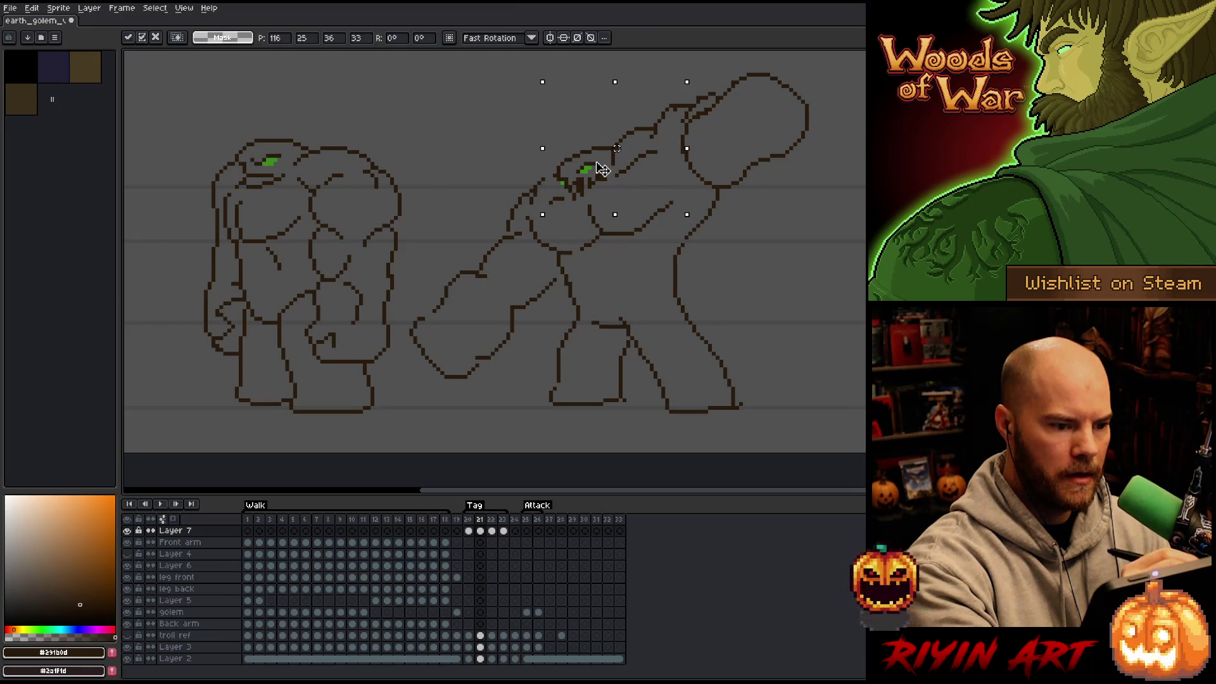
key("b")
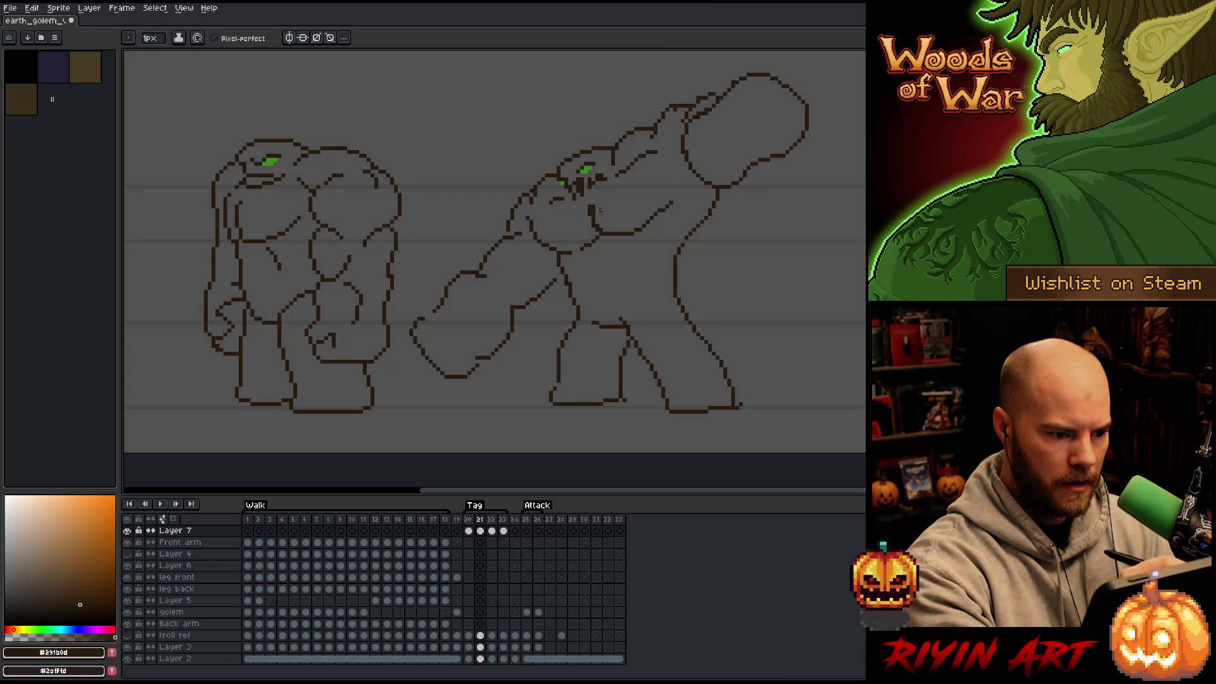
key("e")
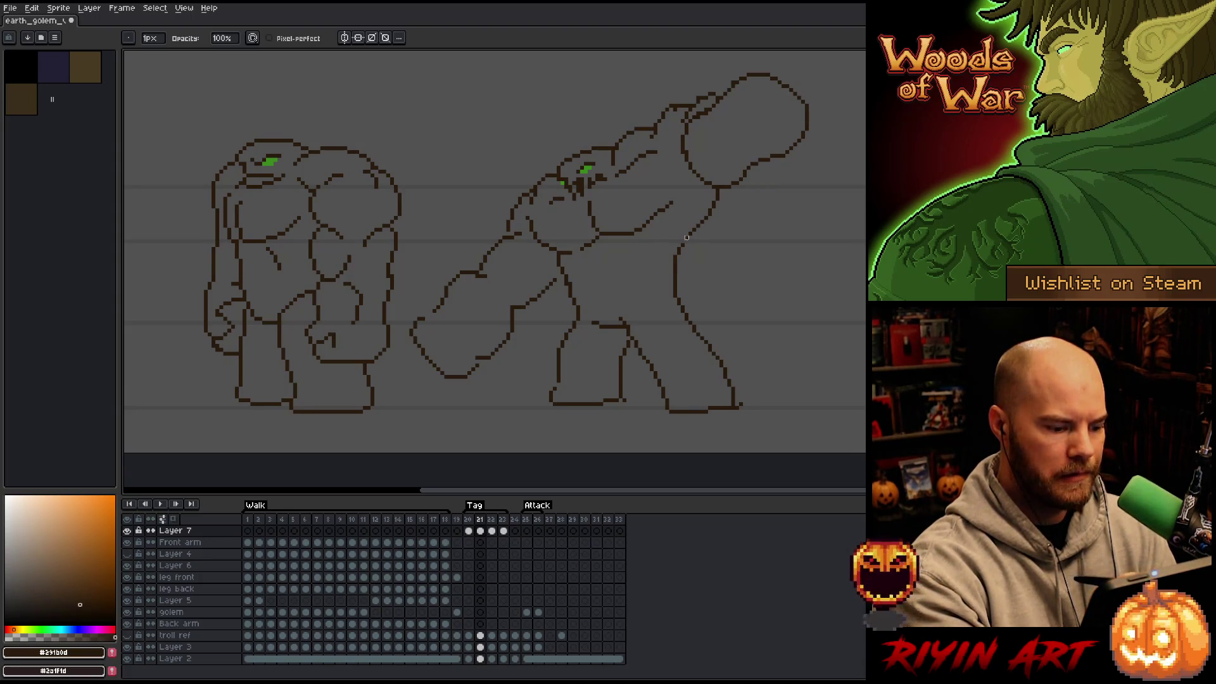
key("Right")
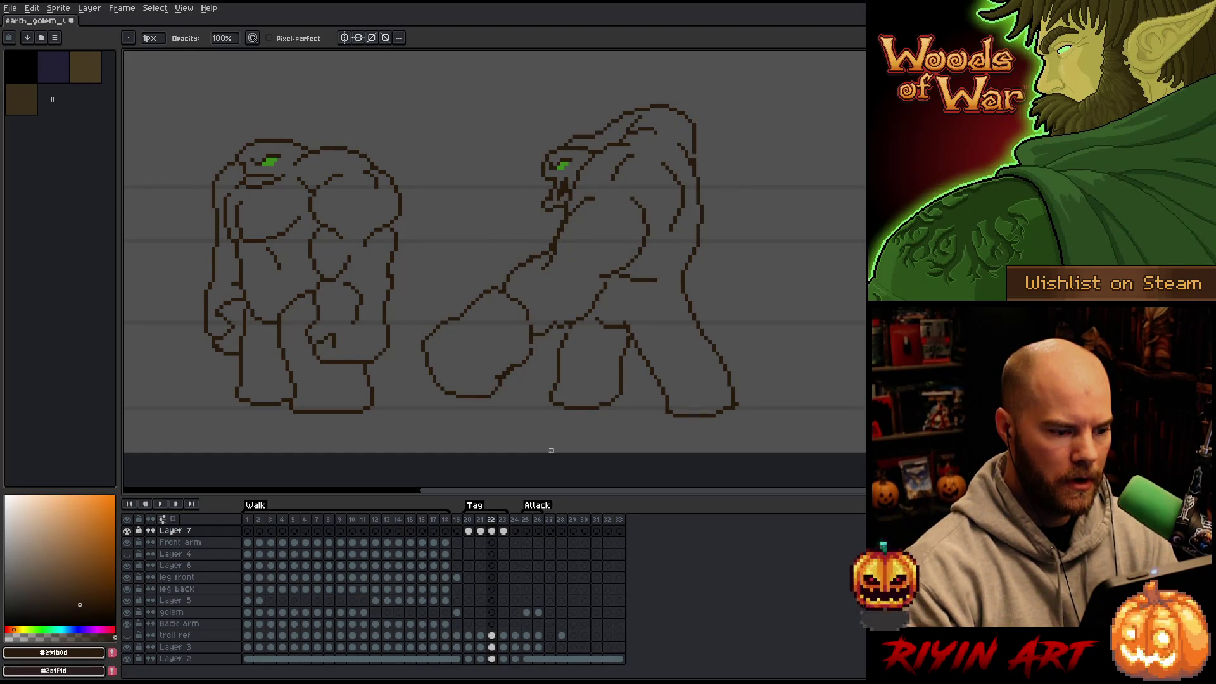
Step: Erase stray upper-arm pixels, then lasso and move the golem's head and back on frame 23
left_click(521, 305)
left_click(525, 312)
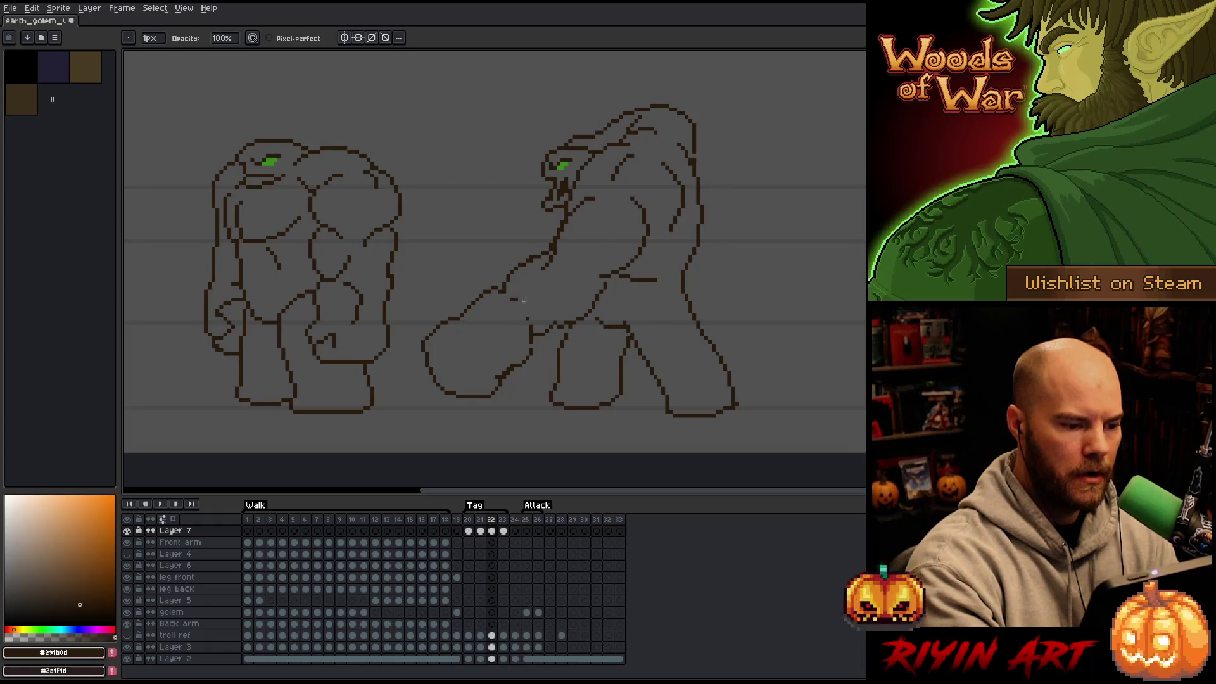
left_click(504, 531)
key("m")
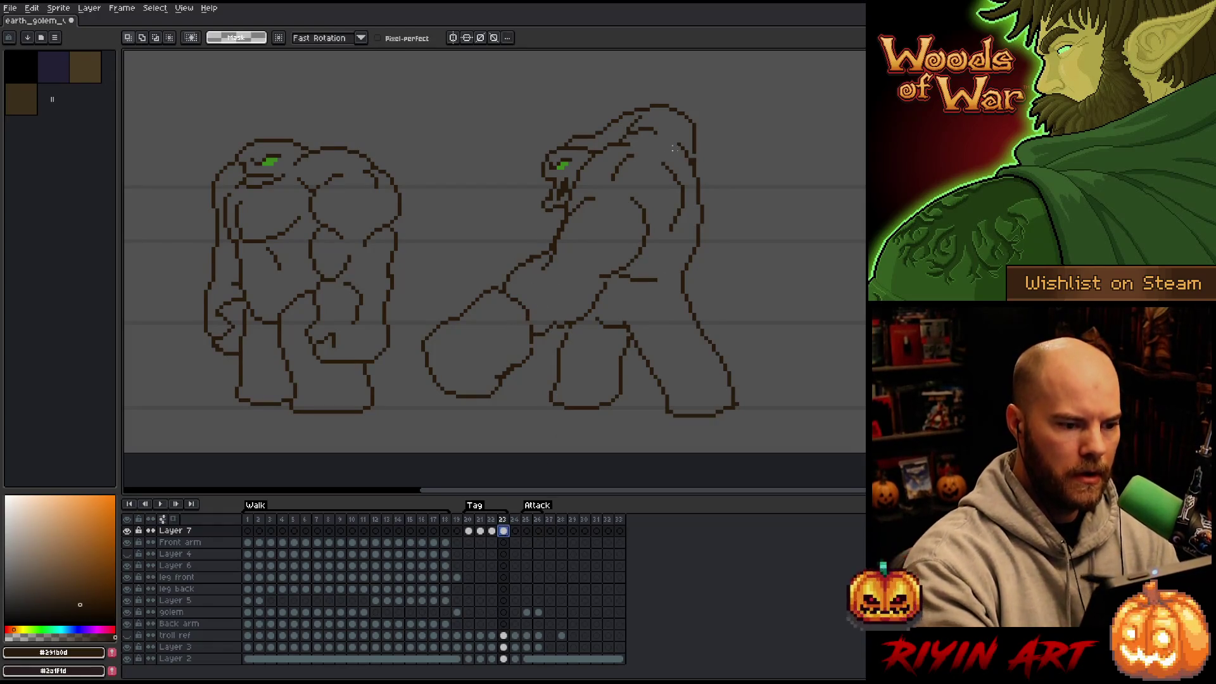
key("b")
left_click(491, 531)
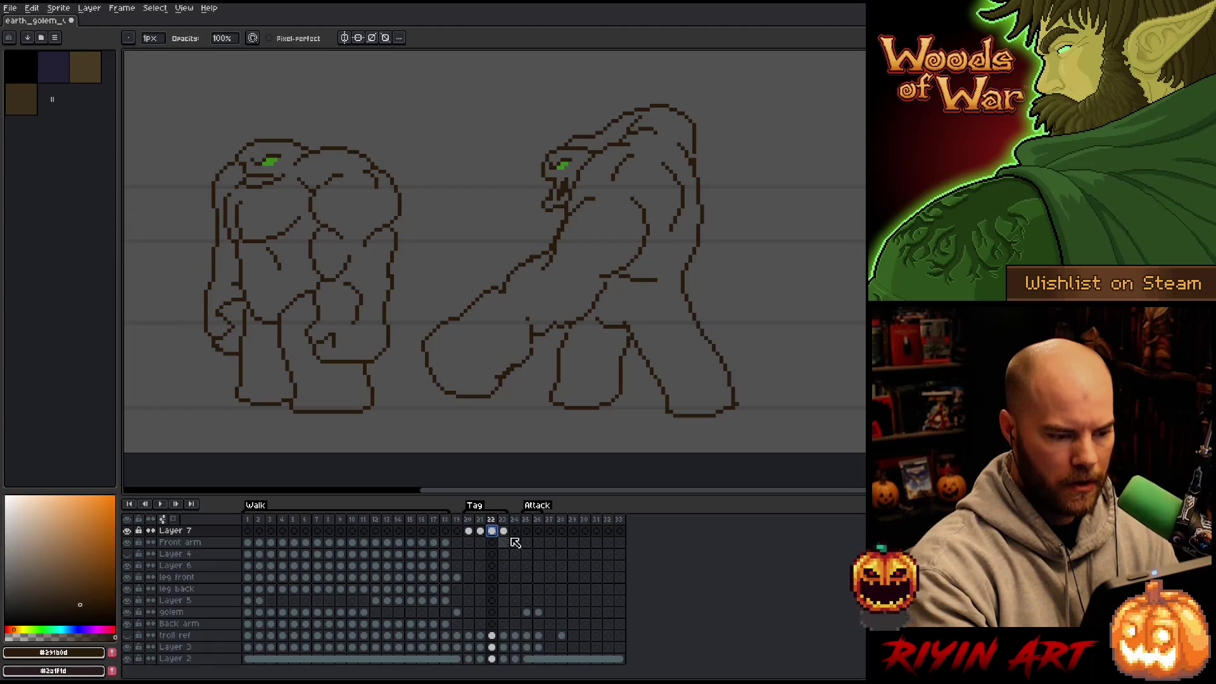
left_click(504, 531)
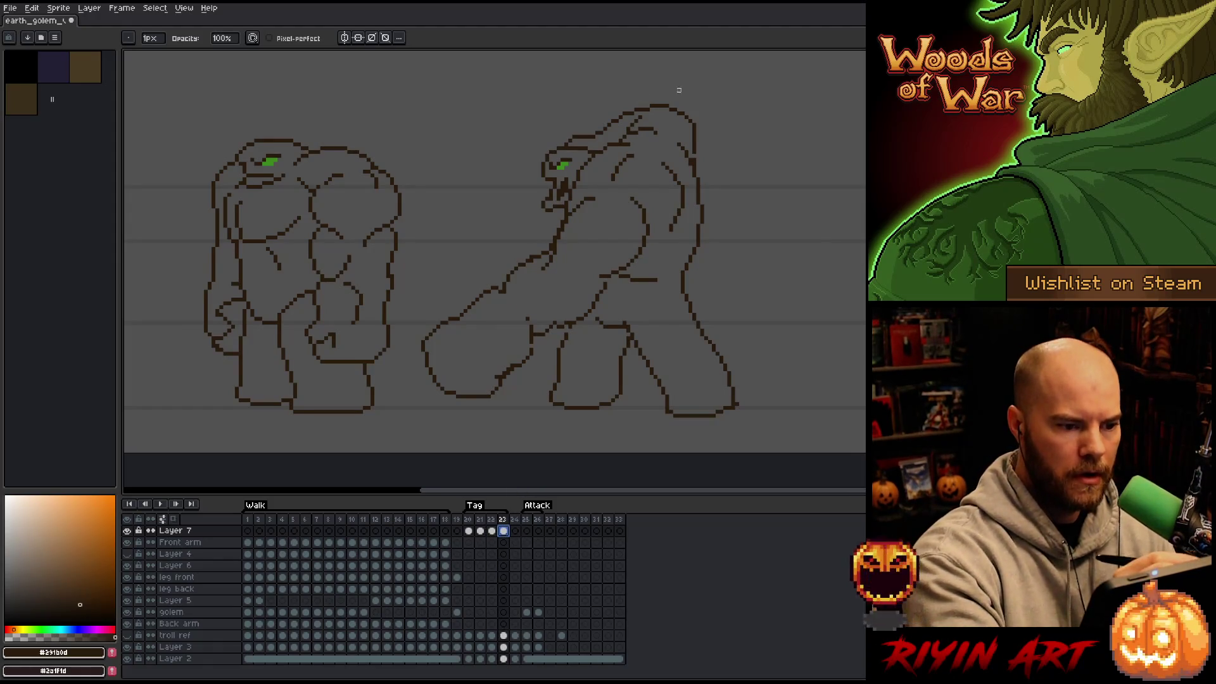
key("q")
mouse_move(703, 108)
left_mouse_down()
mouse_move(708, 197)
mouse_move(653, 138)
mouse_move(568, 142)
mouse_move(695, 112)
mouse_move(679, 117)
mouse_move(697, 125)
left_mouse_up()
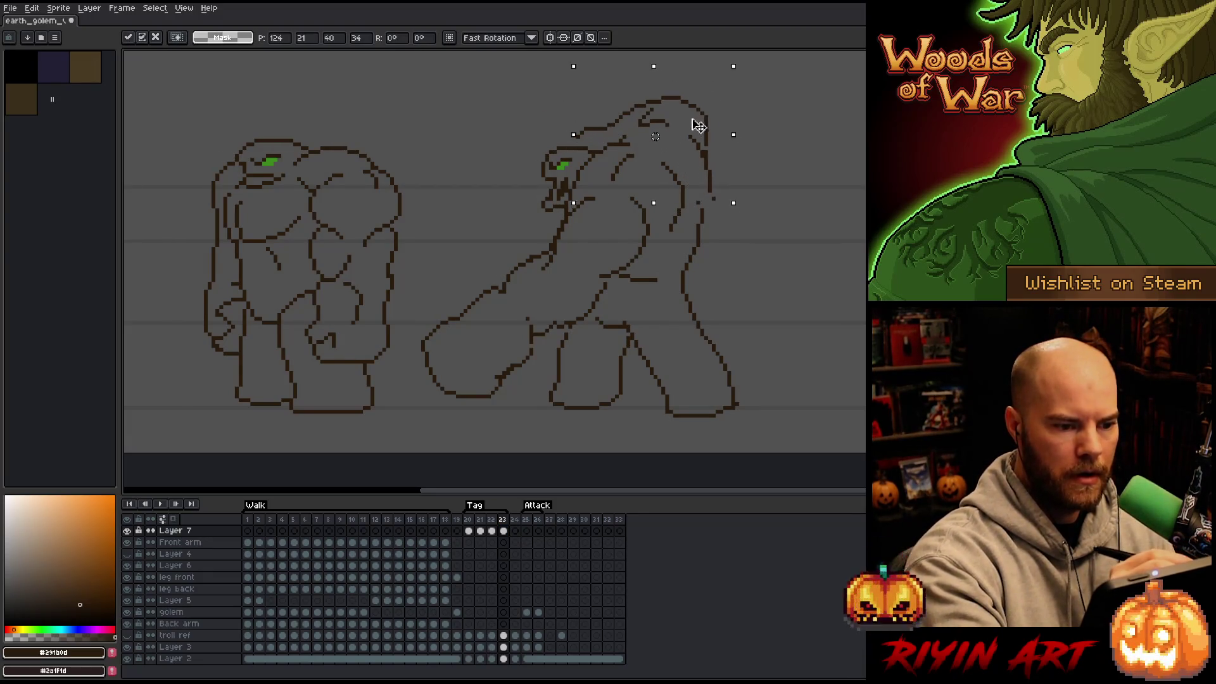
key("b")
Step: Draw vertical mouth lines beside the eye on frame 22, comparing with frame 21
key("Left")
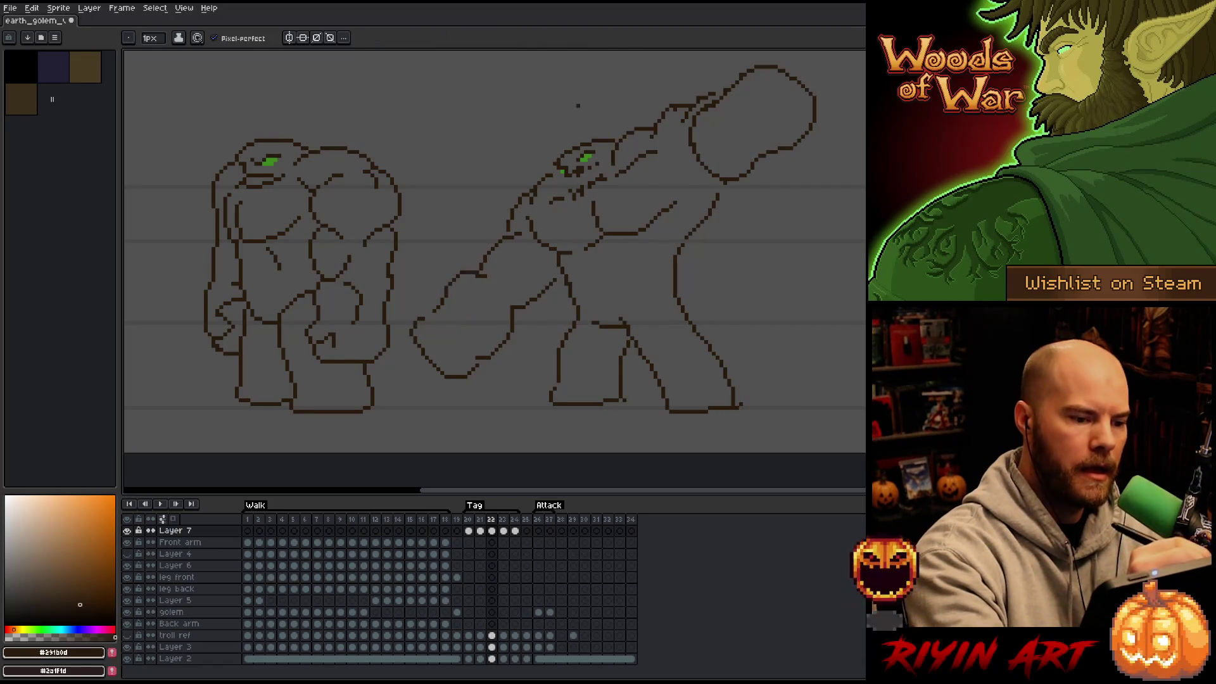
key("Left")
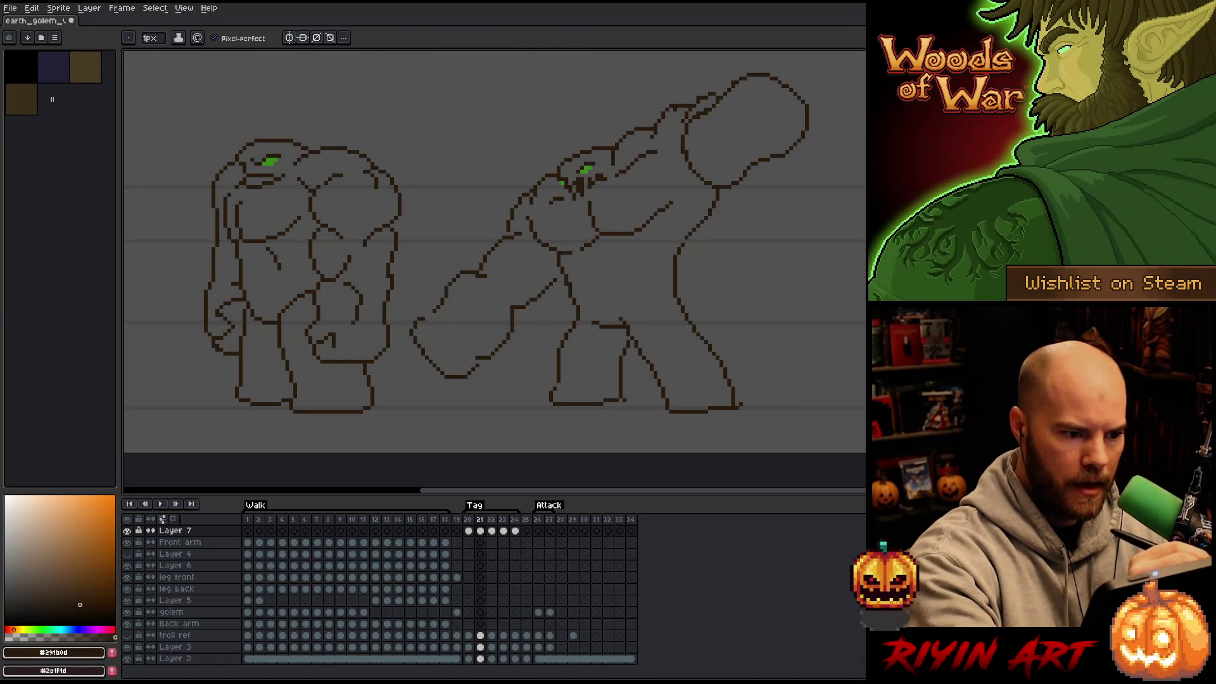
key("Right")
left_click_drag(580, 185, 582, 169)
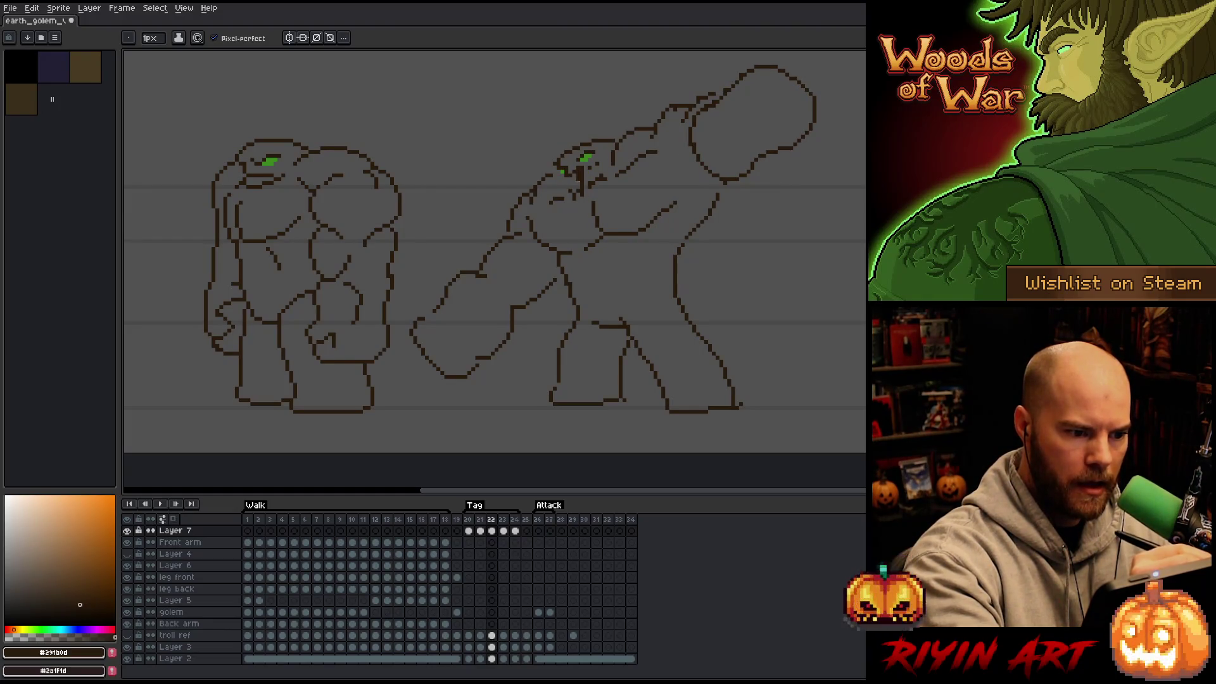
key("Left")
key("Right")
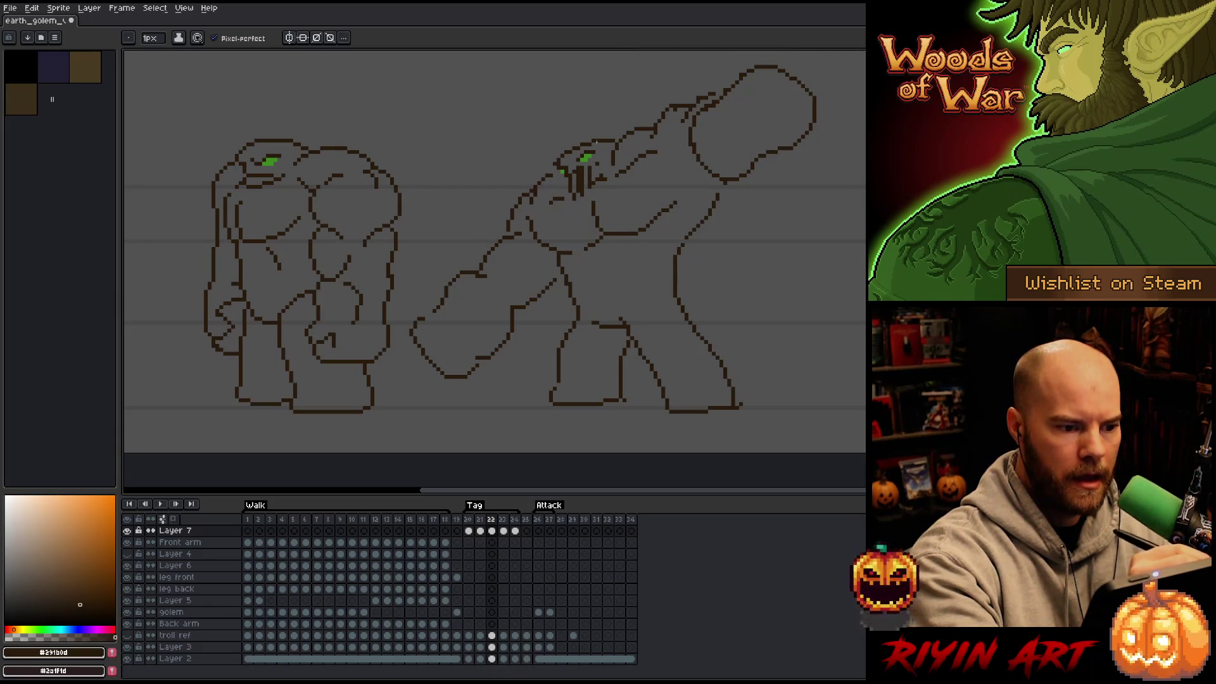
left_click_drag(596, 164, 599, 177)
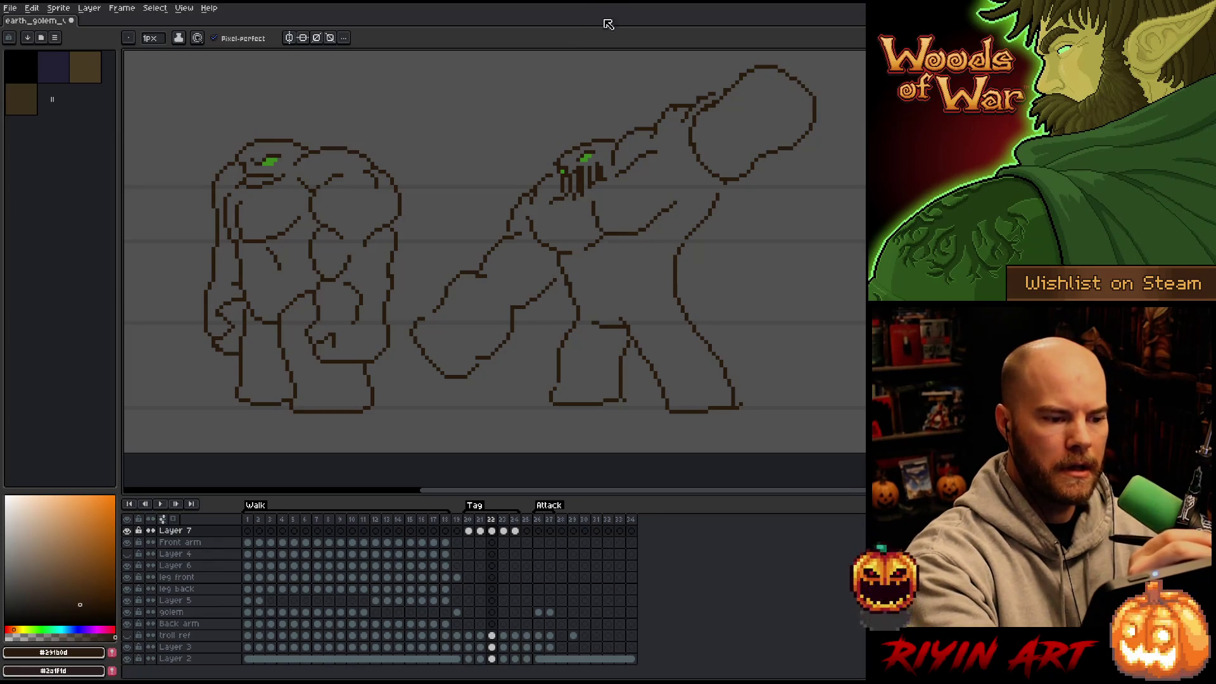
Step: Clean up and extend the arm line into the fist, then return to frame 21
key("e")
key("b")
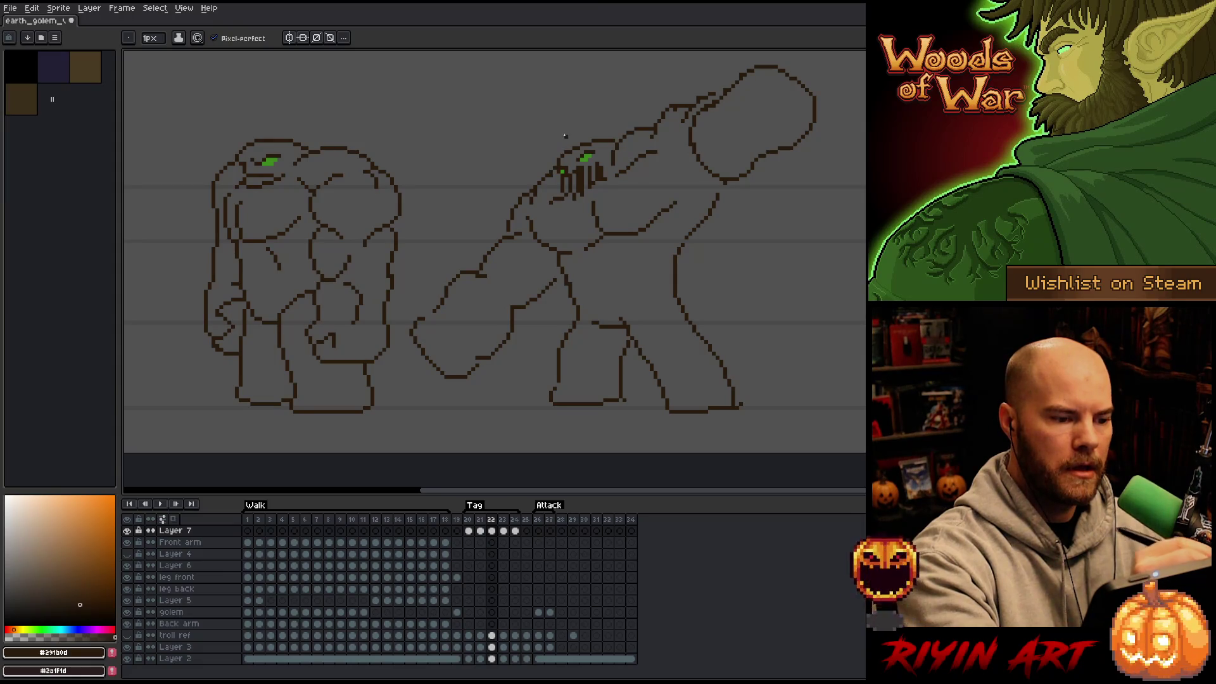
key("e")
key("m")
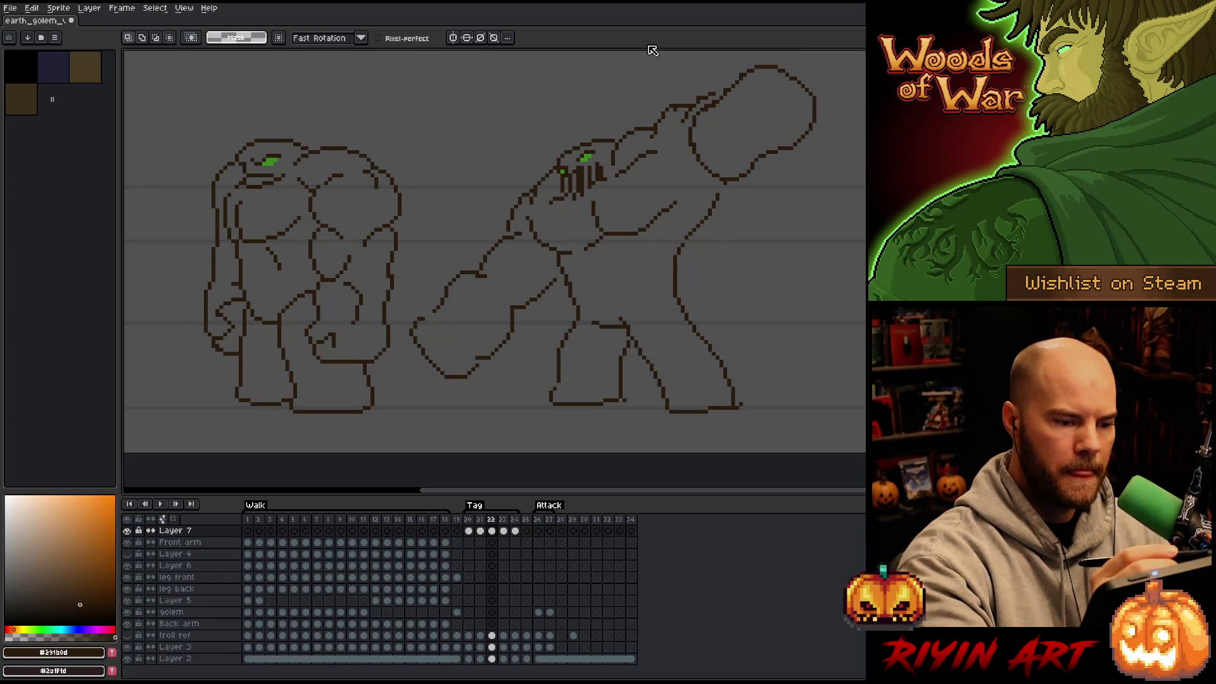
key("e")
mouse_move(675, 111)
left_mouse_down()
mouse_move(665, 105)
mouse_move(675, 113)
left_mouse_up()
key("b")
key("e")
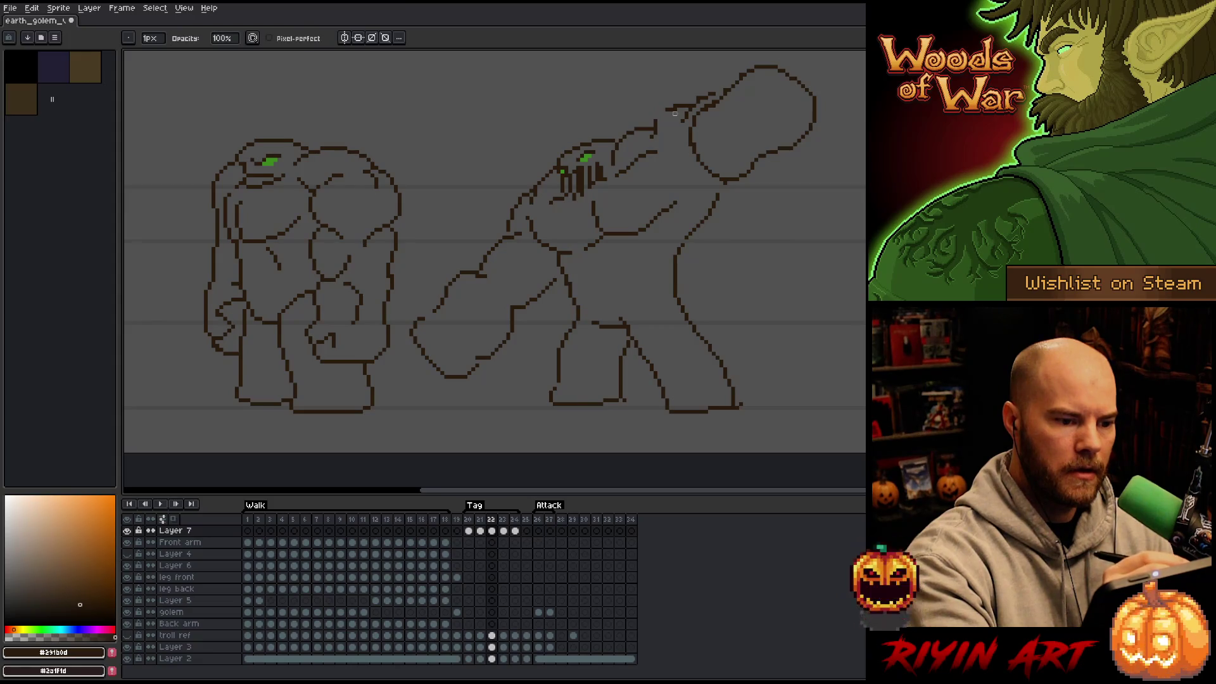
key("b")
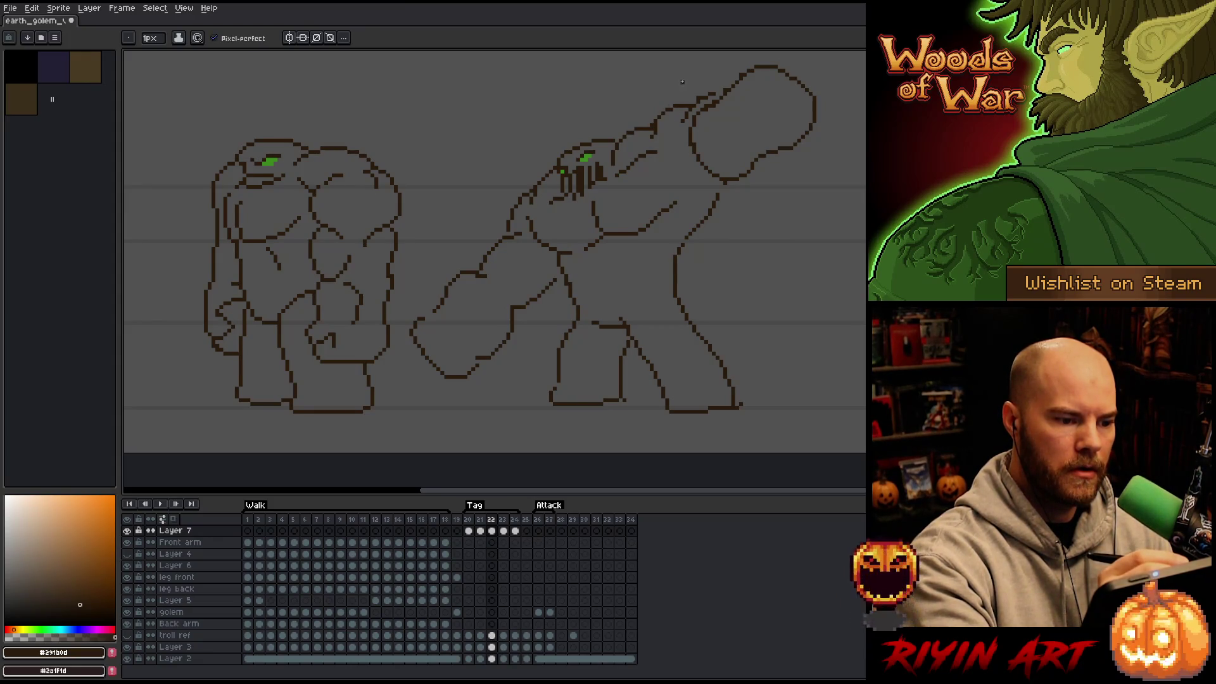
key("comma")
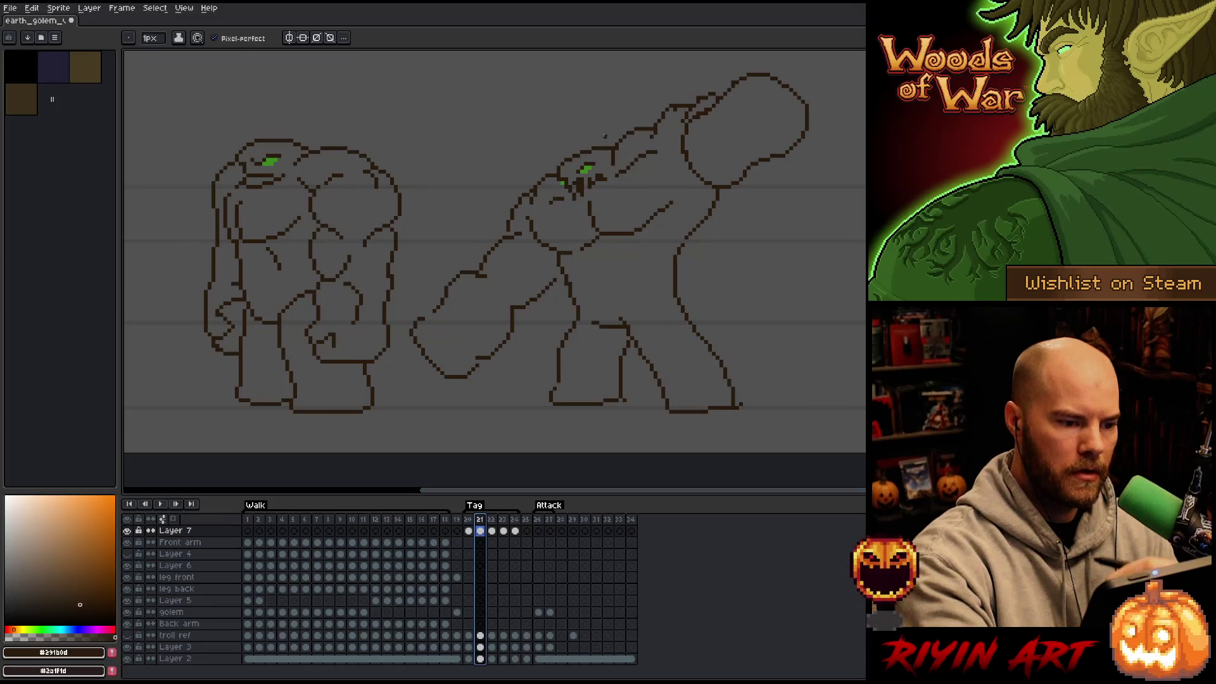
Step: Lasso the golem's head on frame 21 and move it slightly higher
key("q")
mouse_move(605, 134)
left_mouse_down()
mouse_move(586, 177)
mouse_move(569, 187)
mouse_move(557, 169)
mouse_move(586, 163)
left_mouse_up()
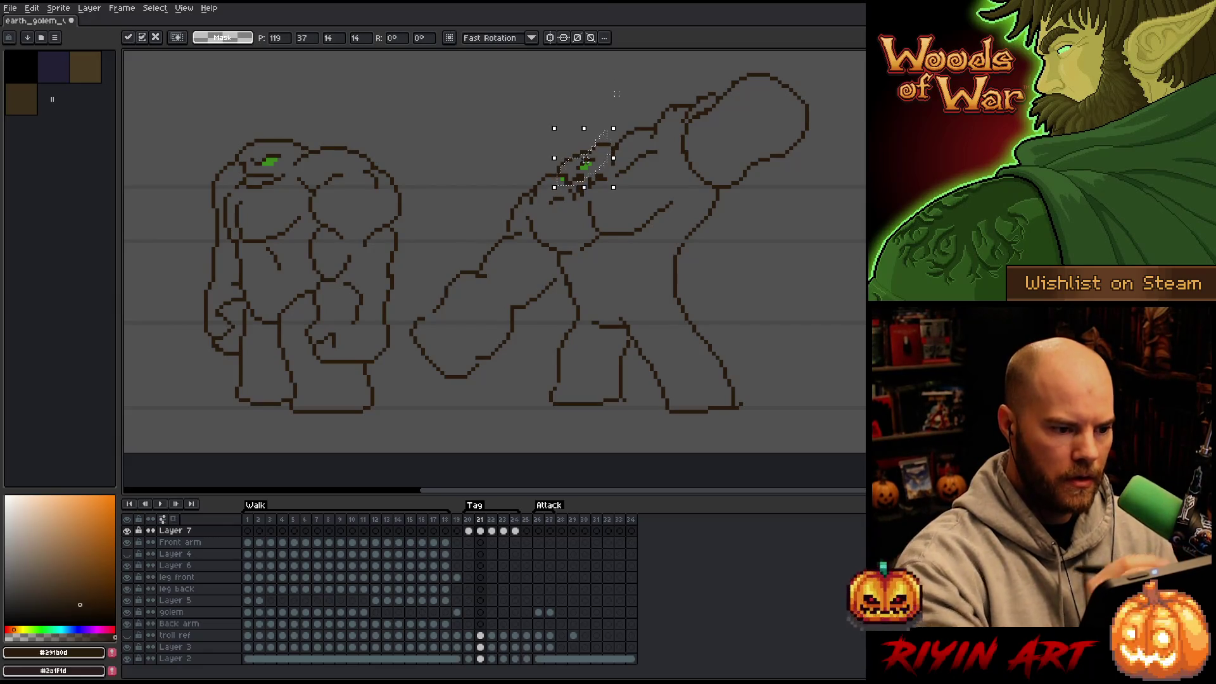
left_click(597, 118)
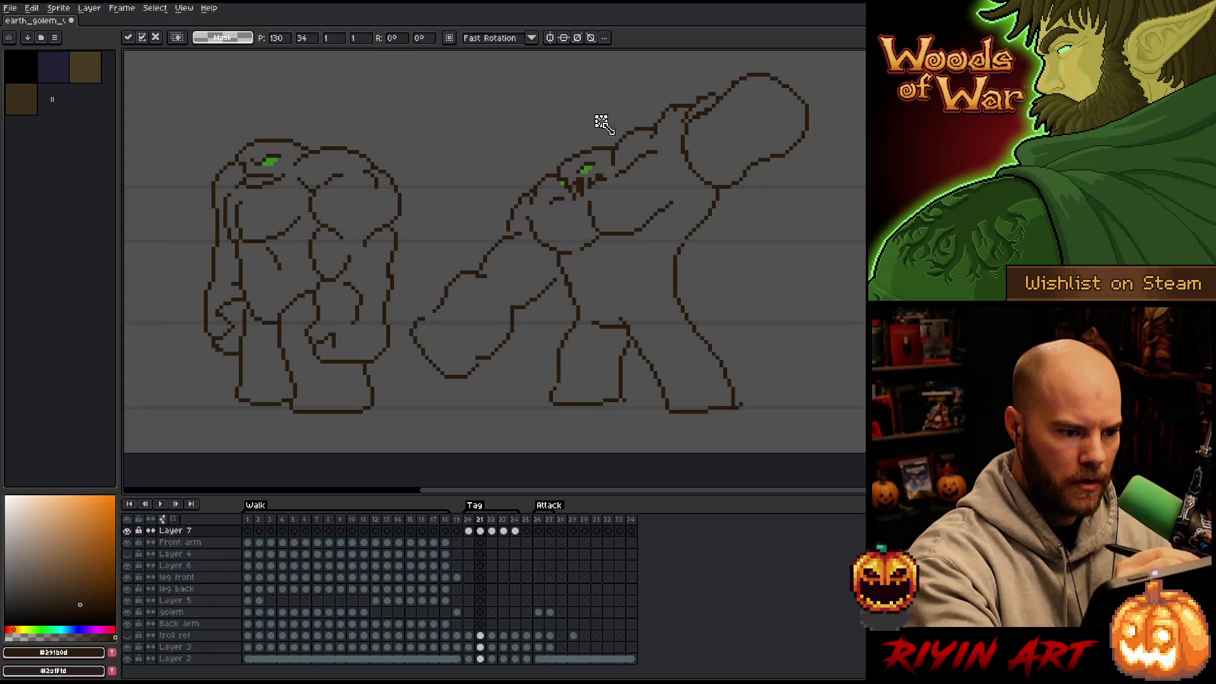
mouse_move(574, 104)
left_mouse_down()
mouse_move(606, 144)
mouse_move(588, 182)
mouse_move(563, 188)
mouse_move(558, 170)
left_mouse_up()
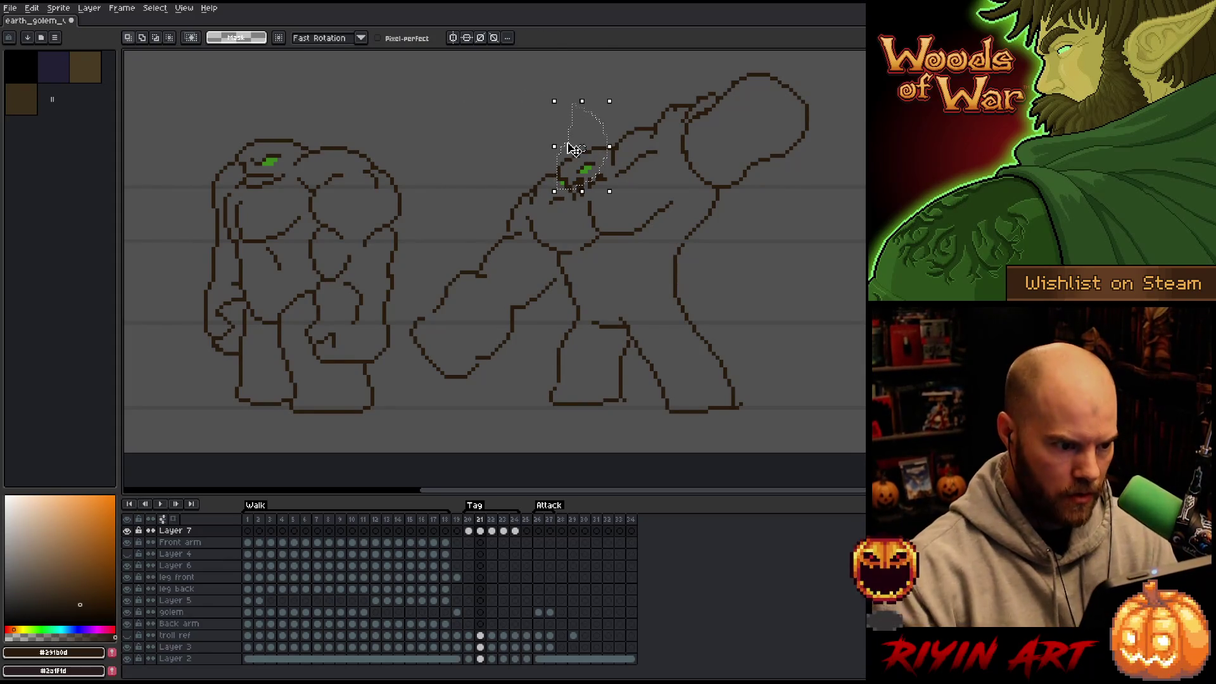
key("ctrl+d")
key("b")
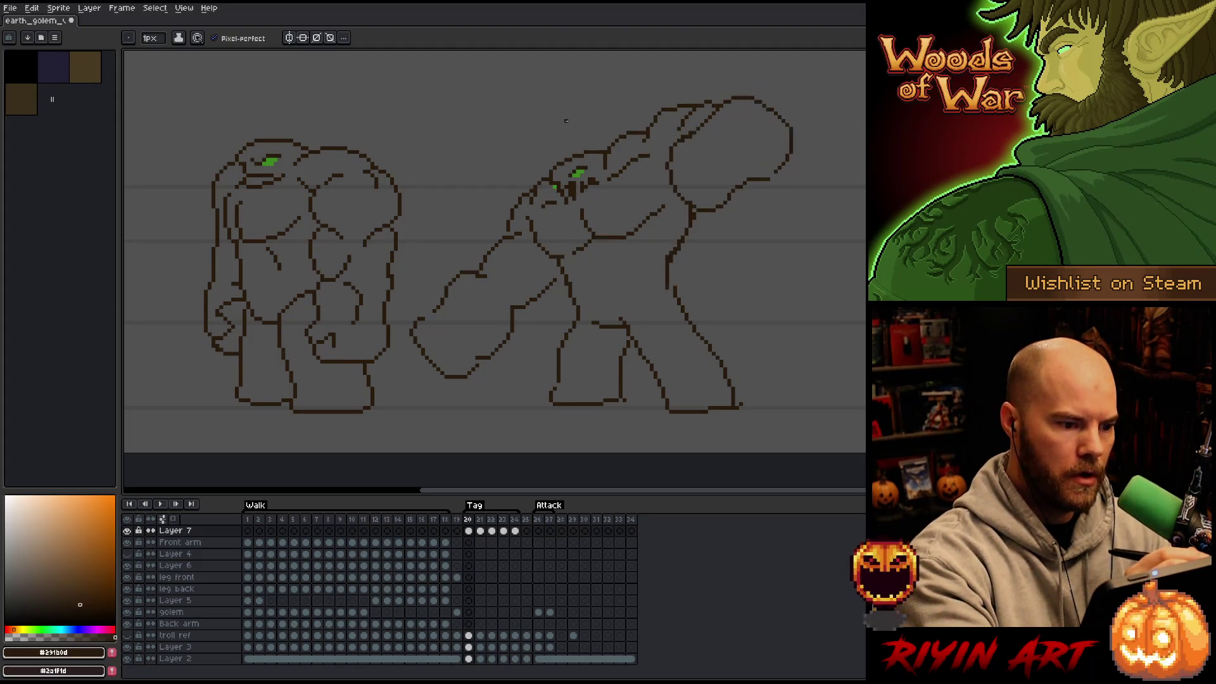
key("e")
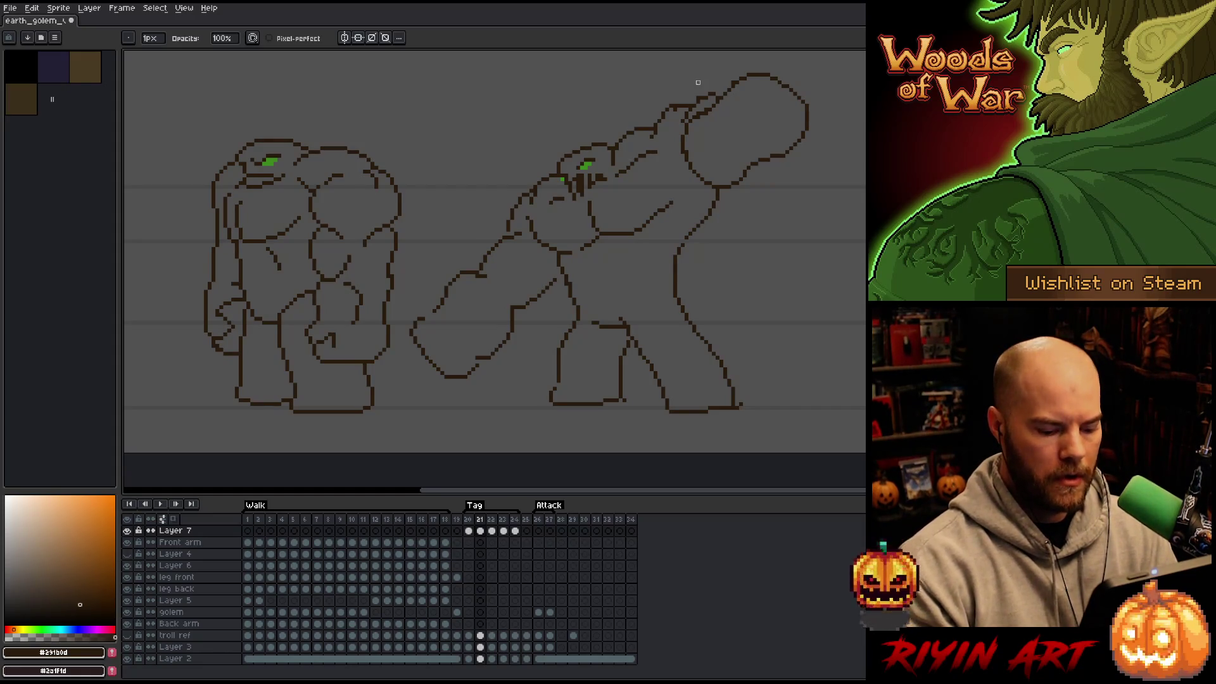
Step: Try a vertical face stroke on frame 22, undo it, and advance to frame 23
key("Right")
key("b")
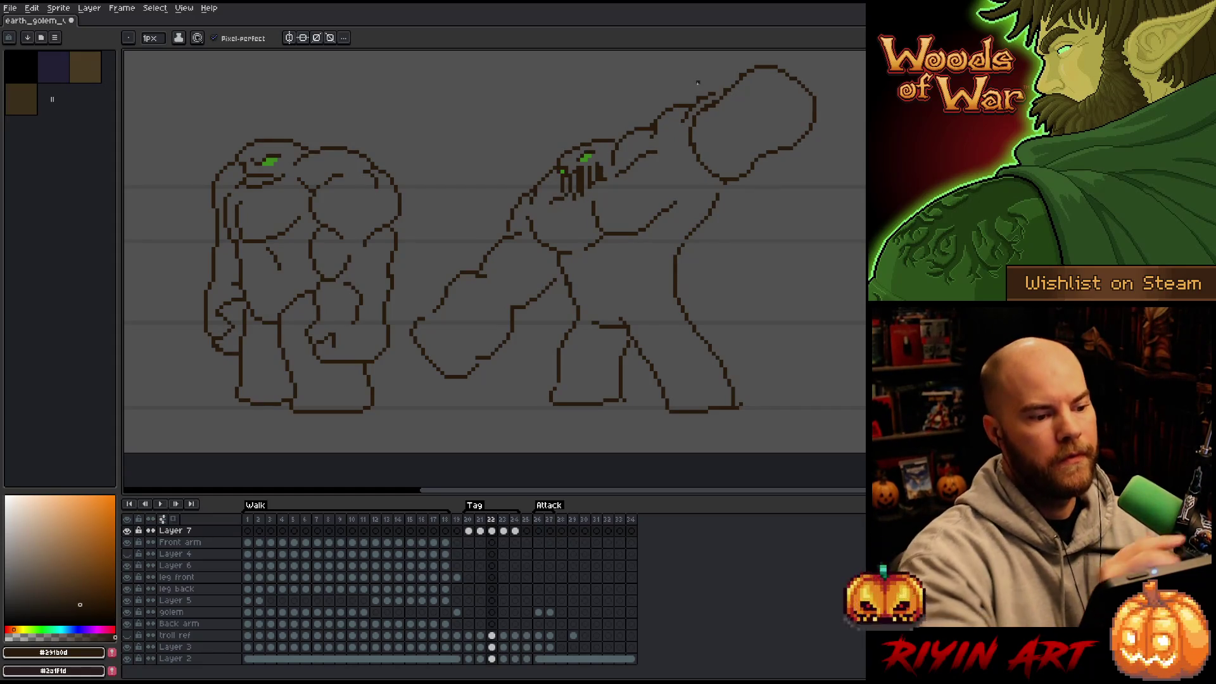
left_click_drag(566, 178, 566, 193)
key("ctrl+z")
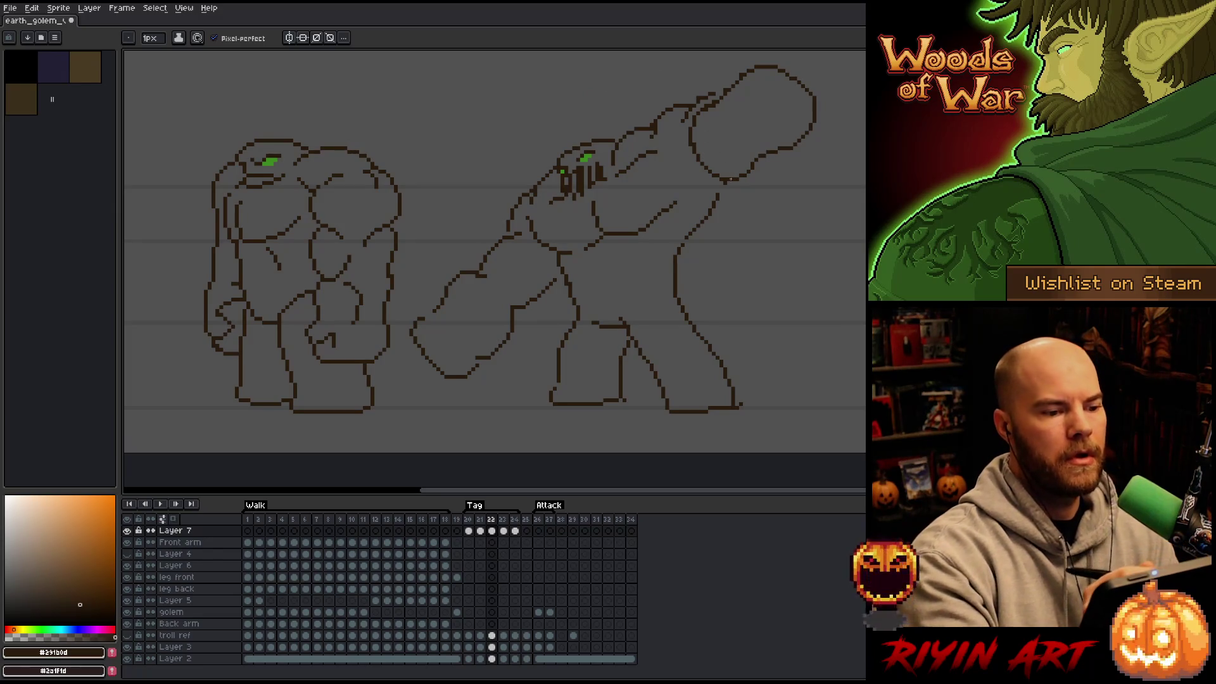
key("Right")
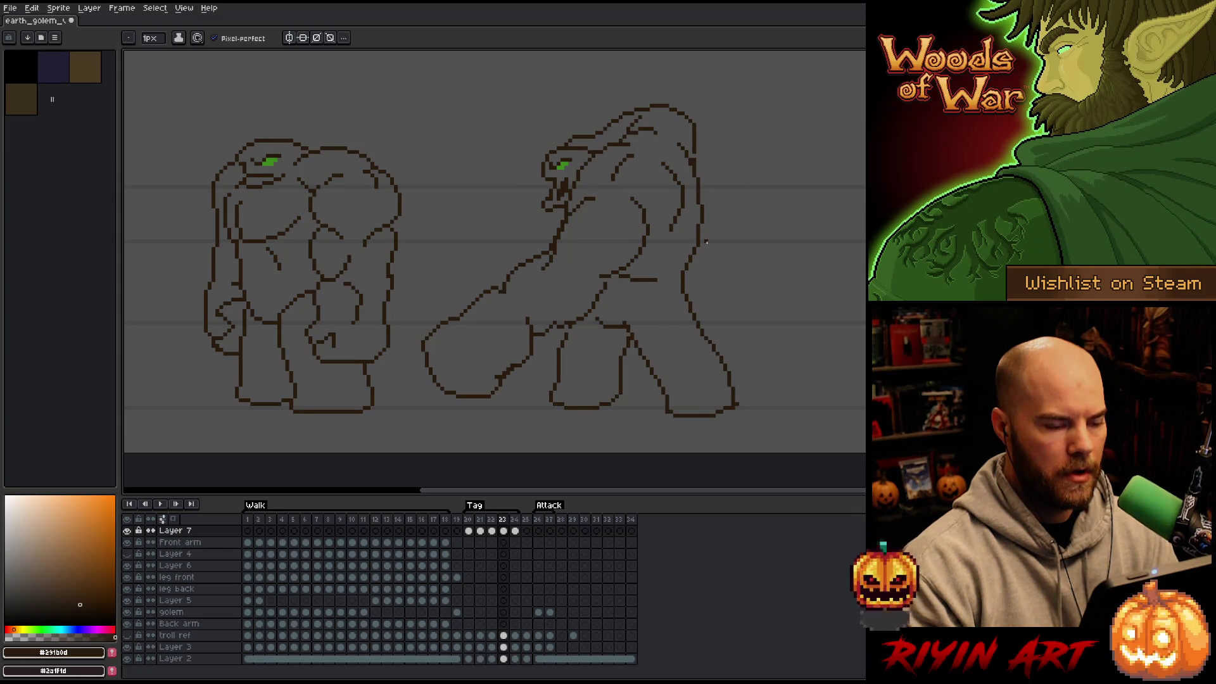
Step: On frame 23, move the golem's head and shift the neck section
key("Left")
key("Right")
key("Right")
key("Left")
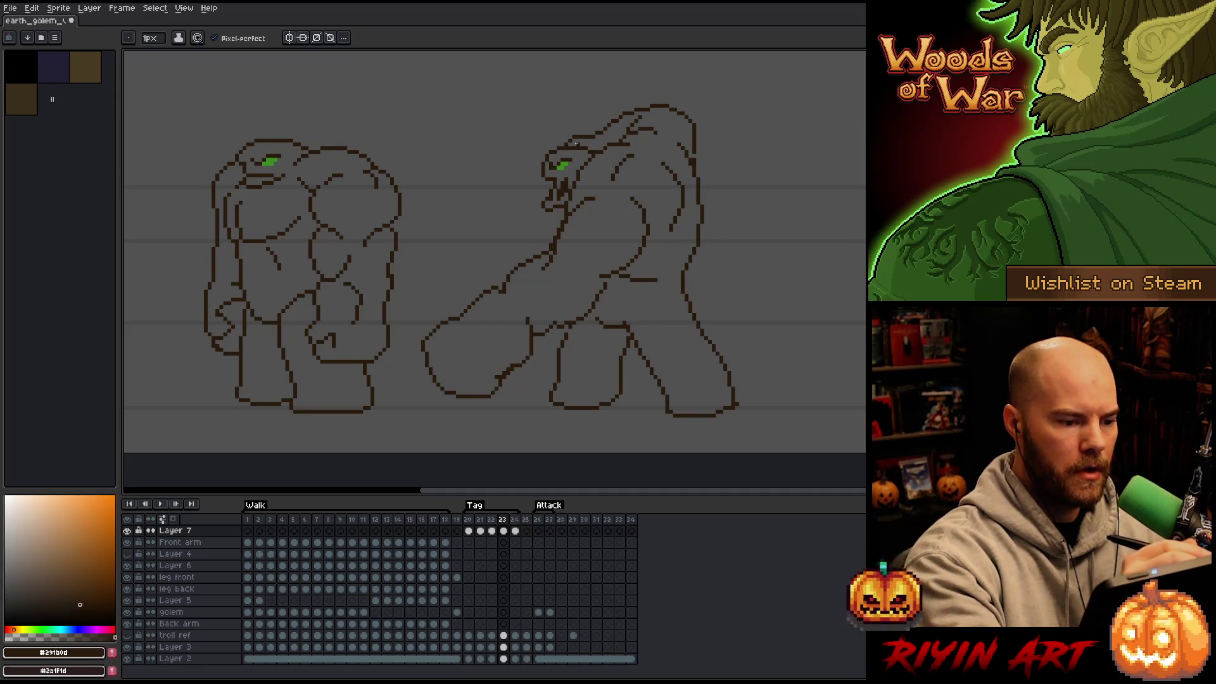
key("m")
mouse_move(576, 140)
left_mouse_down()
mouse_move(540, 166)
mouse_move(551, 211)
mouse_move(564, 174)
left_mouse_up()
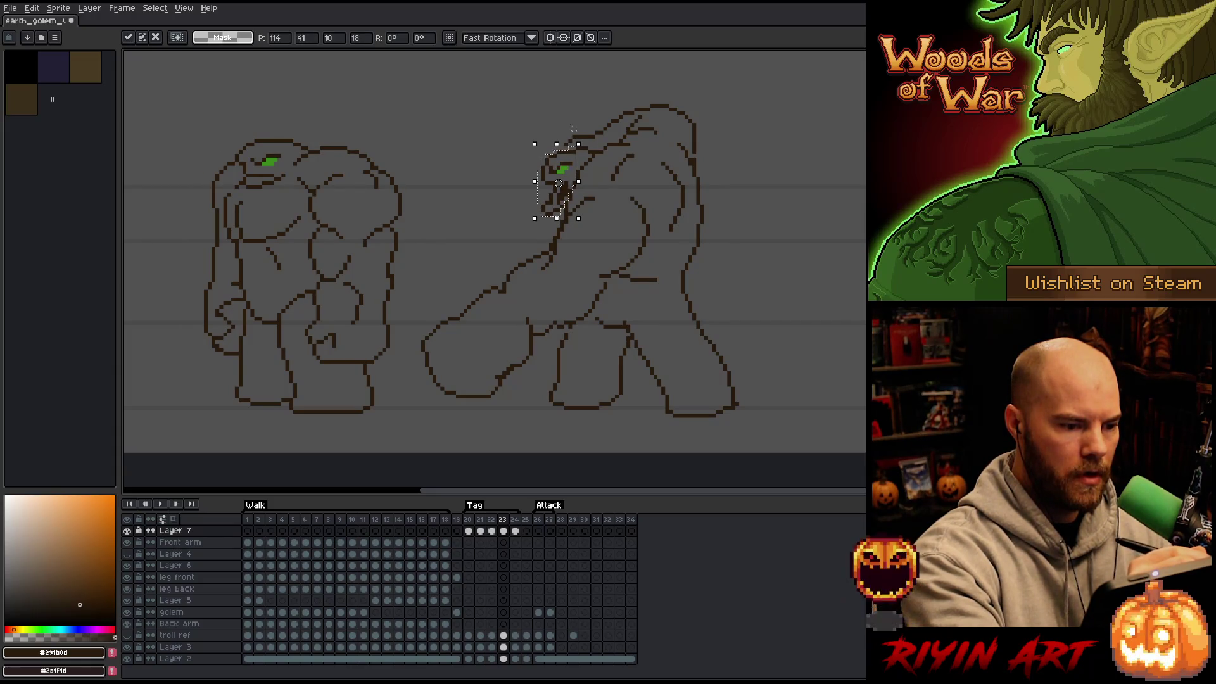
left_click(597, 86)
key("b")
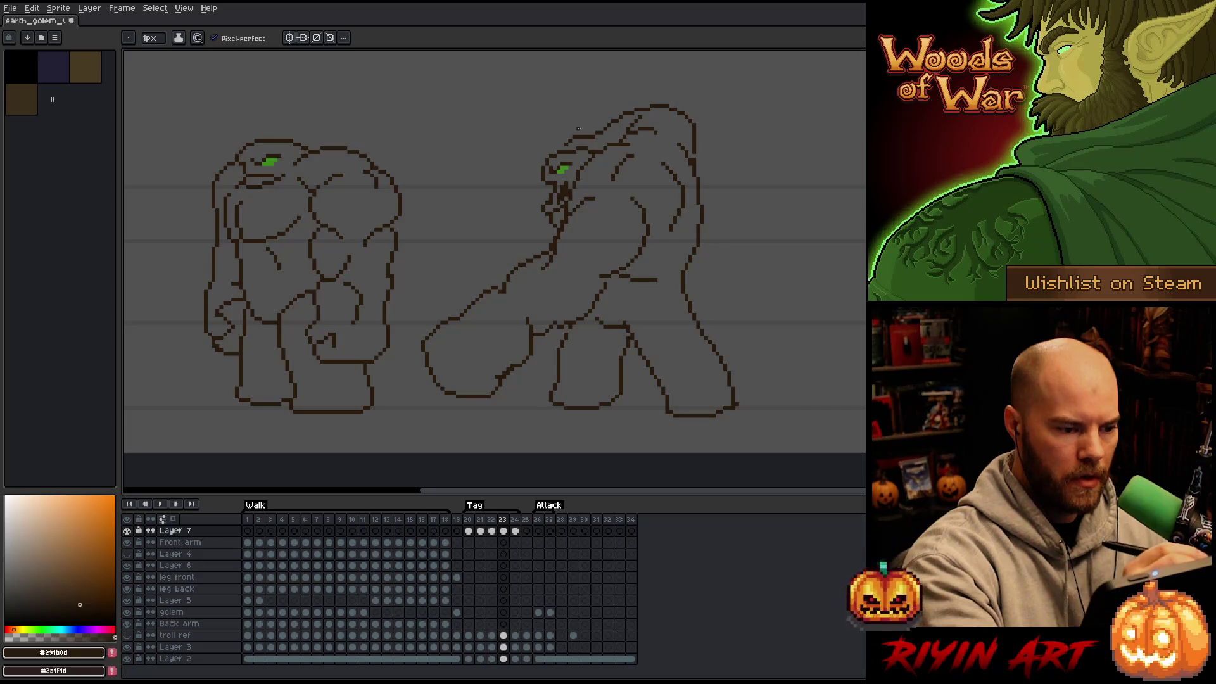
key("m")
left_click_drag(531, 194, 559, 234)
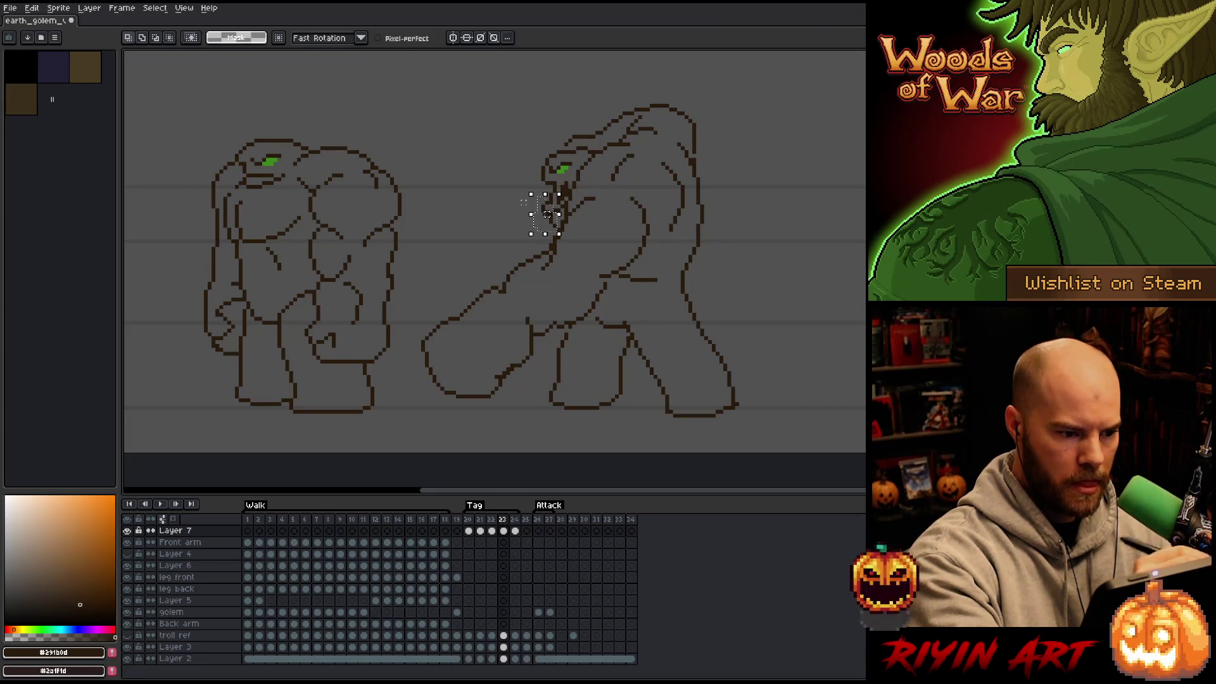
left_click(524, 202)
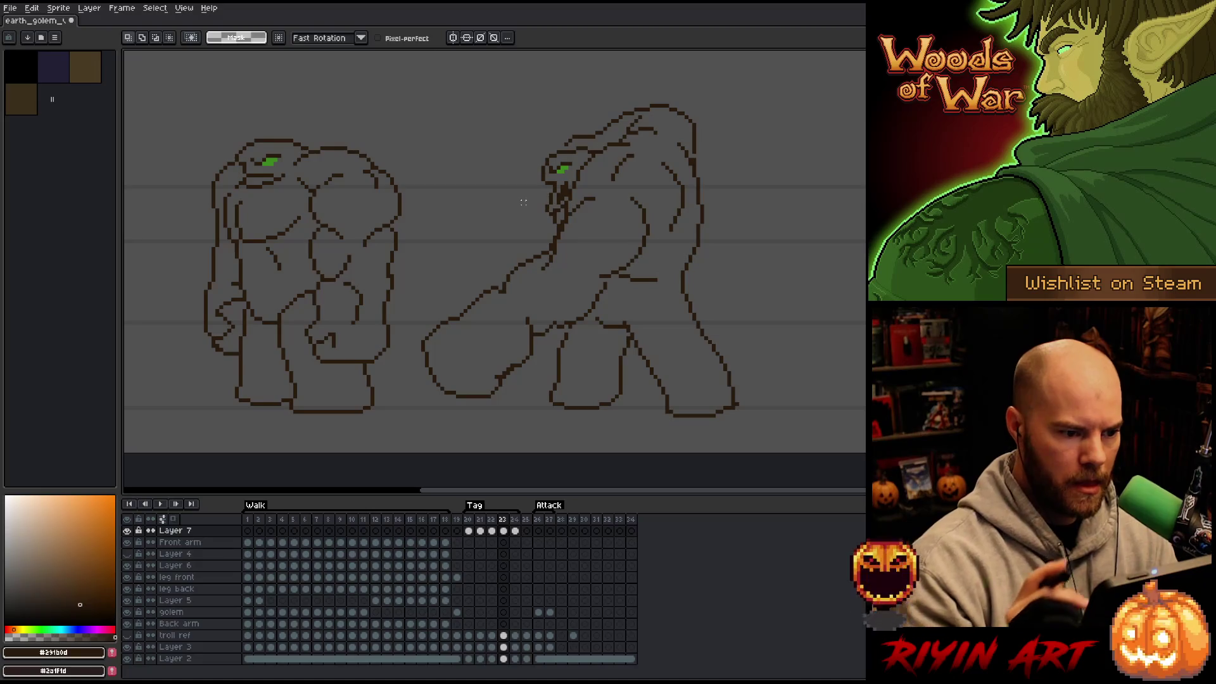
Step: Touch up pixels on frame 24, then insert a new frame after it
key("Right")
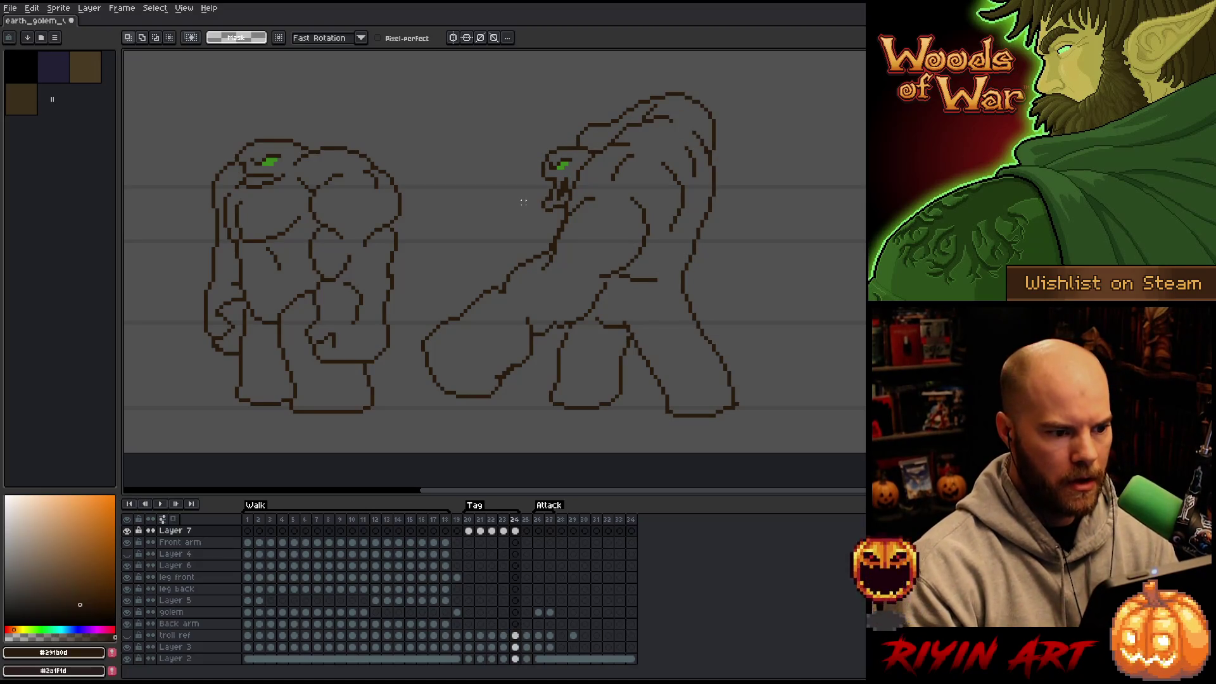
key("b")
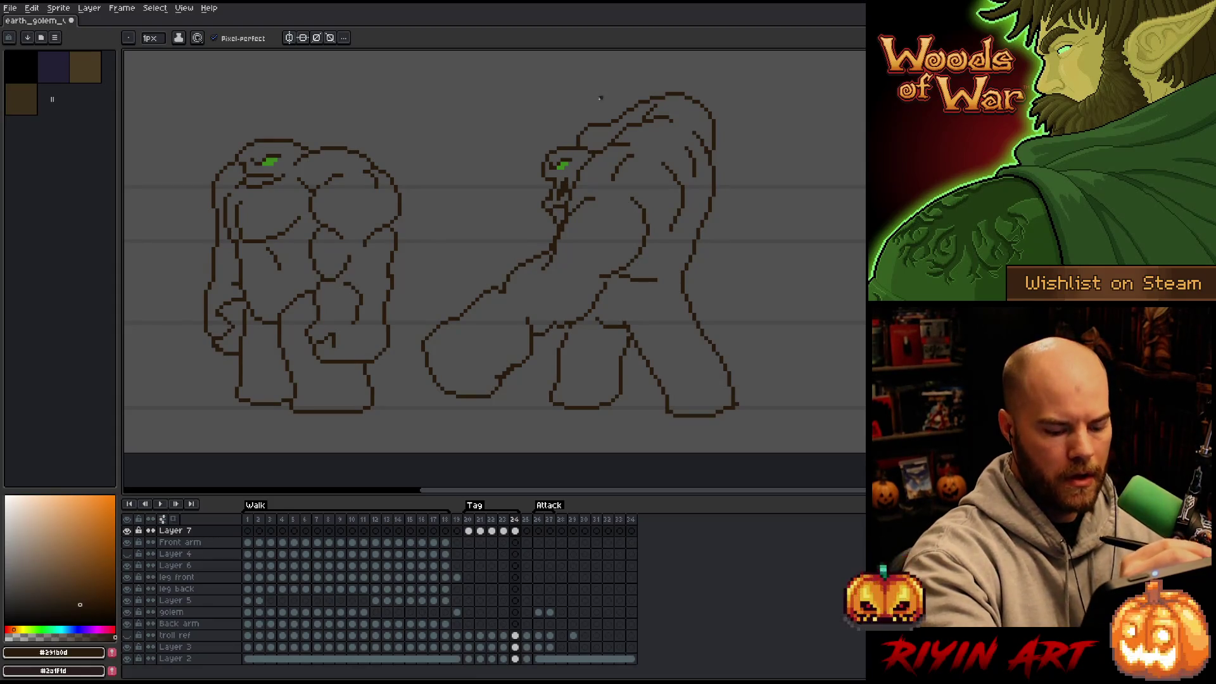
key("Left")
key("Right")
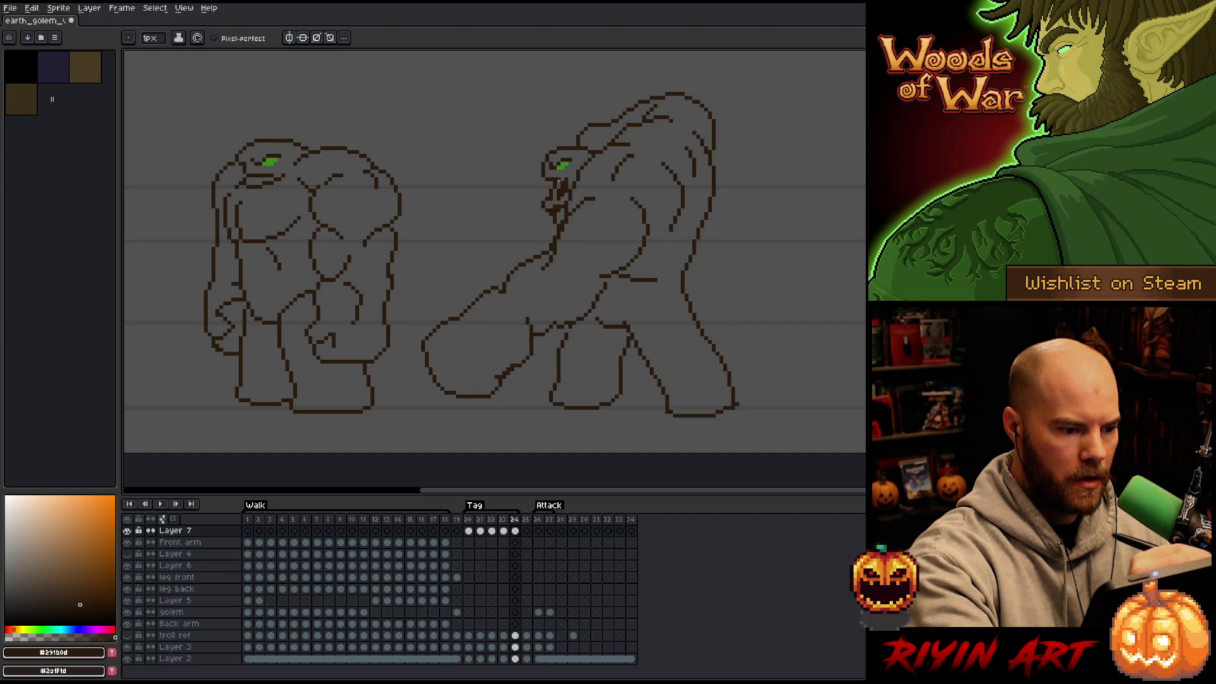
key("e")
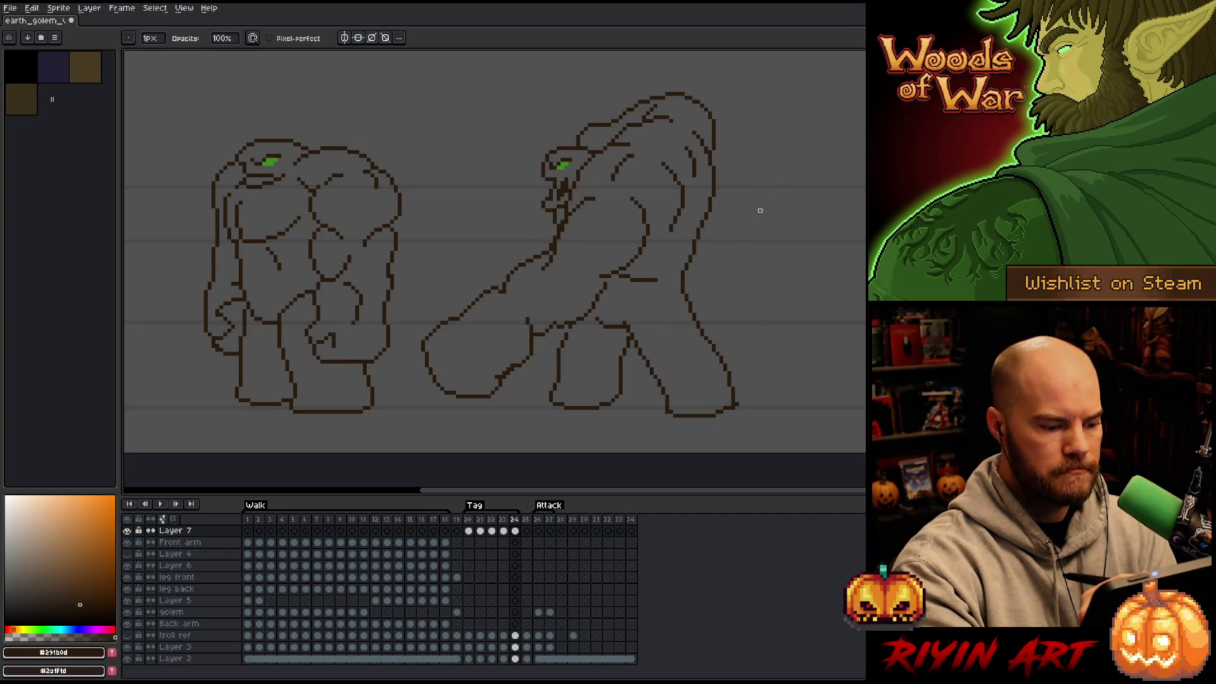
key("alt+n")
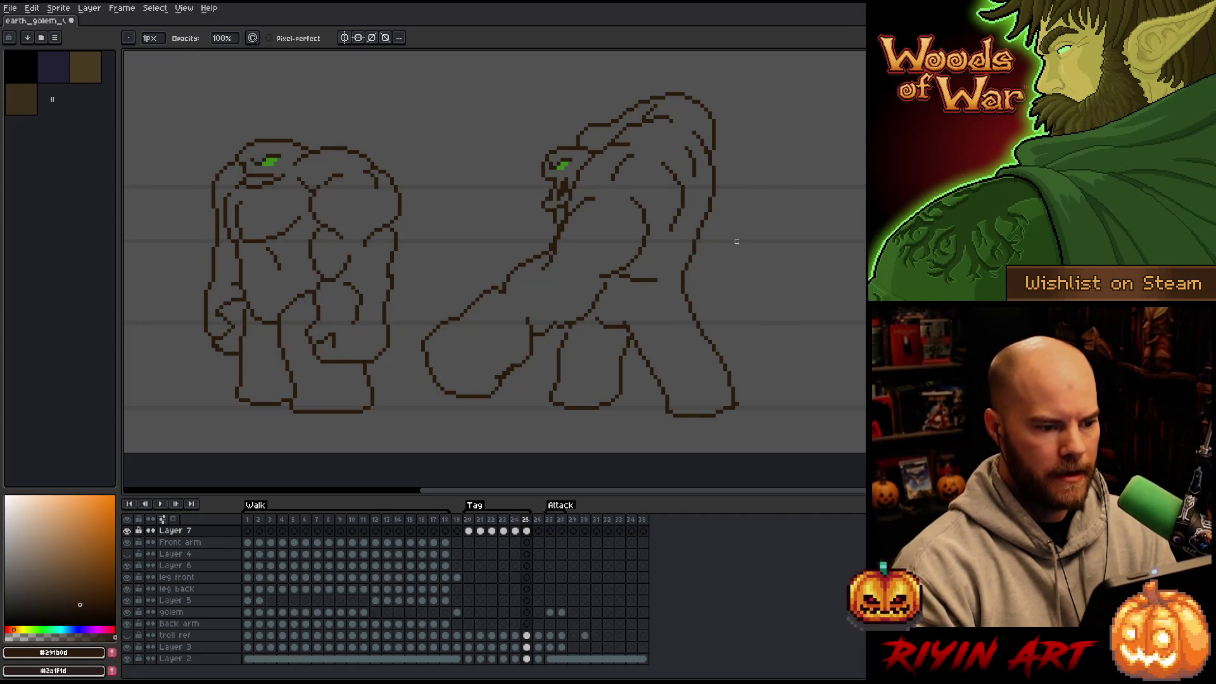
Step: Lasso the top of the golem's back on frame 25 and move it up and right
key("q")
mouse_move(701, 74)
left_mouse_down()
mouse_move(723, 112)
mouse_move(717, 148)
left_mouse_up()
mouse_move(737, 98)
left_mouse_down()
mouse_move(718, 149)
mouse_move(675, 100)
mouse_move(569, 145)
left_mouse_up()
left_click_drag(656, 121, 659, 113)
key("ctrl+d")
key("b")
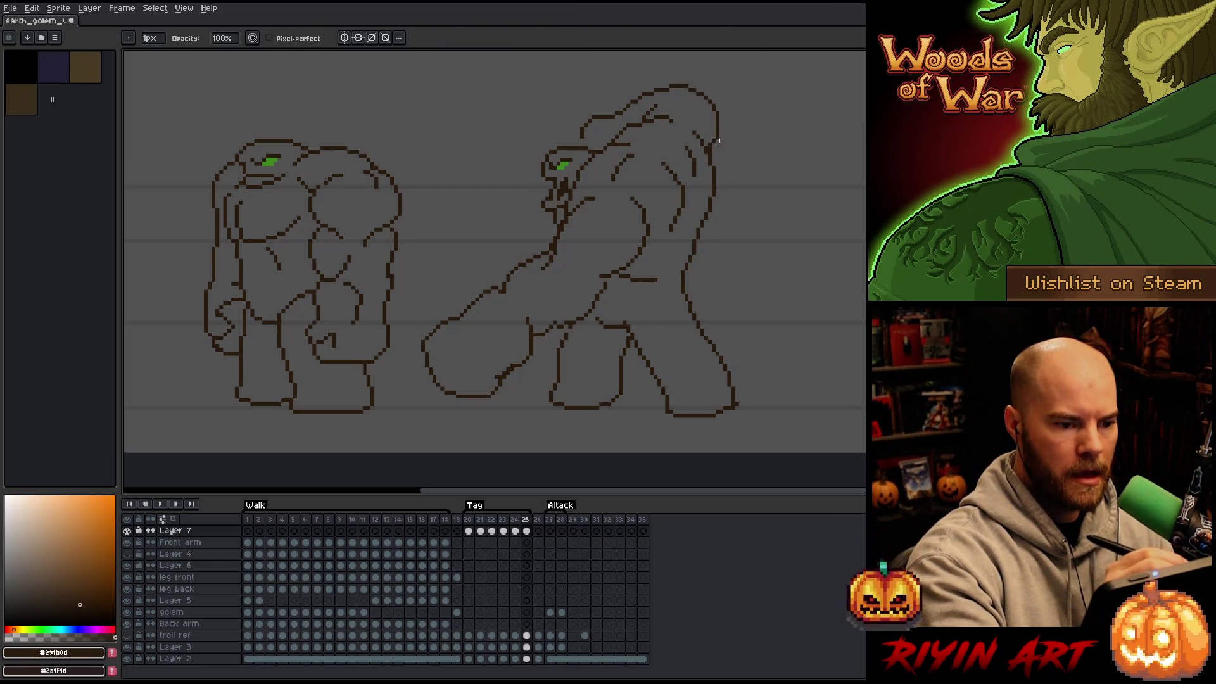
Step: Reposition the golem's head, erase stray pixels, and go back to frame 24
key("q")
mouse_move(596, 140)
left_mouse_down()
mouse_move(561, 182)
mouse_move(543, 145)
mouse_move(592, 134)
mouse_move(578, 148)
left_mouse_up()
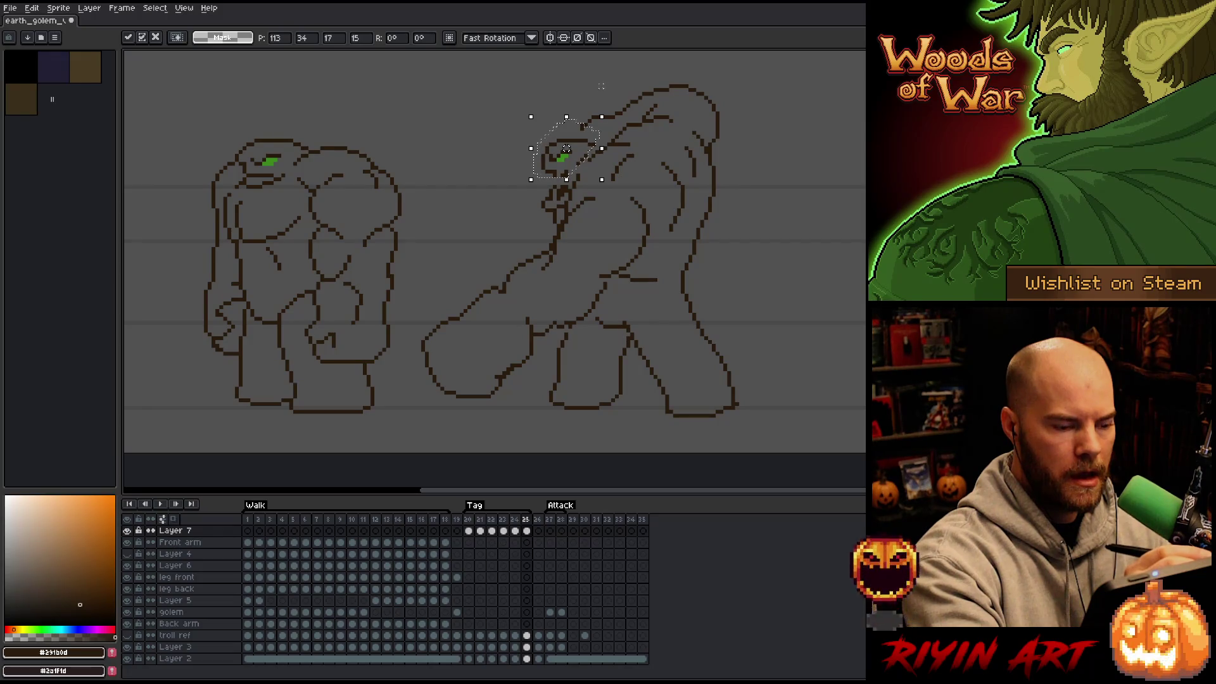
key("ctrl+d")
key("b")
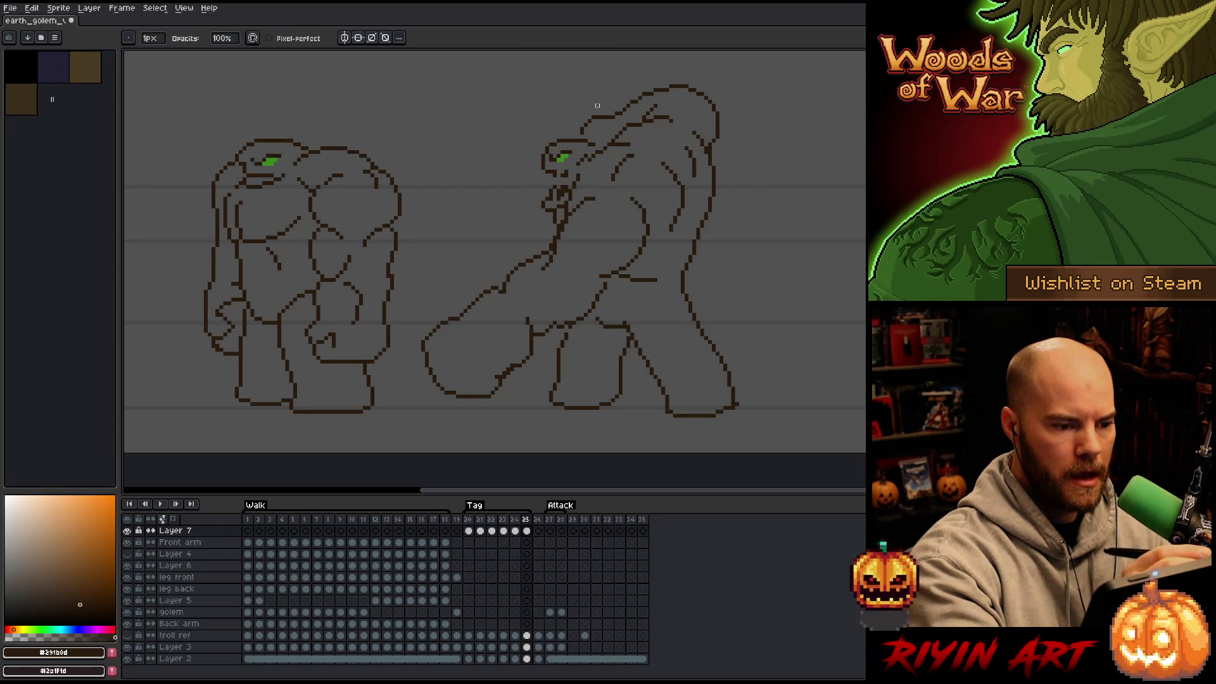
key("e")
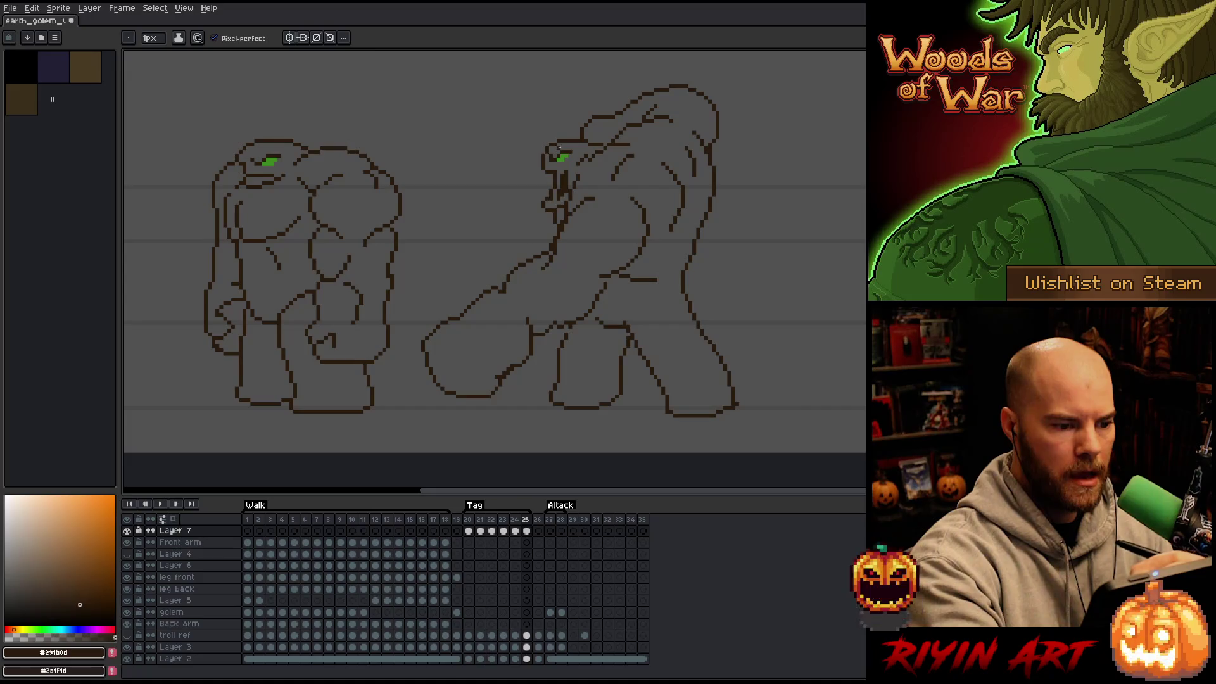
key("comma")
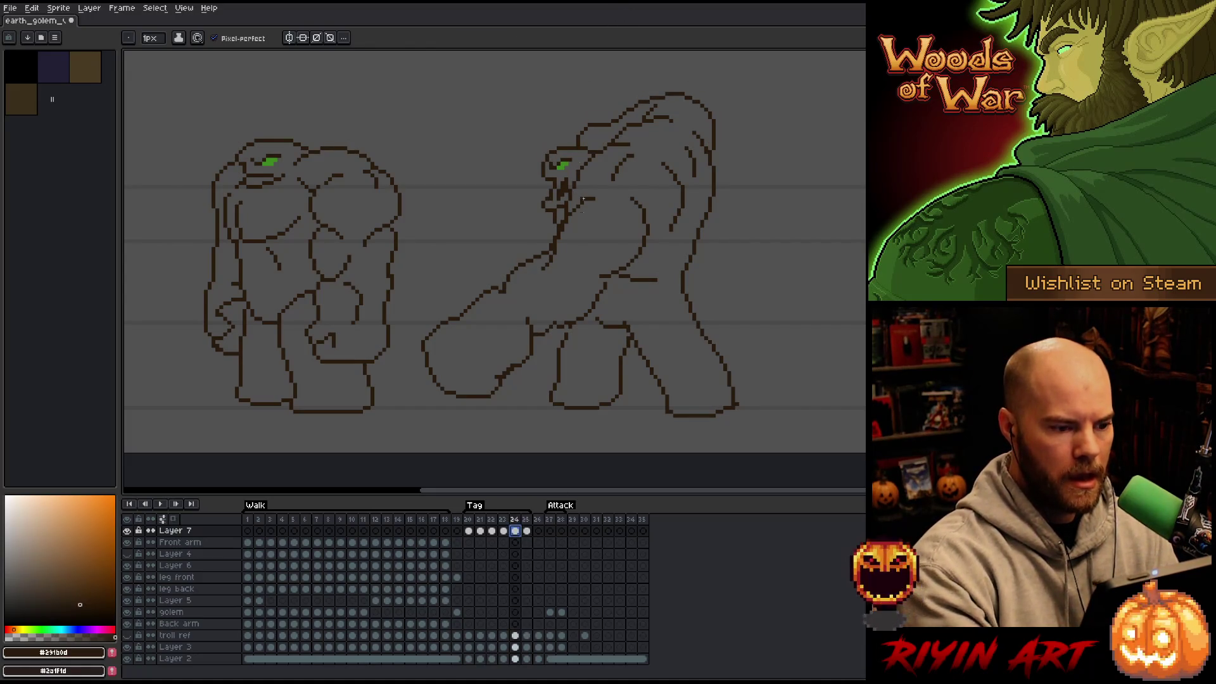
Step: Select the golem's head on frame 24, drop it unchanged, and touch up pixels
key("q")
mouse_move(565, 139)
left_mouse_down()
mouse_move(579, 158)
mouse_move(571, 179)
mouse_move(541, 177)
mouse_move(564, 141)
left_mouse_up()
left_click(559, 160)
key("ctrl+d")
key("b")
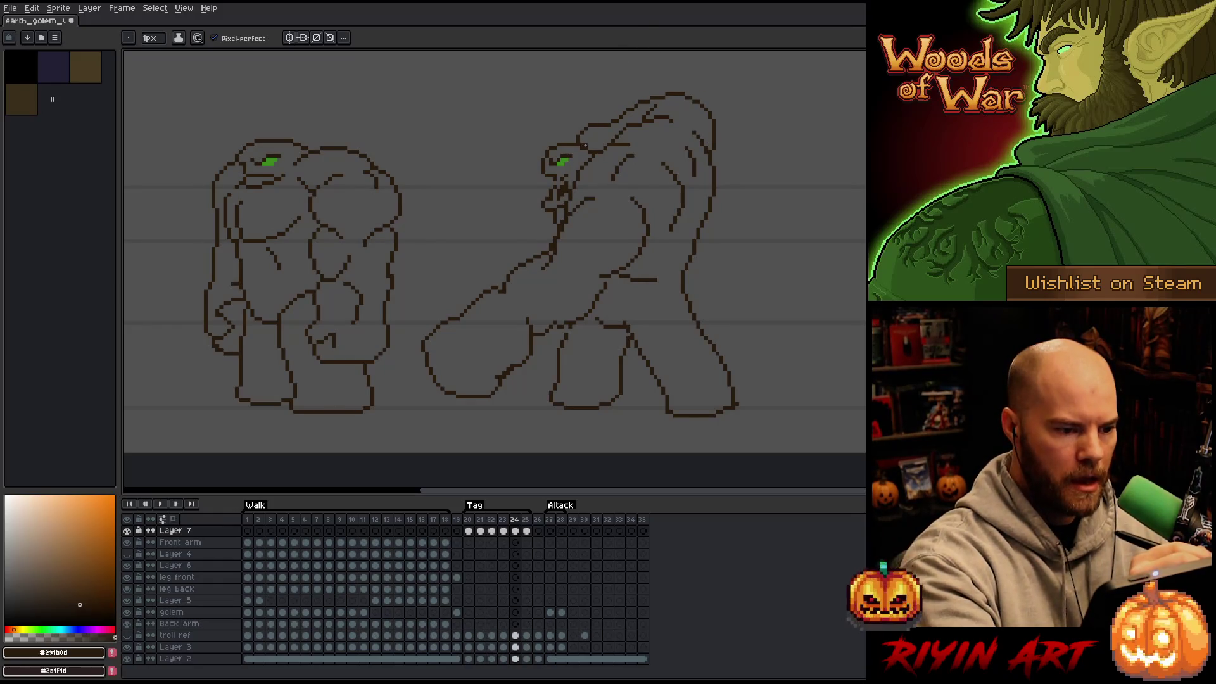
key("e")
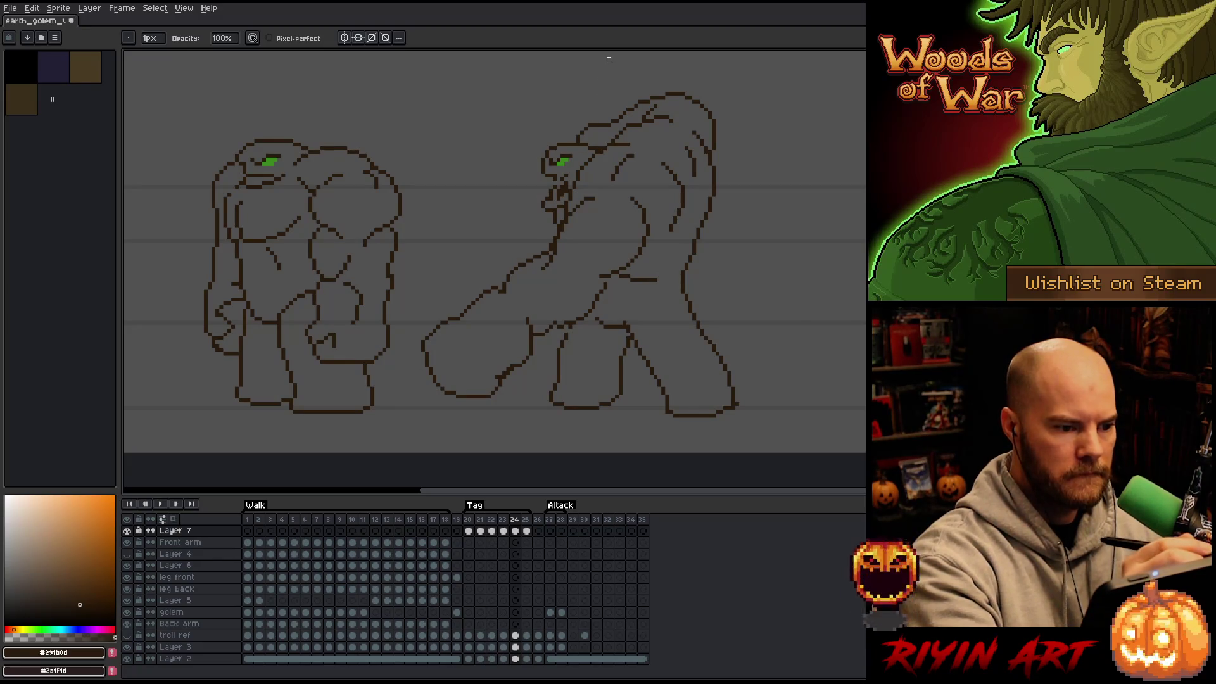
key("b")
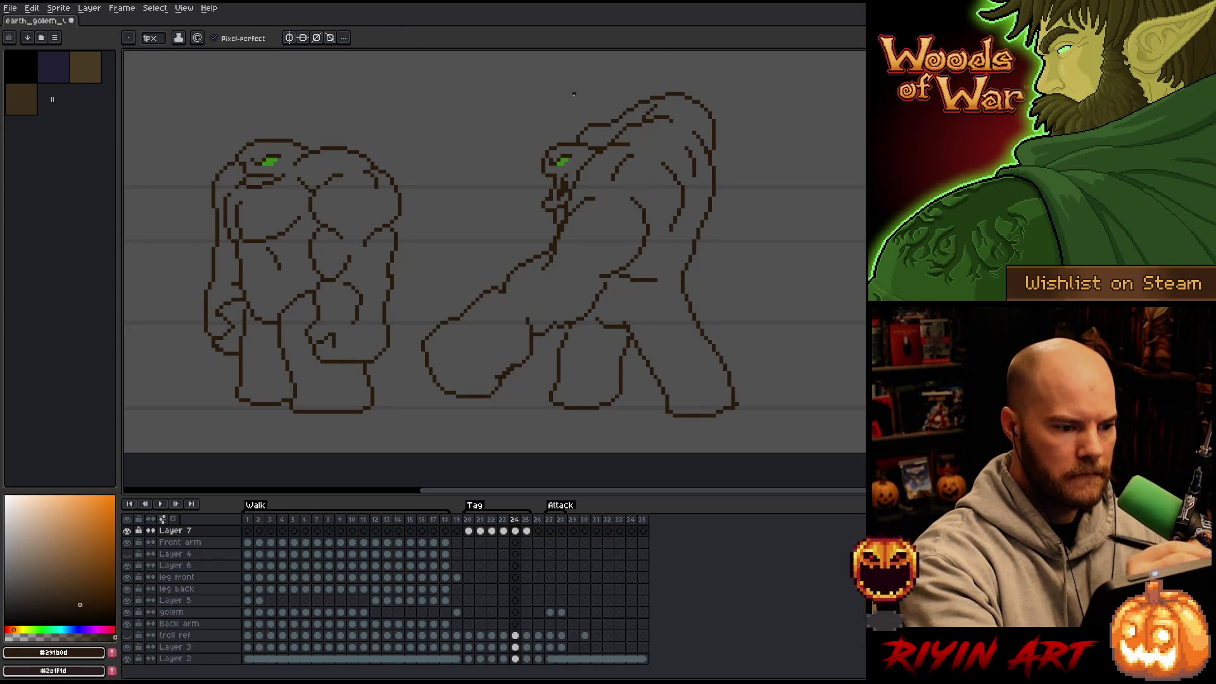
Step: Play the Tag animation to review the golem's poses, then stop it
key("Return")
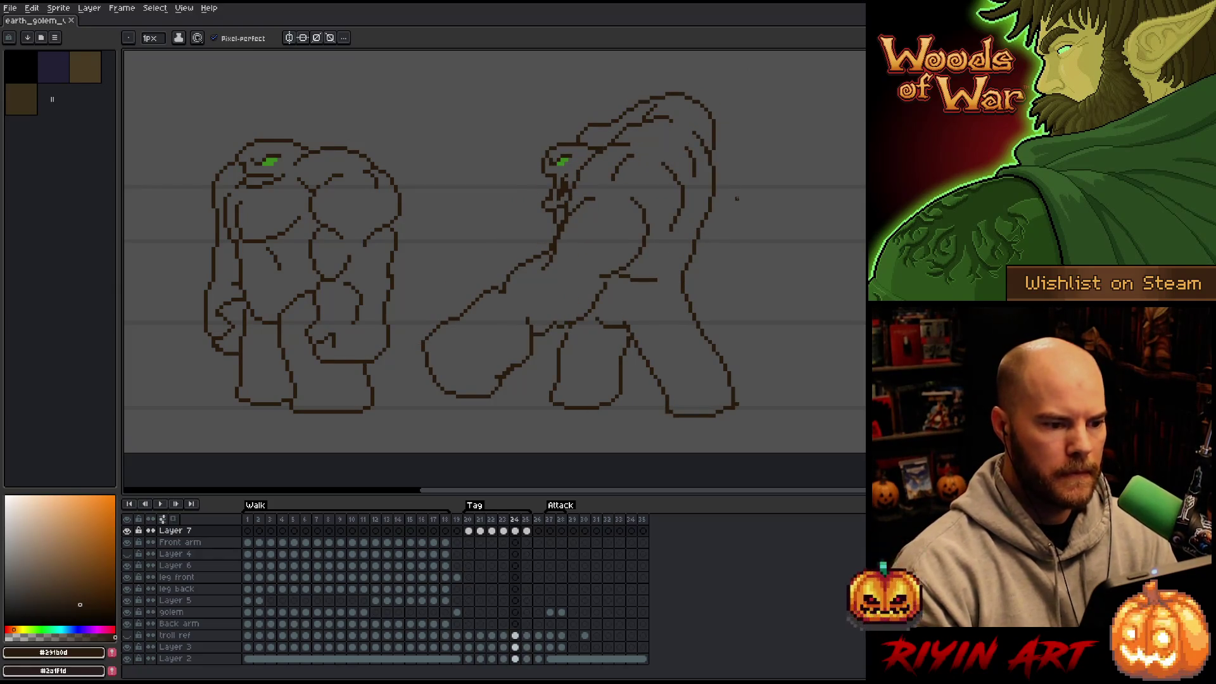
key("e")
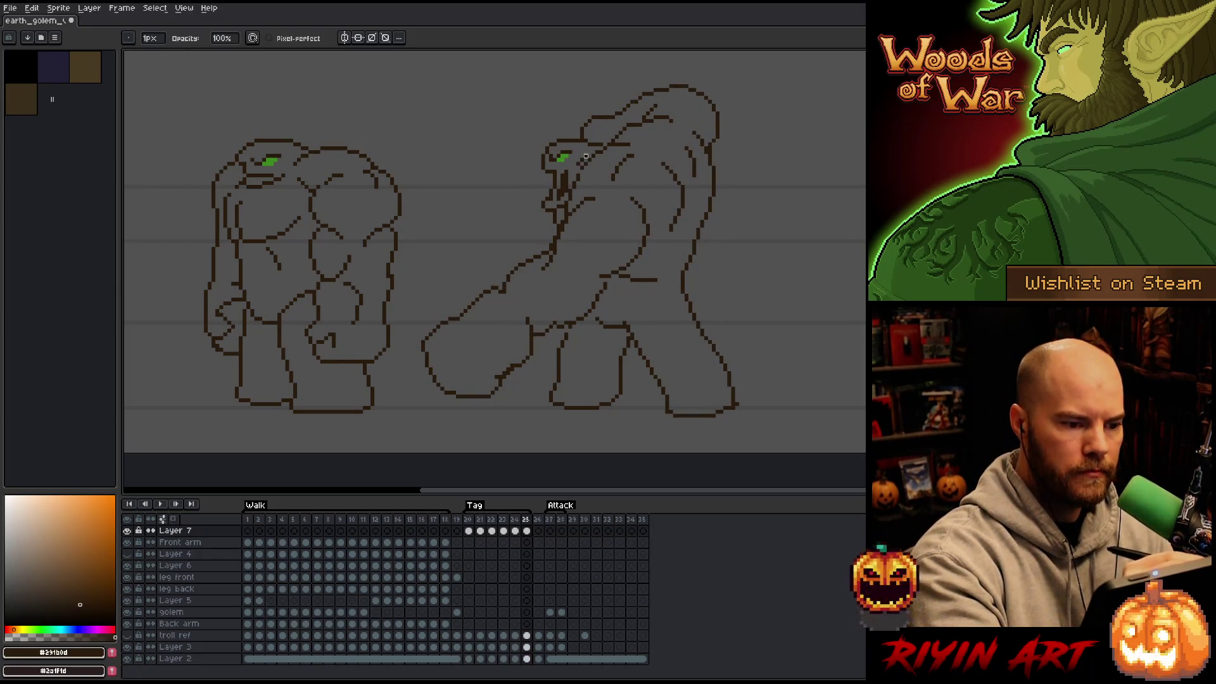
key("Return")
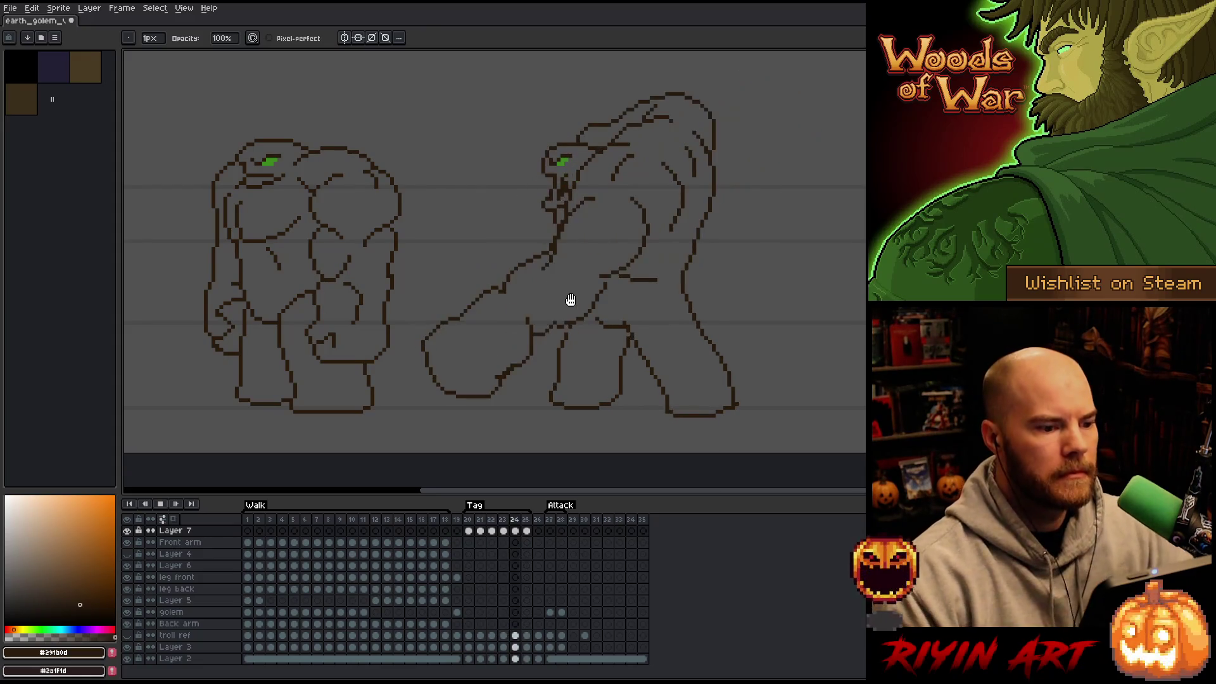
key("Return")
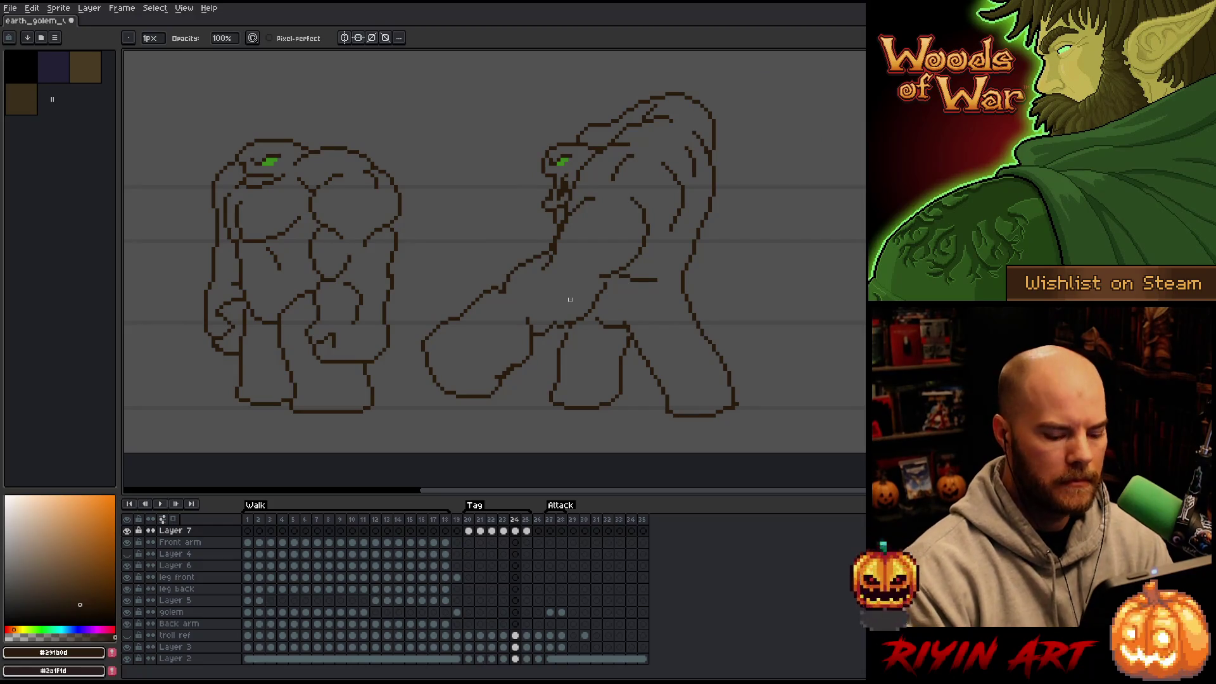
Step: Step through frames 23–25, ending back on frame 20
key("comma")
key("period")
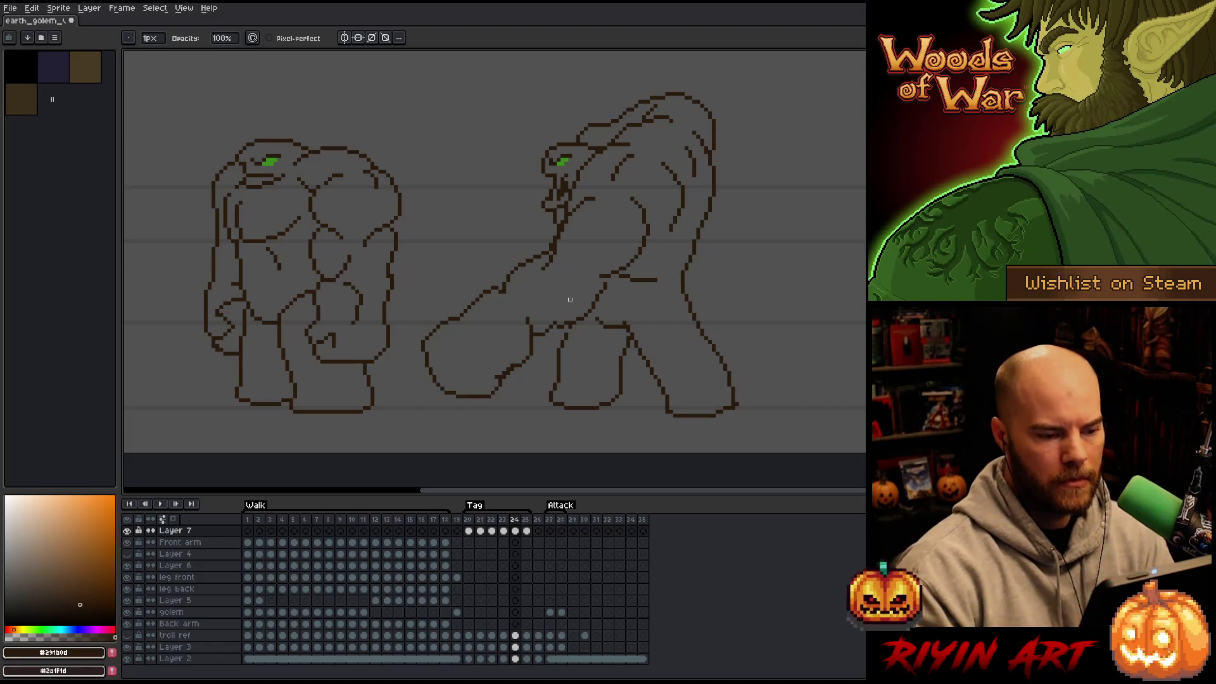
key("period")
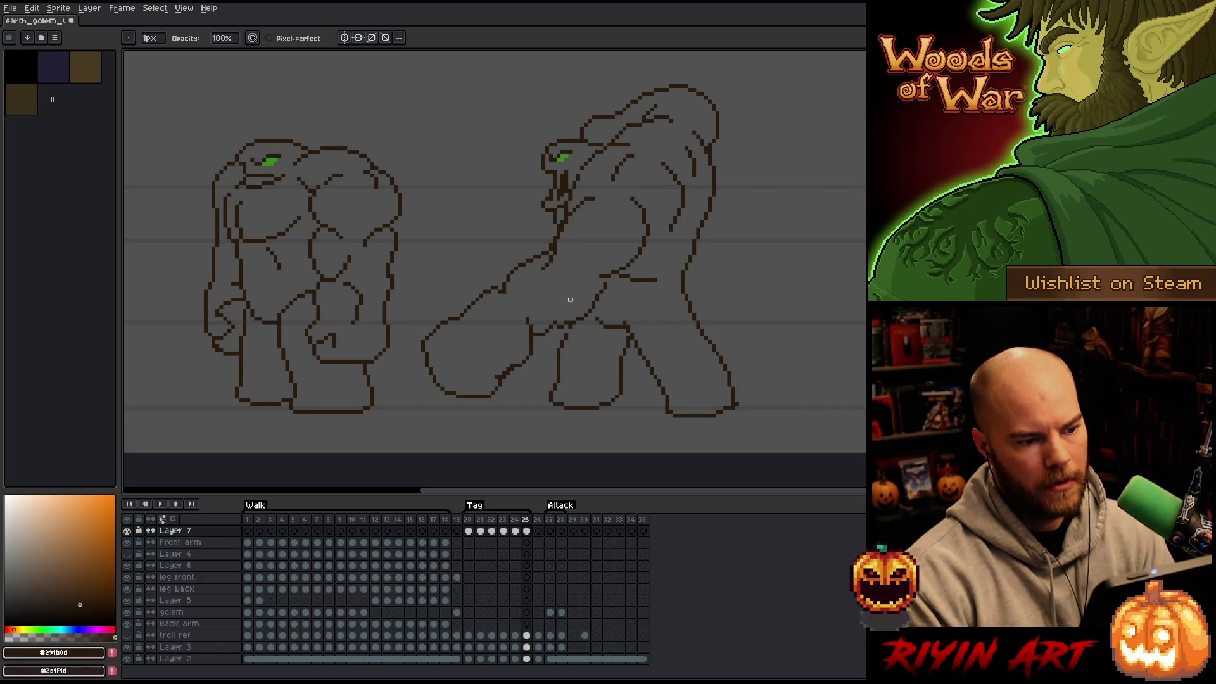
key("period")
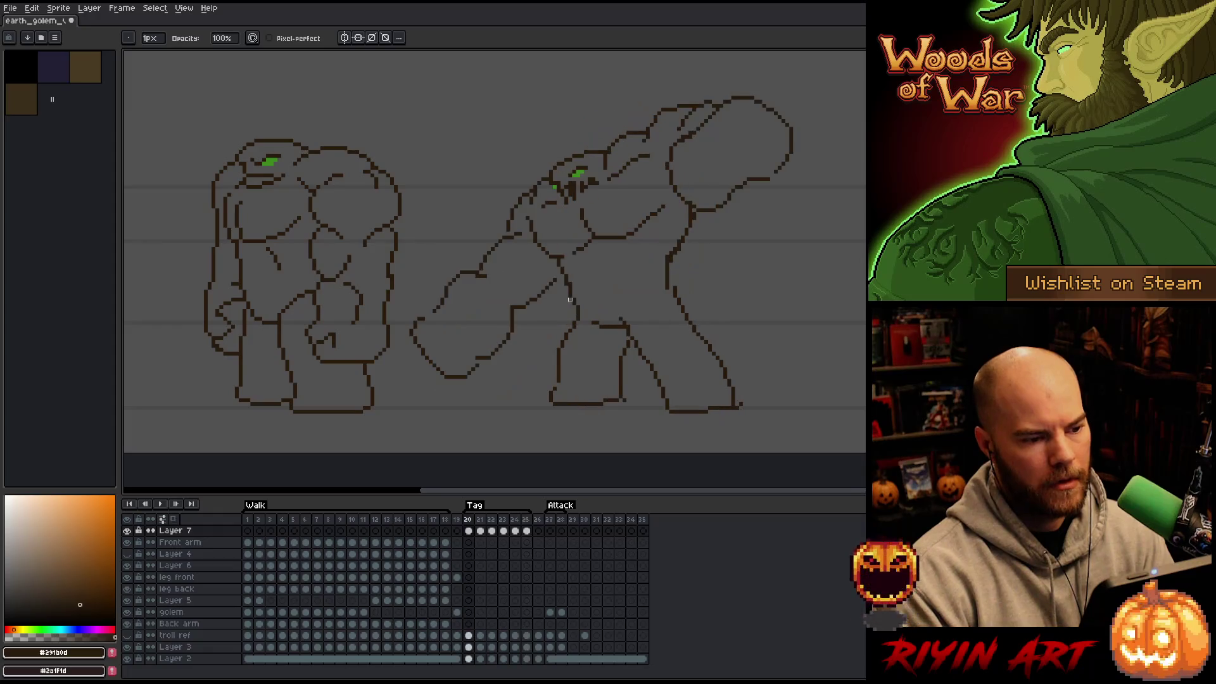
key("period")
key("comma")
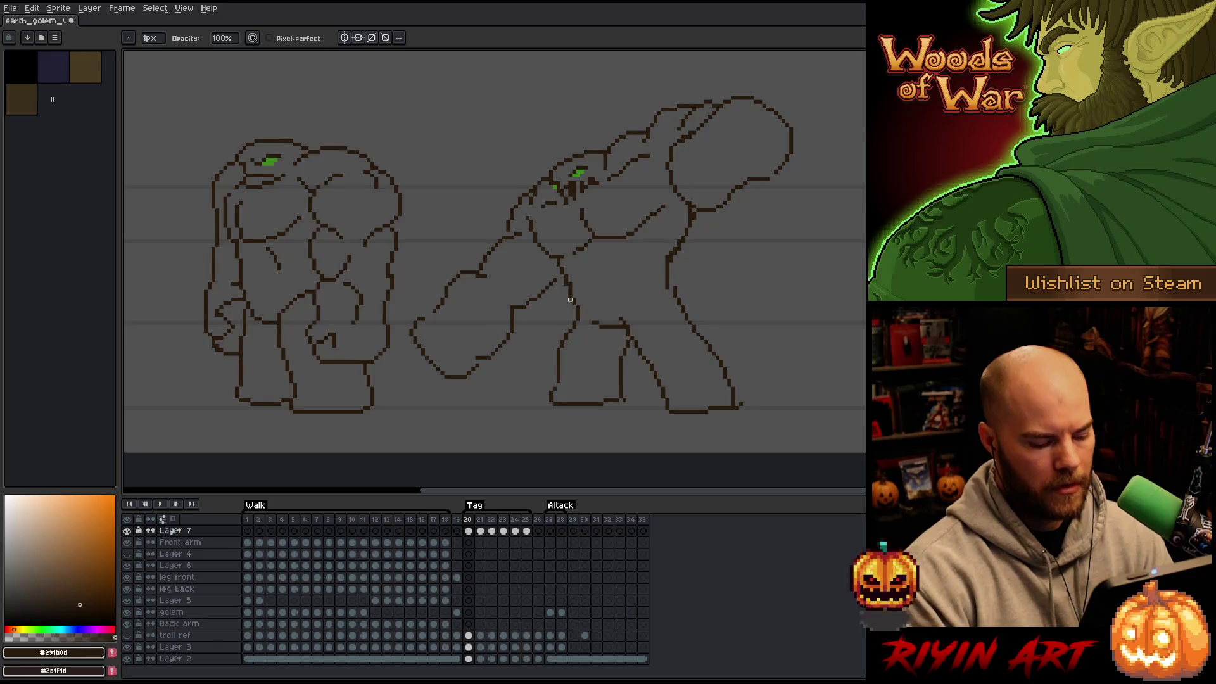
Step: Insert a frame after frame 20, then lasso the golem's head on frame 20 and shift it left
key("alt+n")
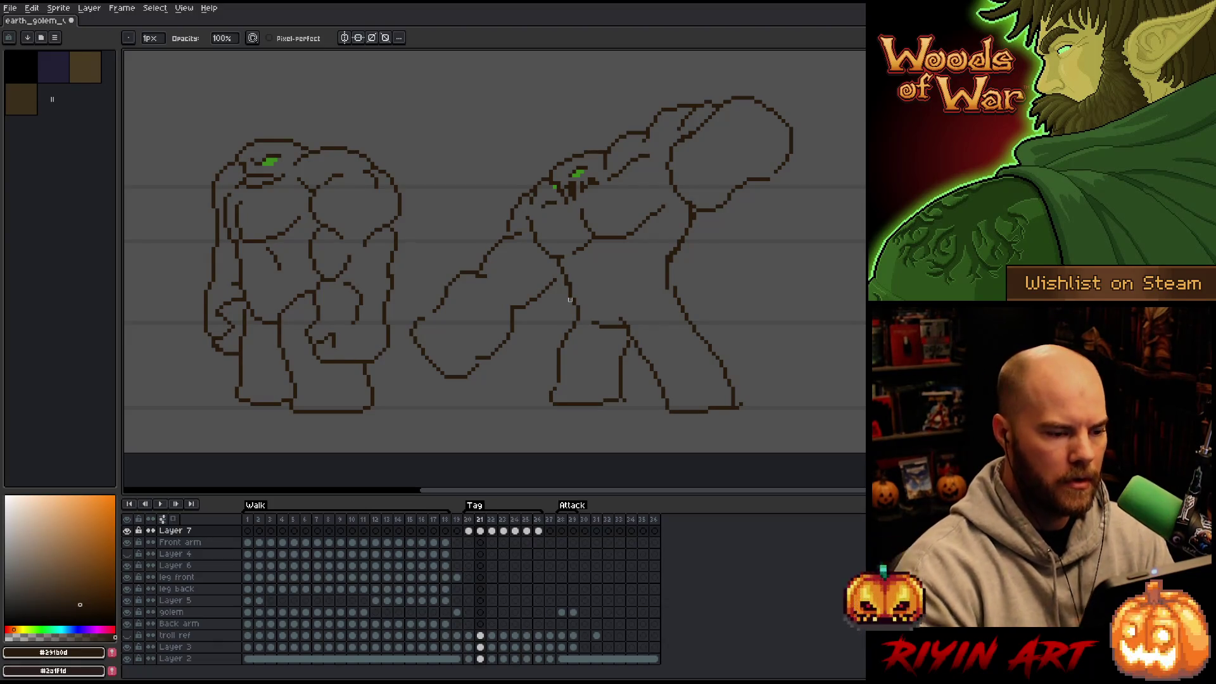
left_click(469, 531)
key("m")
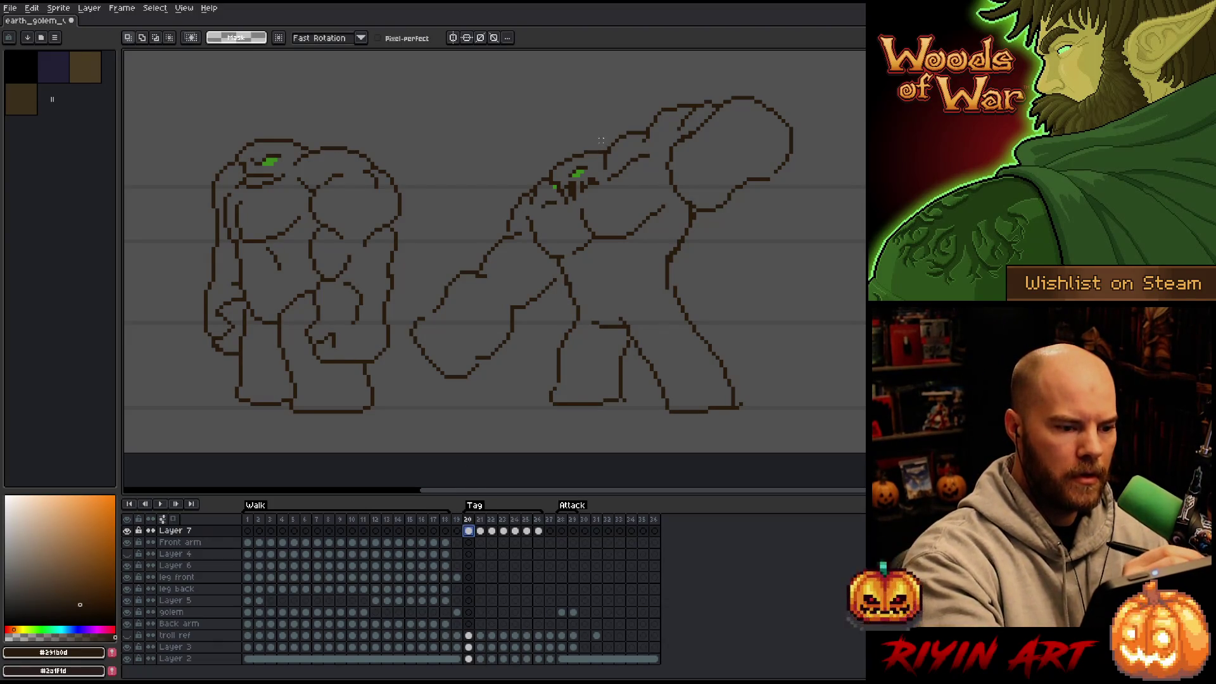
mouse_move(599, 139)
left_mouse_down()
mouse_move(600, 184)
mouse_move(572, 196)
mouse_move(545, 169)
mouse_move(556, 135)
left_mouse_up()
mouse_move(578, 184)
left_mouse_down()
mouse_move(561, 190)
mouse_move(575, 187)
left_mouse_up()
key("Escape")
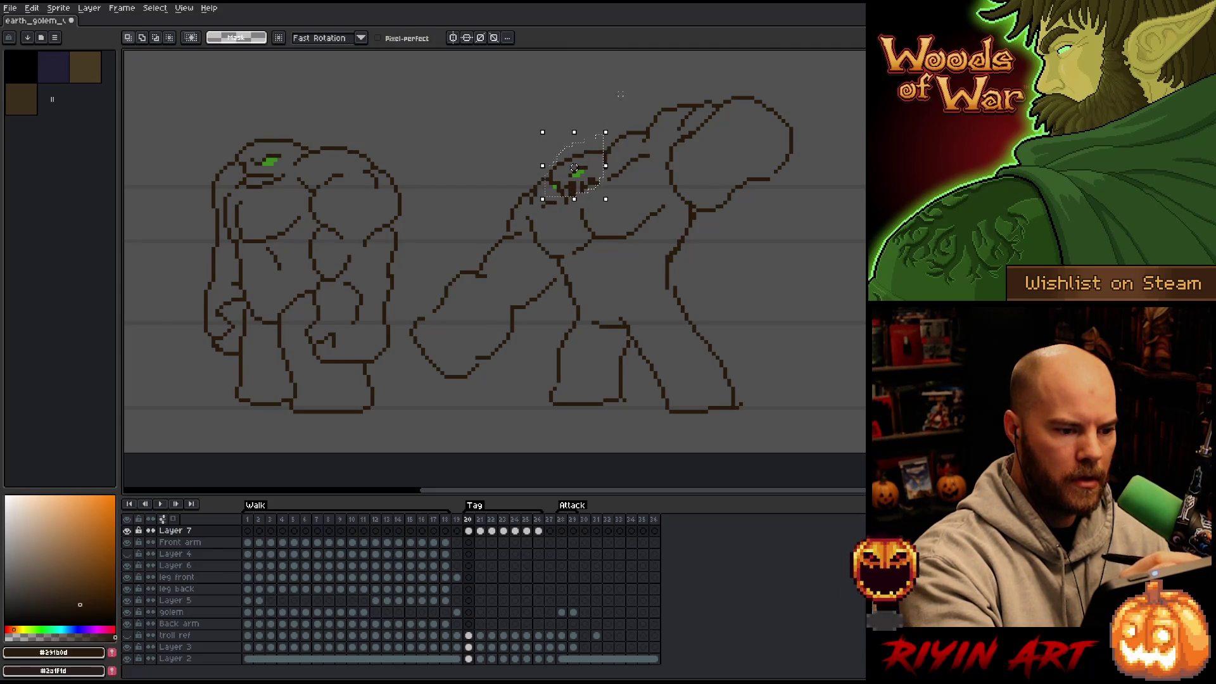
left_click(562, 218)
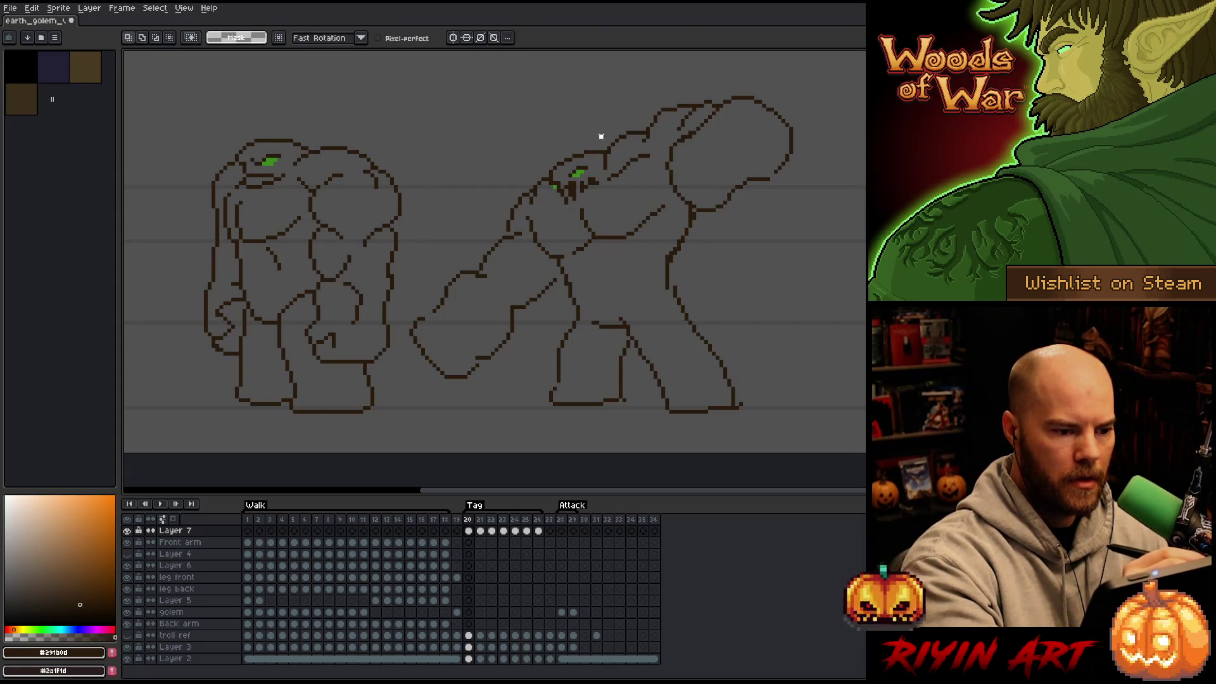
mouse_move(602, 173)
left_mouse_down()
mouse_move(558, 193)
mouse_move(554, 137)
mouse_move(601, 136)
mouse_move(574, 176)
left_mouse_up()
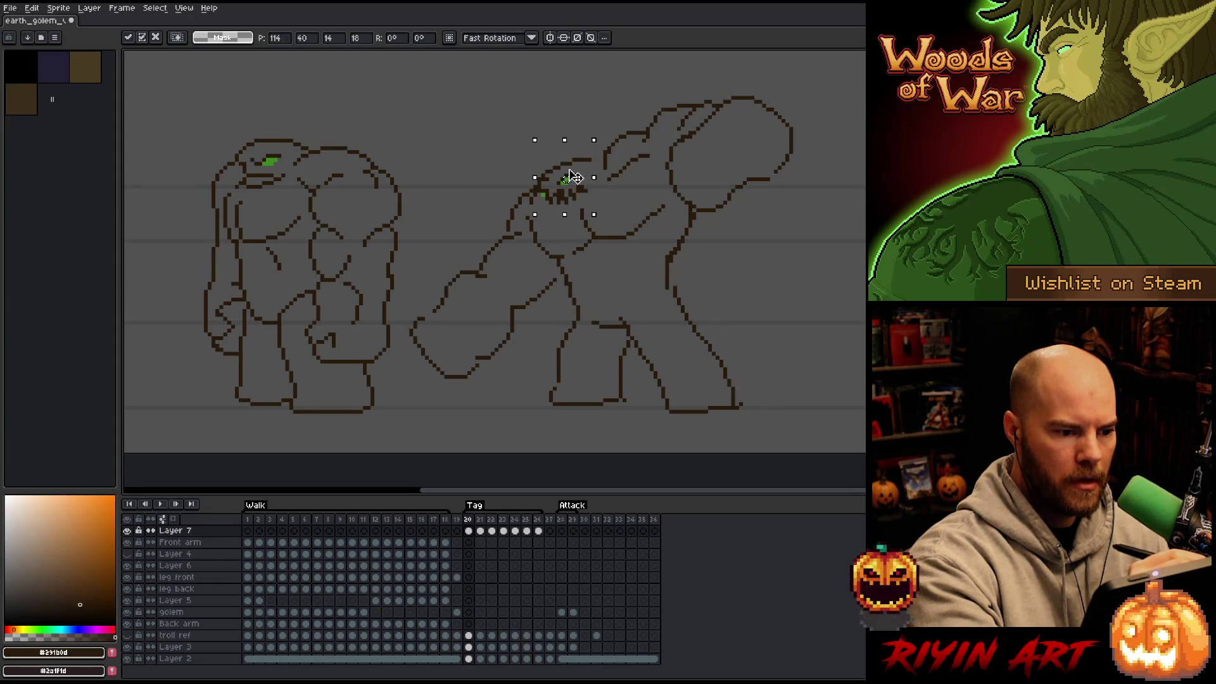
left_click(596, 148)
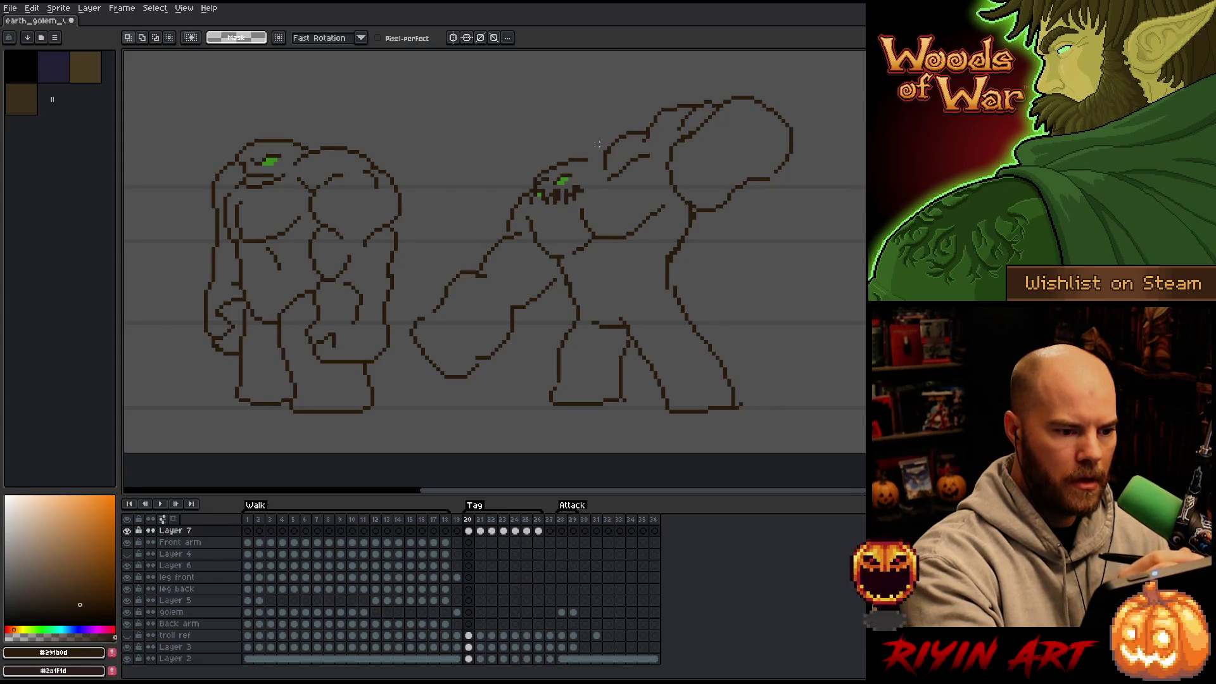
Step: Redraw the head's top outline and clean up the line and stray pixels beside the eye
key("b")
key("e")
left_click_drag(551, 165, 605, 151)
key("b")
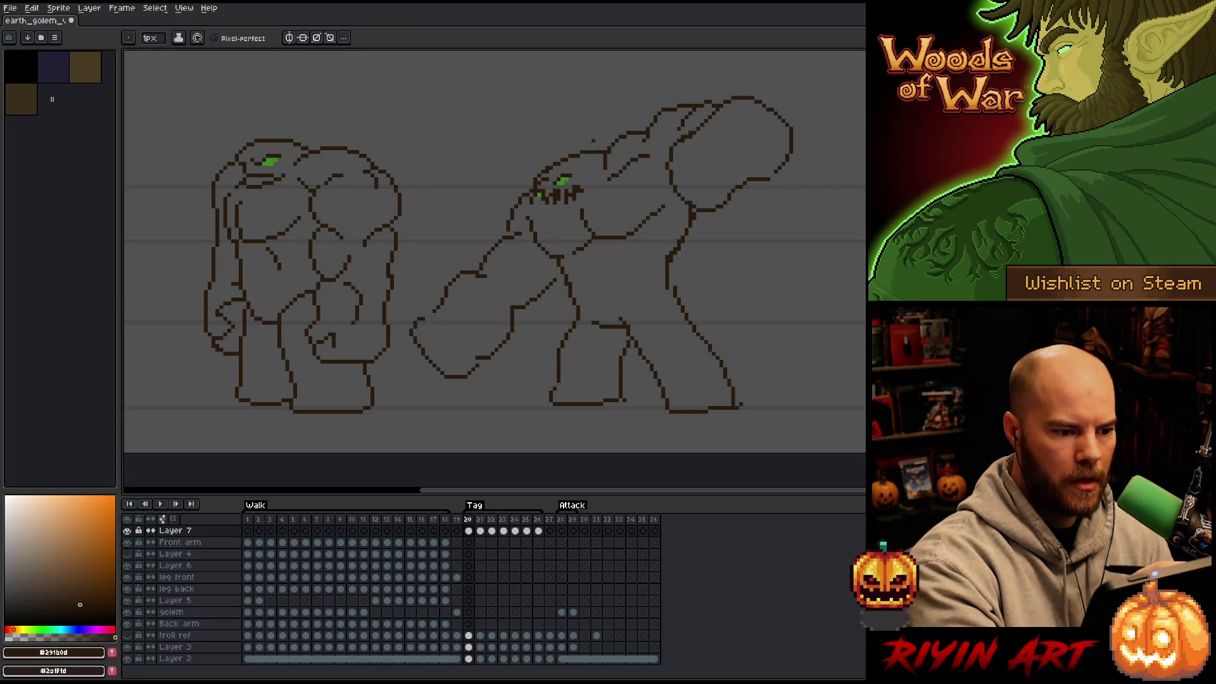
key("e")
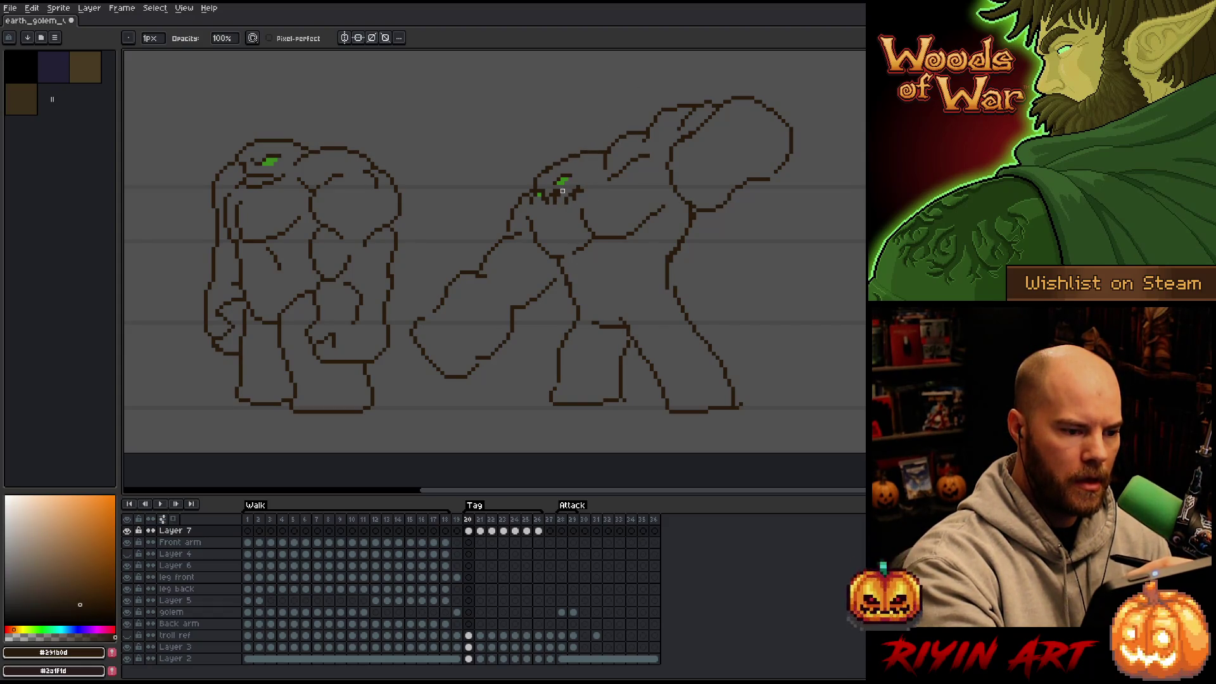
key("b")
left_click_drag(573, 184, 591, 182)
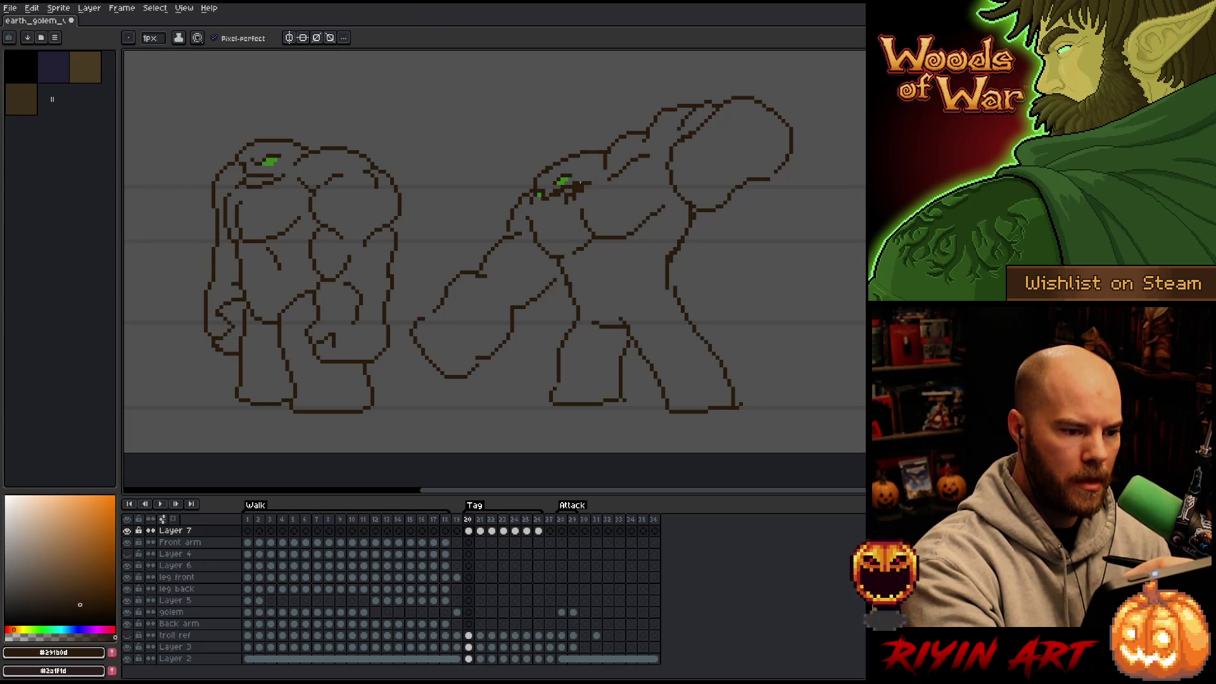
key("e")
left_click_drag(566, 191, 564, 196)
key("b")
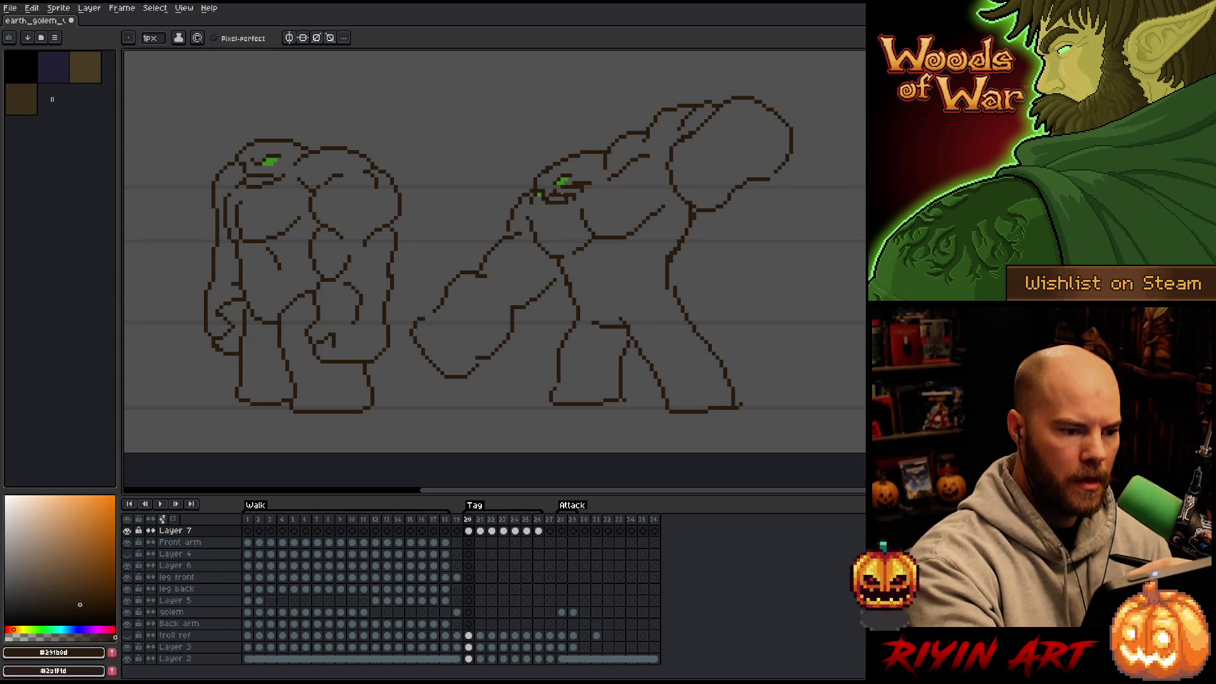
key("e")
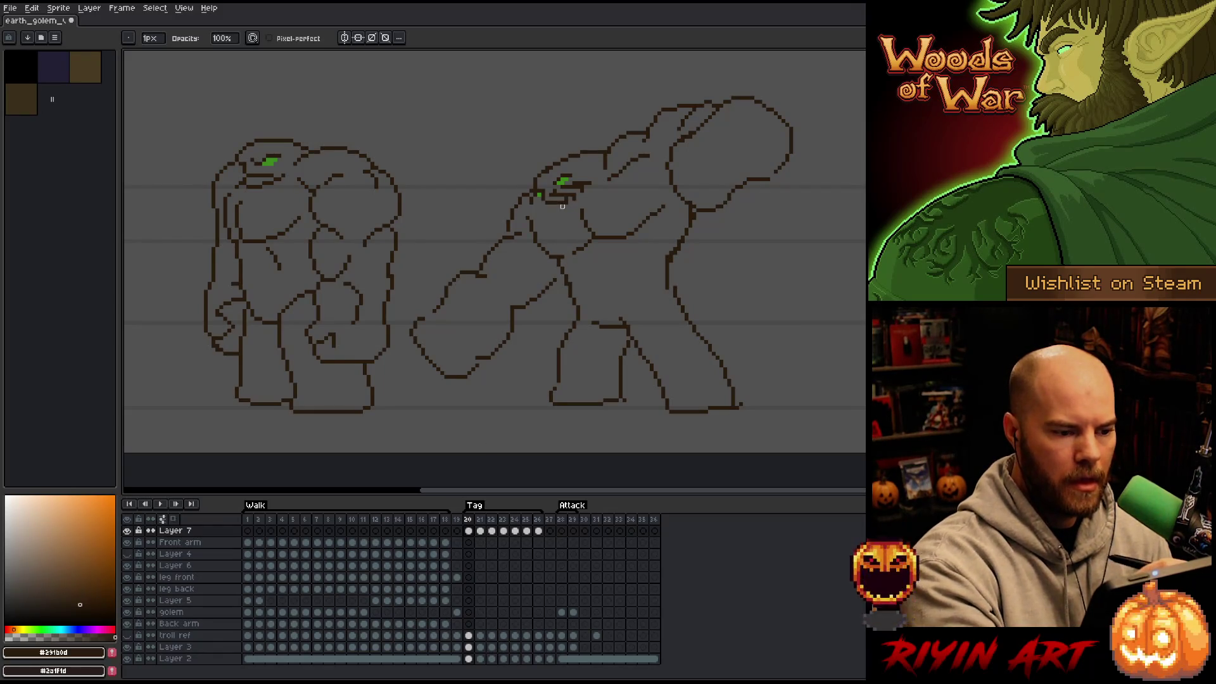
key("b")
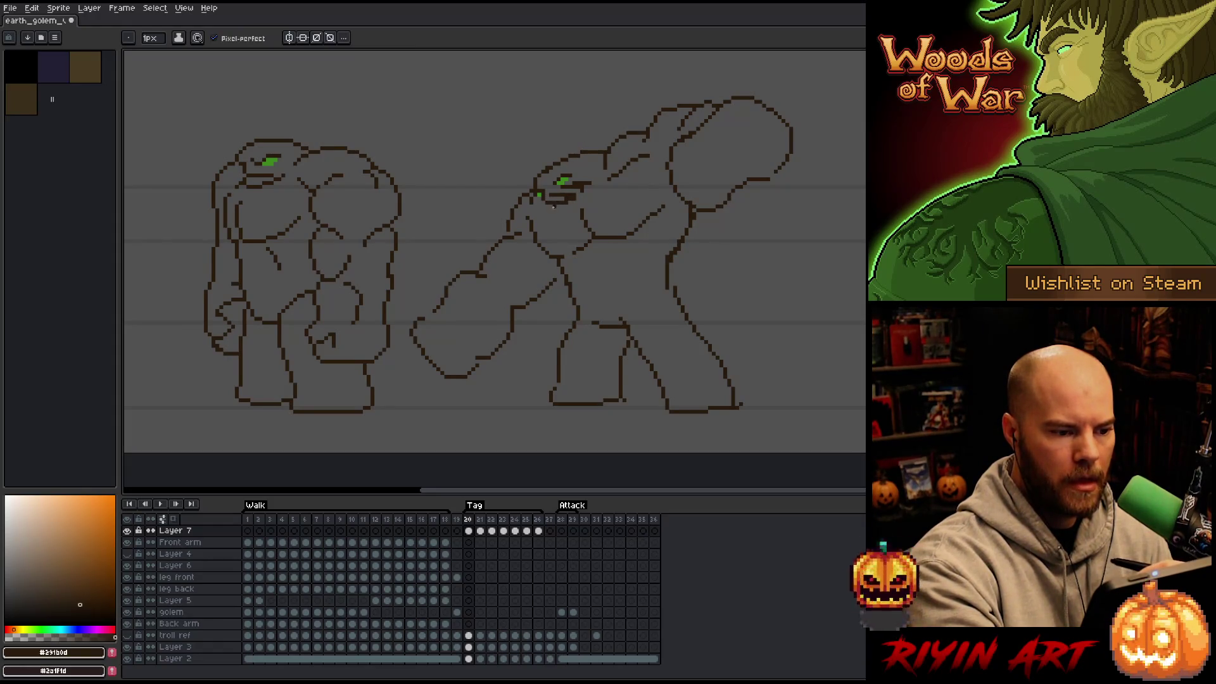
key("e")
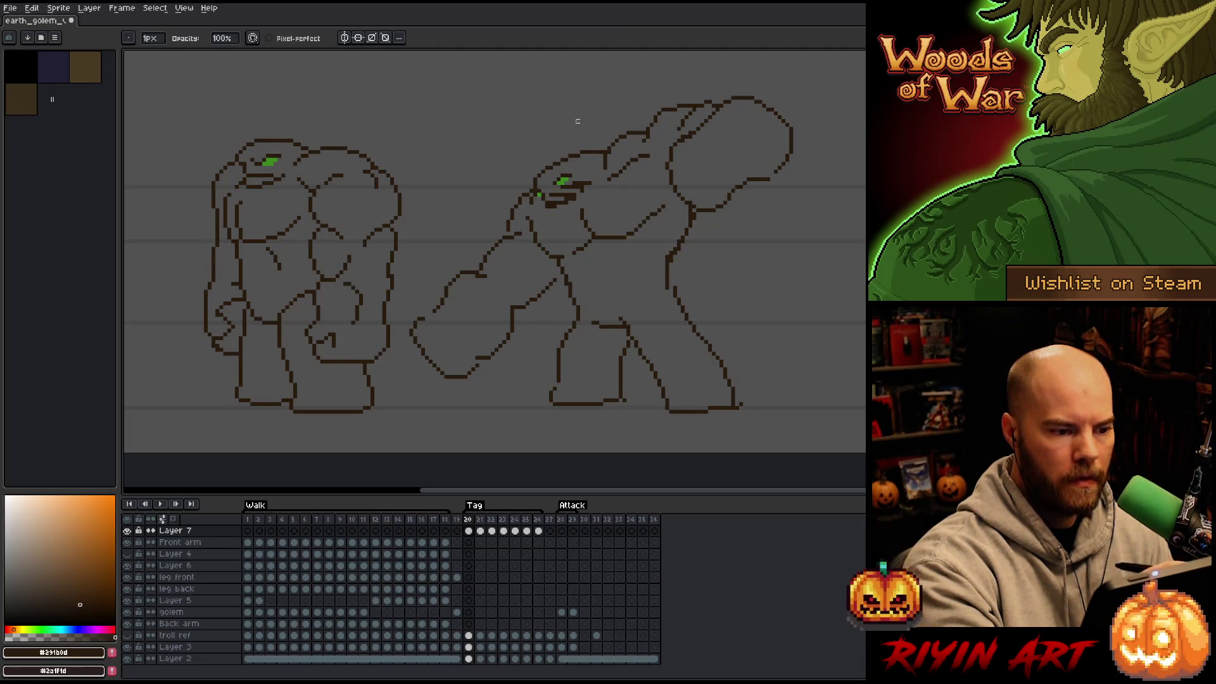
Step: Flip between frames 20 and 21 to compare the heads, ending on frame 21
key("Left")
key("Right")
key("Right")
key("Left")
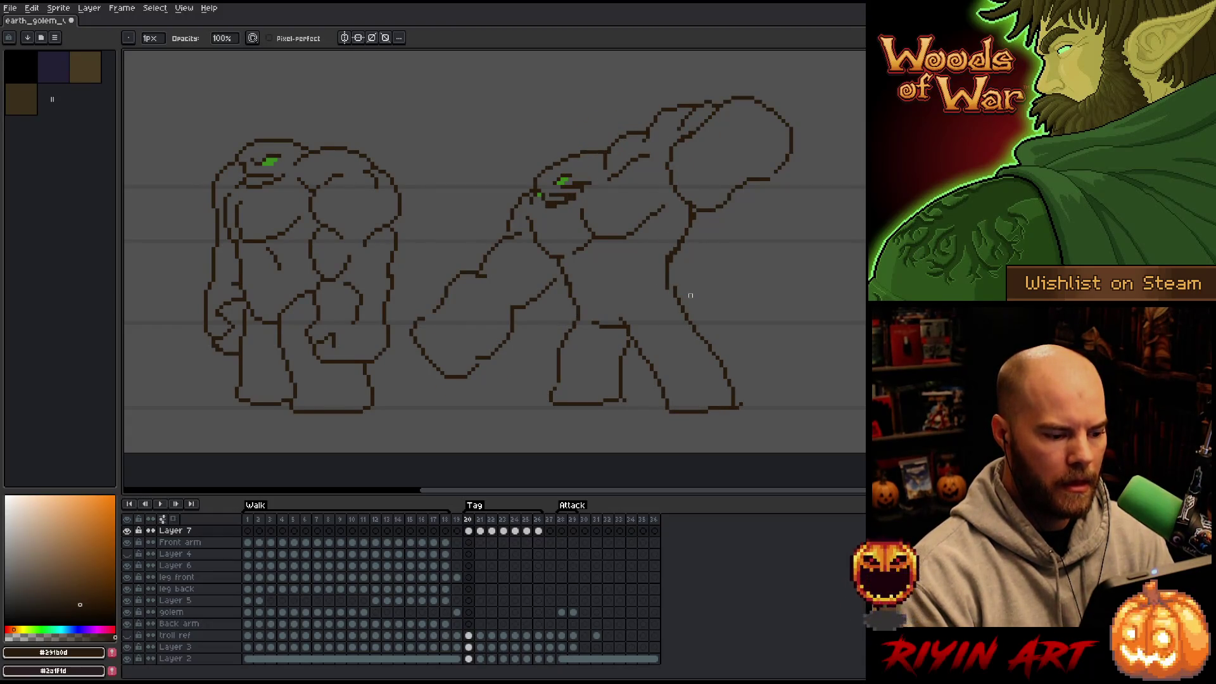
key("Right")
key("Left")
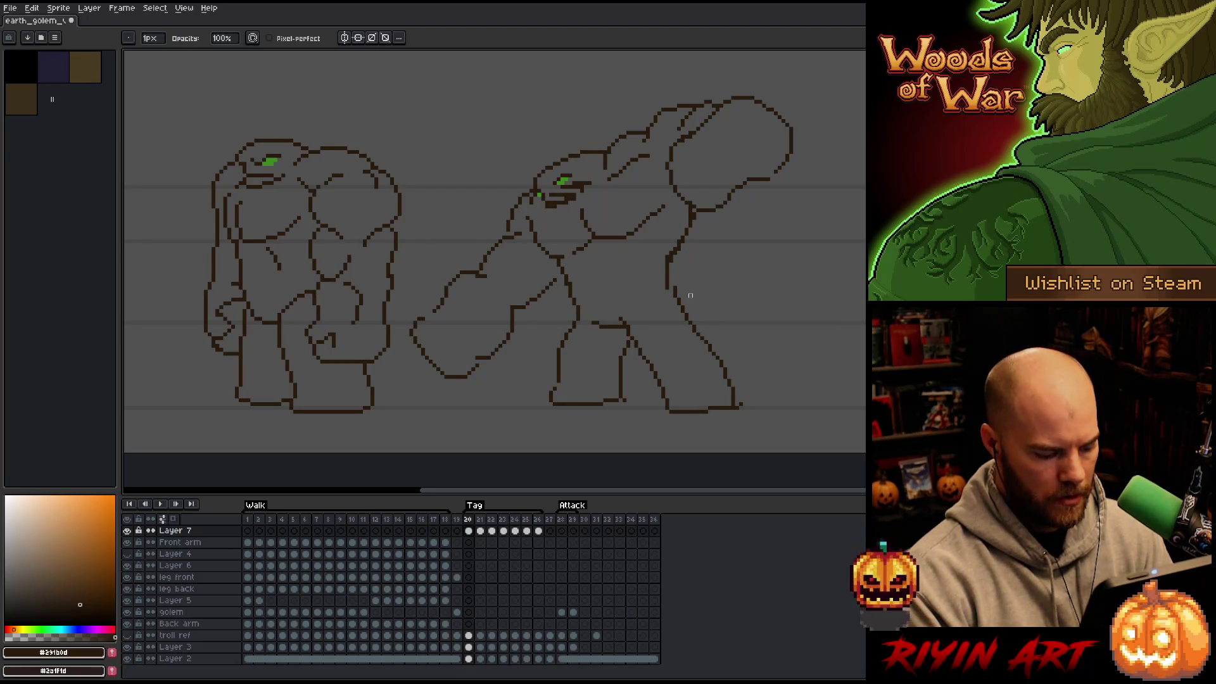
key("Right")
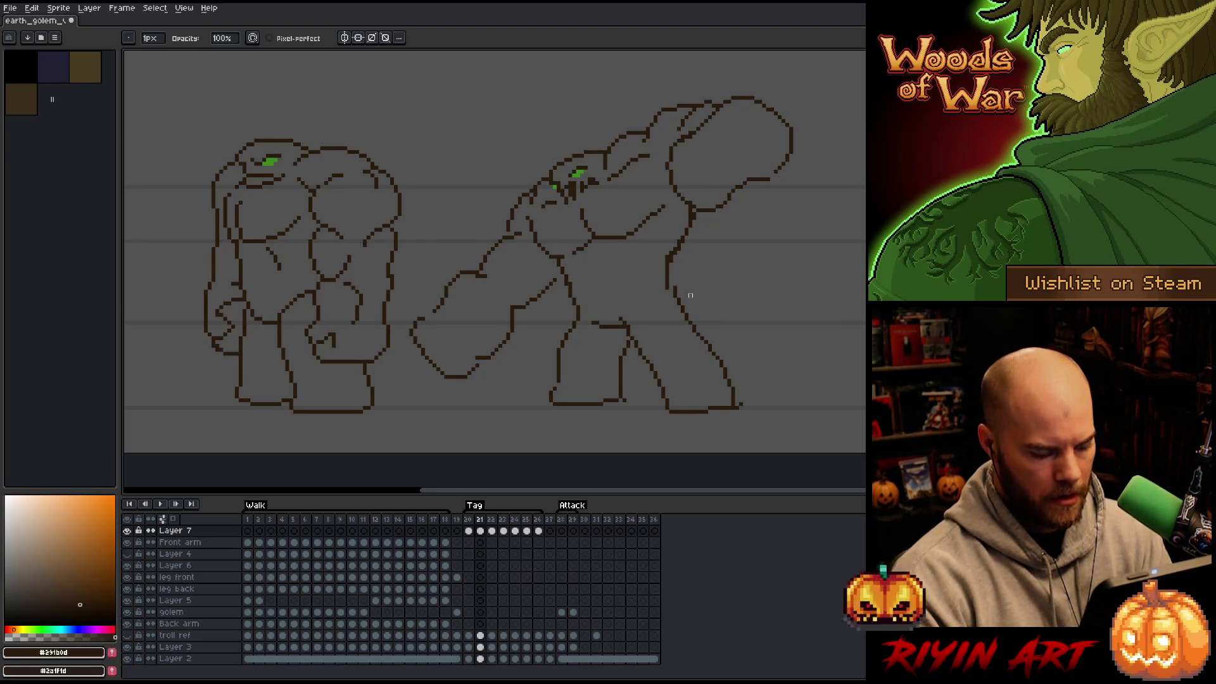
Step: Add frame 22, lasso-move the right golem's head, and touch up its pixels
key("alt+n")
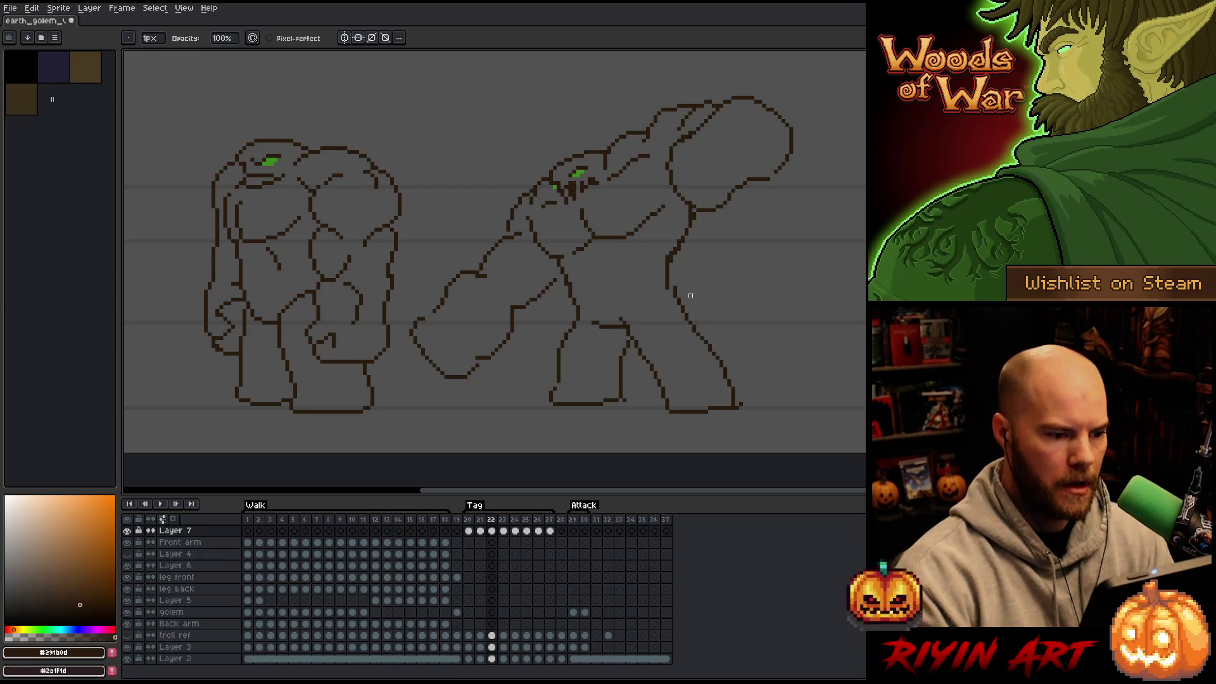
key("q")
mouse_move(594, 137)
left_mouse_down()
mouse_move(598, 162)
mouse_move(562, 198)
mouse_move(554, 135)
mouse_move(570, 168)
left_mouse_up()
left_click(558, 121)
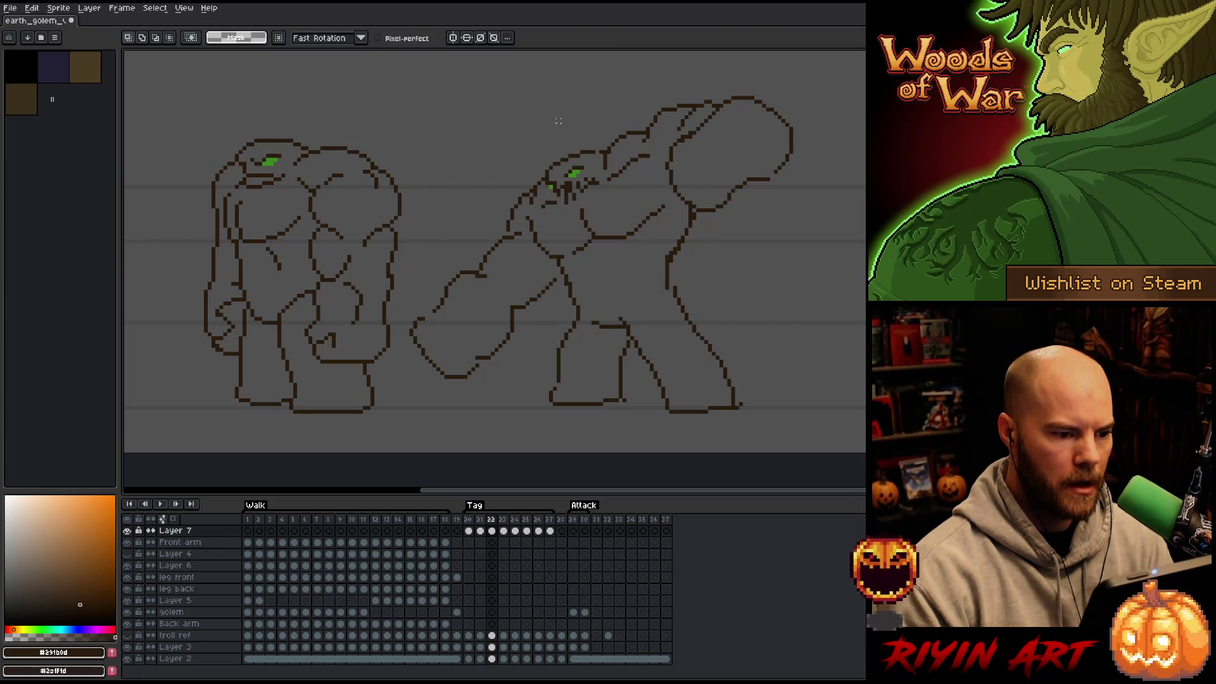
key("b")
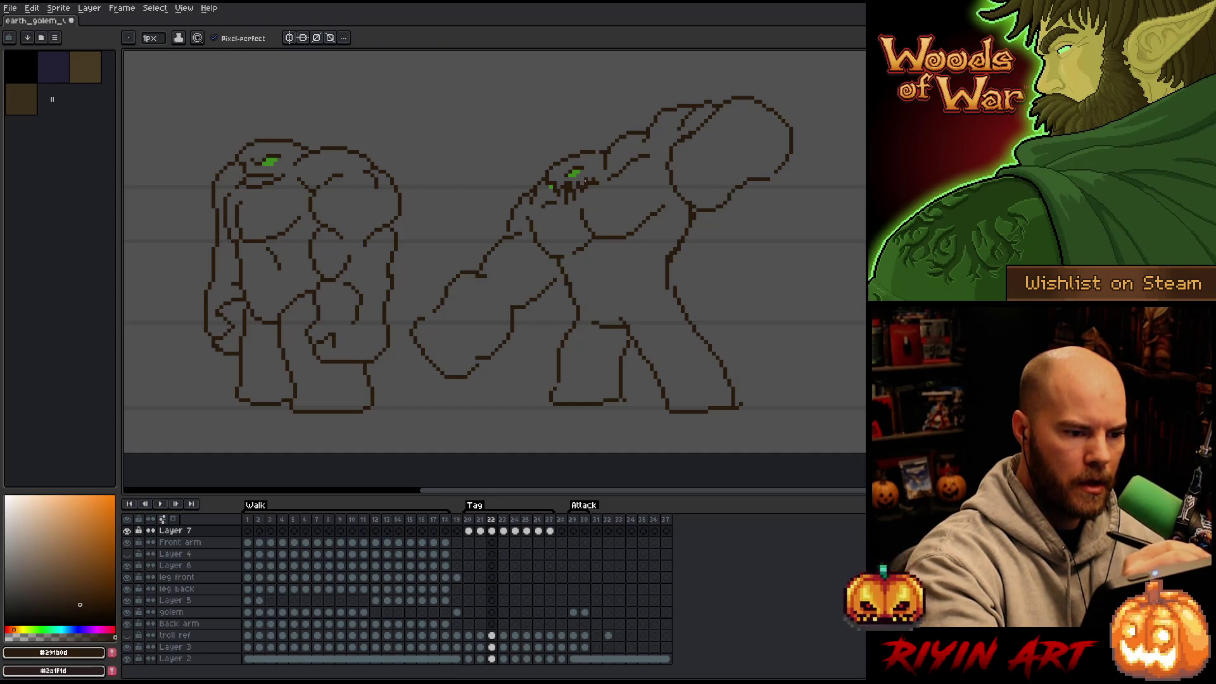
key("e")
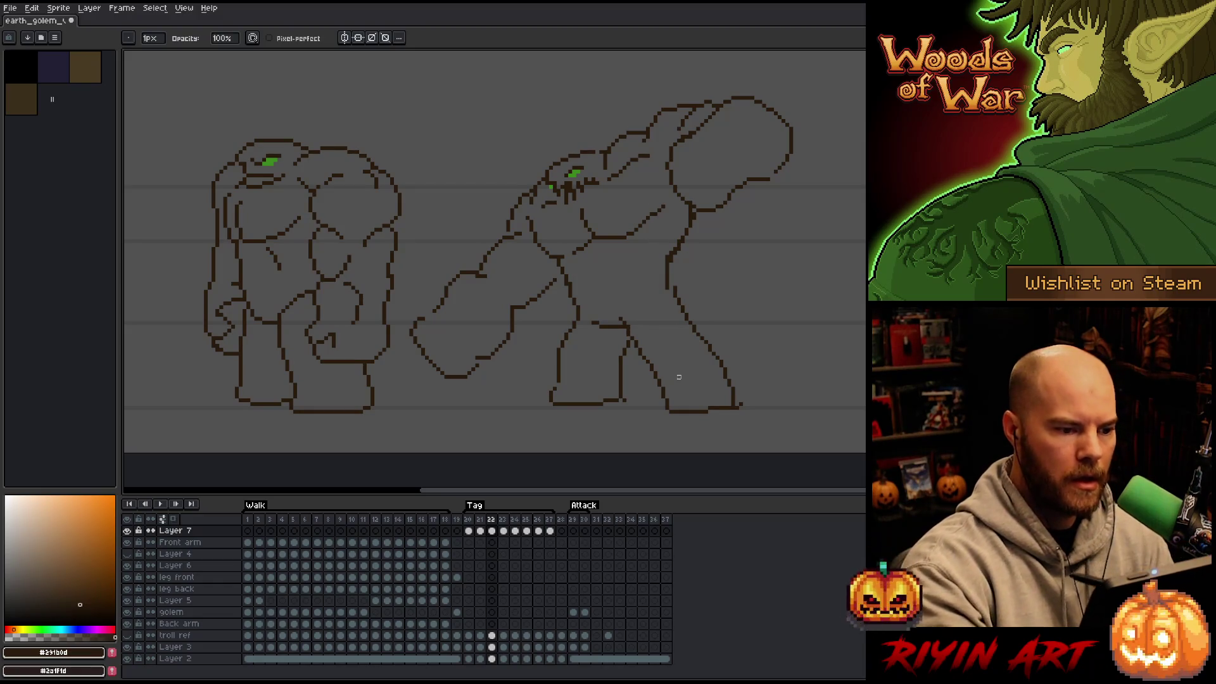
key("b")
key("e")
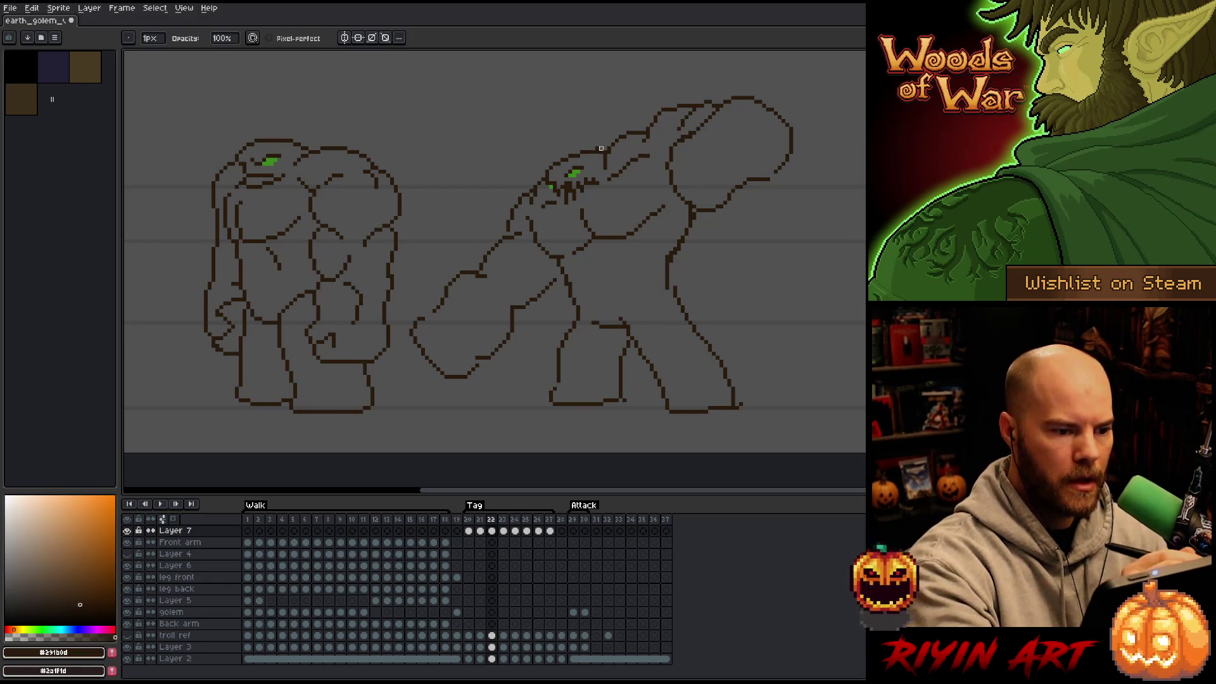
Step: Play the animation twice to check the head motion
key("Return")
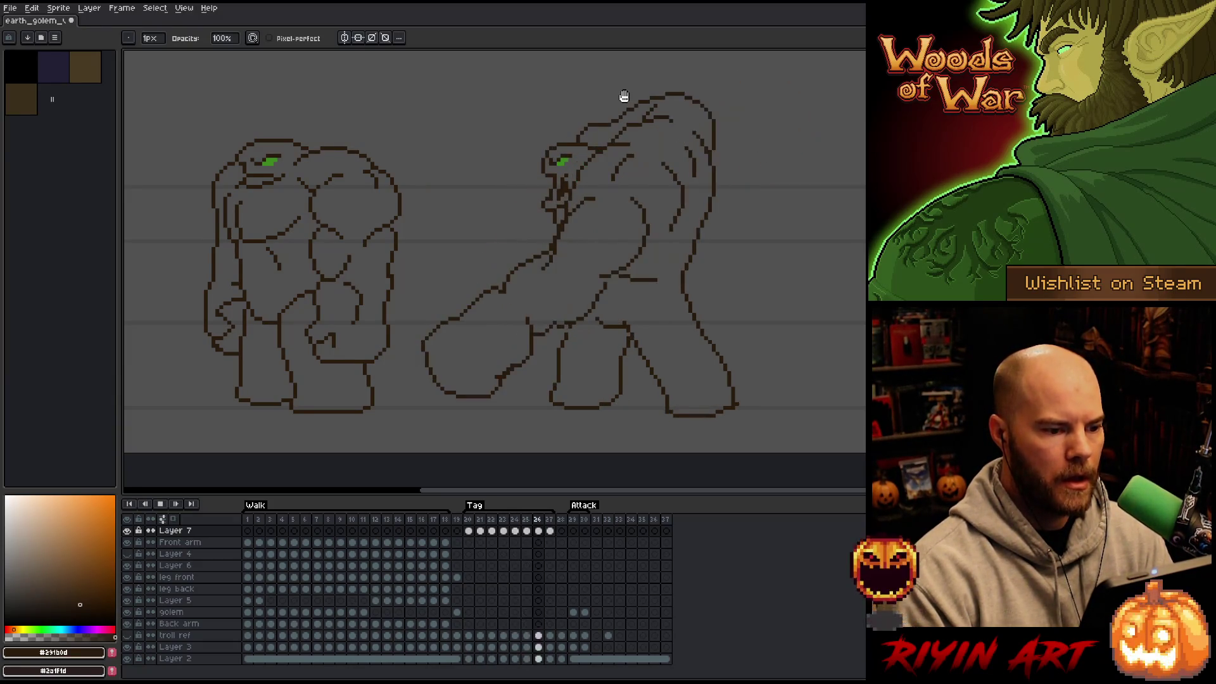
key("Return")
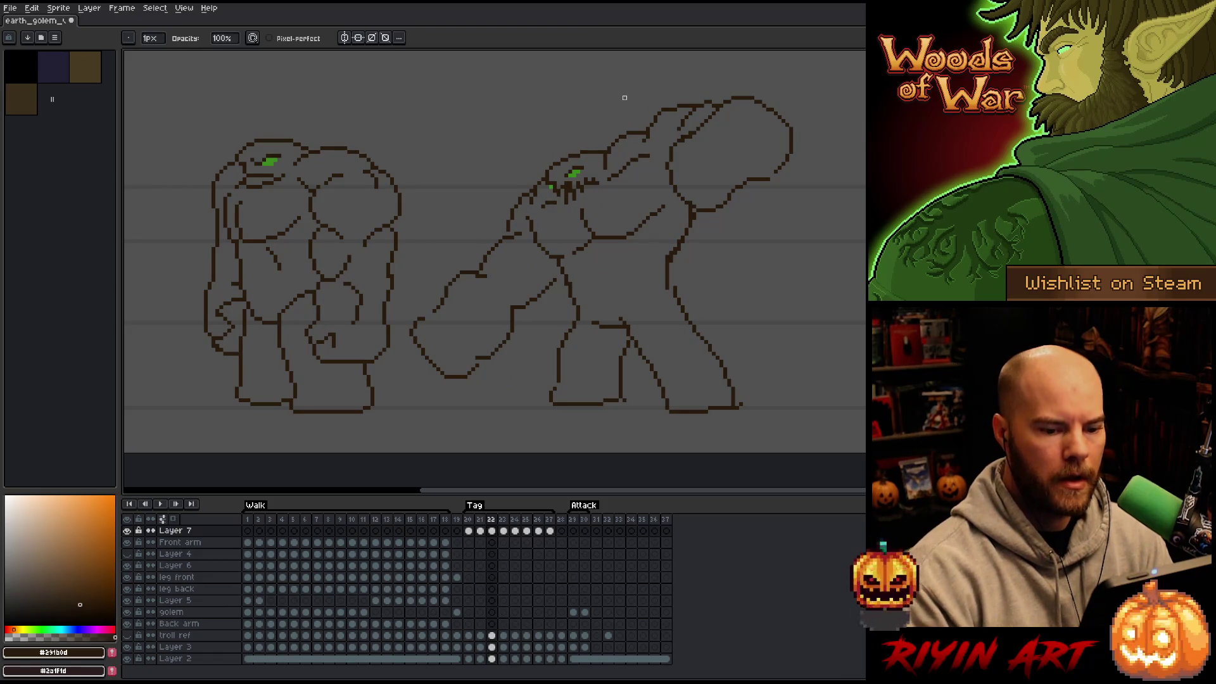
key("Return")
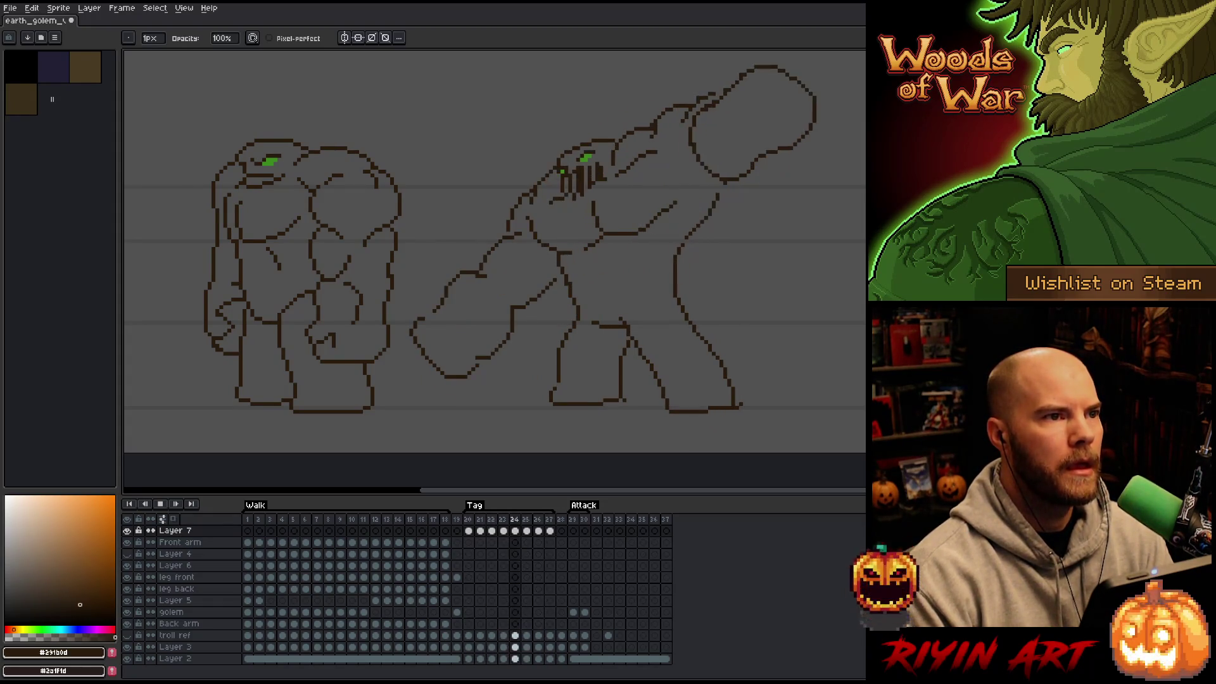
key("Return")
Step: Step through frames 20–22 comparing the arm, then select frames 21 and 22
key("Left")
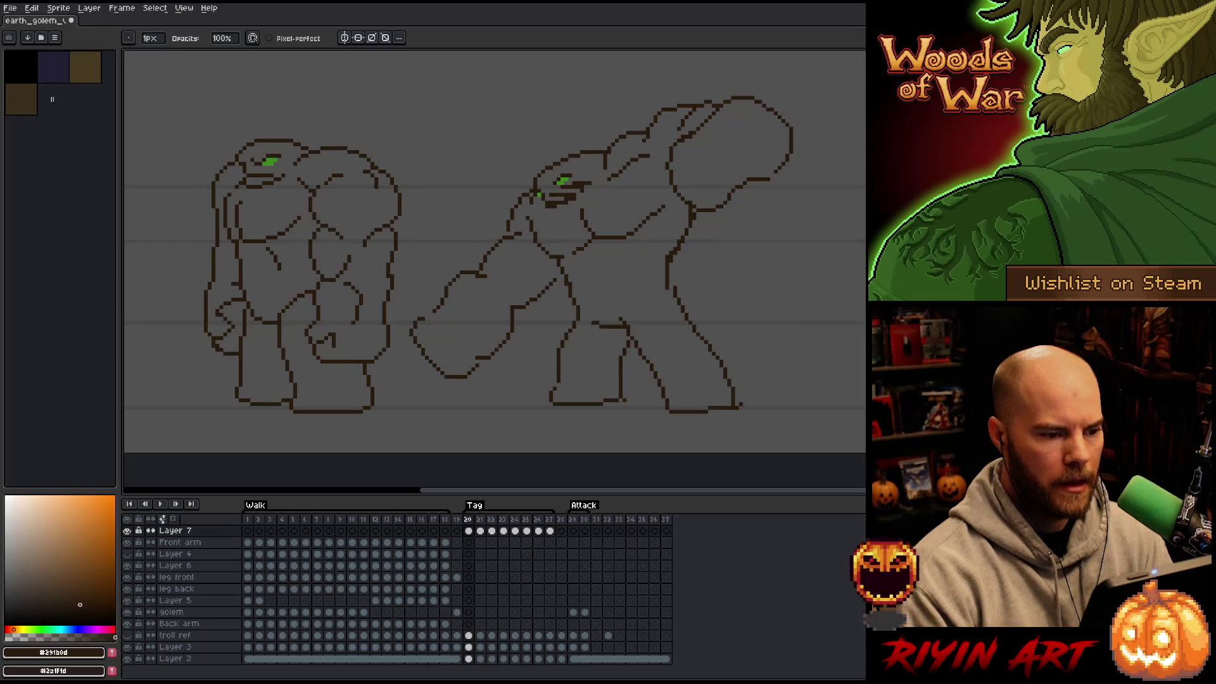
key("Right")
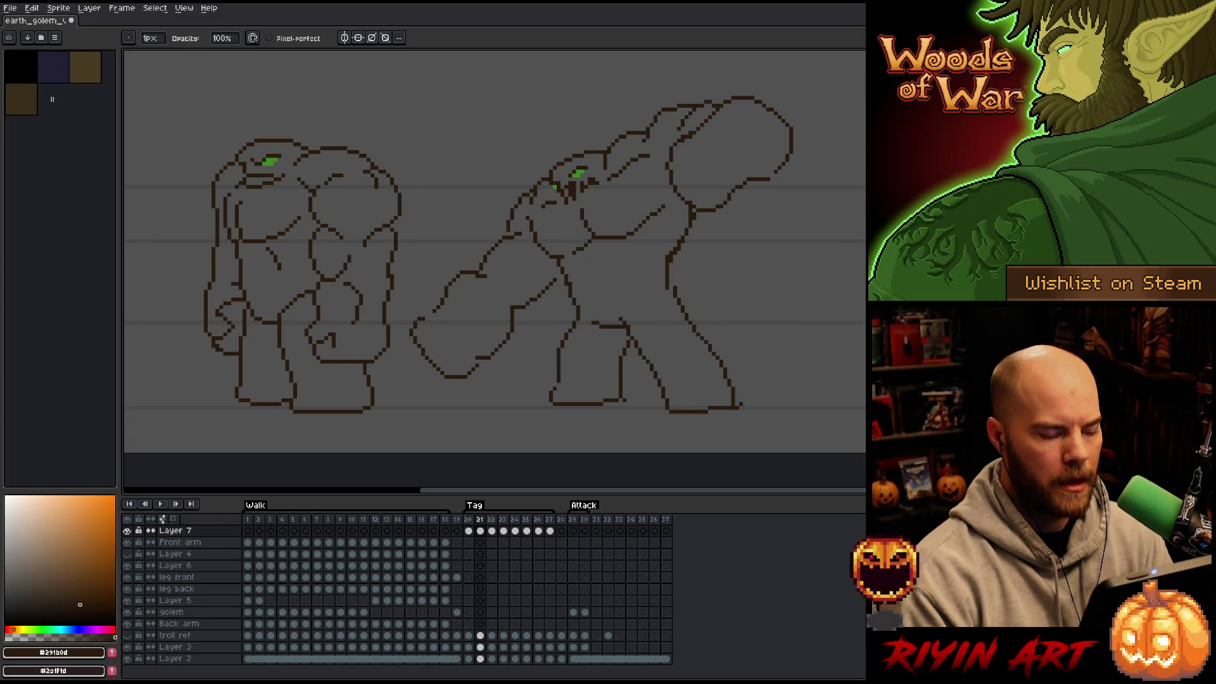
key("Left")
key("Right")
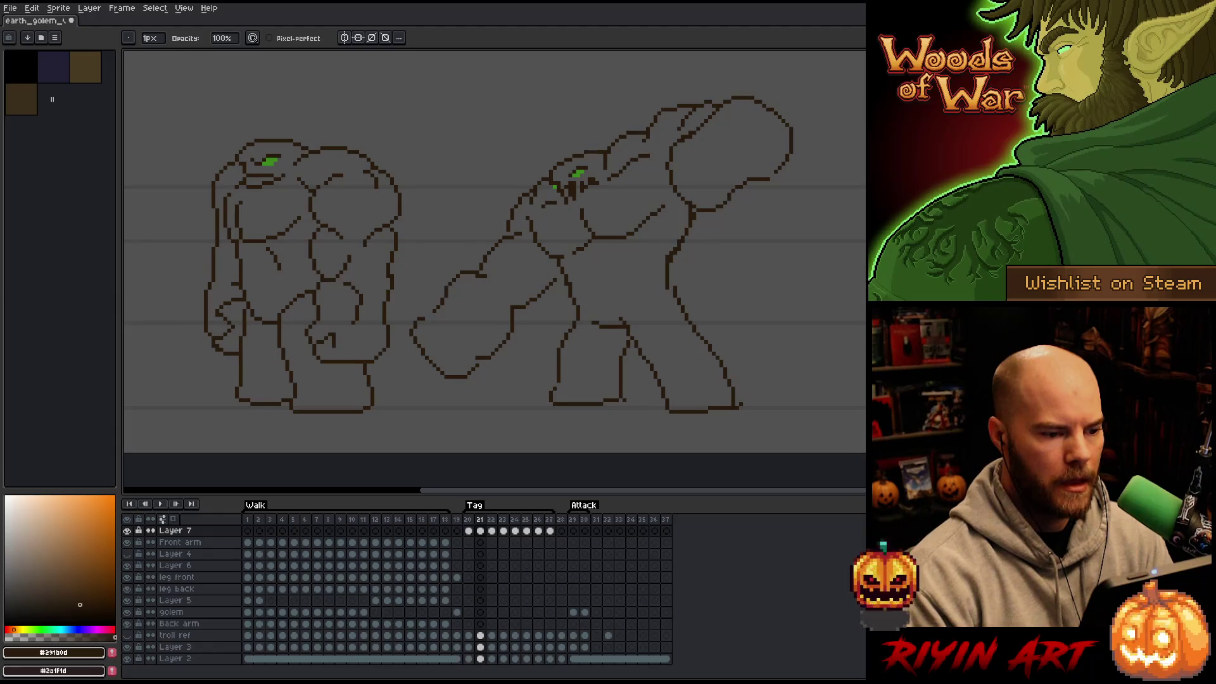
key("Right")
key("Left")
key("Right")
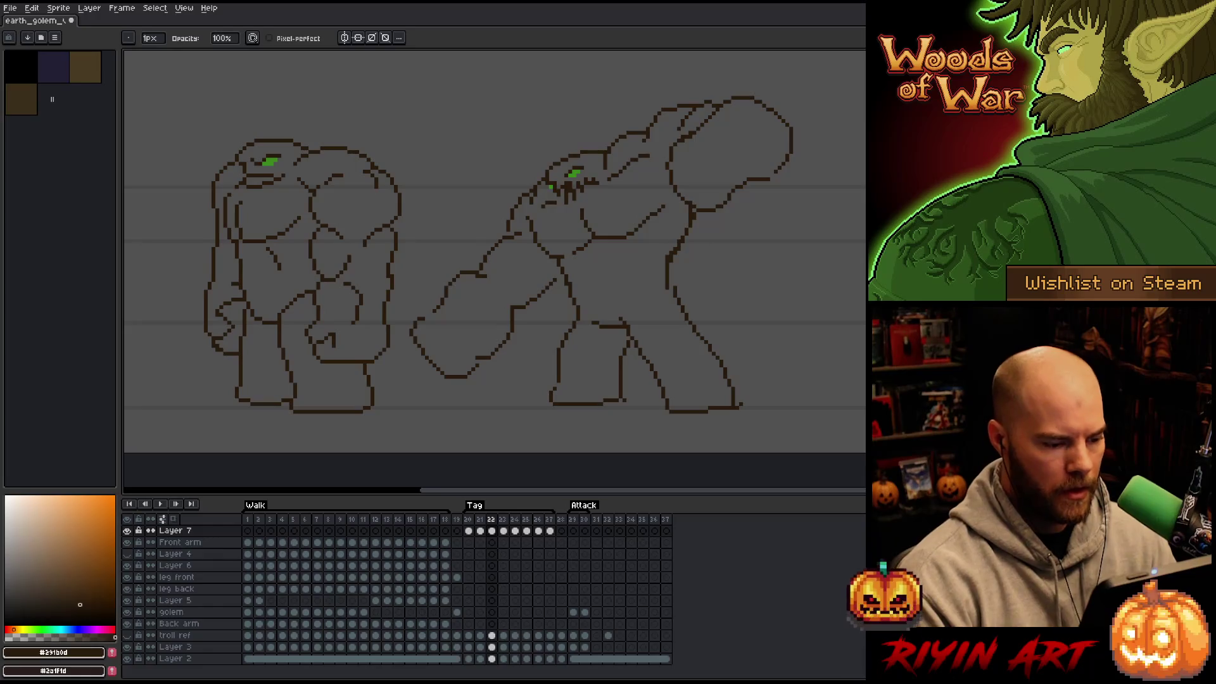
key("Left")
key("Right")
left_click_drag(489, 536, 480, 532)
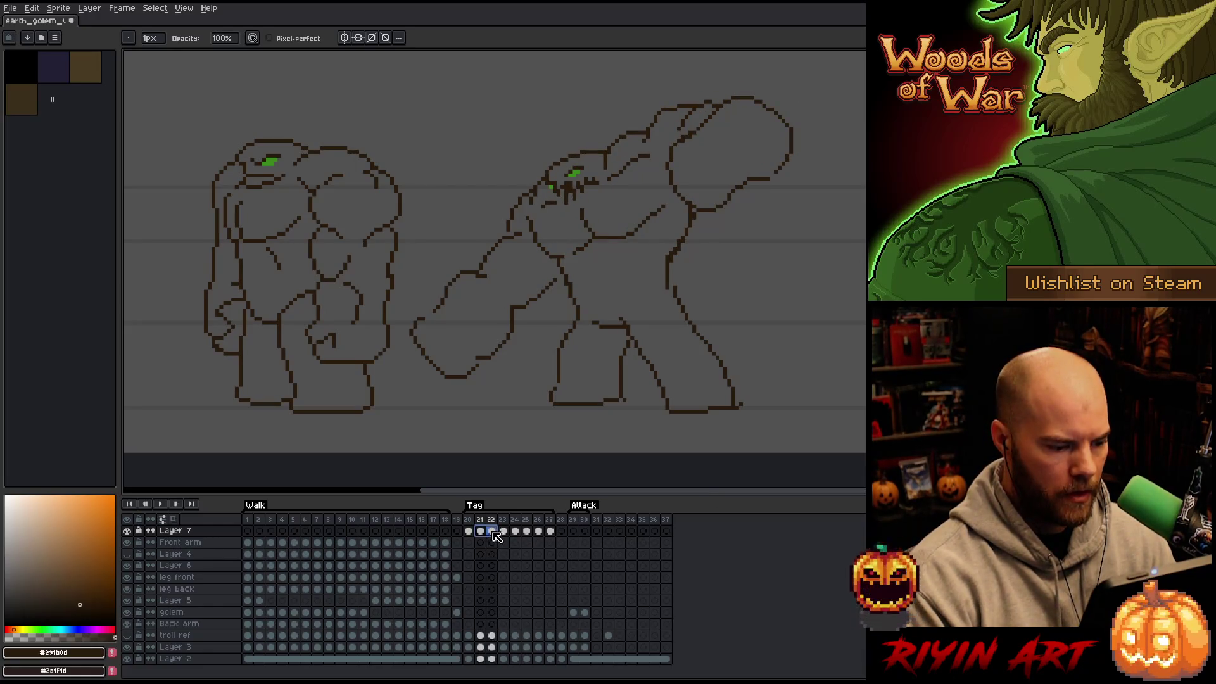
Step: Reverse frames 21 and 22 and play the loop from frame 20
left_click(121, 7)
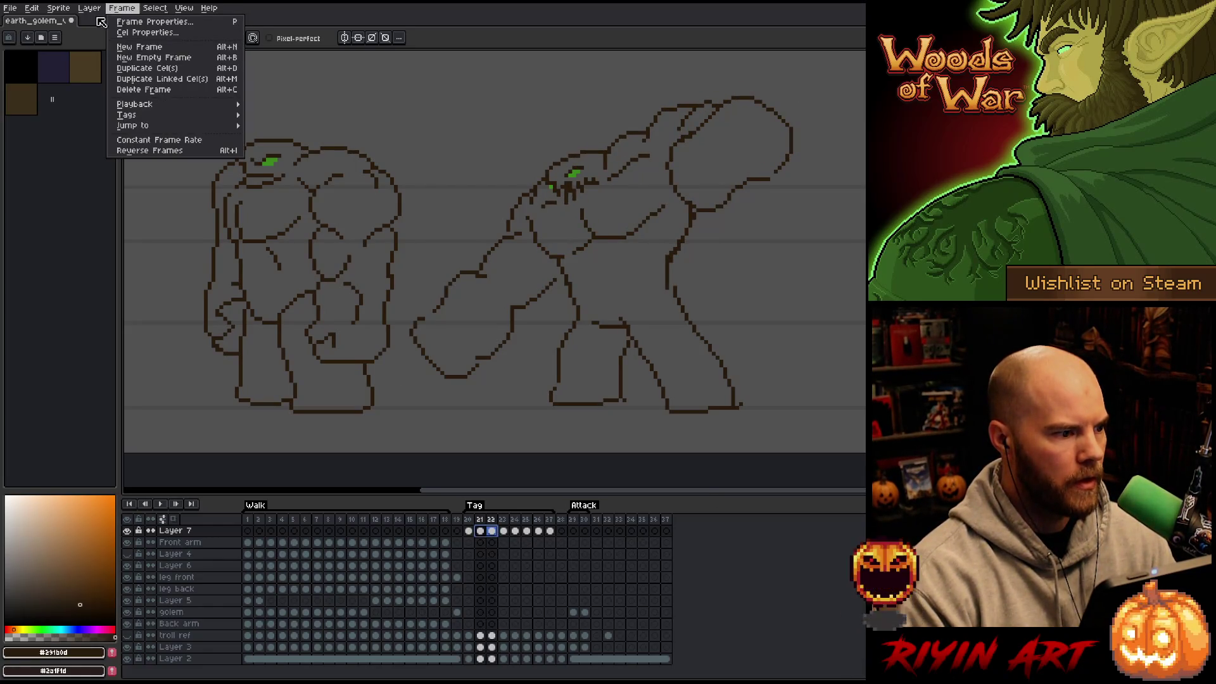
left_click(149, 150)
left_click(469, 520)
key("Return")
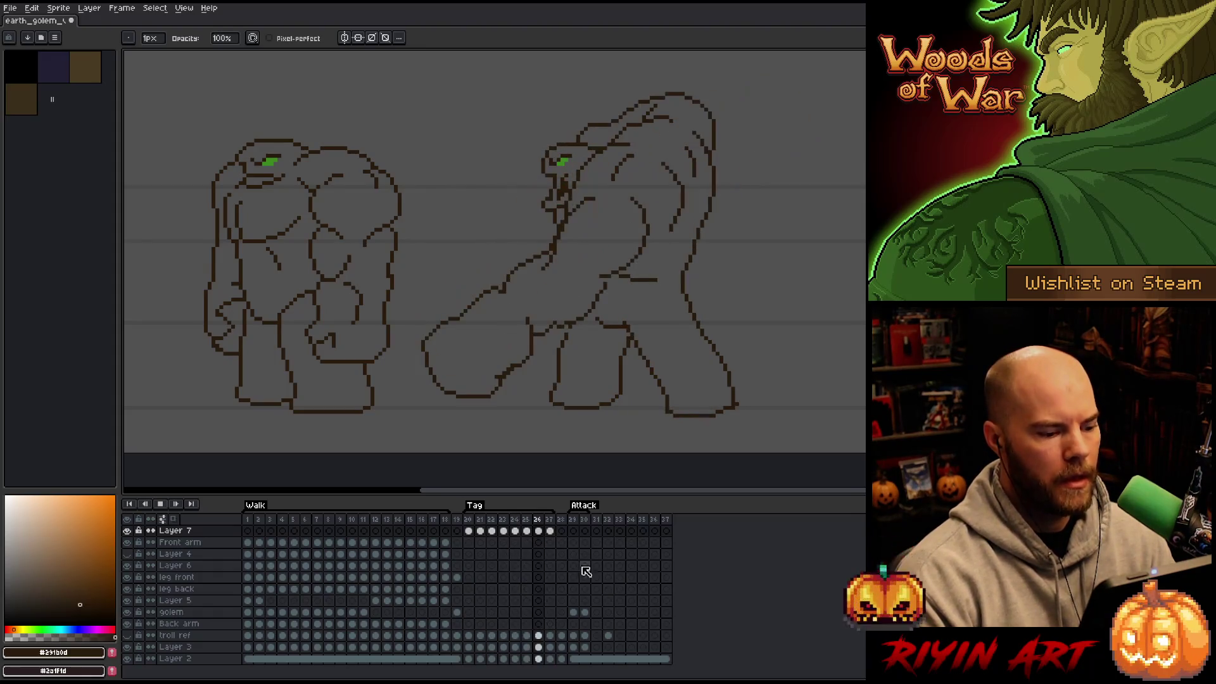
key("Return")
Step: Set frames 20 through 27 to an 80 ms duration in Frame Properties
left_click_drag(473, 523, 553, 527)
right_click(553, 527)
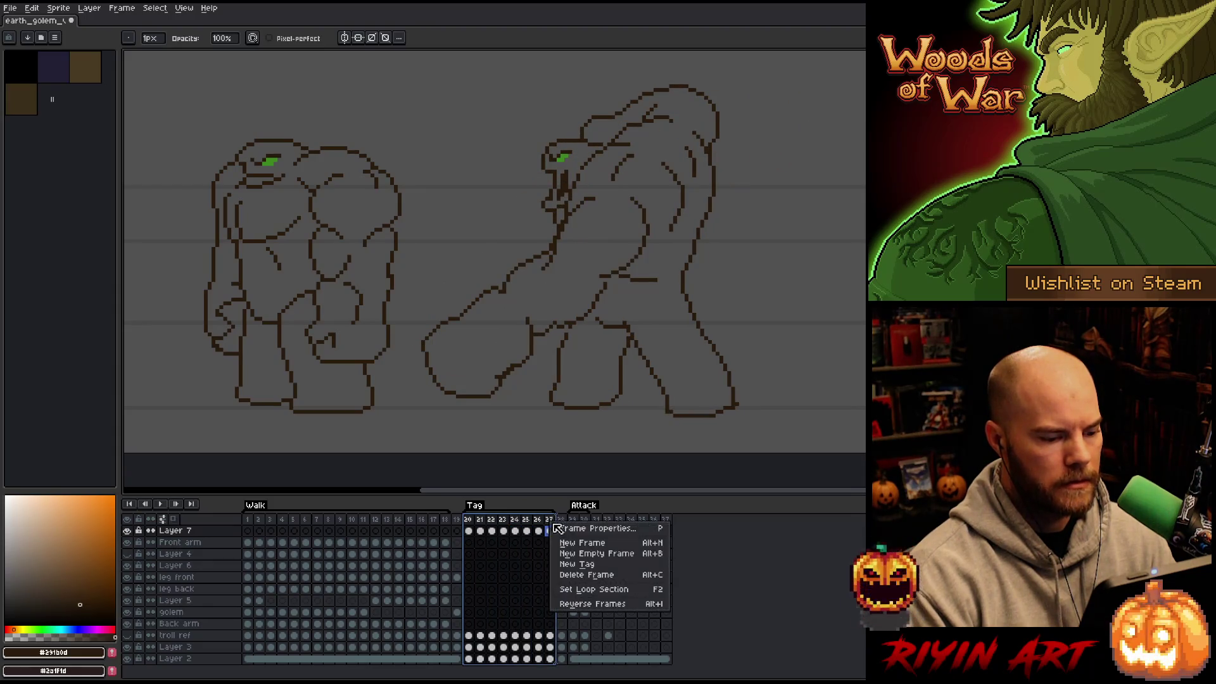
key("Escape")
right_click(557, 529)
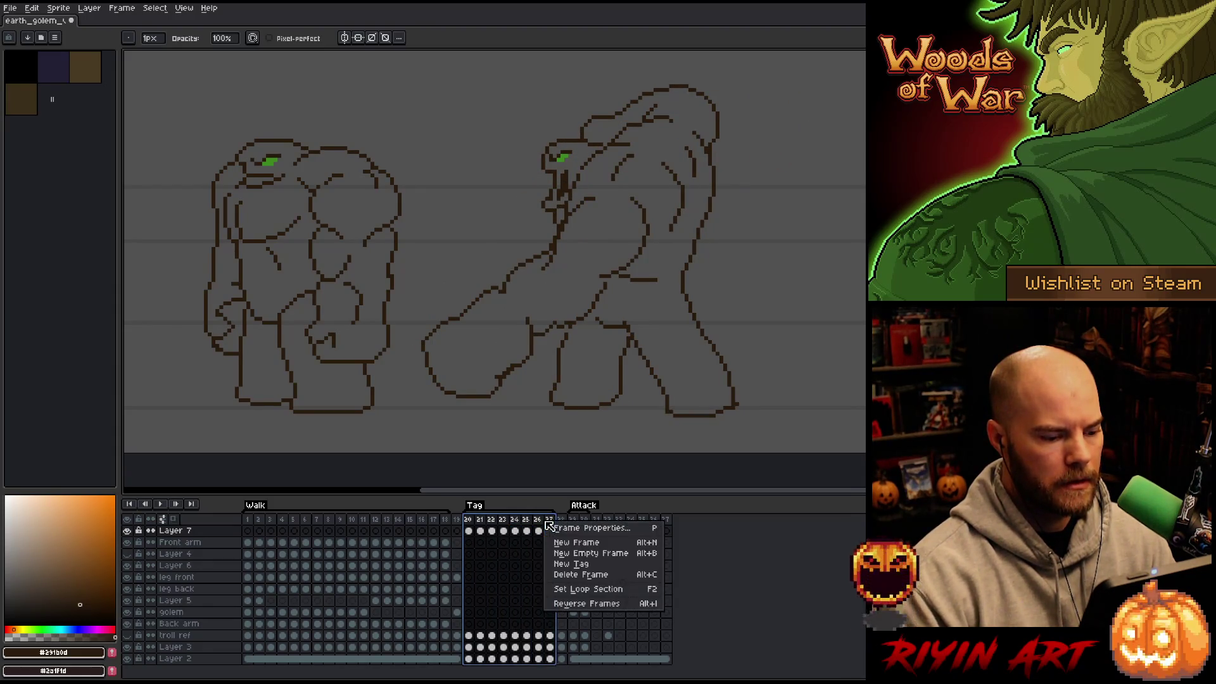
left_click(559, 531)
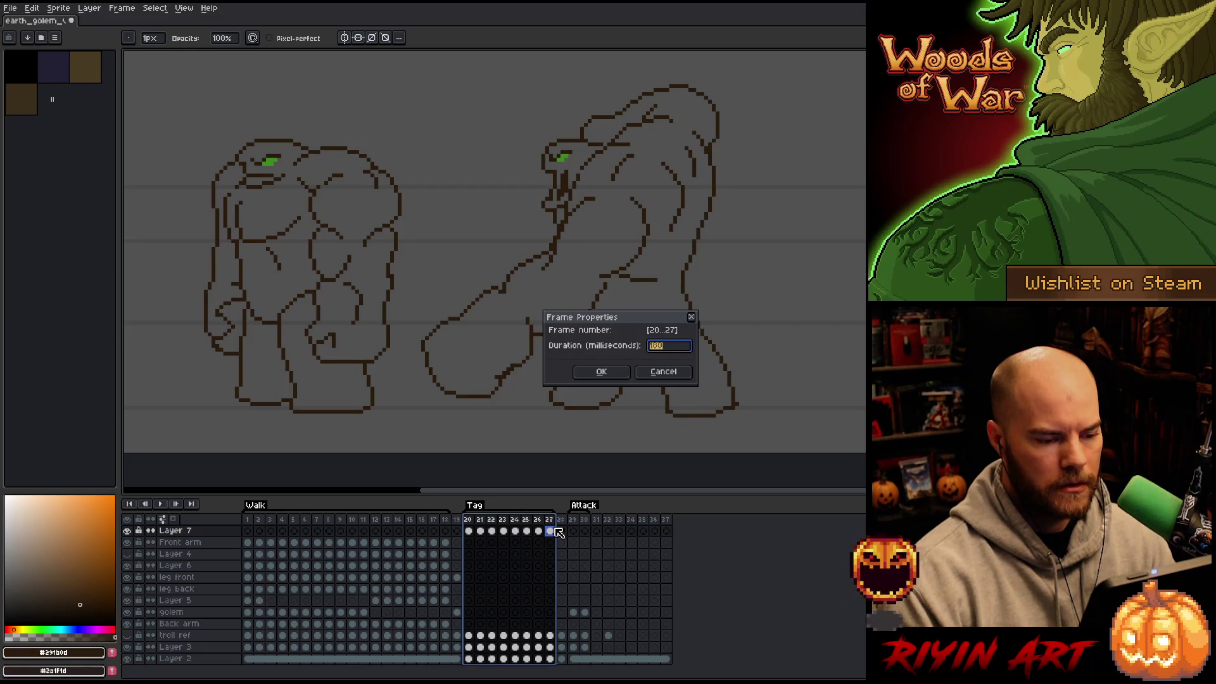
type("80")
key("Return")
key("Return")
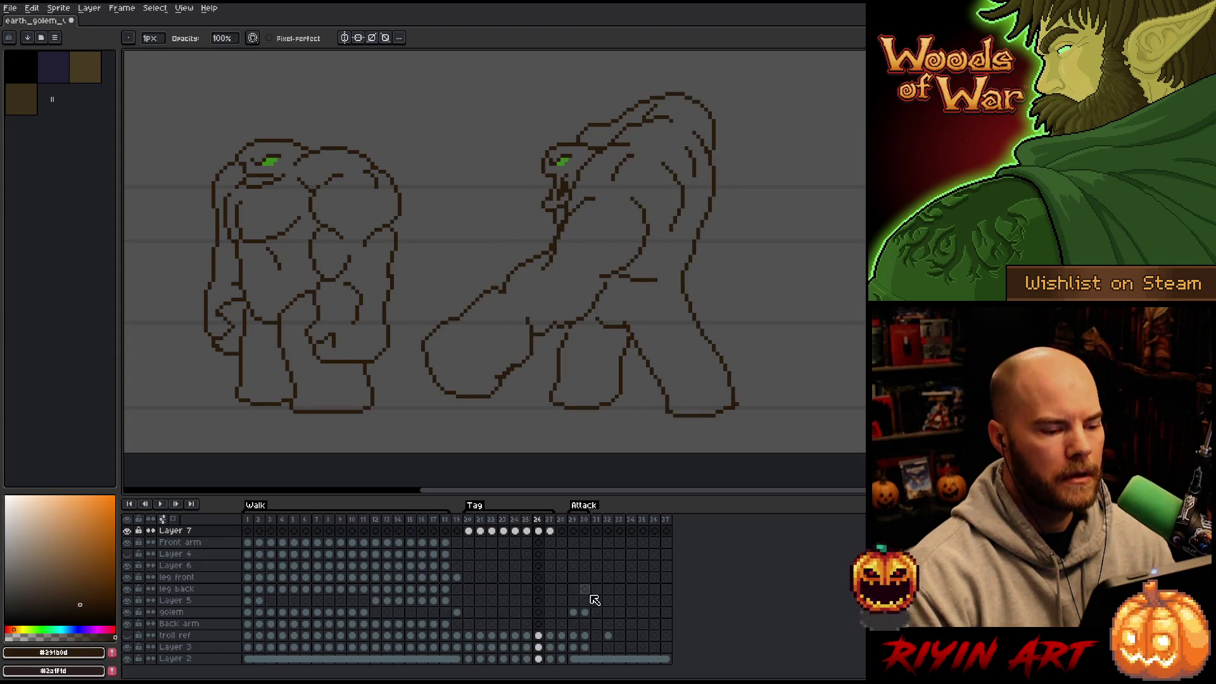
left_click(470, 520)
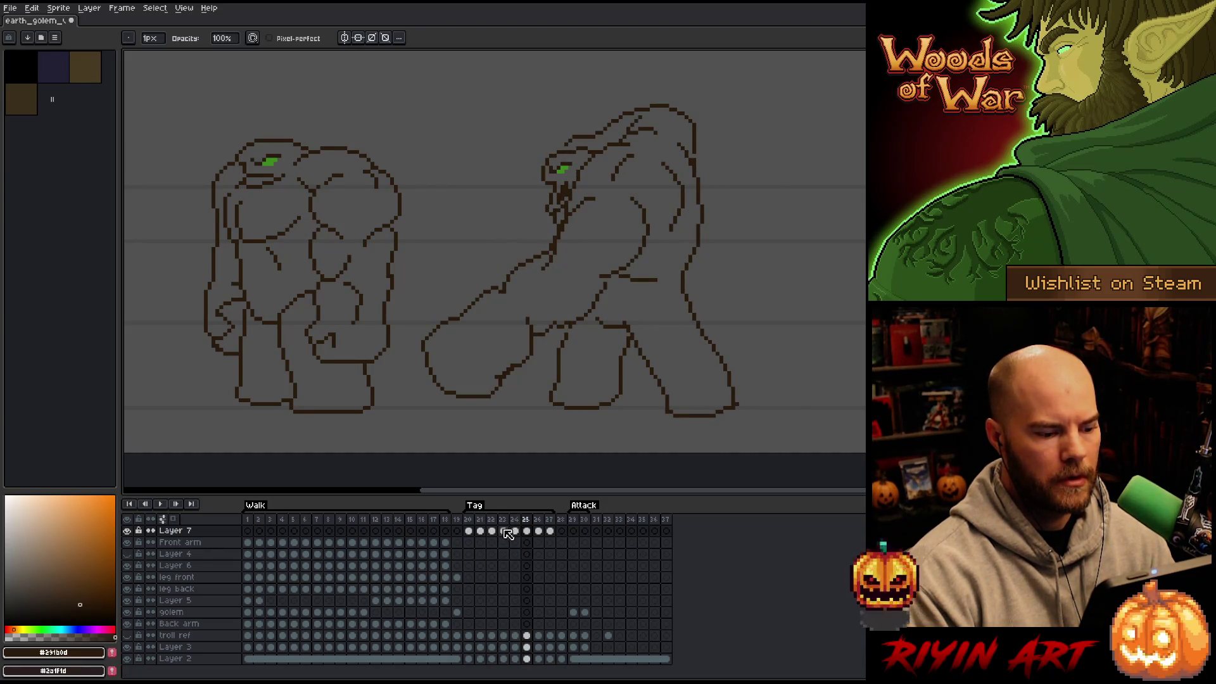
Step: Insert a frame after frame 25 and lasso-move the golem's head forward
key("alt+n")
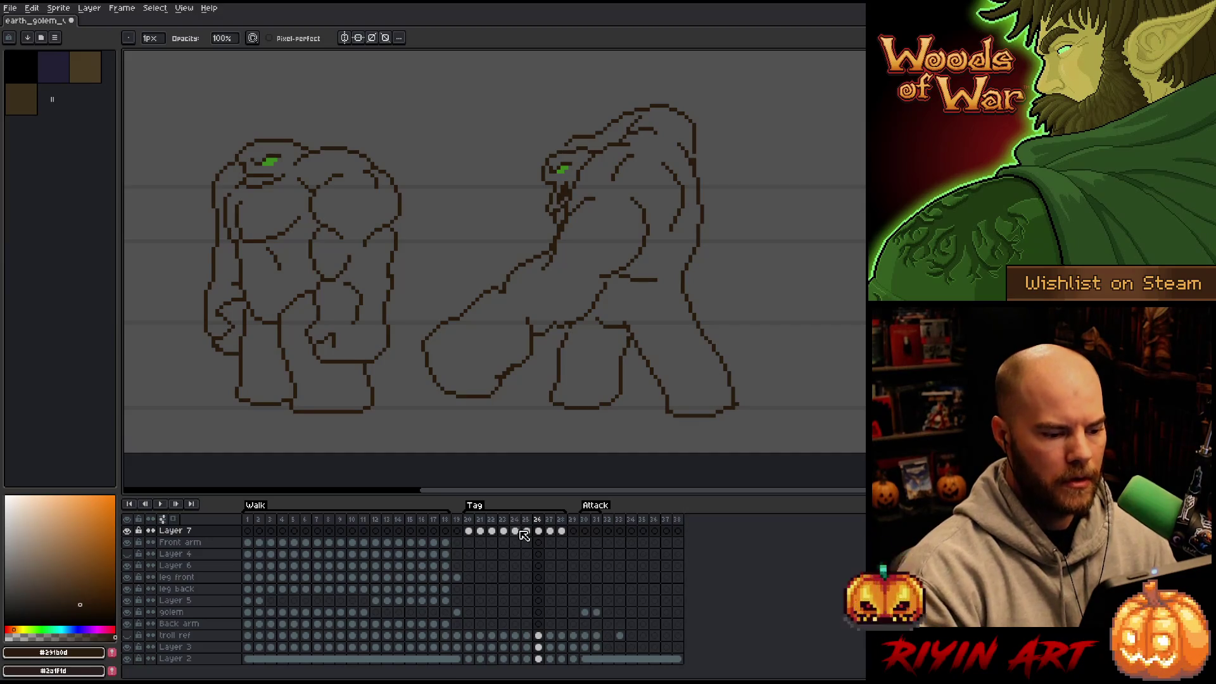
key("m")
mouse_move(550, 149)
left_mouse_down()
mouse_move(588, 151)
mouse_move(567, 188)
mouse_move(542, 184)
mouse_move(570, 174)
left_mouse_up()
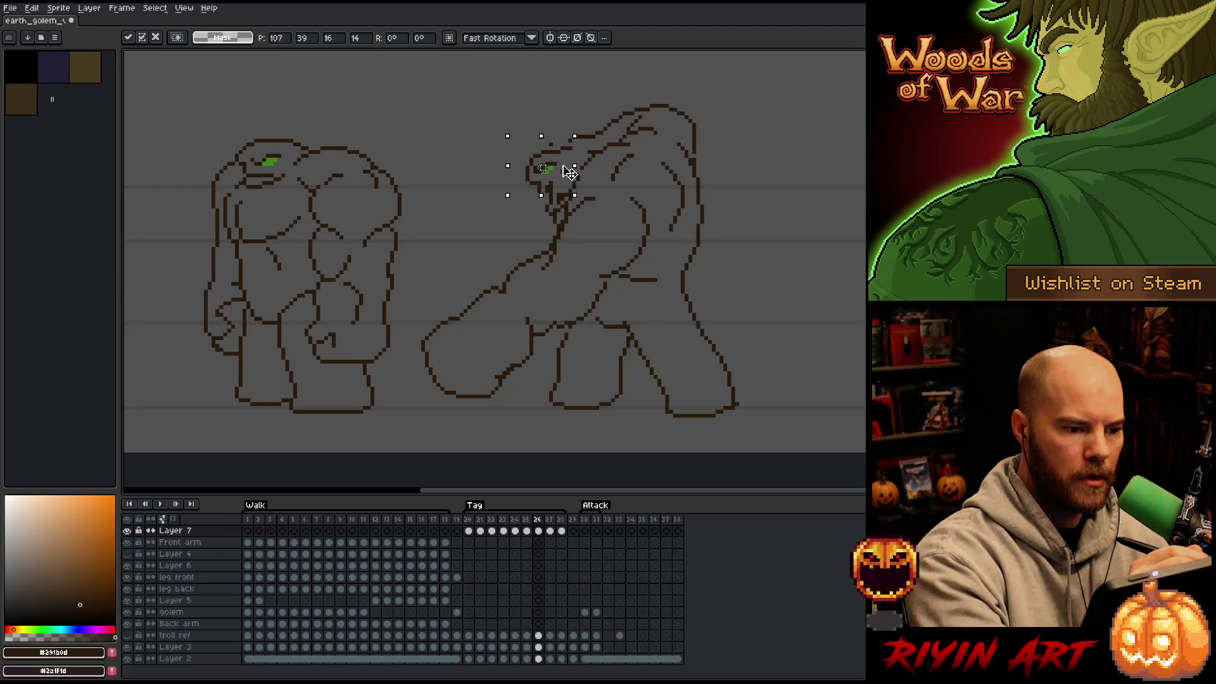
key("ctrl+d")
Step: Touch up the head outline with pencil and eraser, adding pixels around the jaw and mouth
key("b")
key("e")
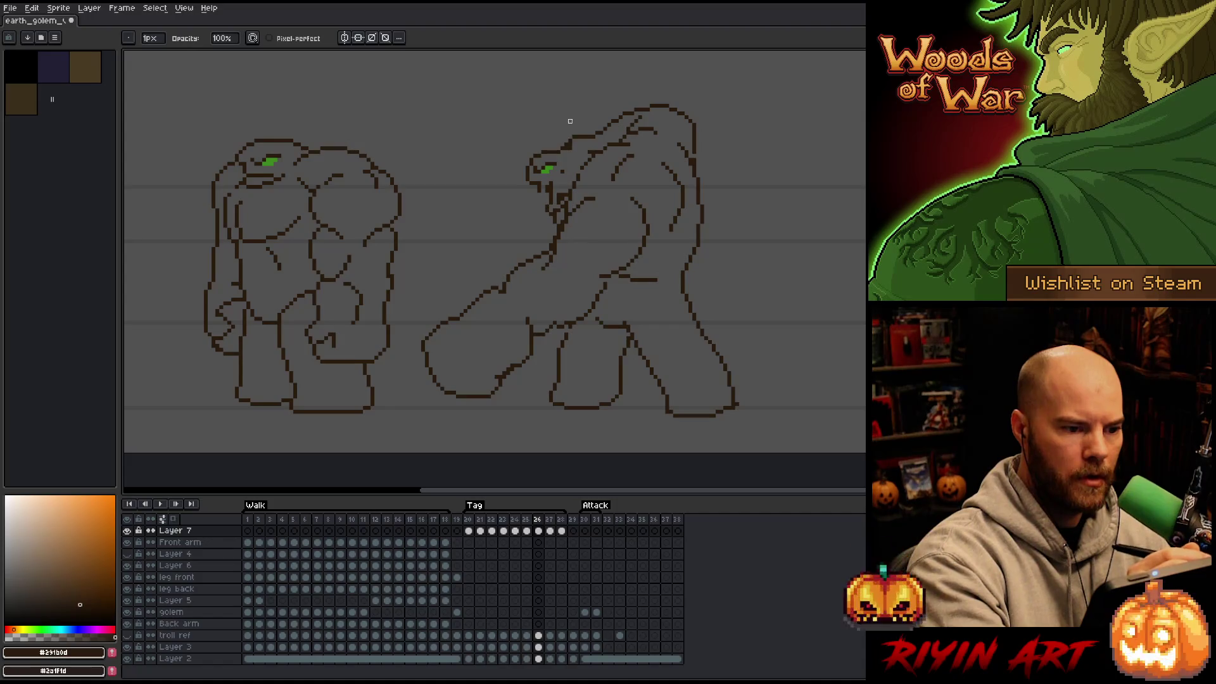
key("b")
key("e")
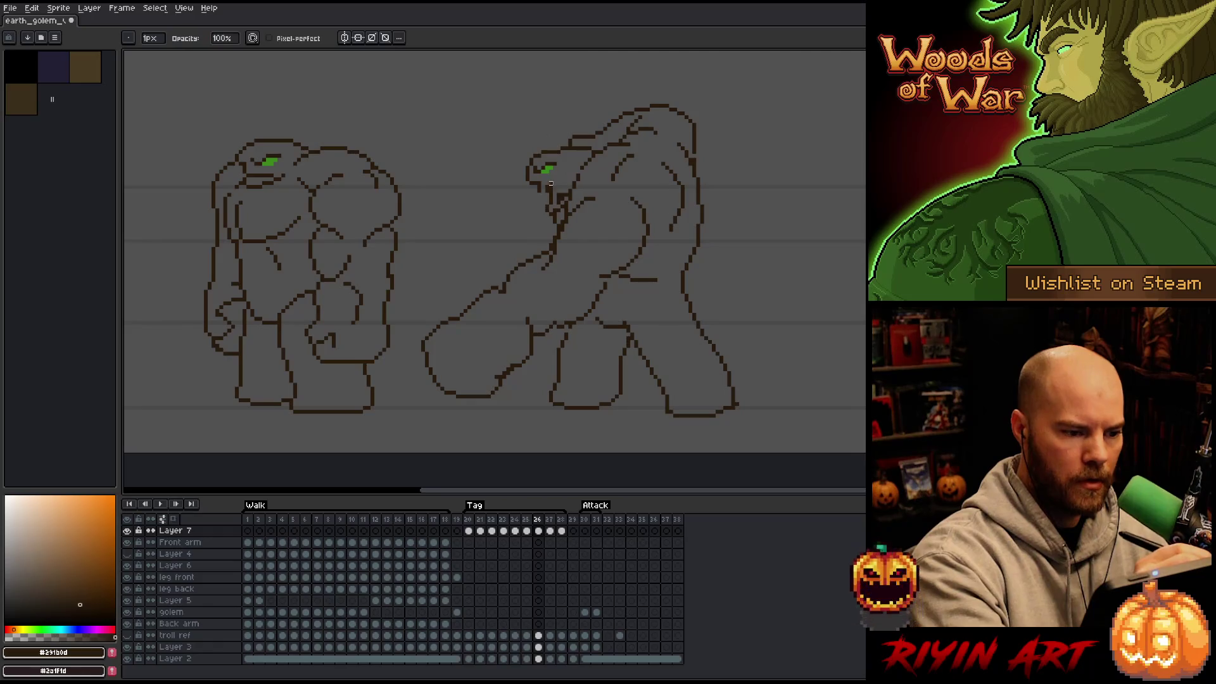
key("b")
key("e")
key("b")
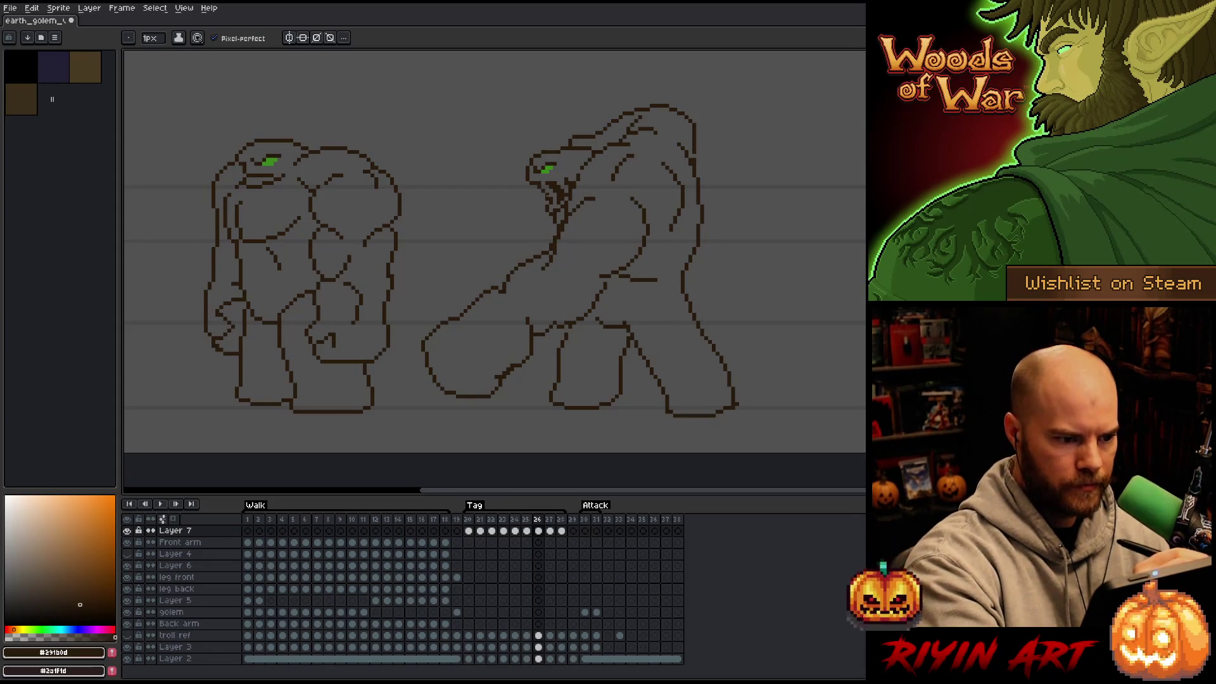
key("e")
key("b")
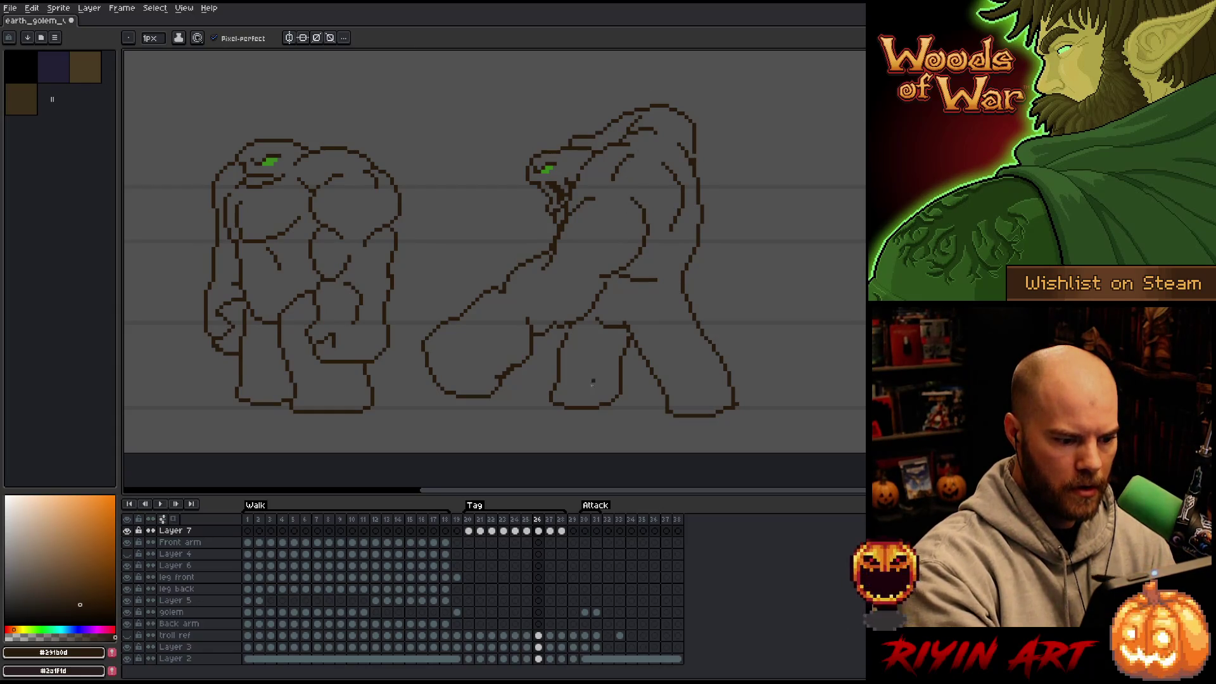
Step: Step through frames 24 to 27 comparing poses, landing on frame 26
left_click(527, 531)
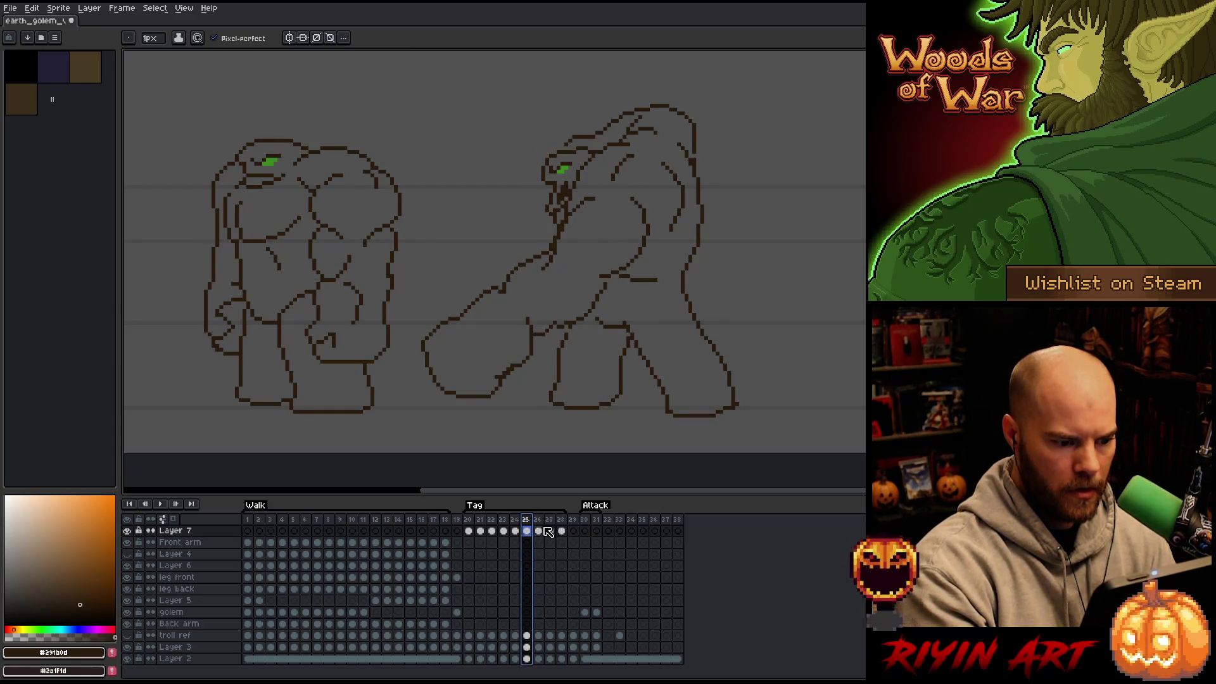
left_click(514, 531)
left_click(527, 526)
left_click(539, 522)
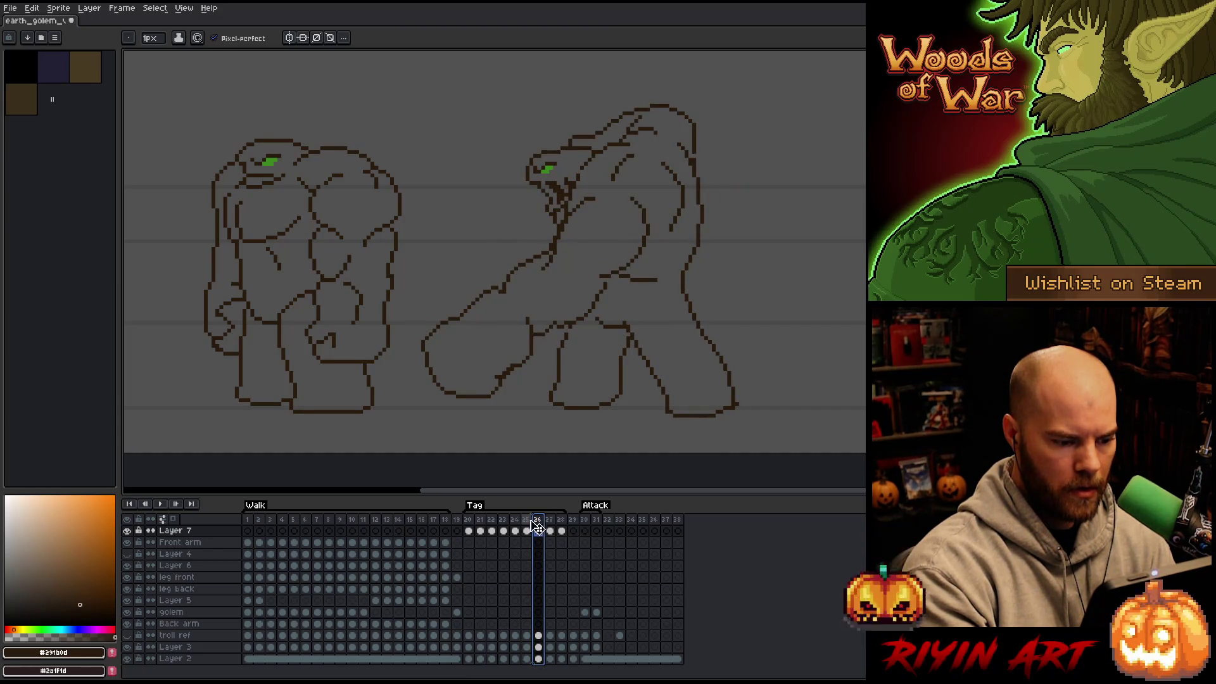
left_click(527, 531)
left_click(515, 531)
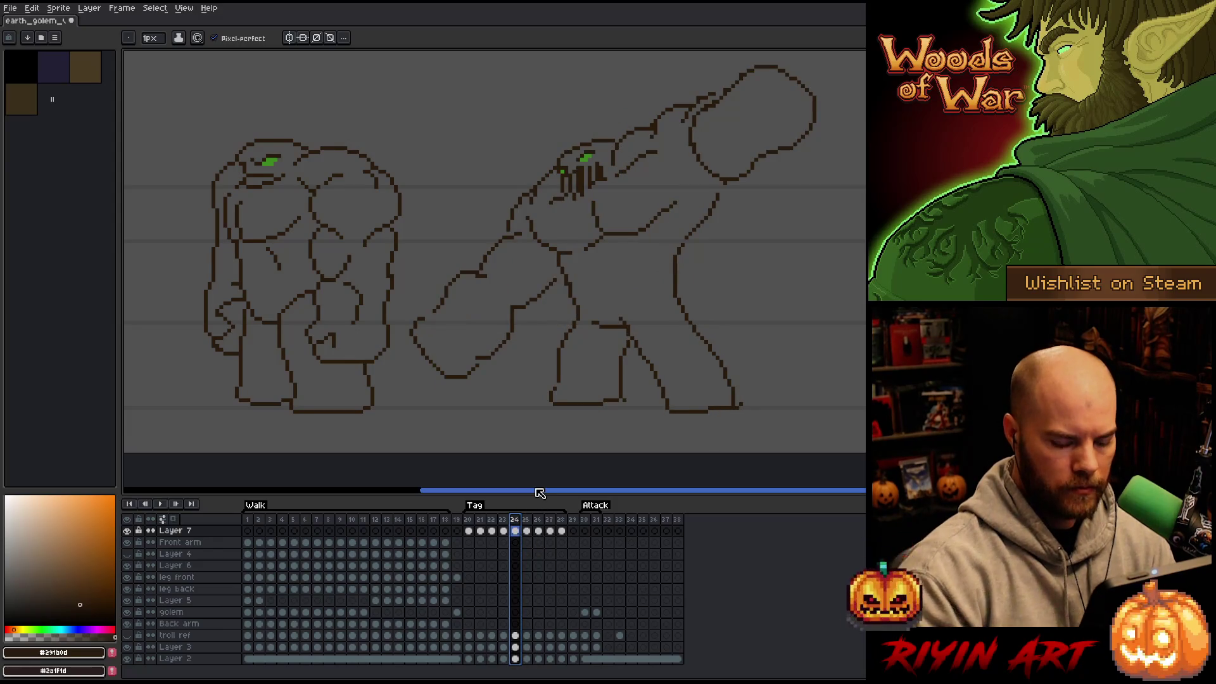
key("Right")
key("Right")
key("Right")
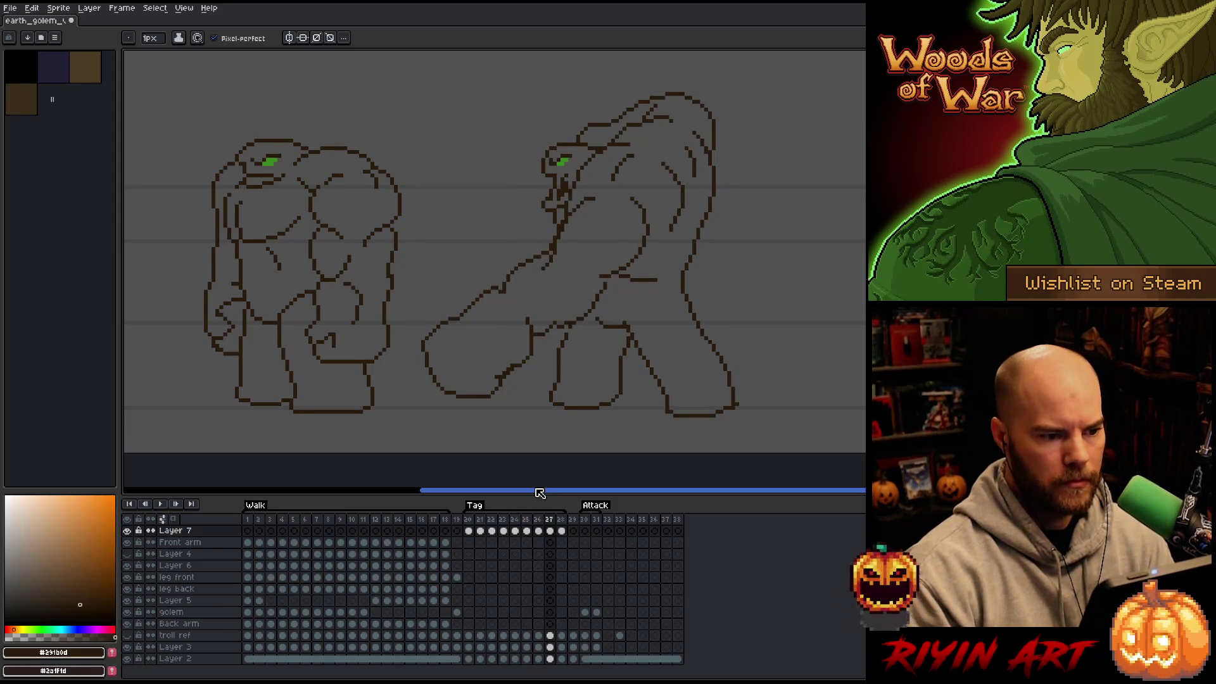
key("Left")
key("Left")
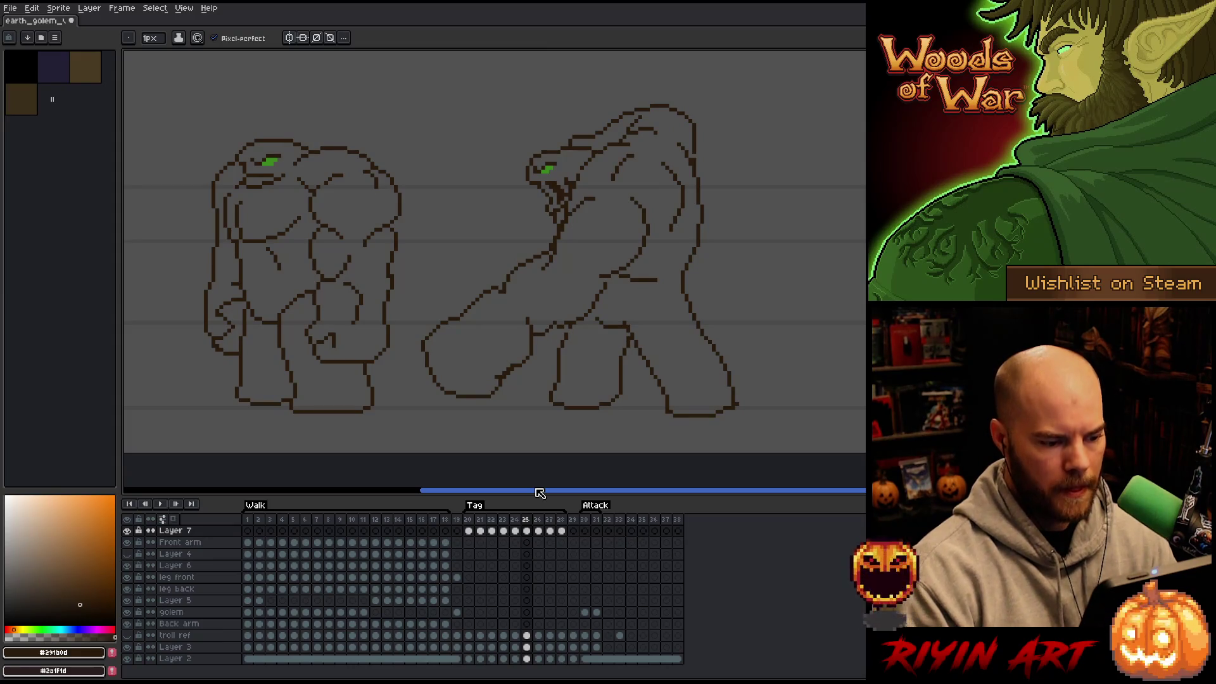
key("Right")
Step: Insert a new frame 26, reselect the right golem's head, and touch up pixels
key("alt+n")
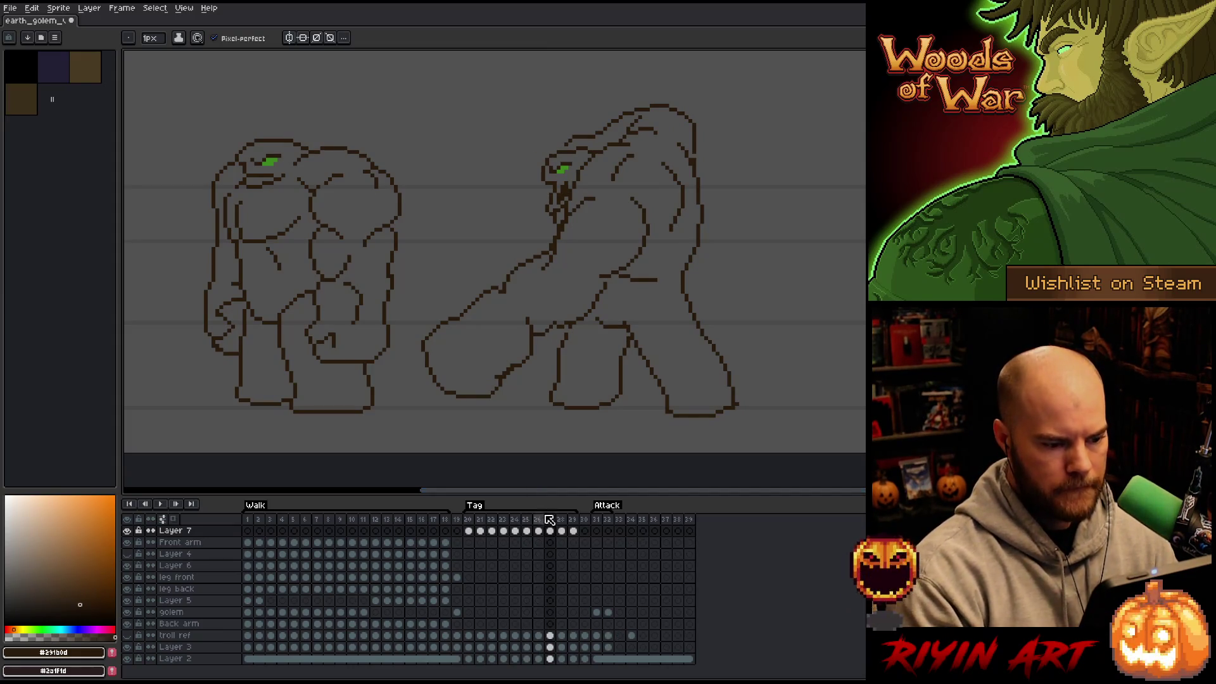
left_click(542, 531)
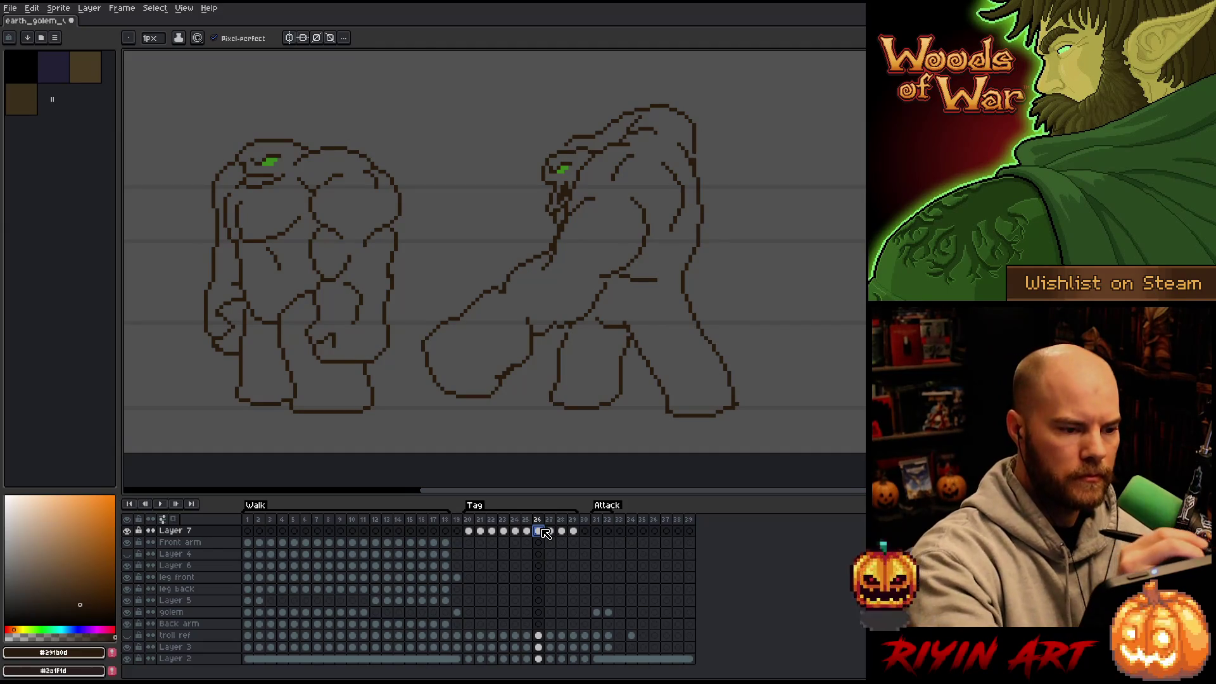
key("q")
mouse_move(553, 148)
left_mouse_down()
mouse_move(577, 166)
mouse_move(565, 188)
mouse_move(536, 163)
mouse_move(538, 149)
left_mouse_up()
key("ctrl+d")
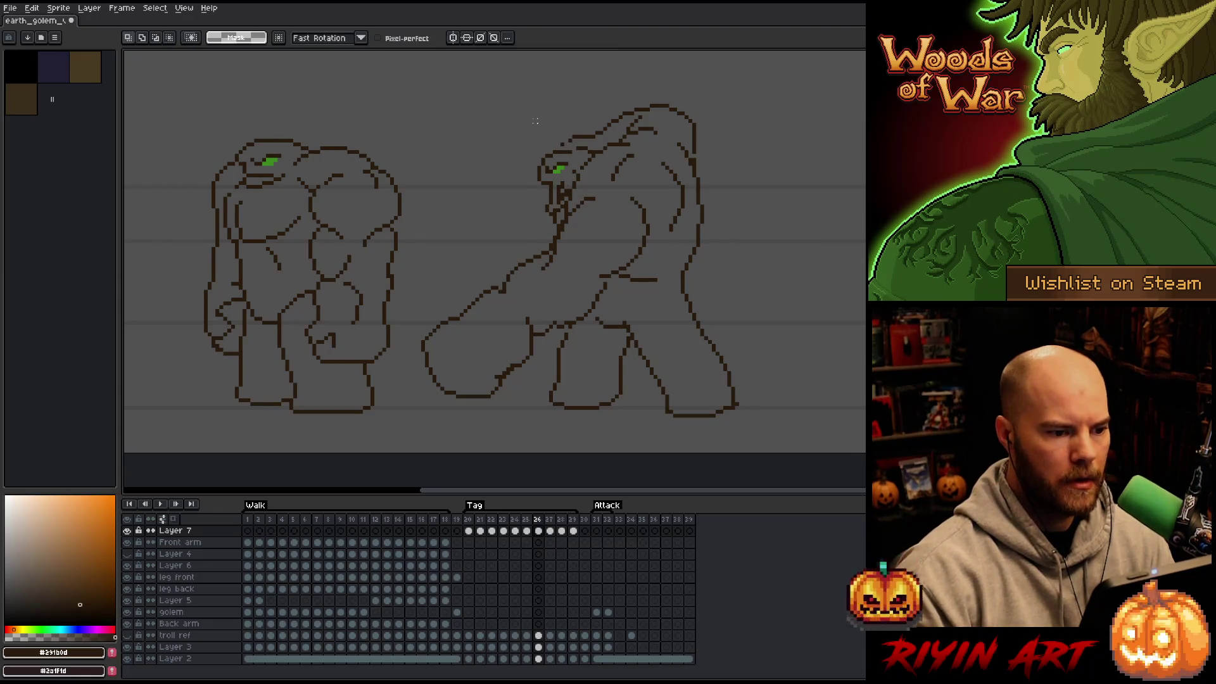
key("b")
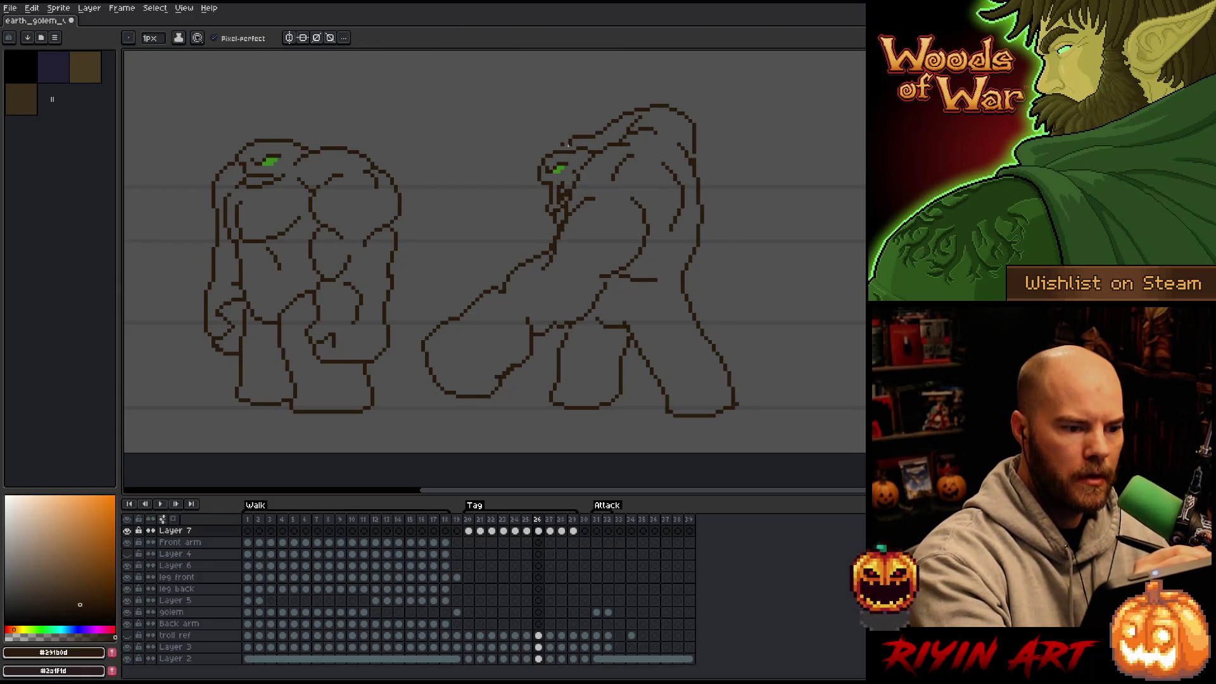
key("e")
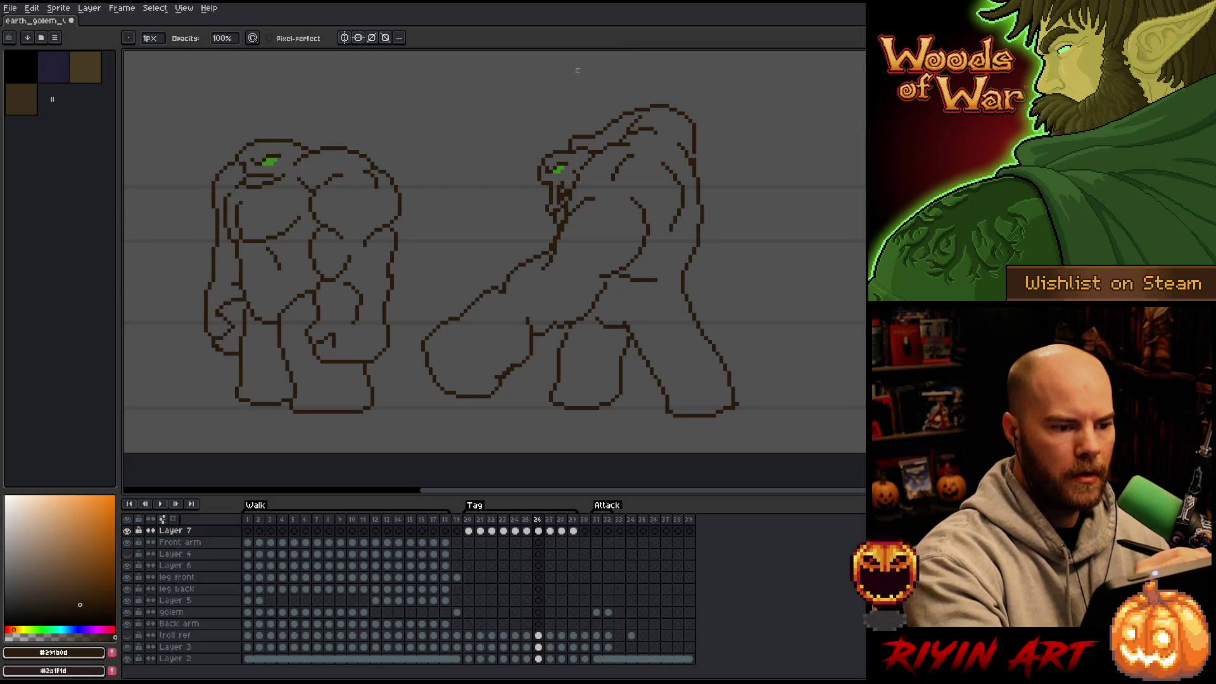
Step: Play the animation and flip between frames 24 to 26 comparing head poses
key("Return")
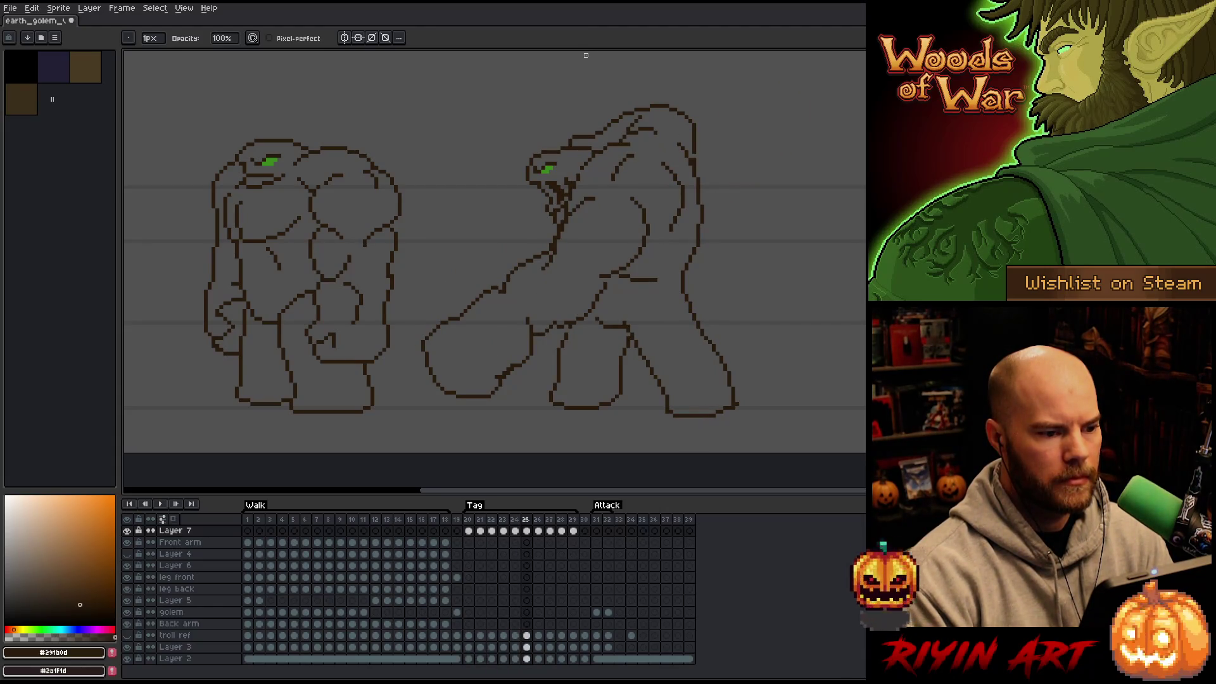
key("Left")
key("Right")
key("Left")
key("Left")
key("Left")
key("Left")
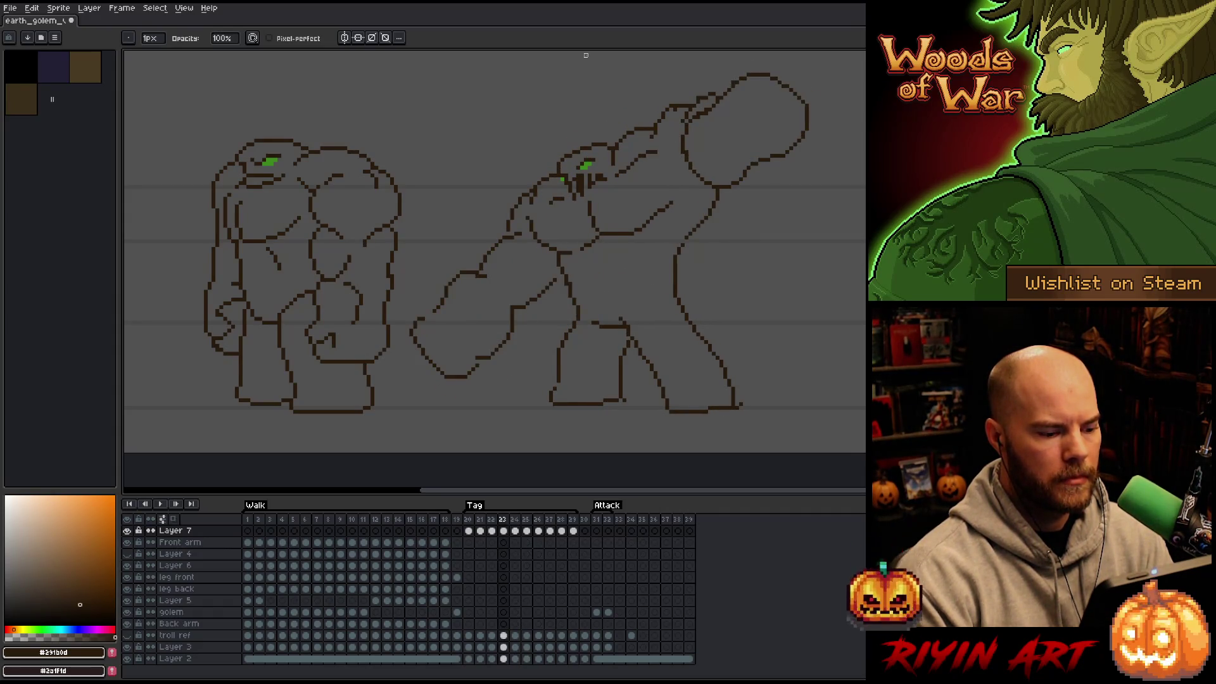
key("Right")
key("Right")
key("Right")
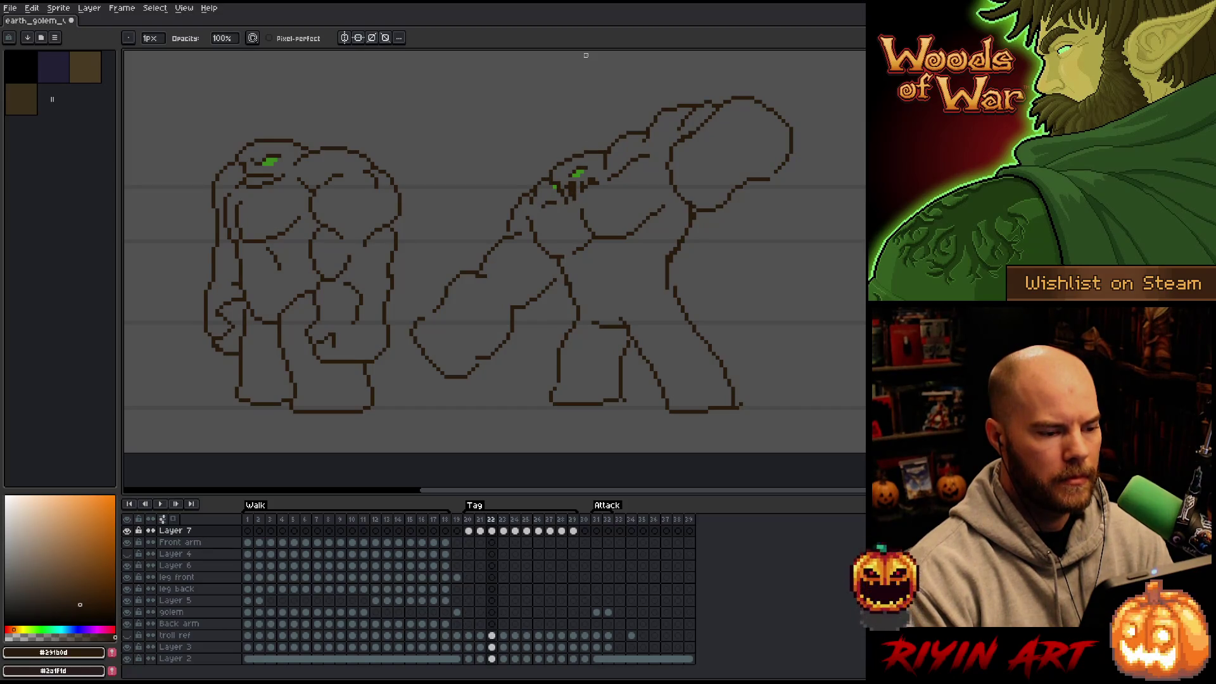
key("Right")
key("Left")
key("Left")
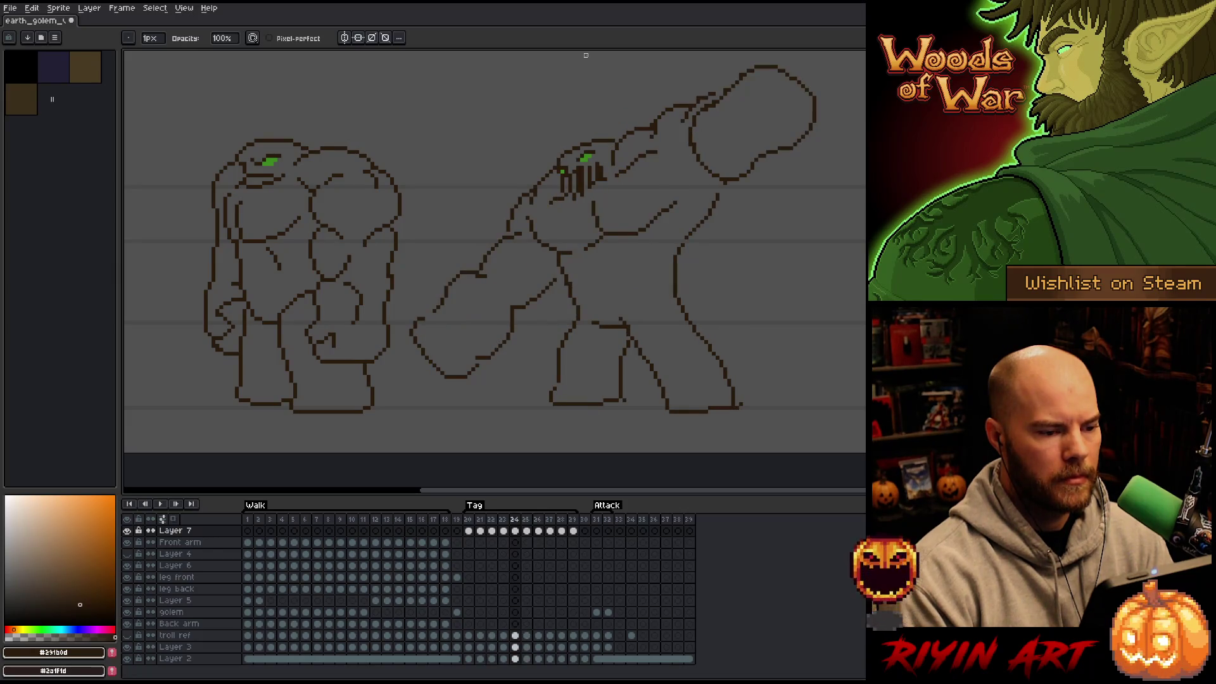
key("Right")
key("Left")
key("Right")
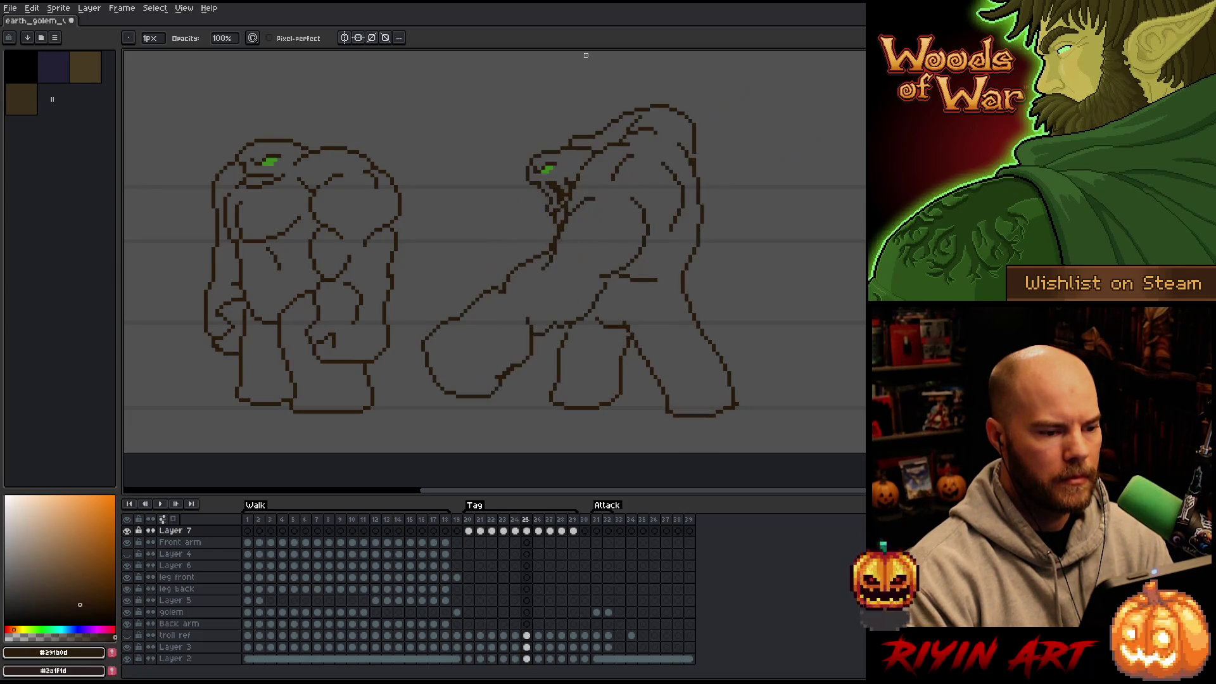
key("Right")
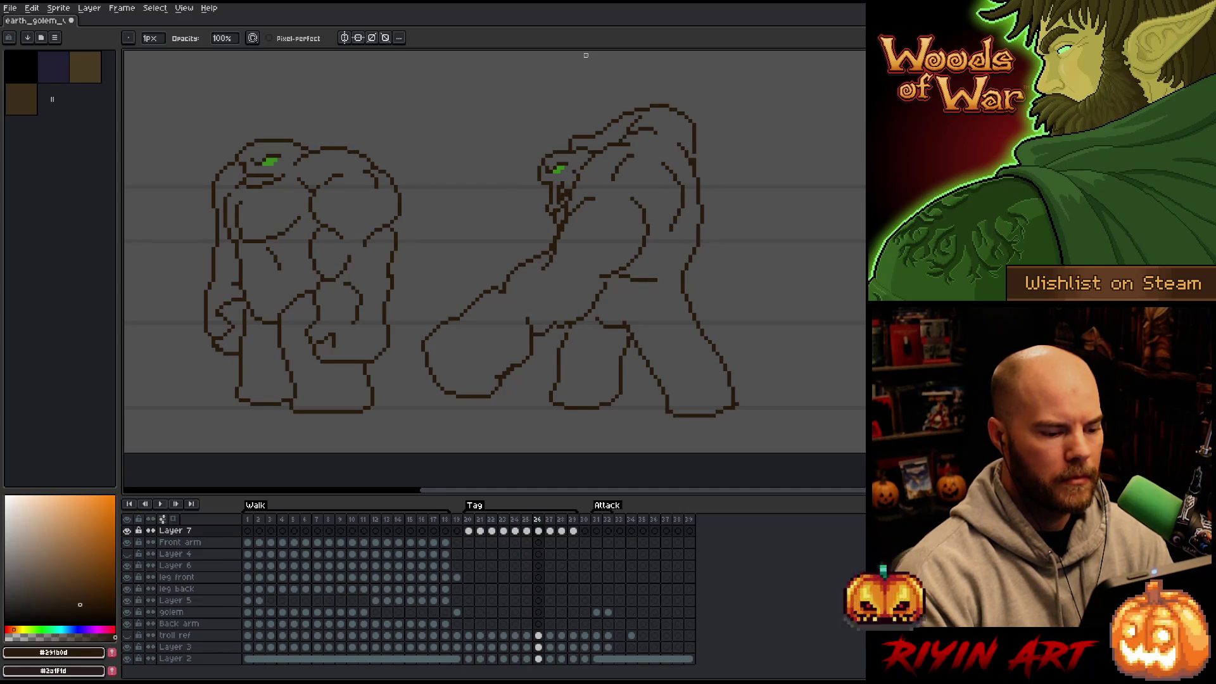
Step: Lift the golem's head and back outline up and right on frames 26 and 27
key("m")
mouse_move(702, 106)
left_mouse_down()
mouse_move(703, 151)
mouse_move(682, 143)
left_mouse_up()
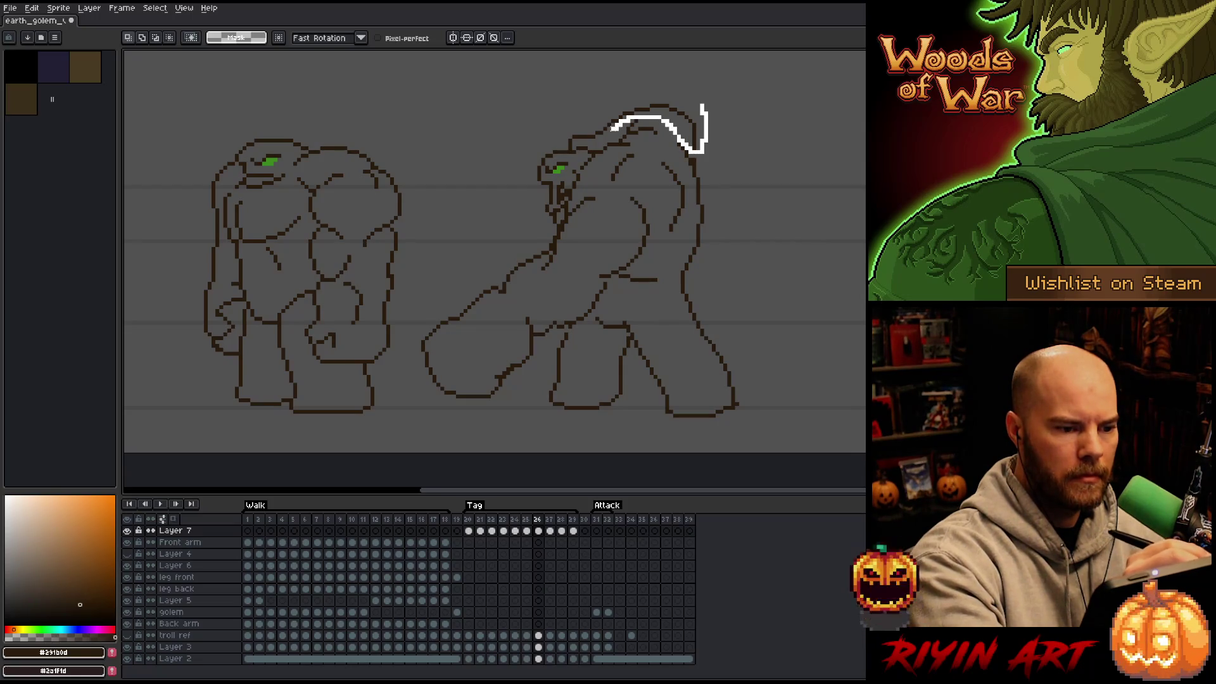
left_click_drag(675, 126, 678, 122)
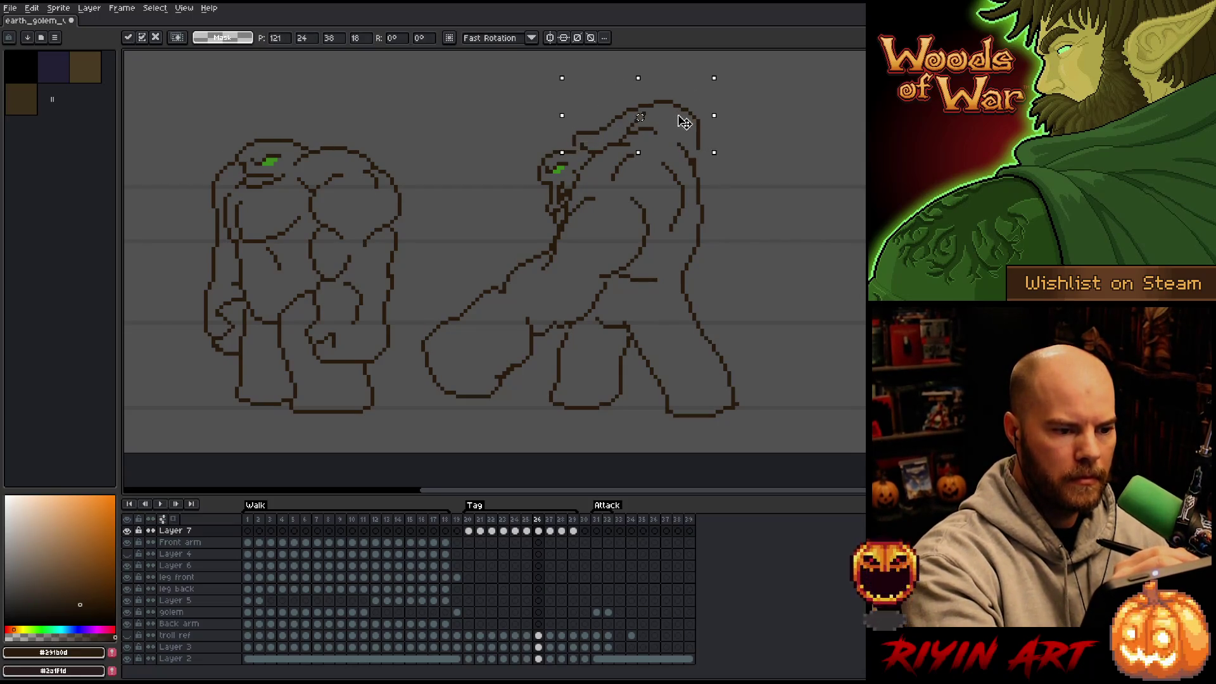
key(".")
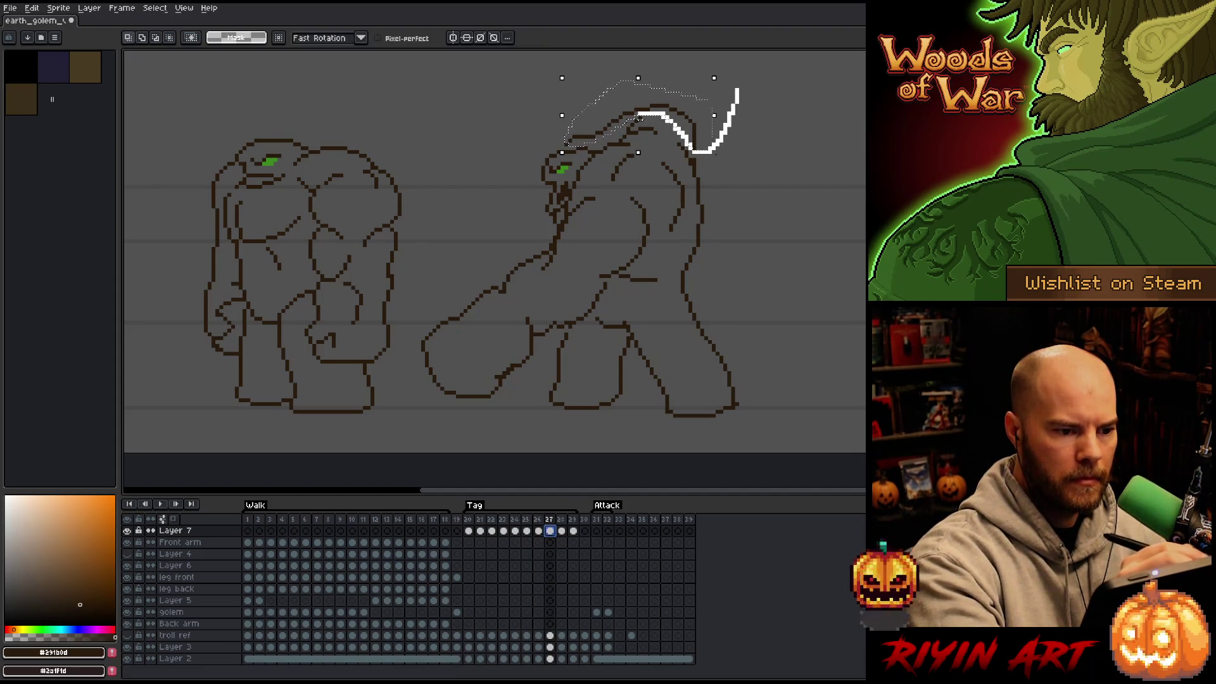
left_click_drag(681, 120, 704, 116)
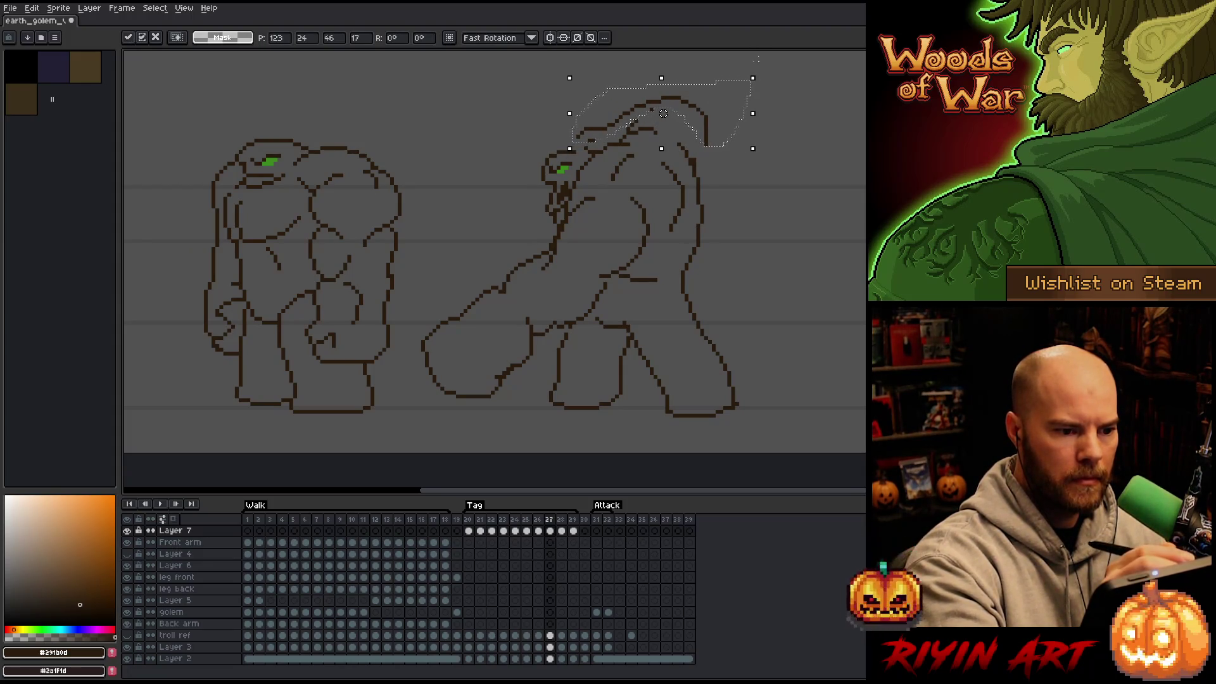
left_click(775, 145)
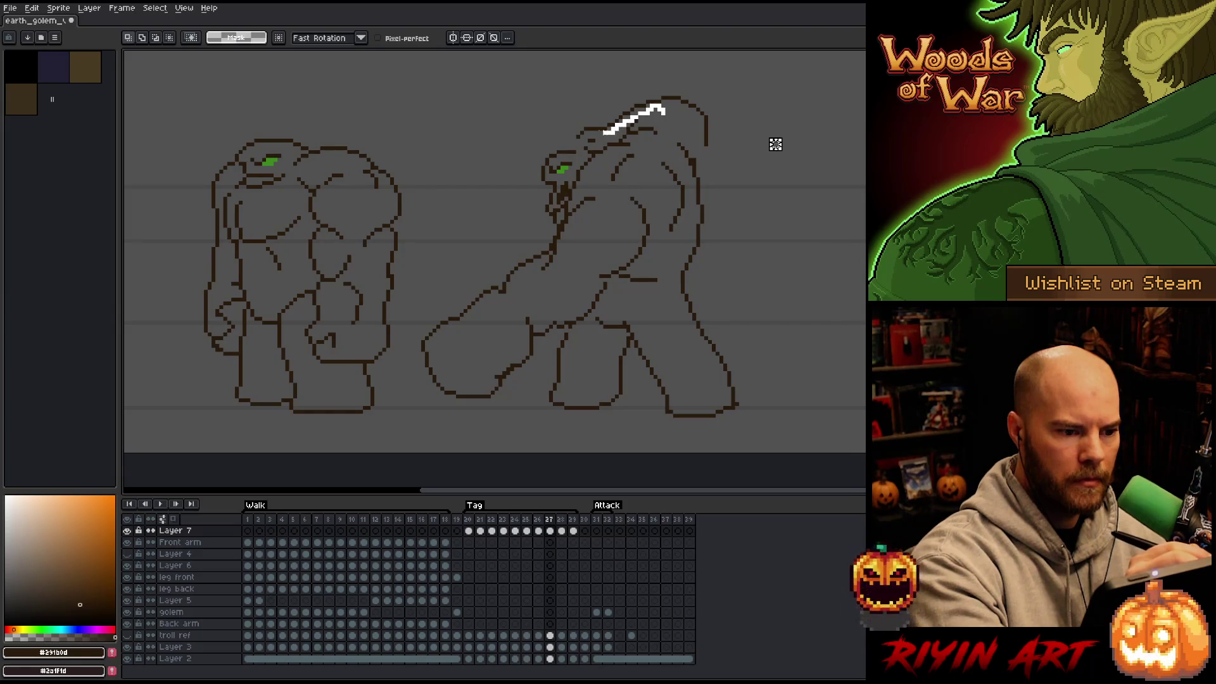
Step: Shift the head stroke about 7 px left, then play the Tag animation
left_click(664, 111)
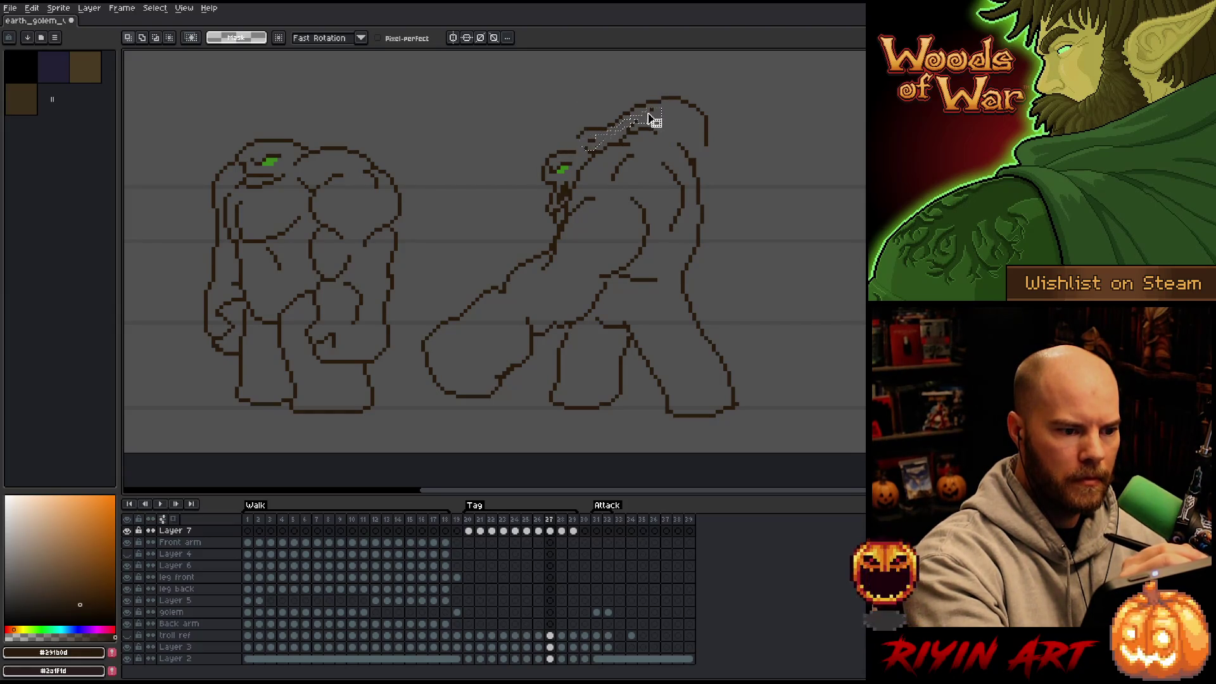
left_click_drag(600, 147, 596, 148)
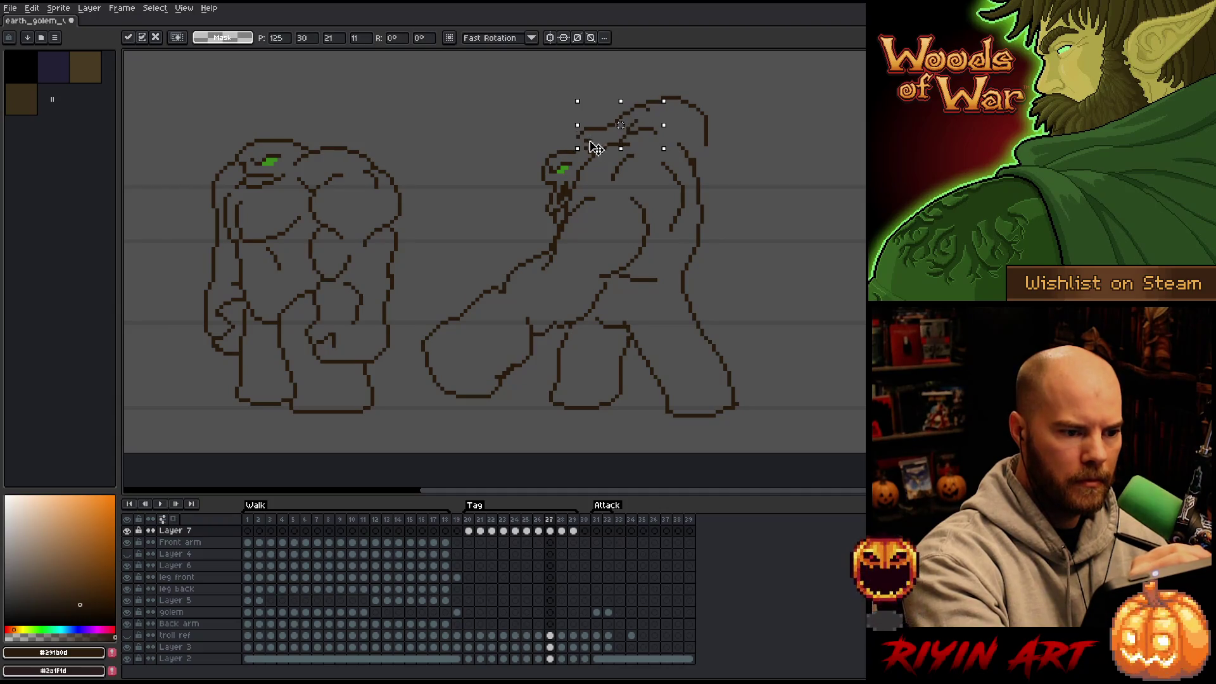
left_click(769, 141)
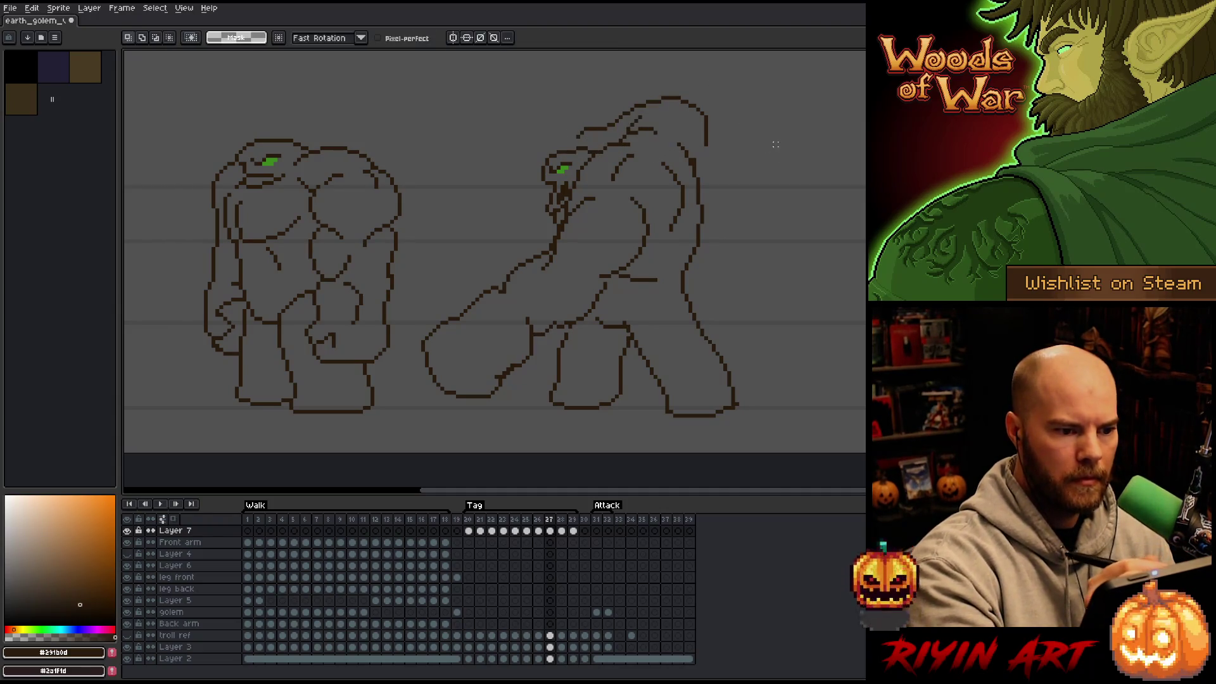
left_click(561, 530)
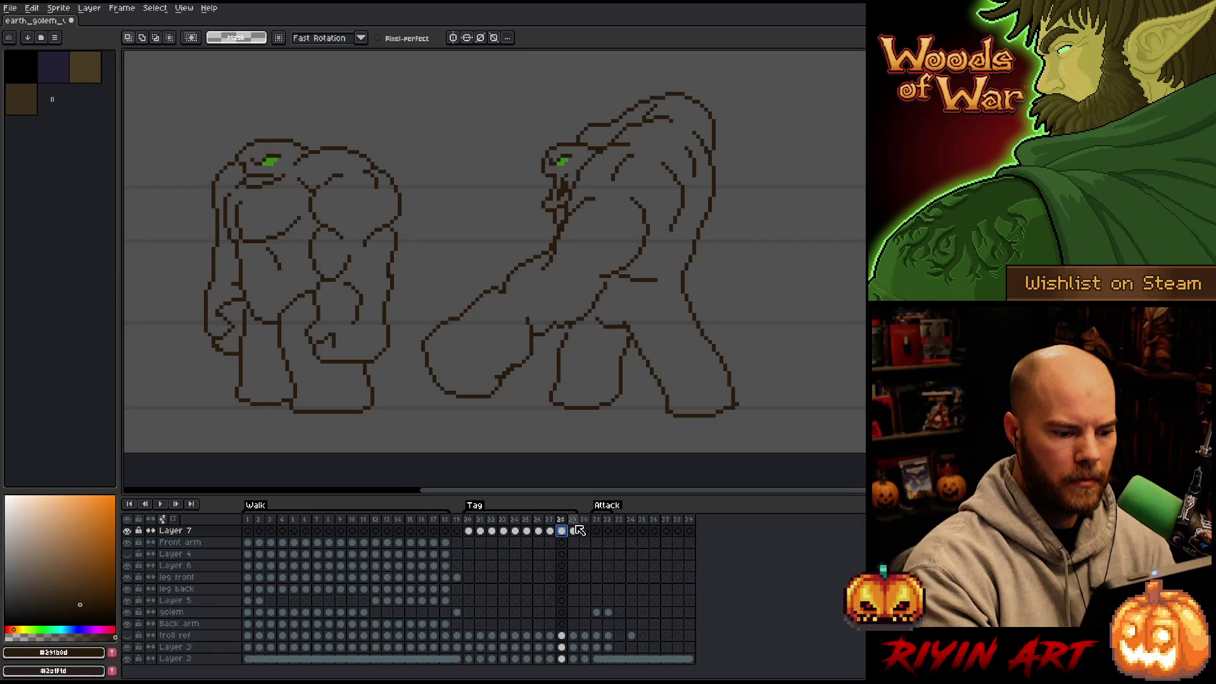
left_click(573, 532)
key("Return")
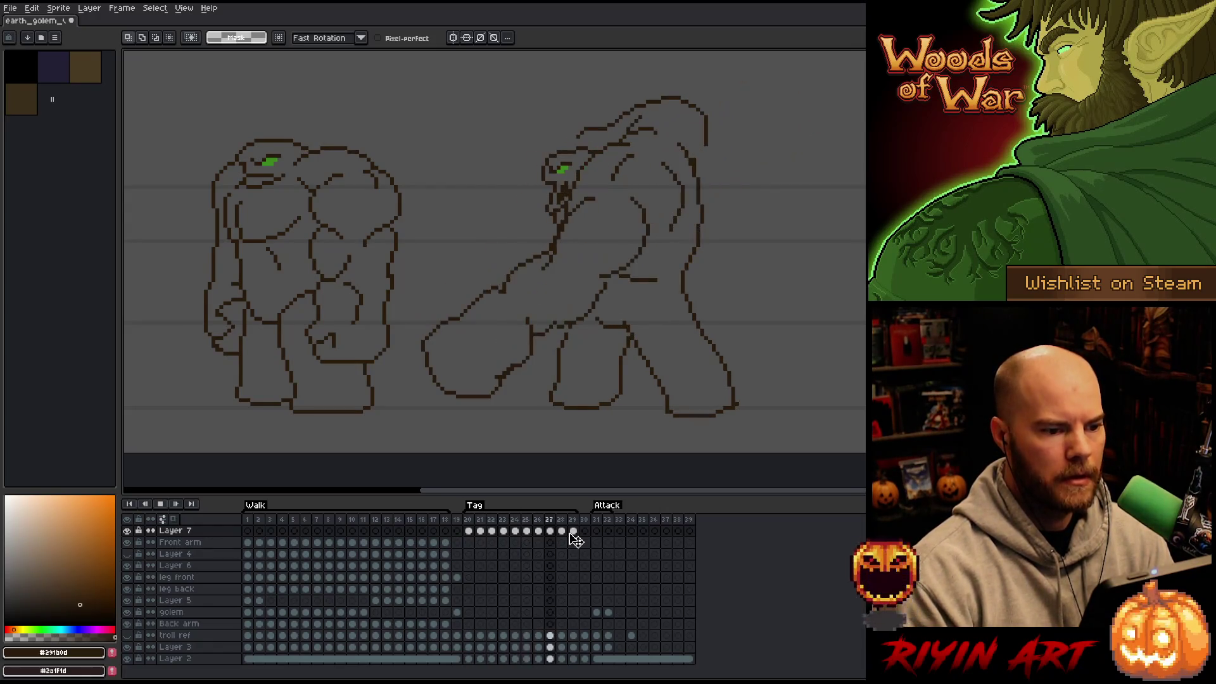
Step: Stop playback and nudge the raised fist up one pixel on frame 21
key("Return")
key("Right")
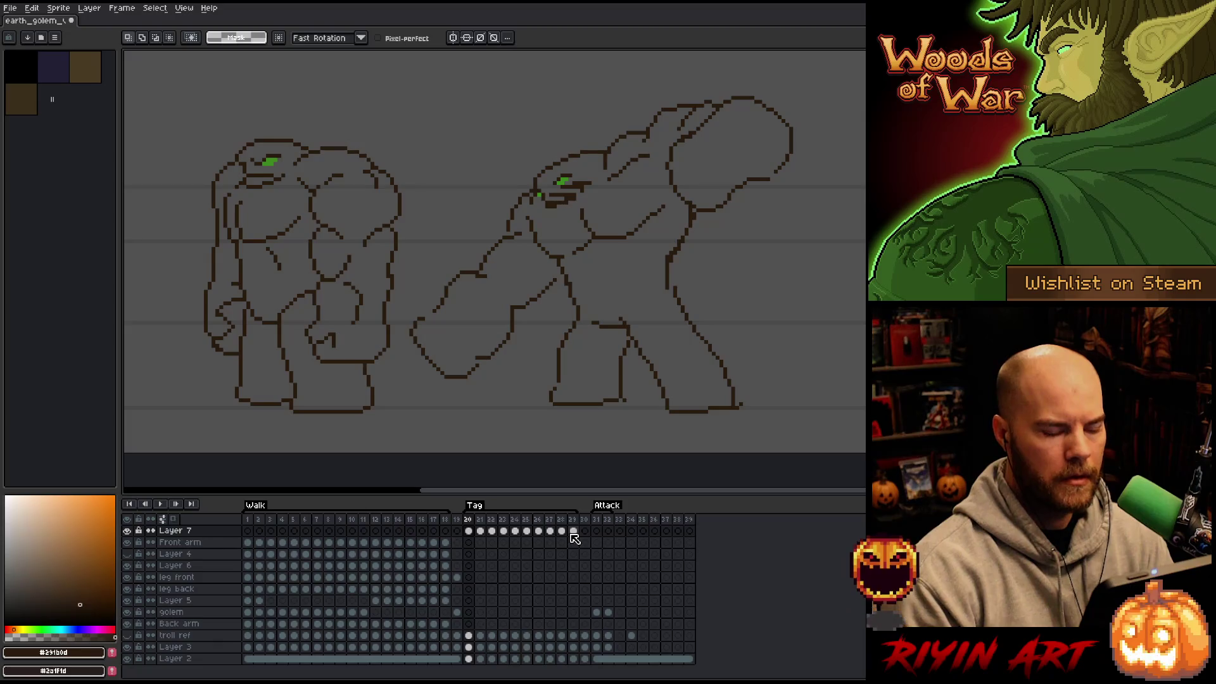
key("Right")
mouse_move(812, 148)
left_mouse_down()
mouse_move(706, 208)
mouse_move(669, 152)
mouse_move(770, 90)
left_mouse_up()
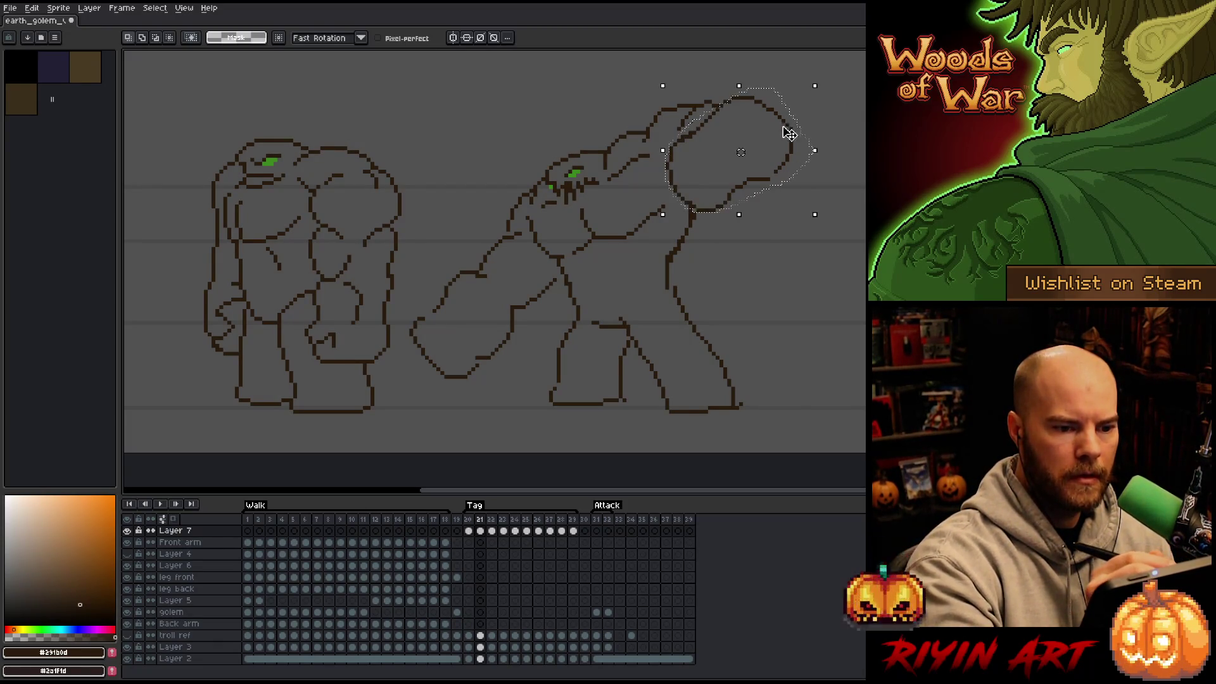
key("Up")
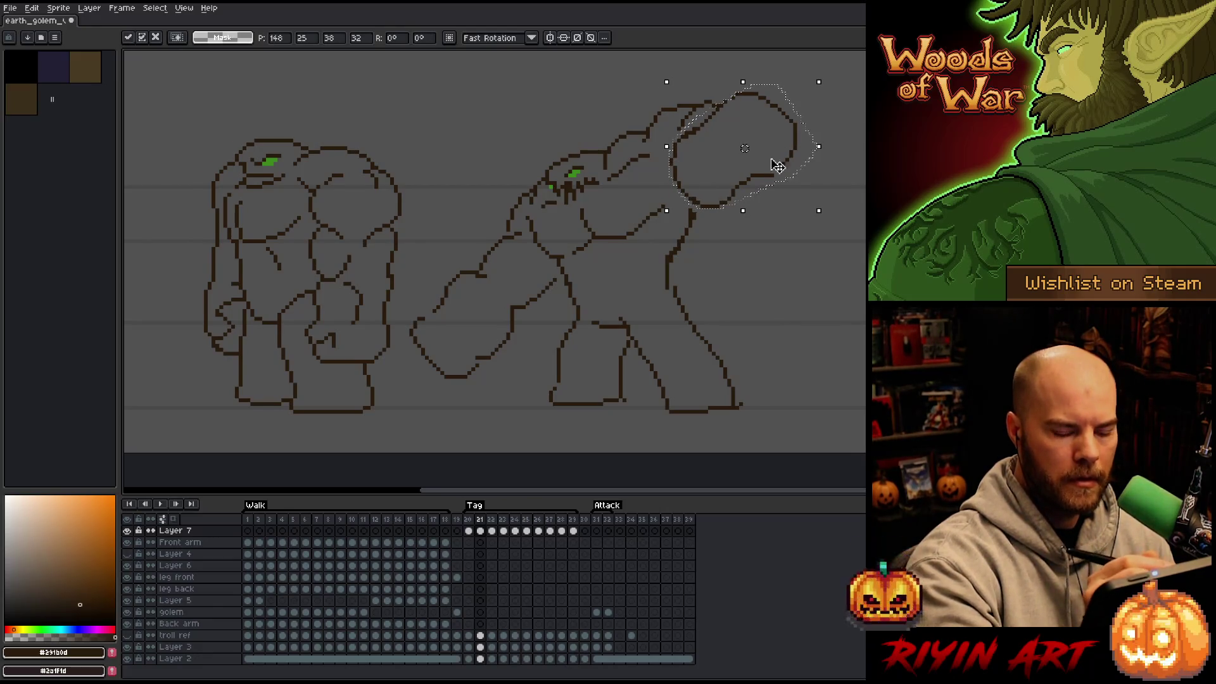
key("Right")
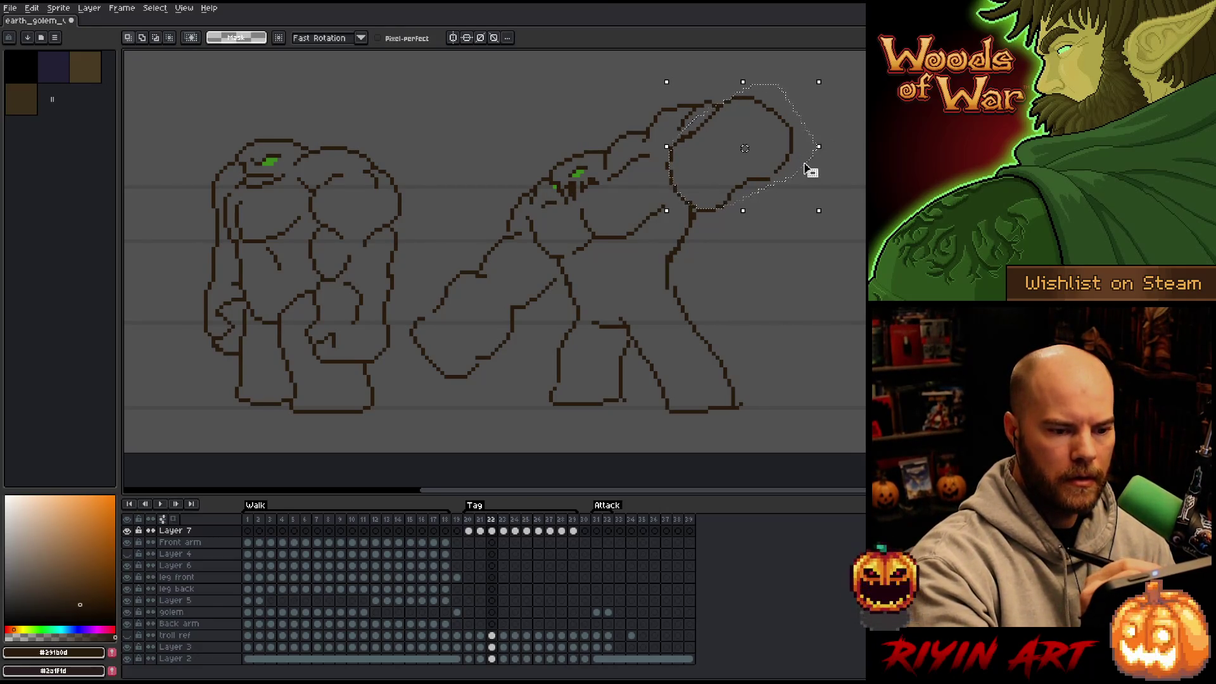
Step: Move the raised fist about 6 px left on frames 21–22 and replay the animation
left_click(798, 146)
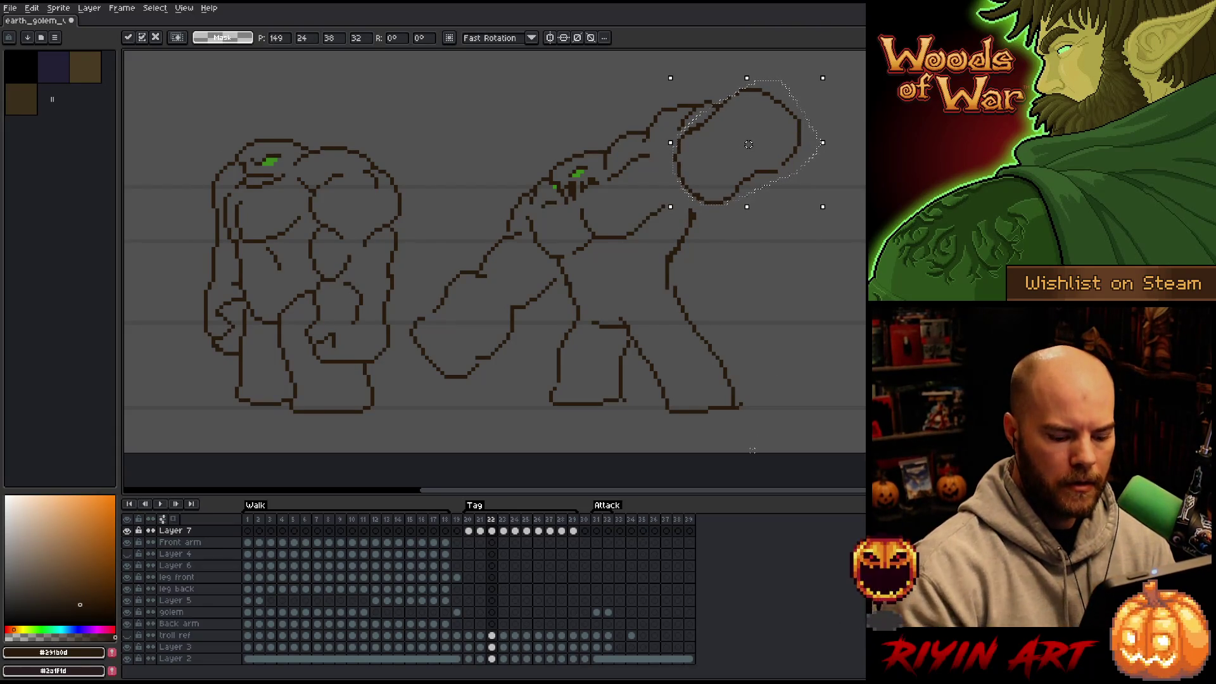
key("Right")
key("Left")
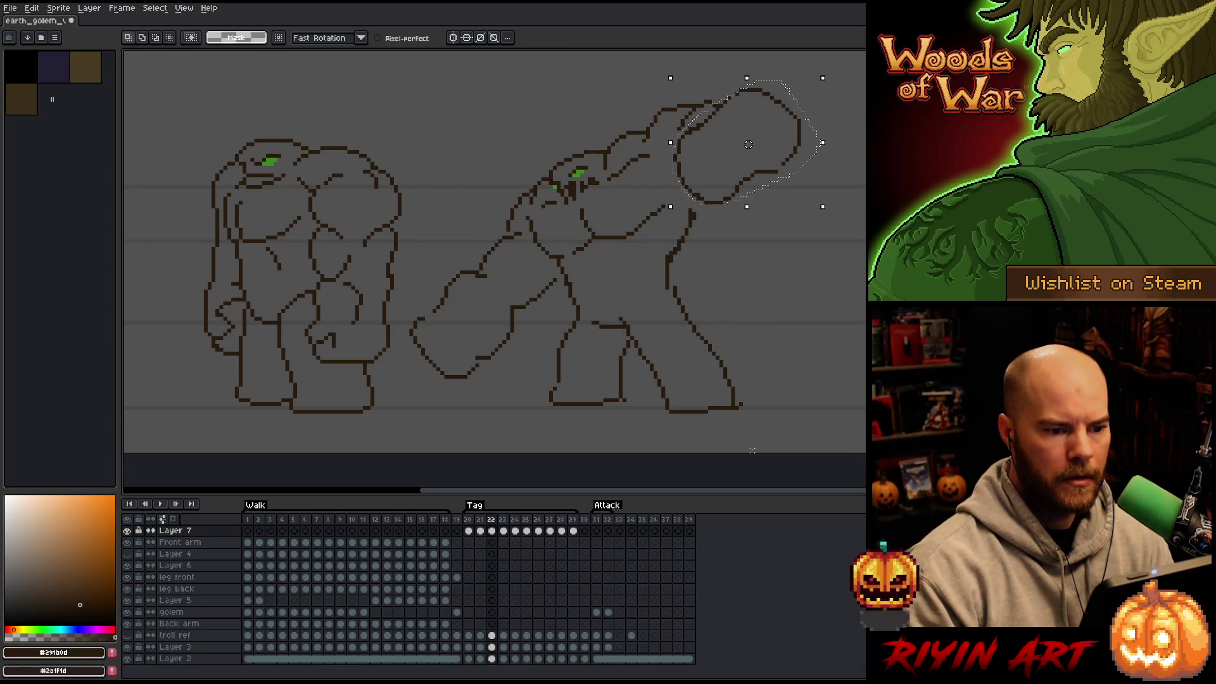
left_click(803, 137)
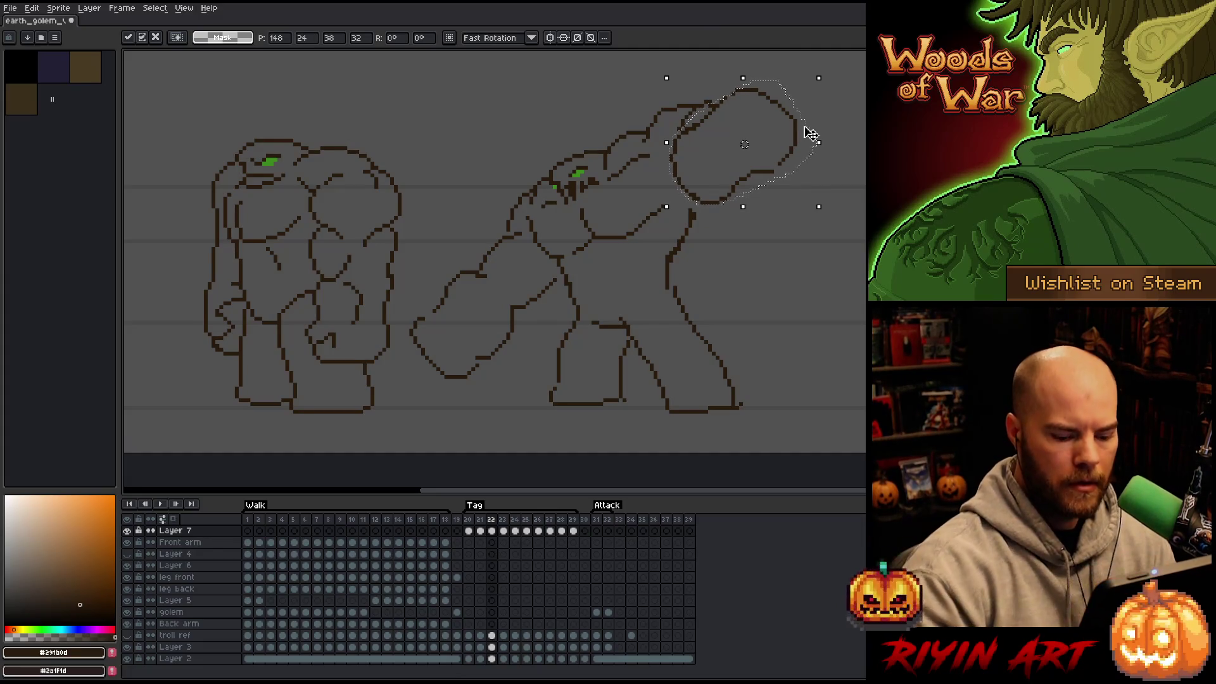
key("Left")
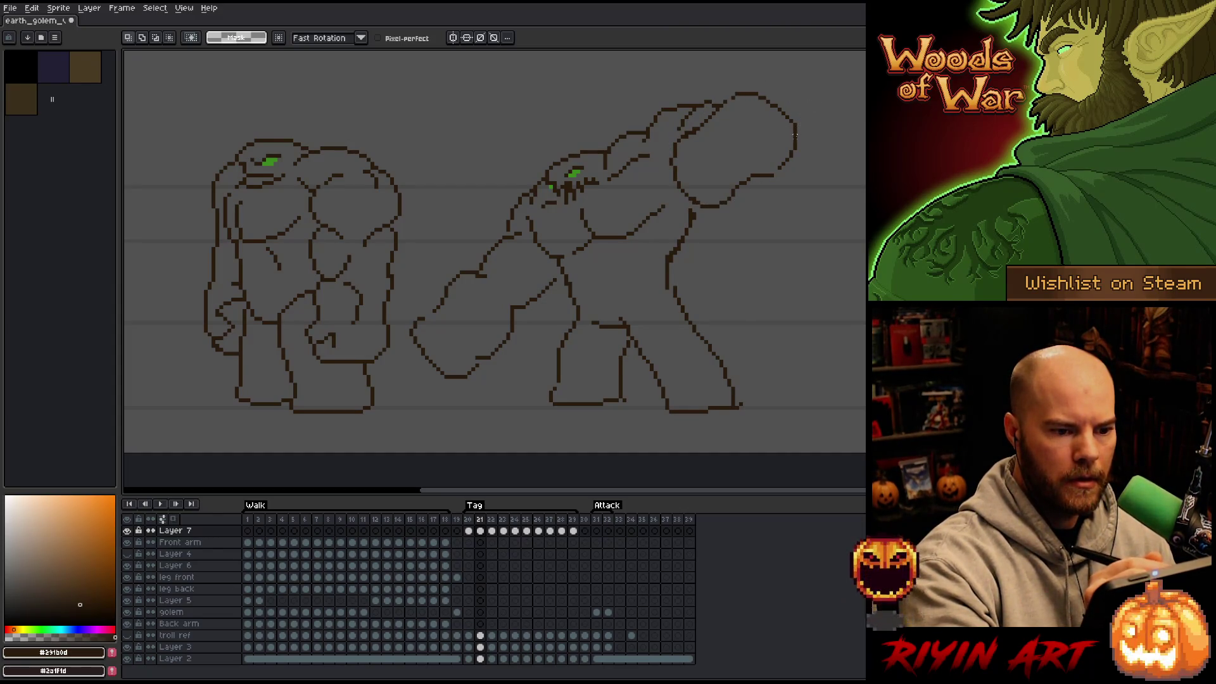
left_click_drag(803, 142, 800, 144)
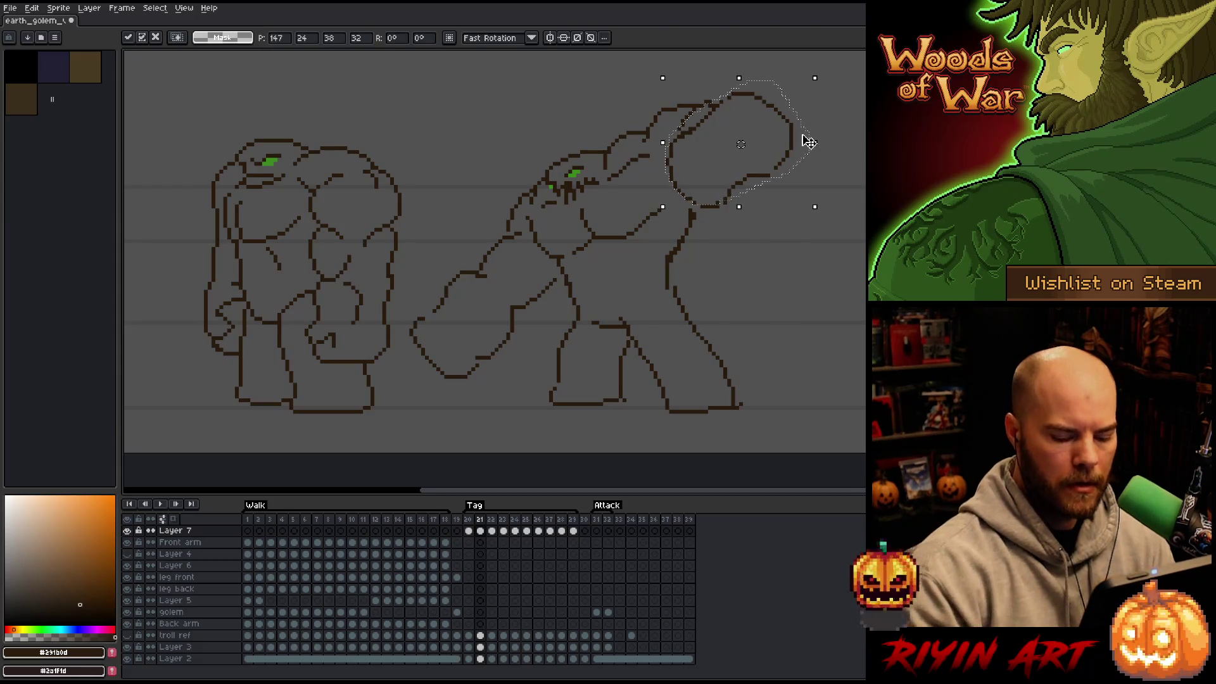
key("Right")
key("Right")
key("Right")
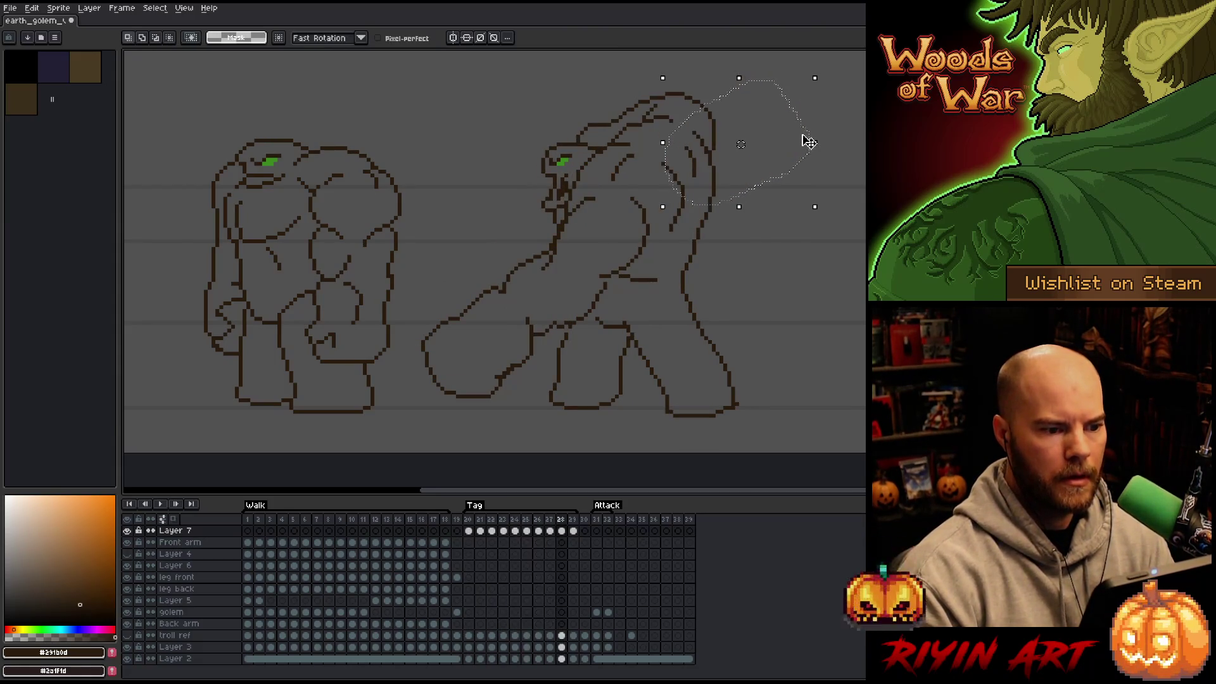
key("Return")
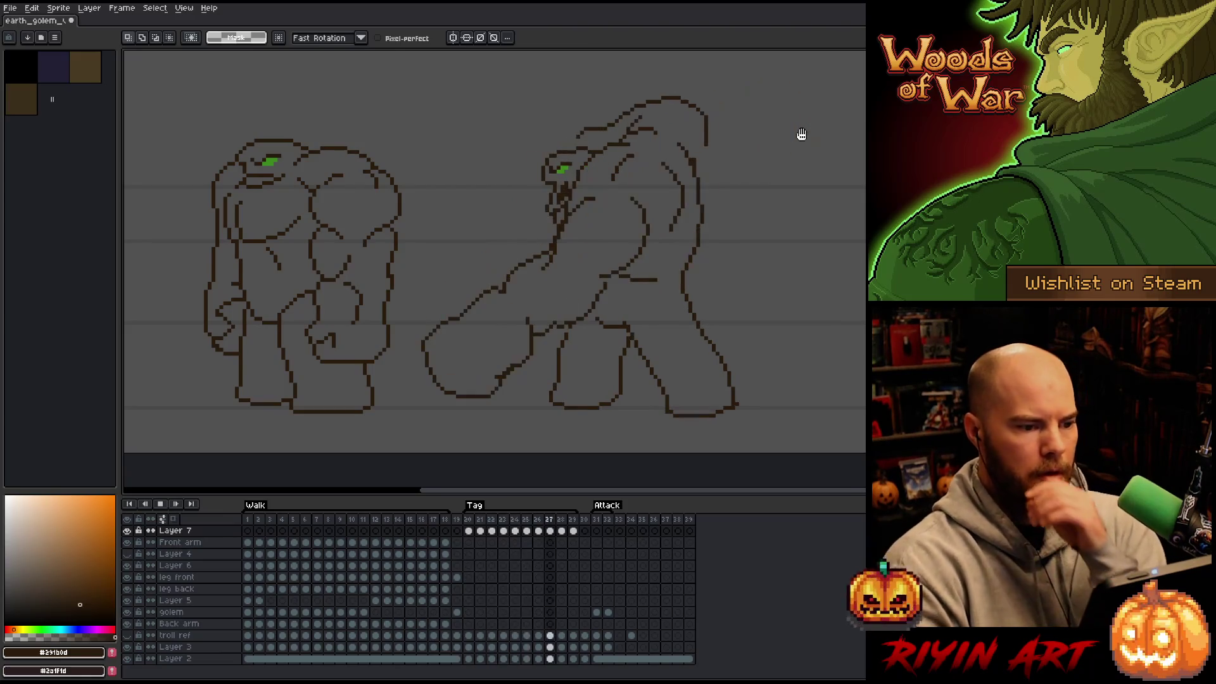